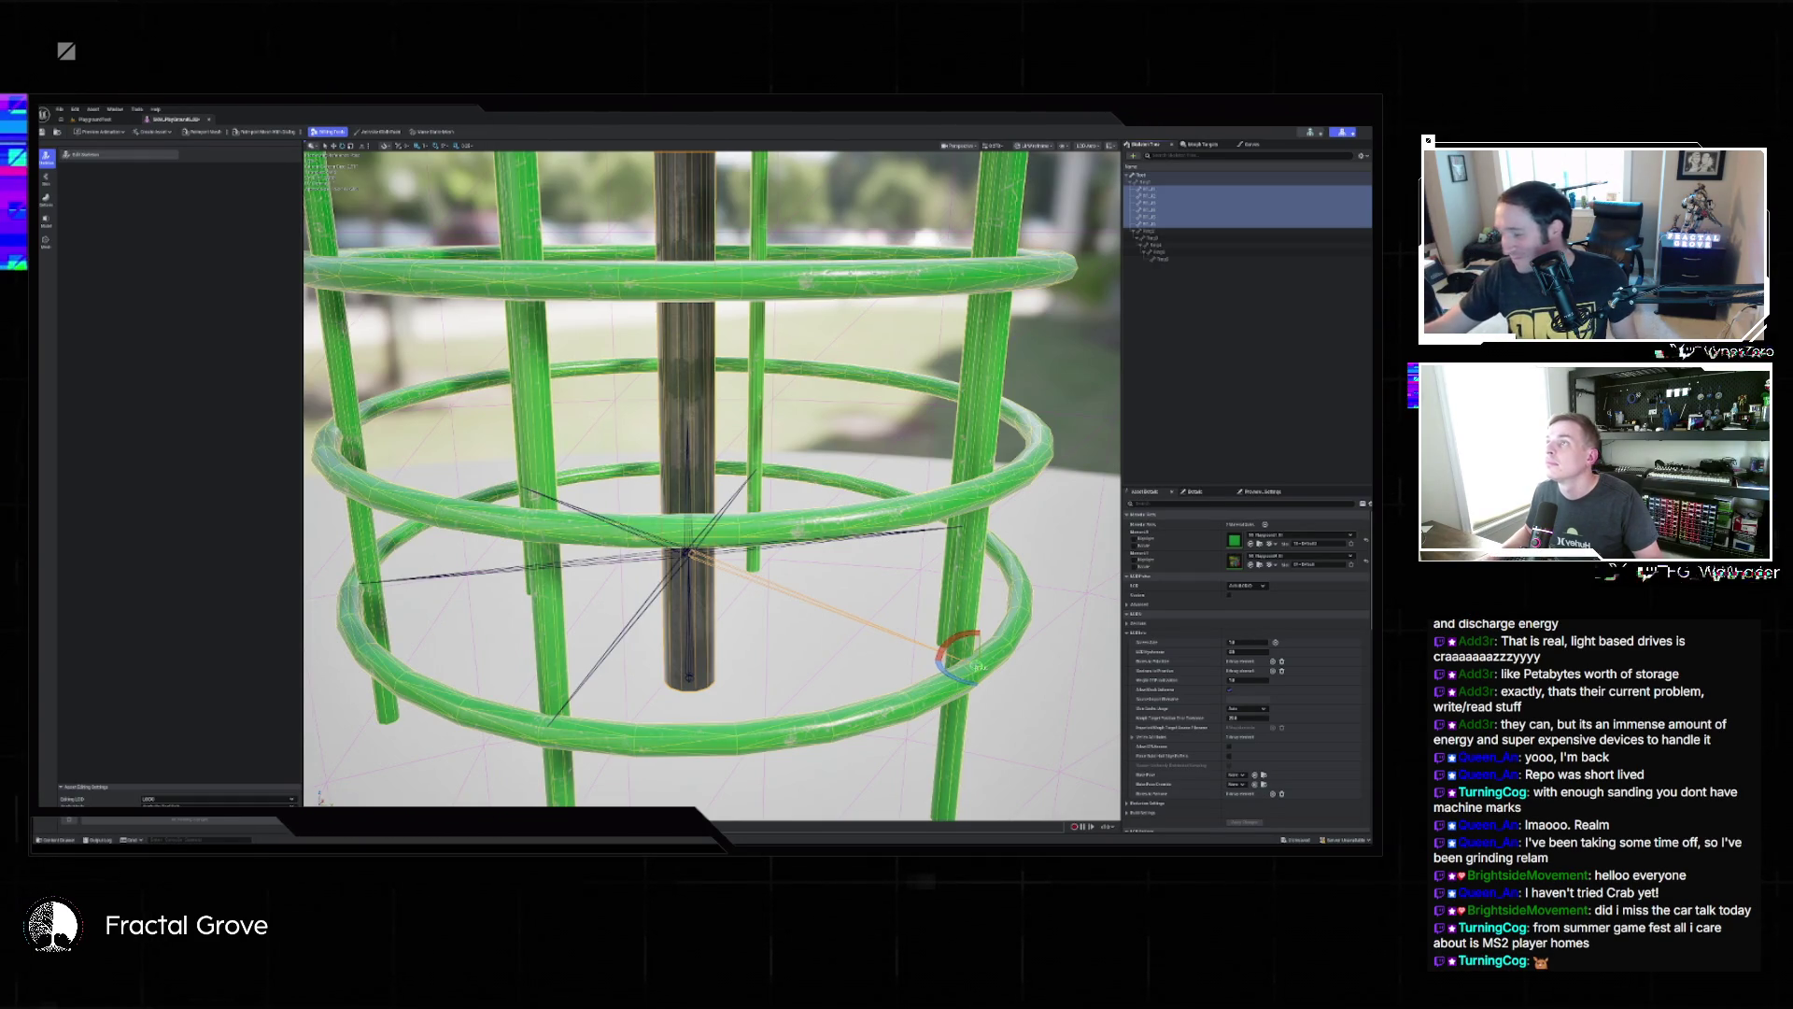
Frame the cage, then drag a new copy of the cage asset from the Content Drawer into the level.
key(f)
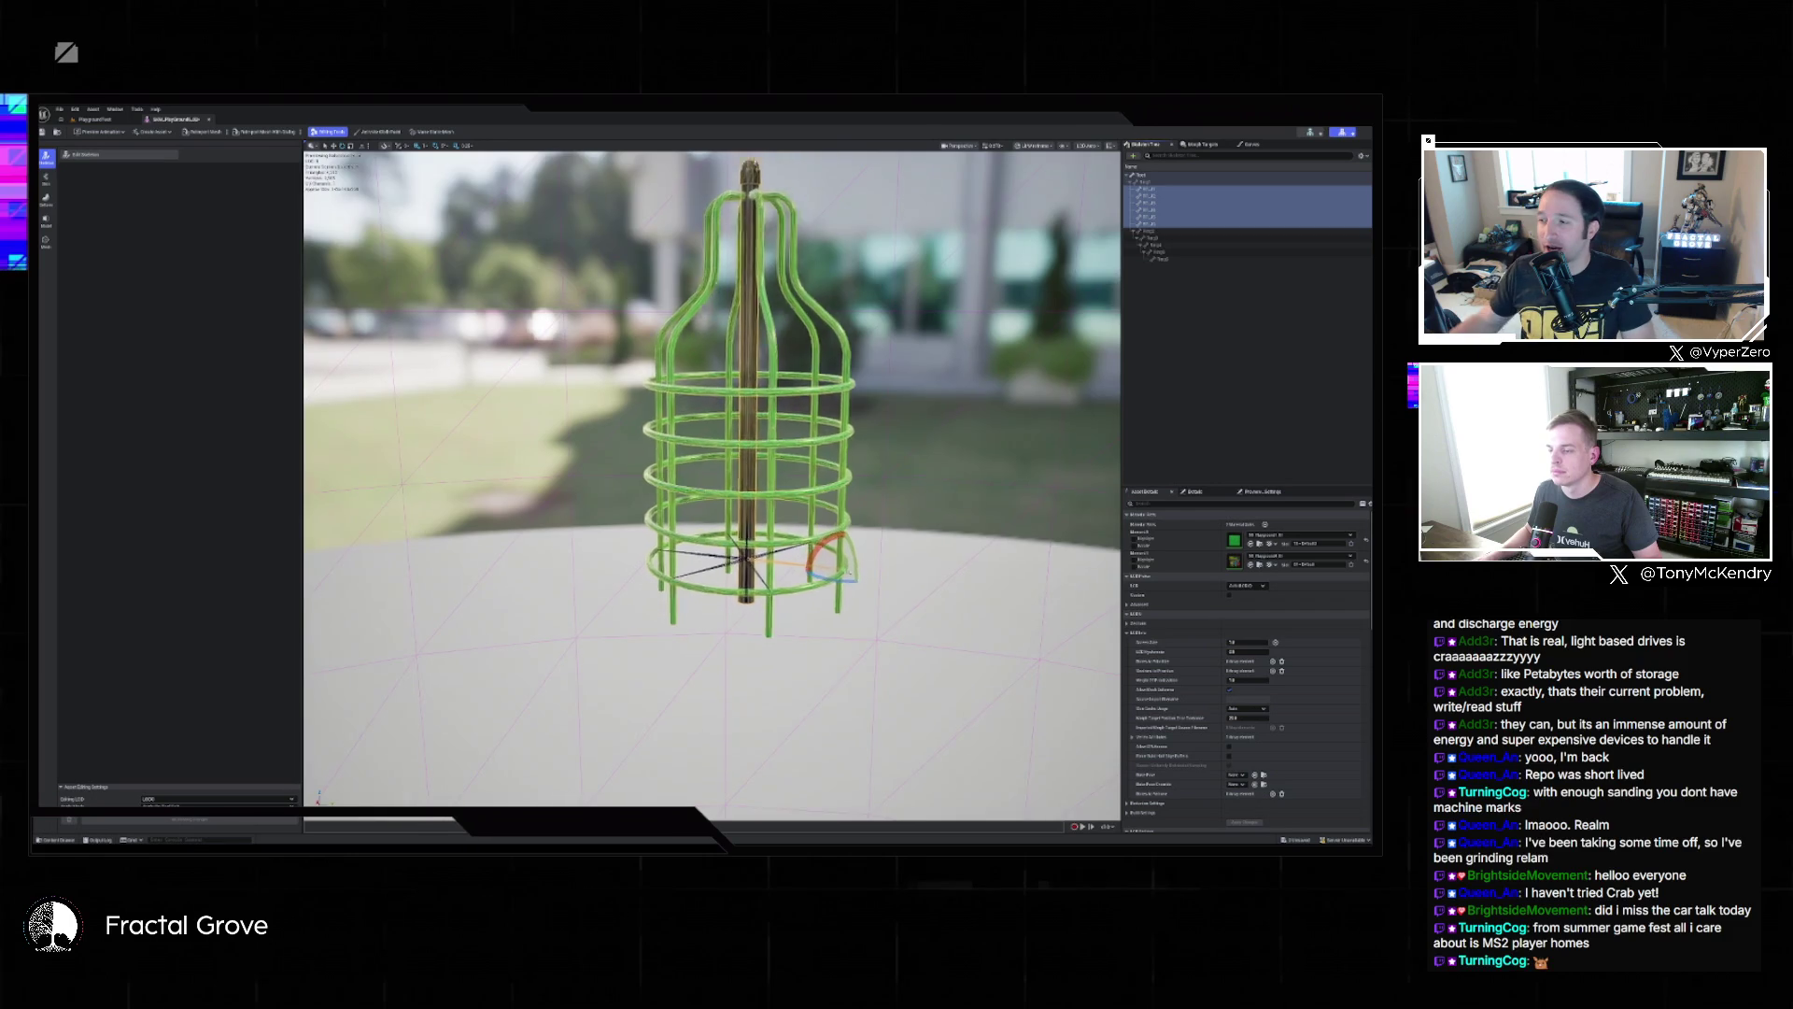
scroll(834, 565, up, 5)
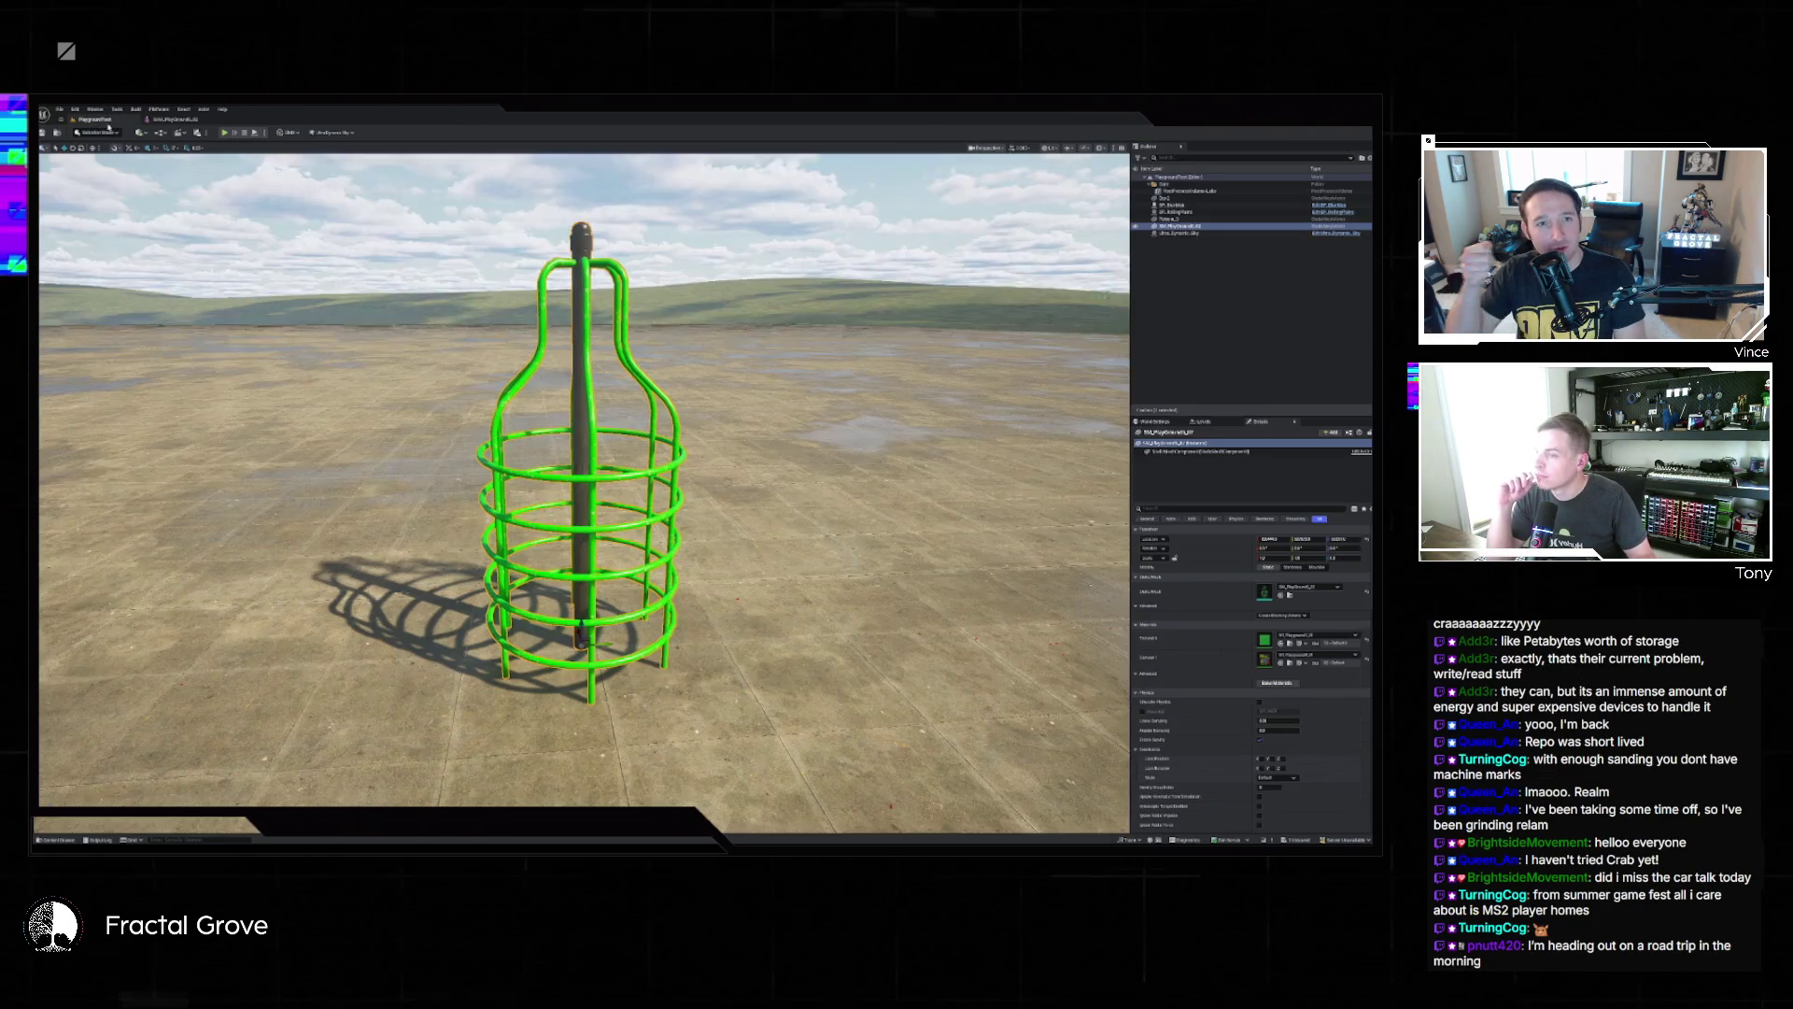
click(94, 120)
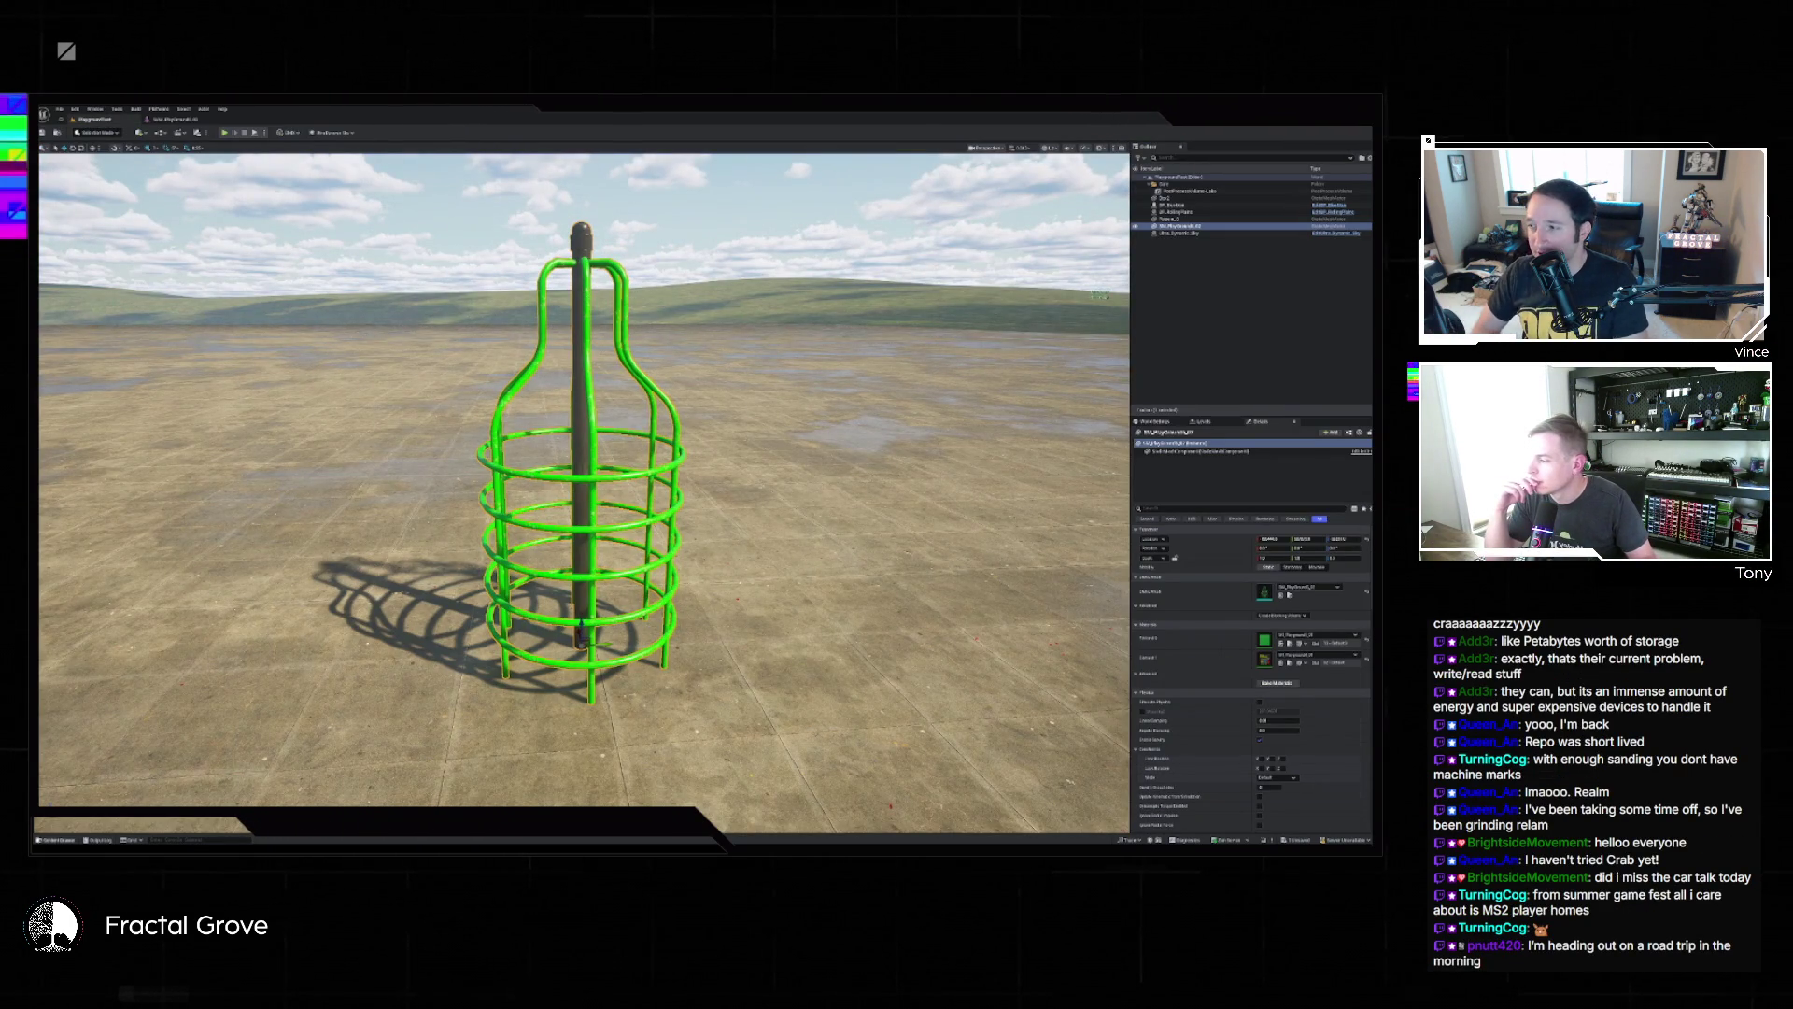
click(54, 839)
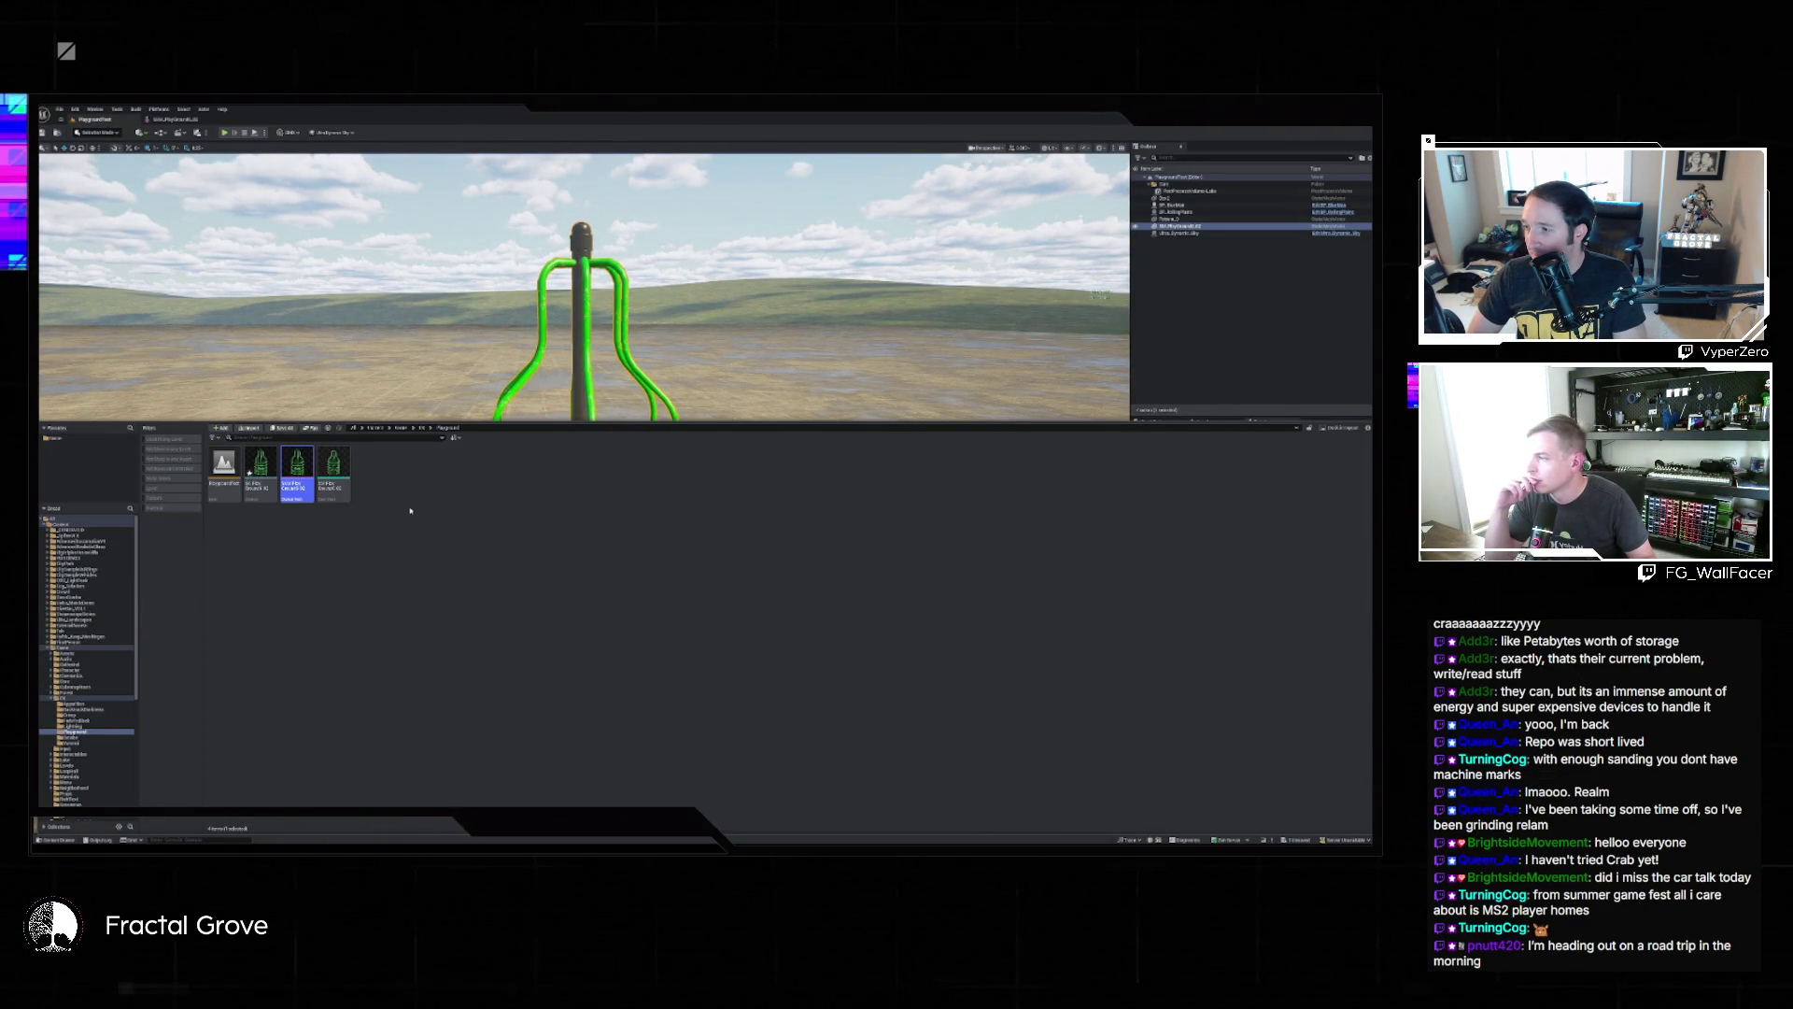
mouse_move(298, 471)
mouse_down()
mouse_move(712, 402)
mouse_move(112, 710)
mouse_move(262, 691)
mouse_move(266, 651)
mouse_up()
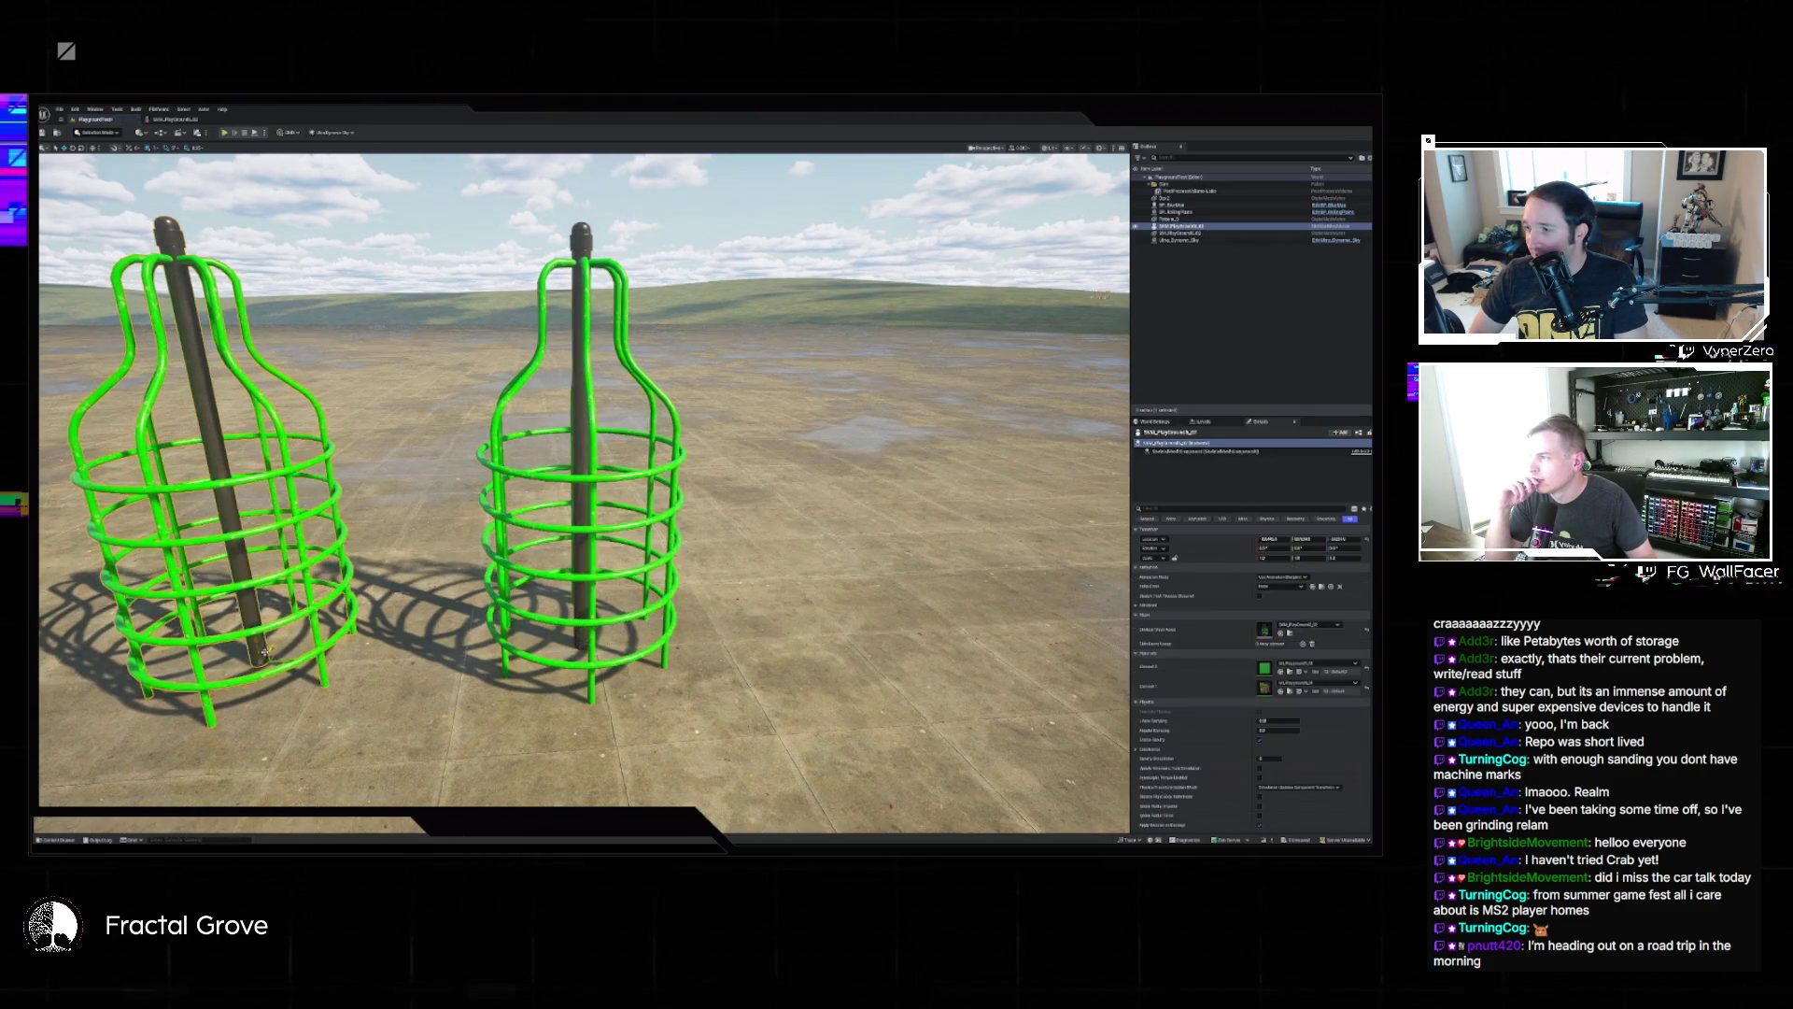
Delete the original upright cage and frame the view on the newly placed one.
click(582, 438)
key(Delete)
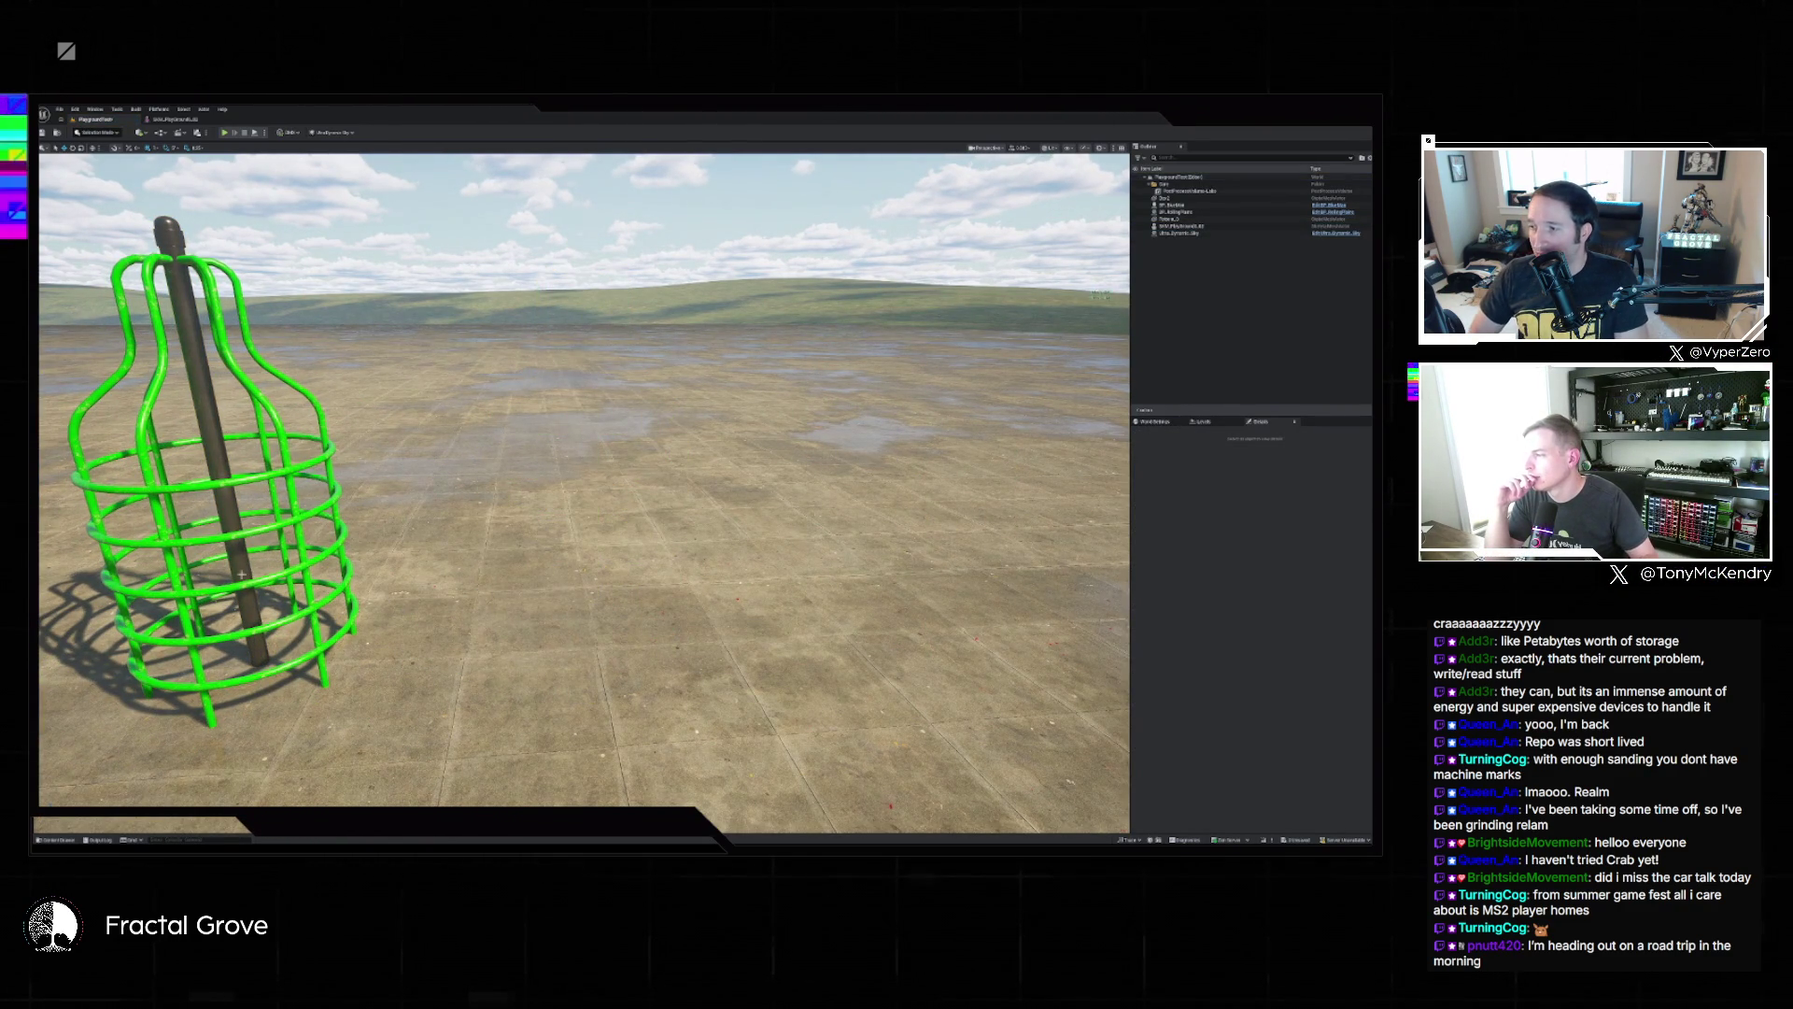
click(268, 563)
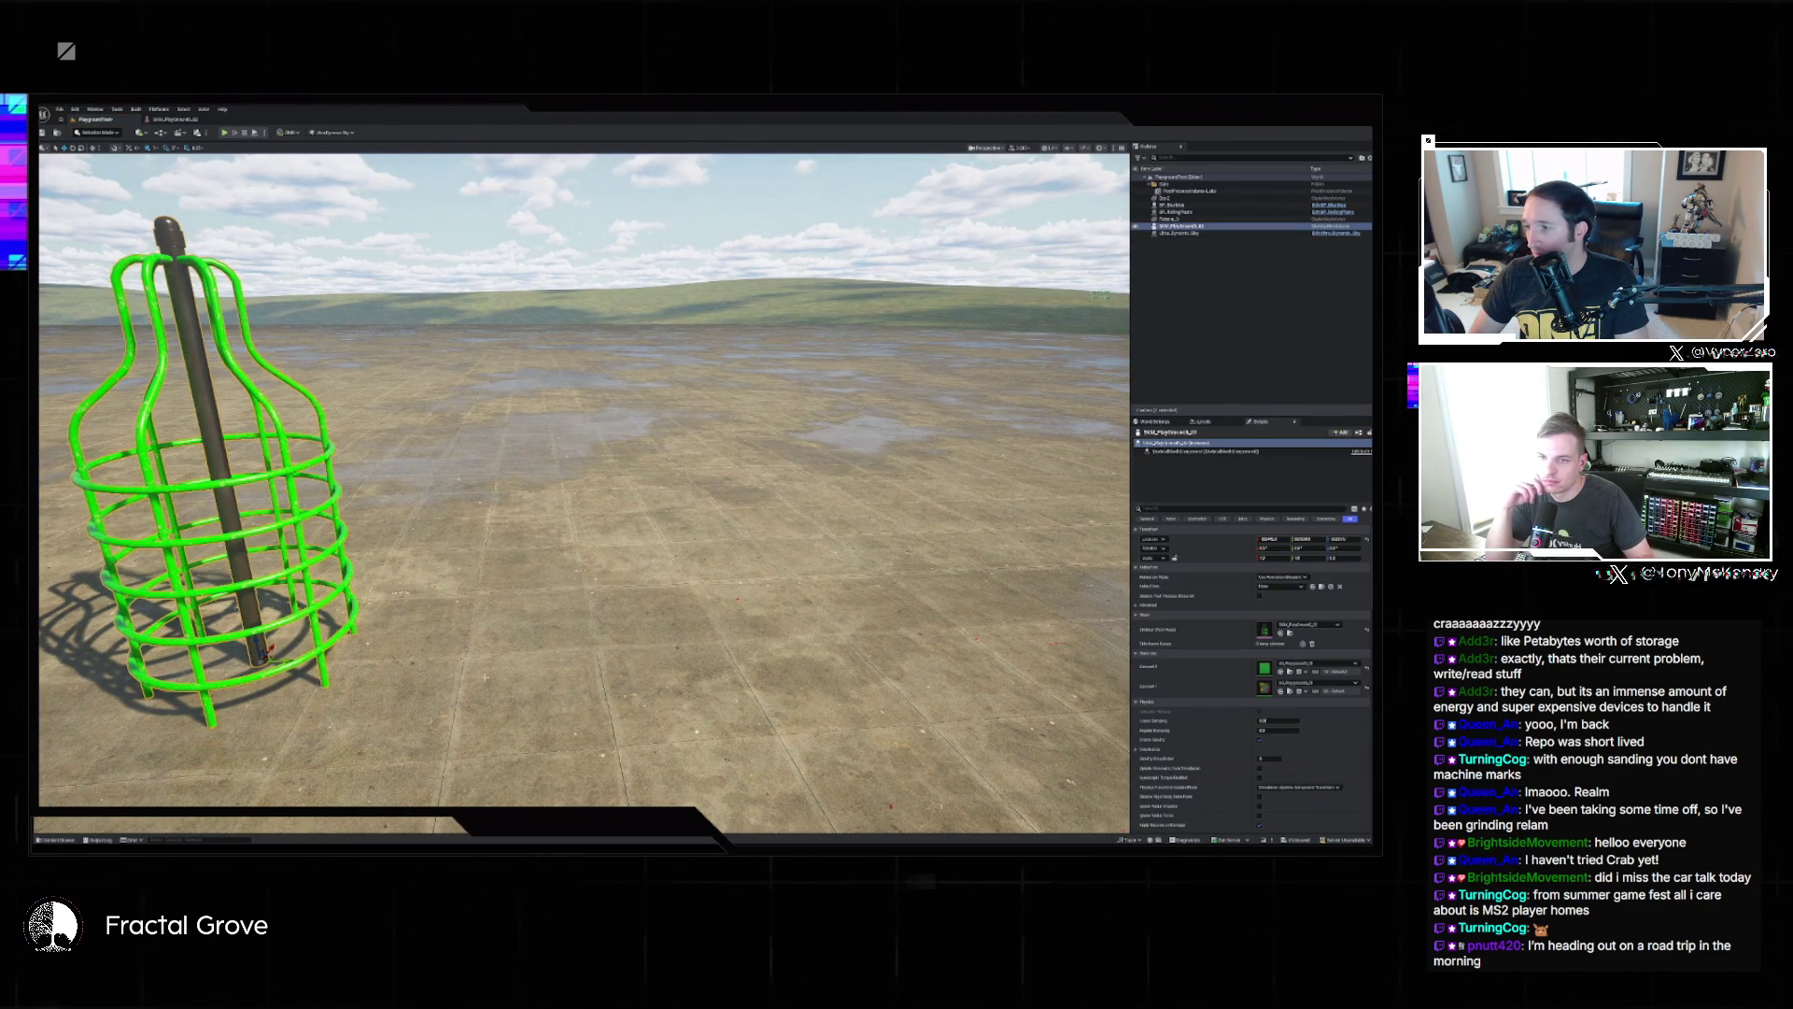
key(f)
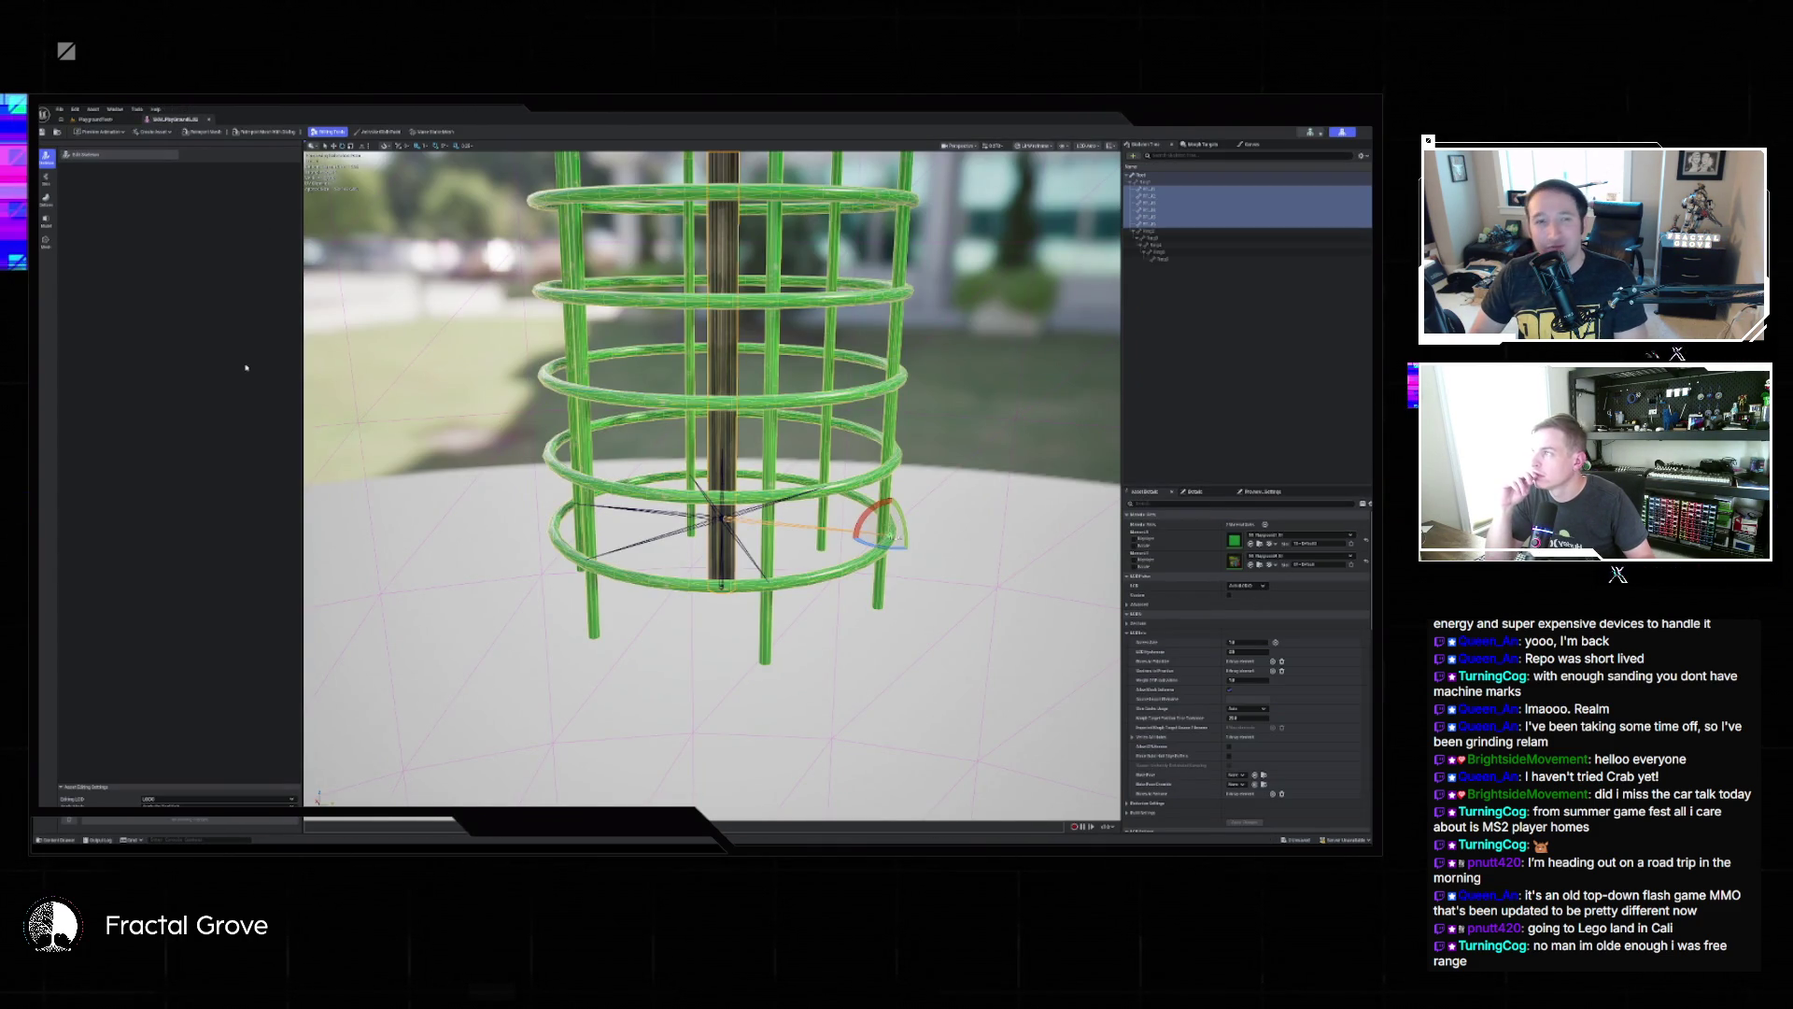
Undo the accidental Translate Bone on a cage bone, reframe the view, and start a Win+Shift+S capture.
click(1143, 183)
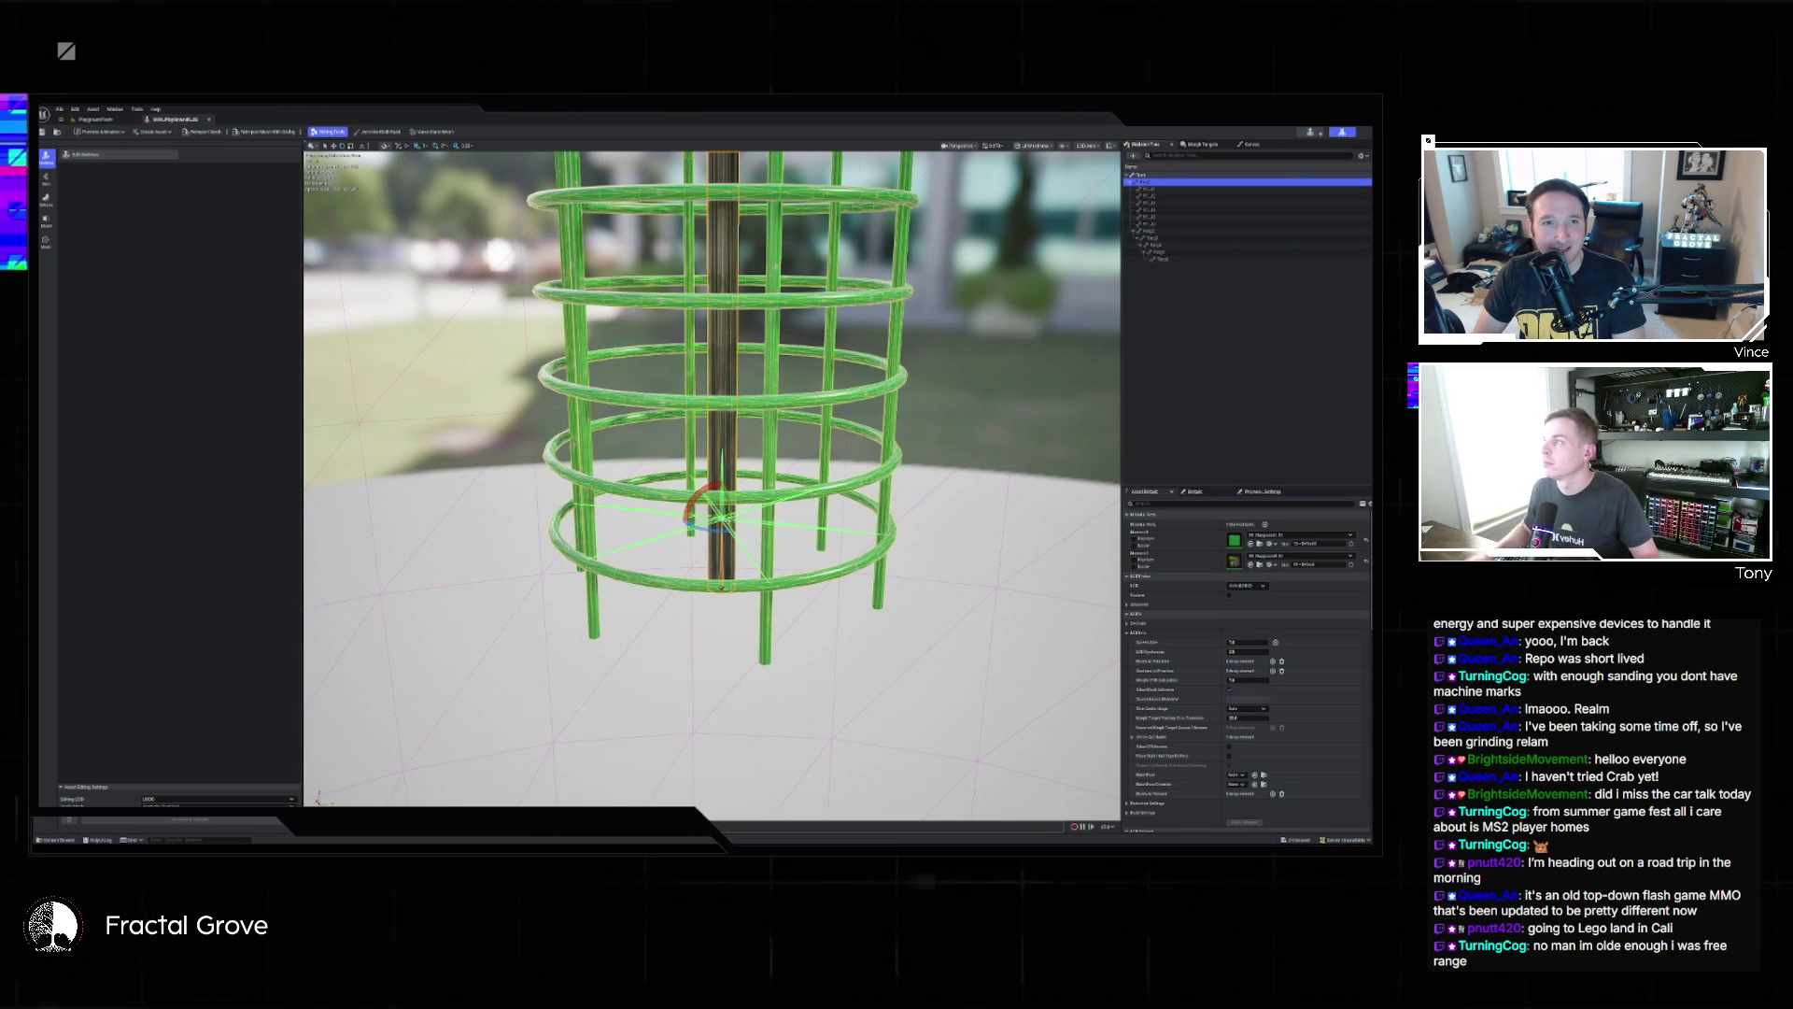
click(722, 484)
key(ctrl+z)
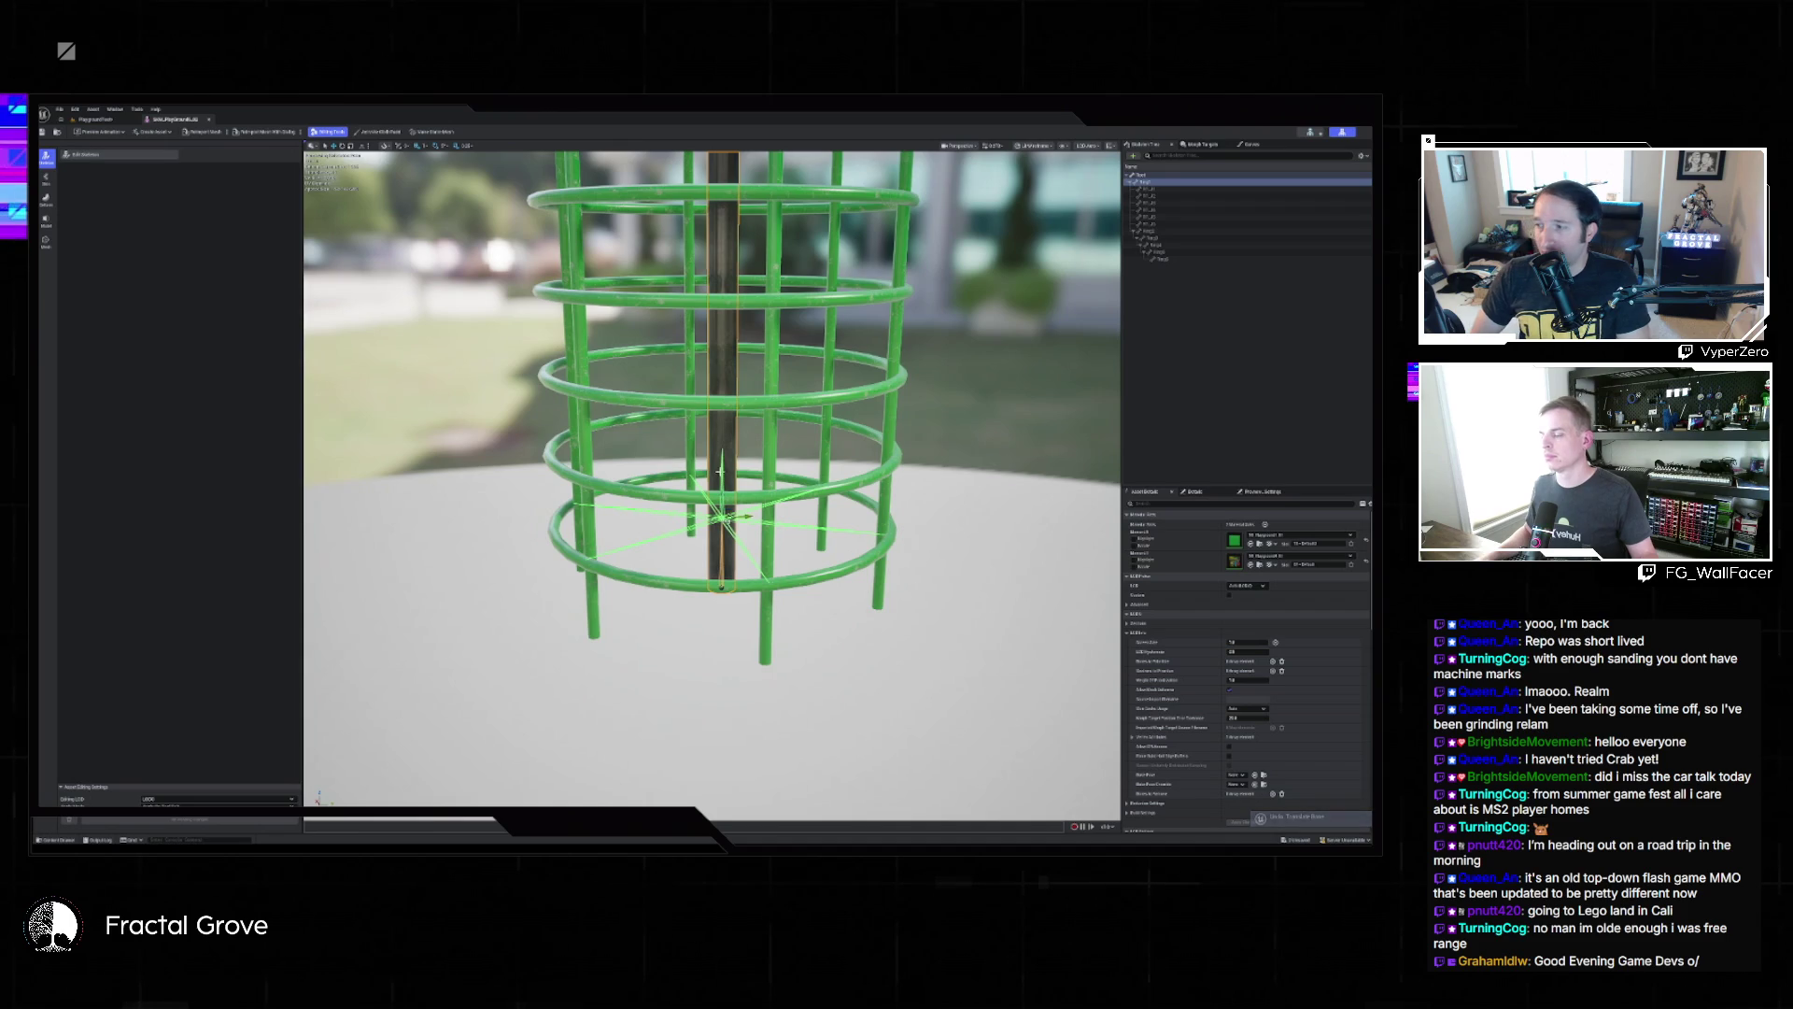
key(f)
mouse_move(709, 485)
mouse_down()
mouse_move(756, 392)
mouse_move(738, 504)
mouse_move(776, 499)
mouse_up()
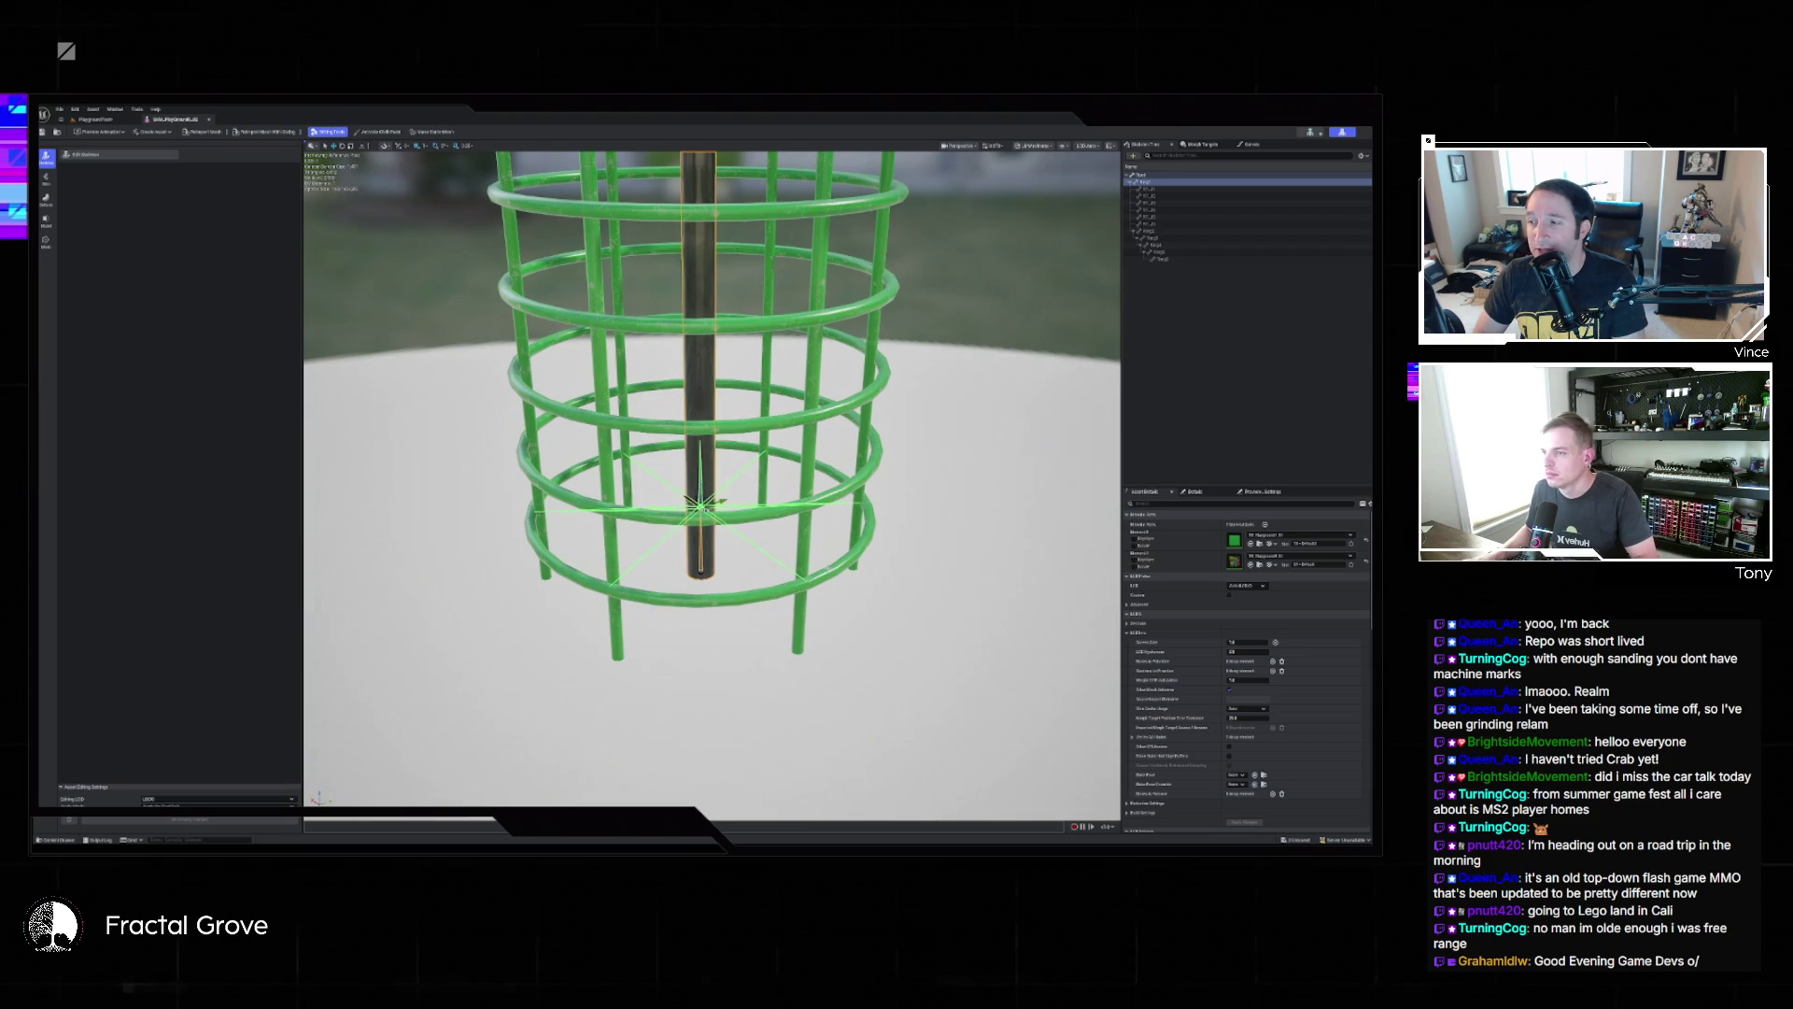
key(super+shift+s)
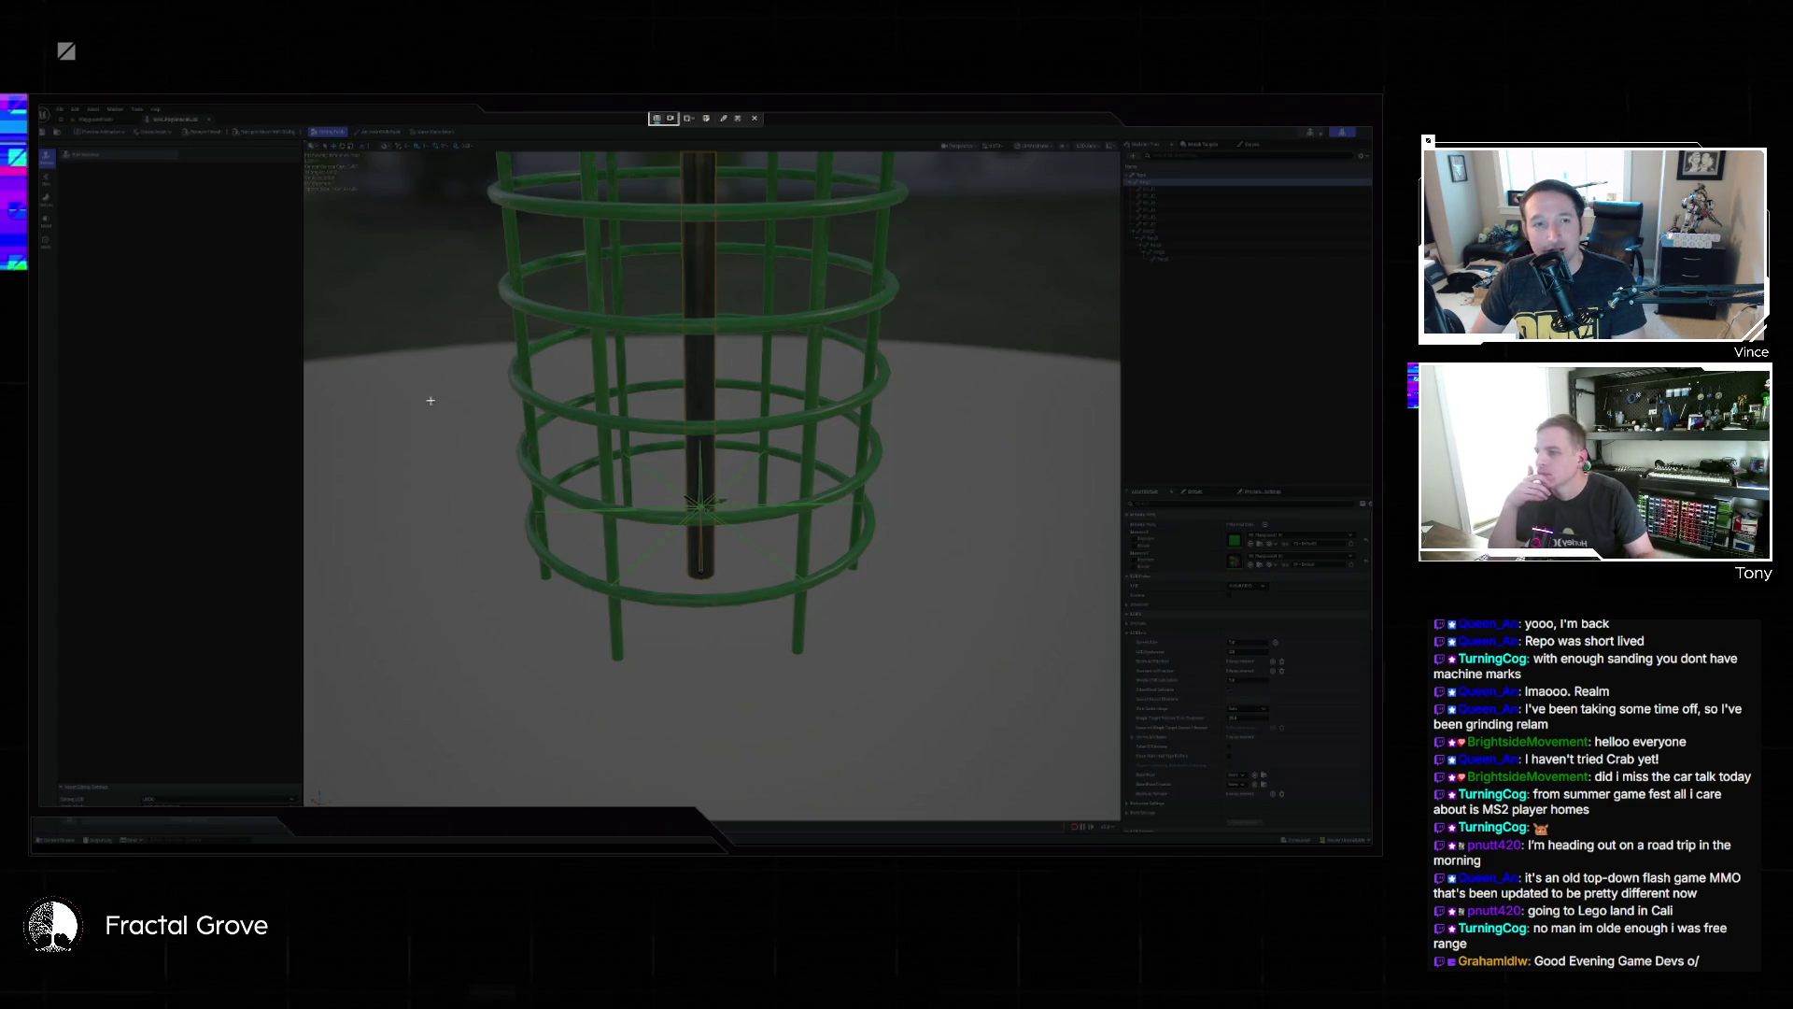
Snip a screenshot of the cage area in the viewport.
mouse_move(427, 336)
mouse_down()
mouse_move(1009, 734)
mouse_move(981, 703)
mouse_up()
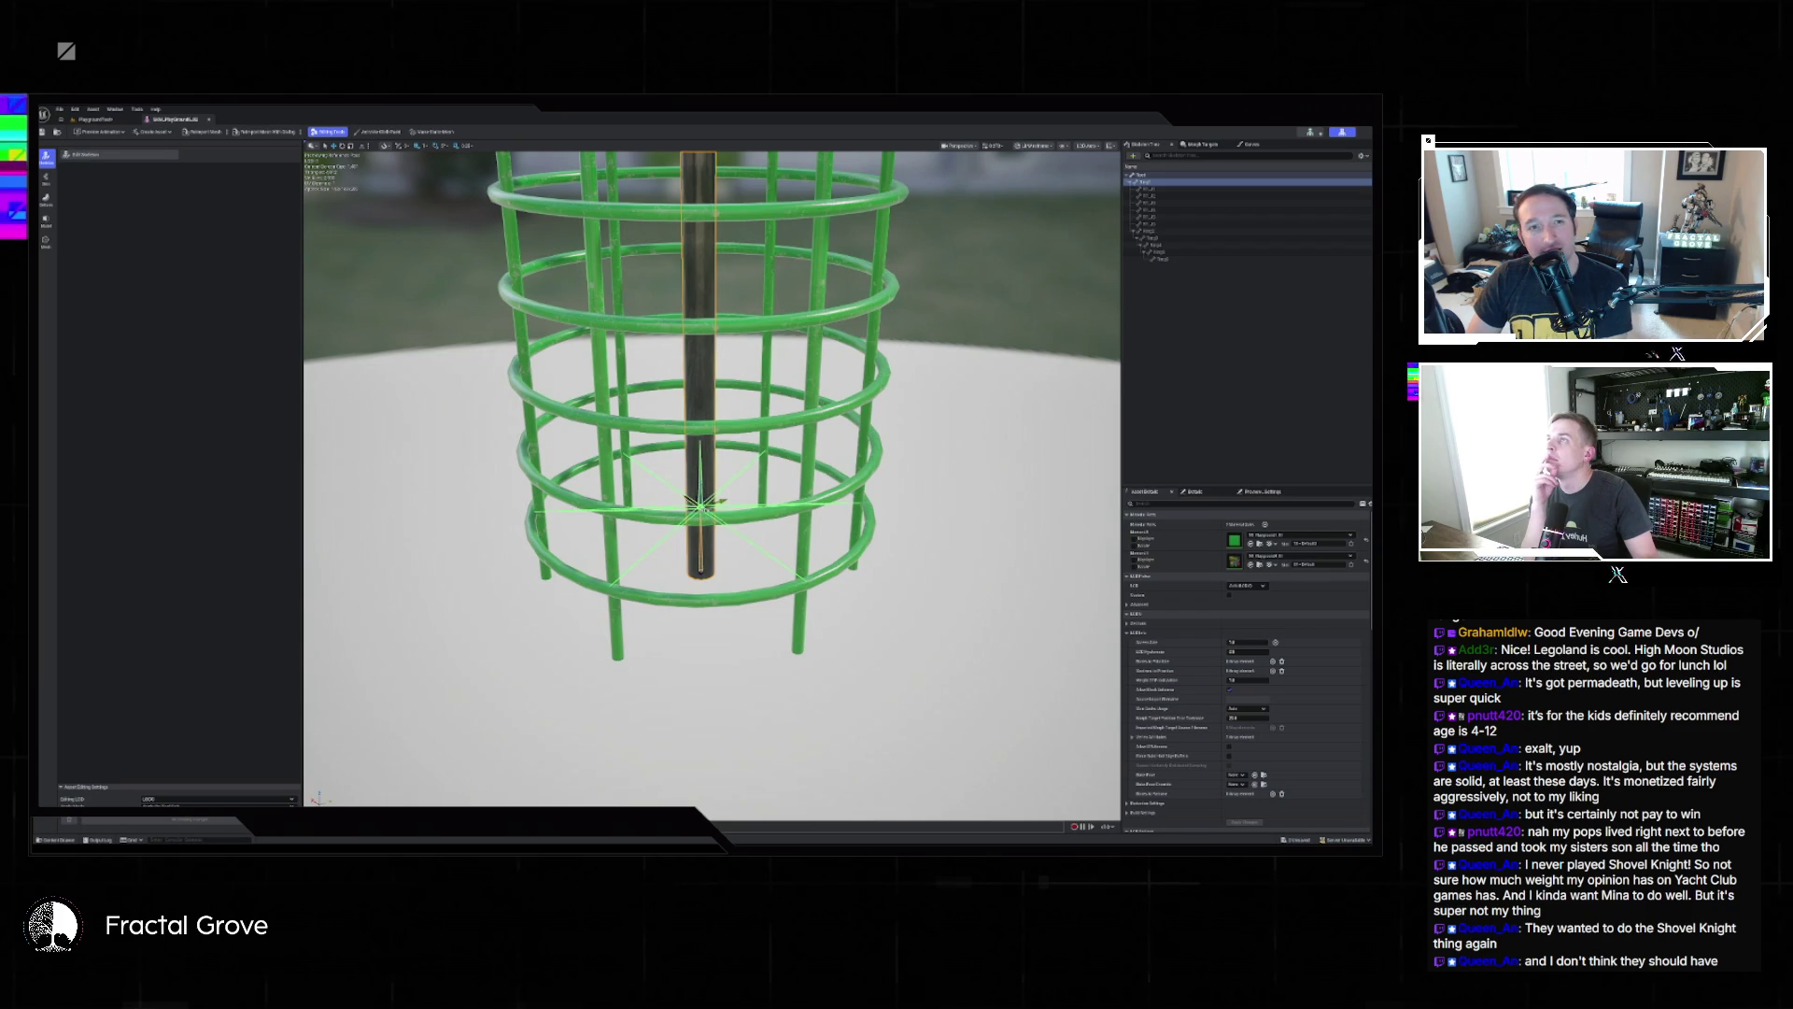
Switch the mesh editor into skeleton editing mode.
click(146, 156)
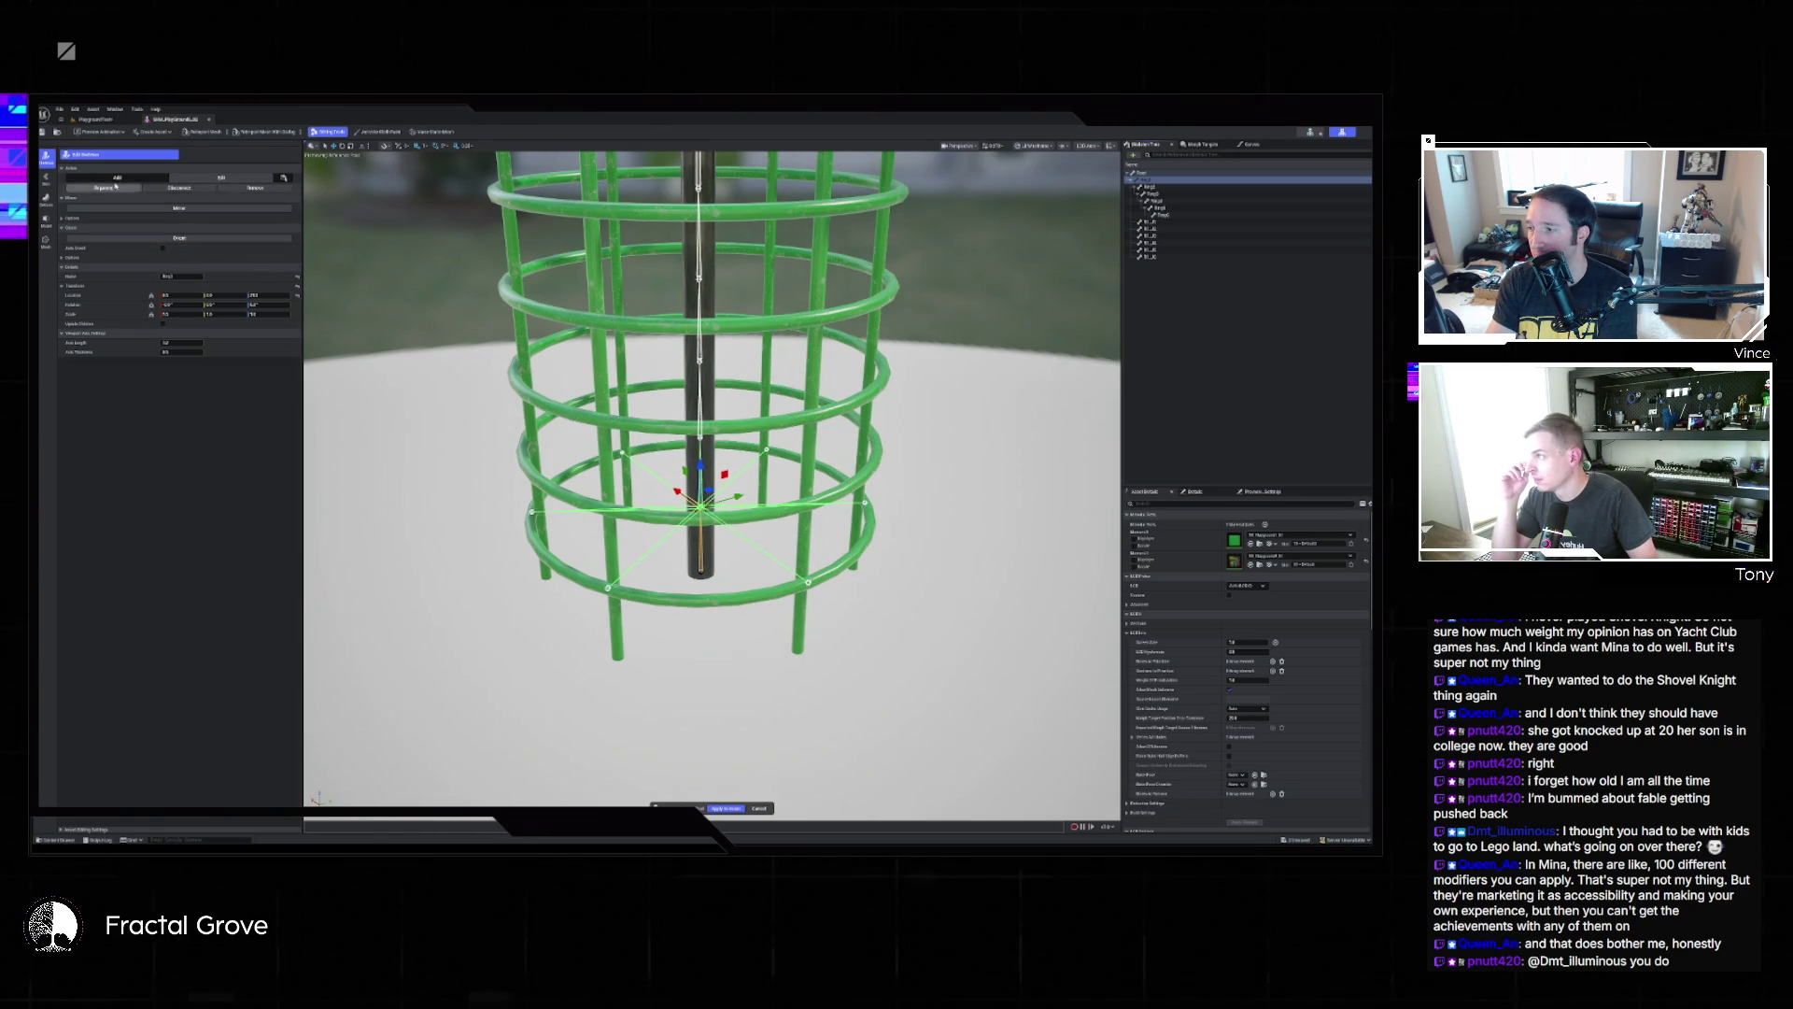
Move from the skeleton editing tools over to the mesh skinning tools.
click(45, 180)
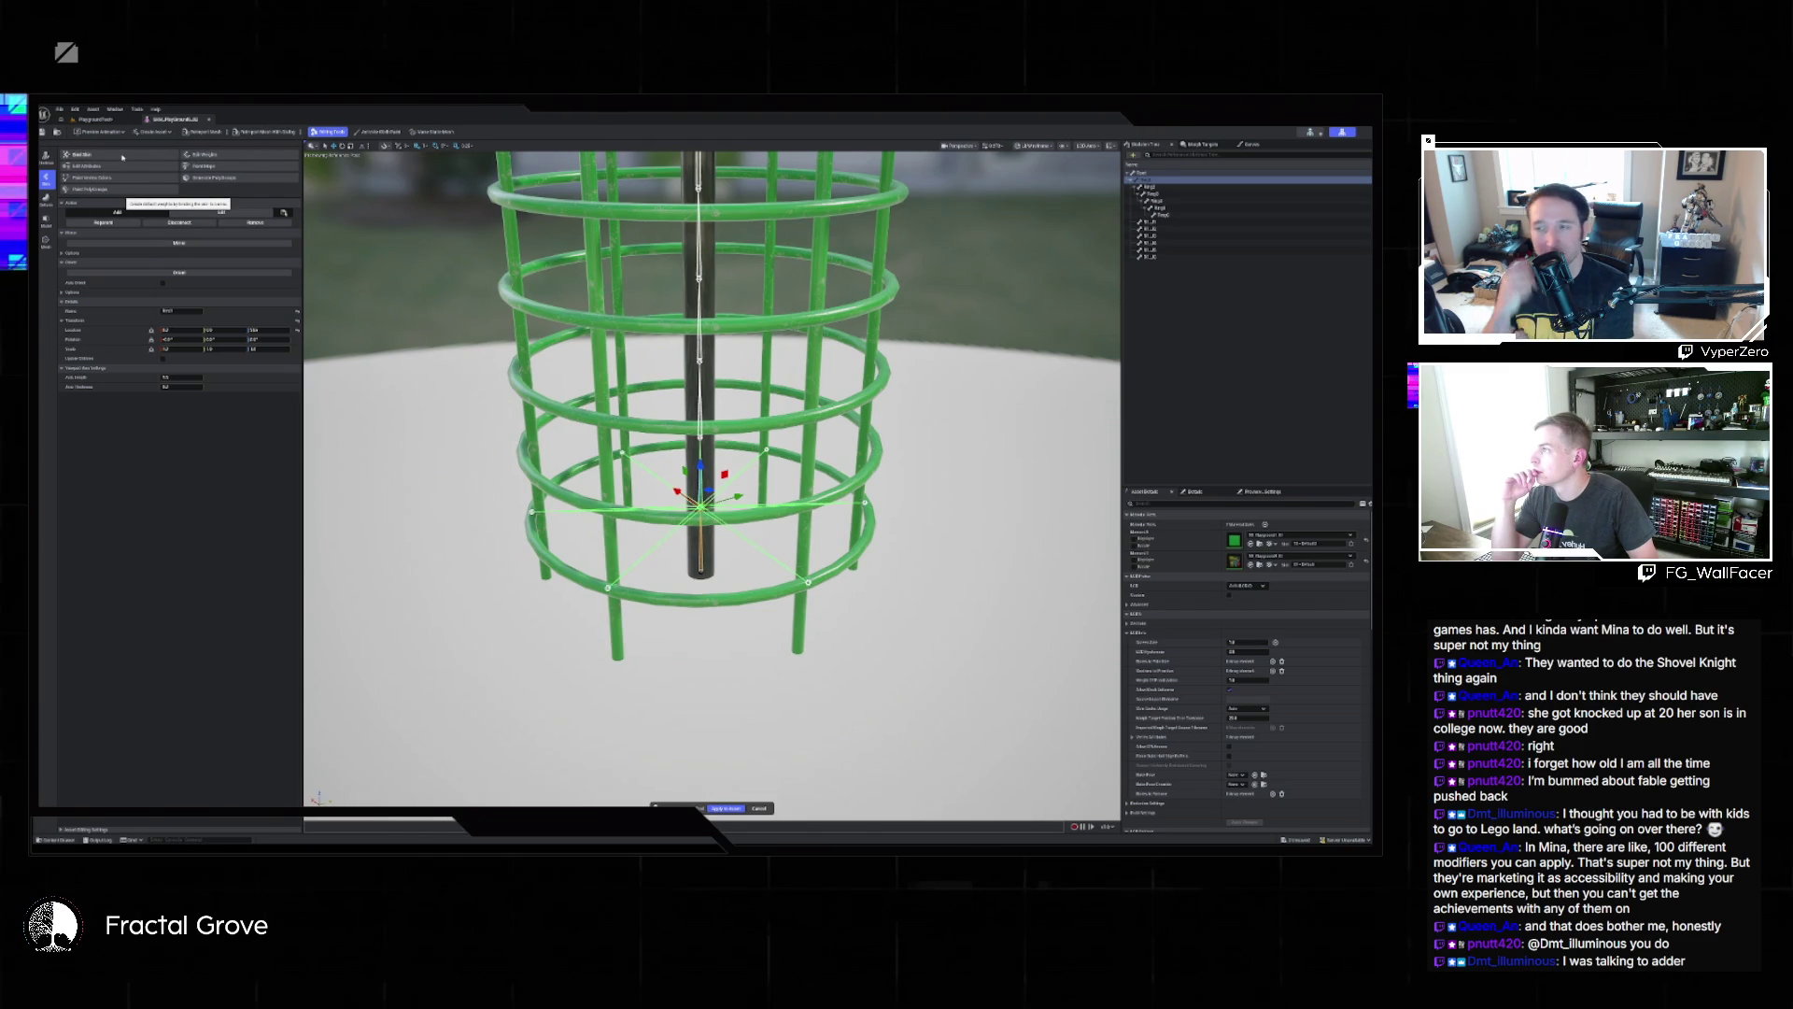
Run Bind Skin to weight the cage mesh to its bone chain and accept the result.
click(122, 157)
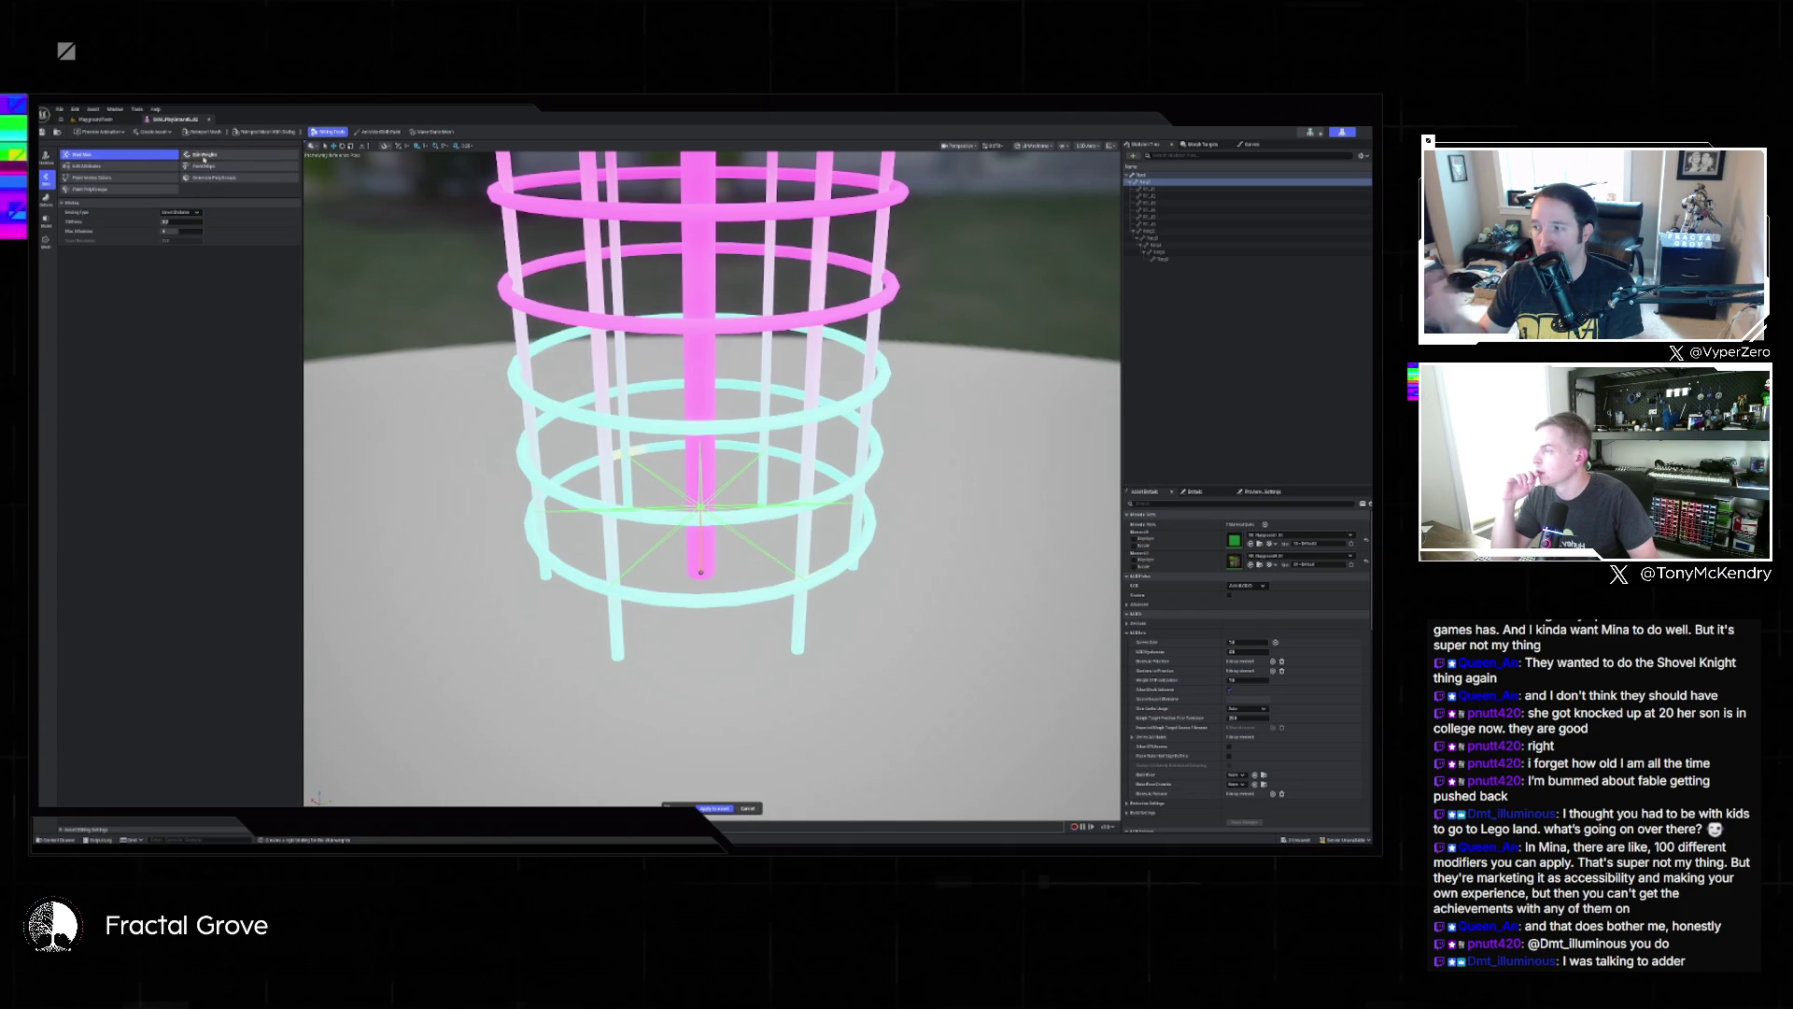
click(714, 807)
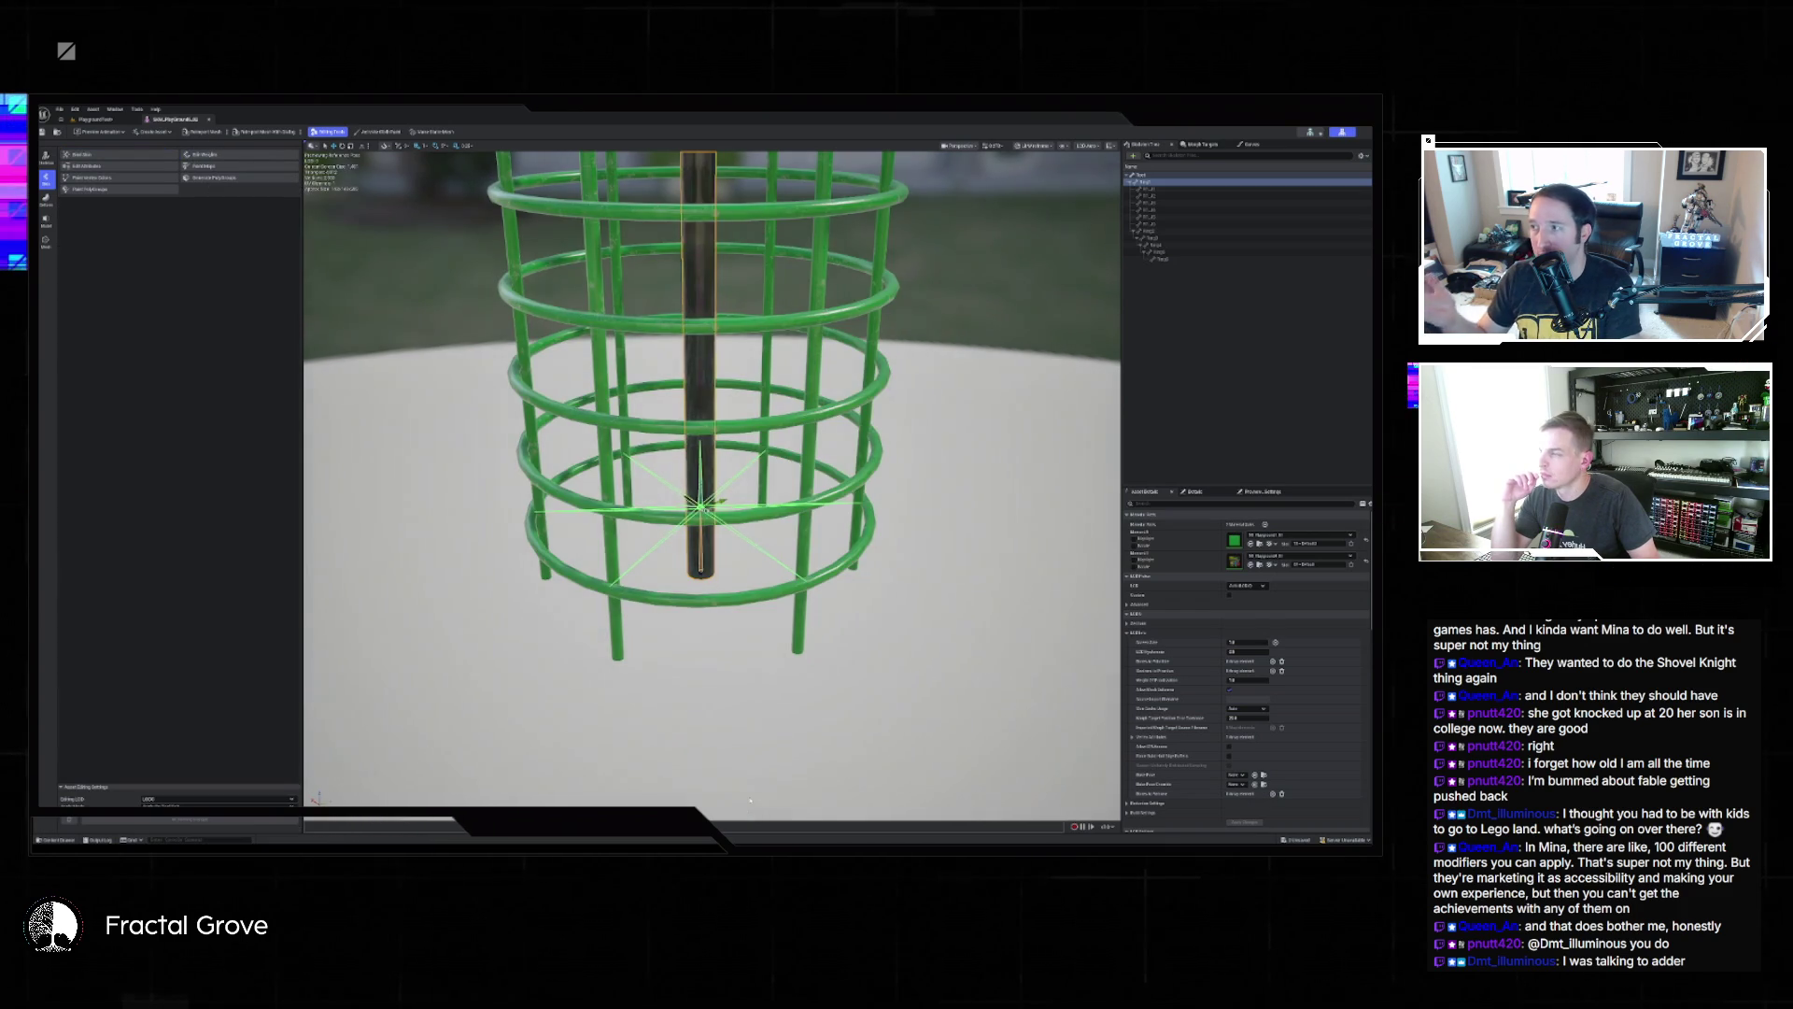
Open the Edit Weights tool to begin painting bone weights on the cage.
click(212, 155)
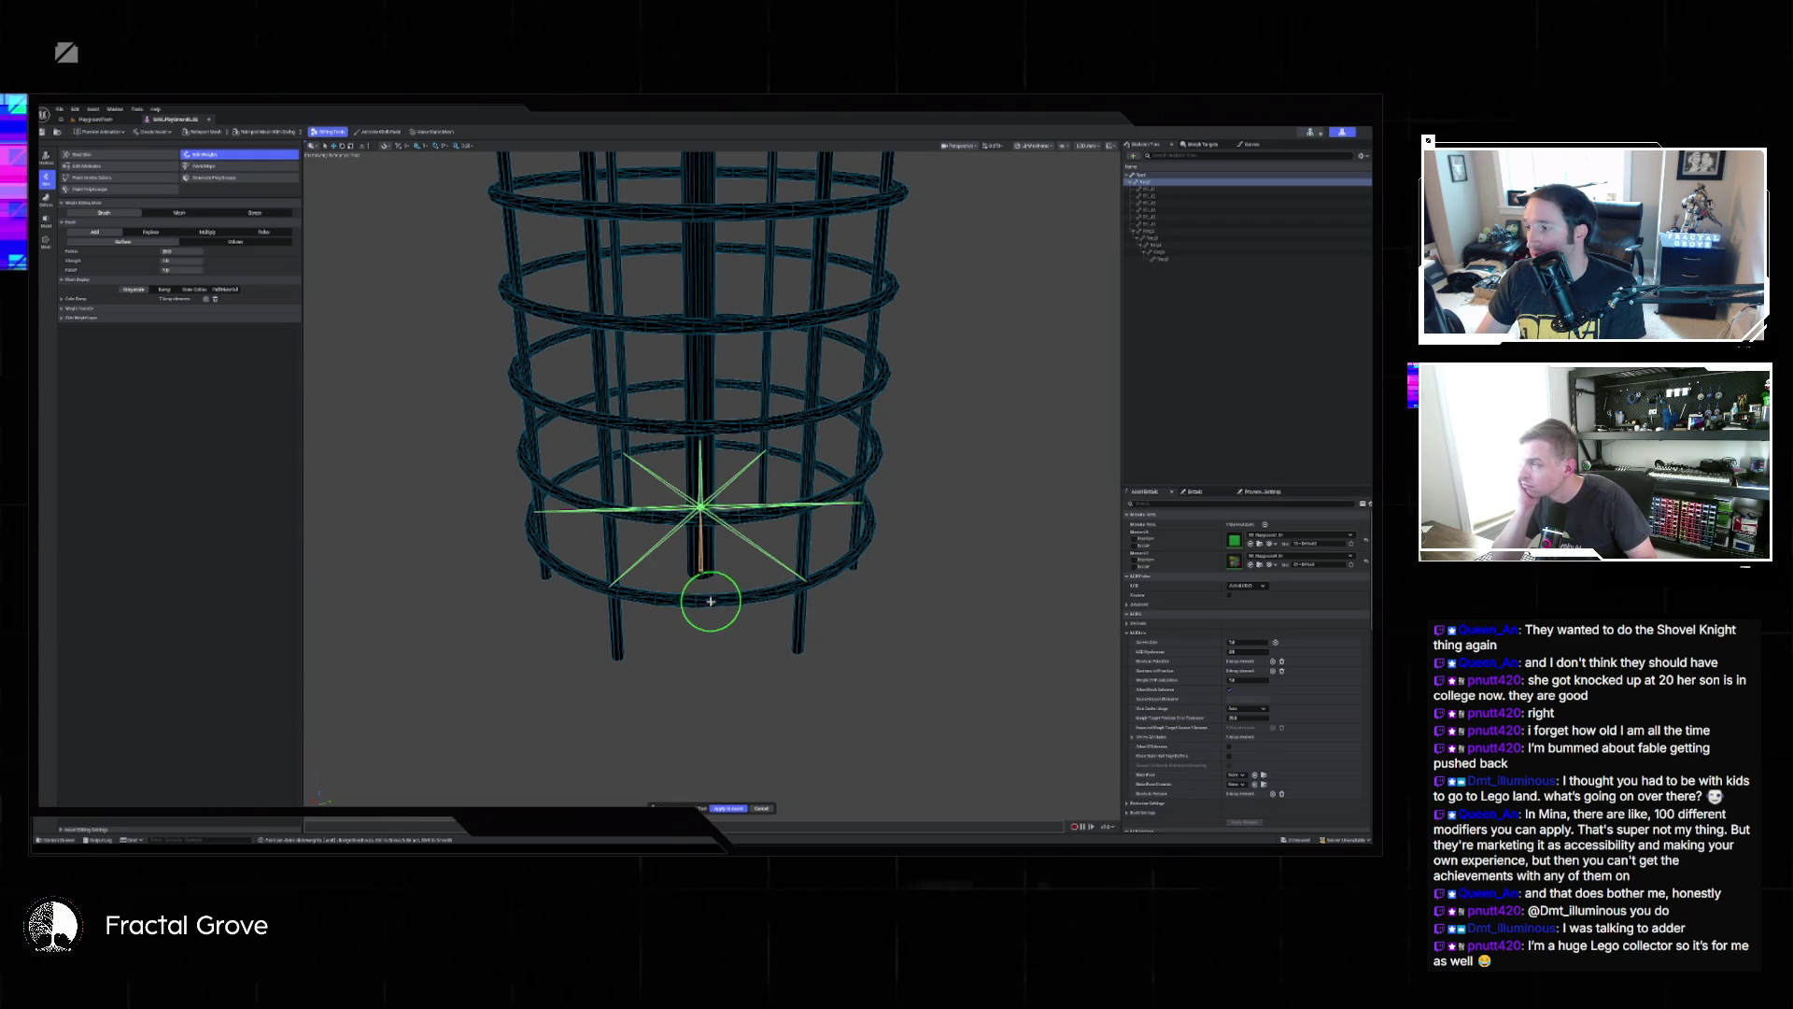
Shrink the brush and paint full weight onto the lower ring's right and left sections.
drag(689, 601, 734, 599)
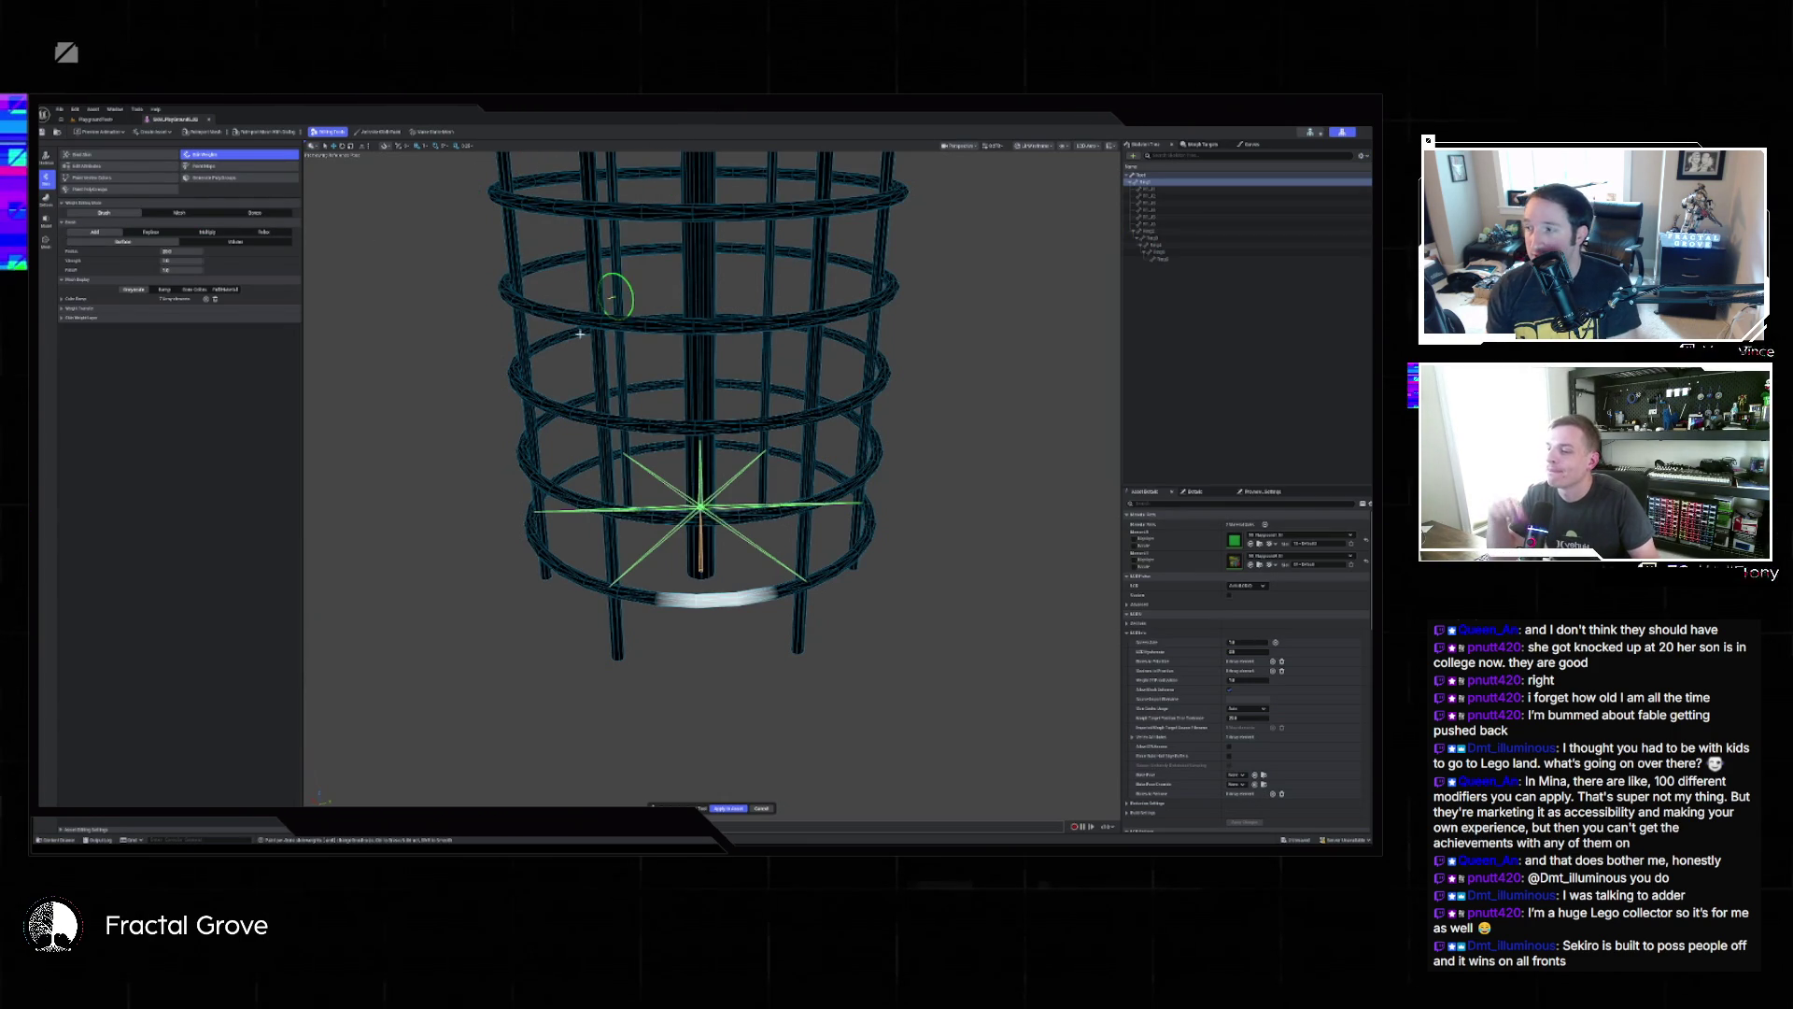
scroll(710, 670, up, 5)
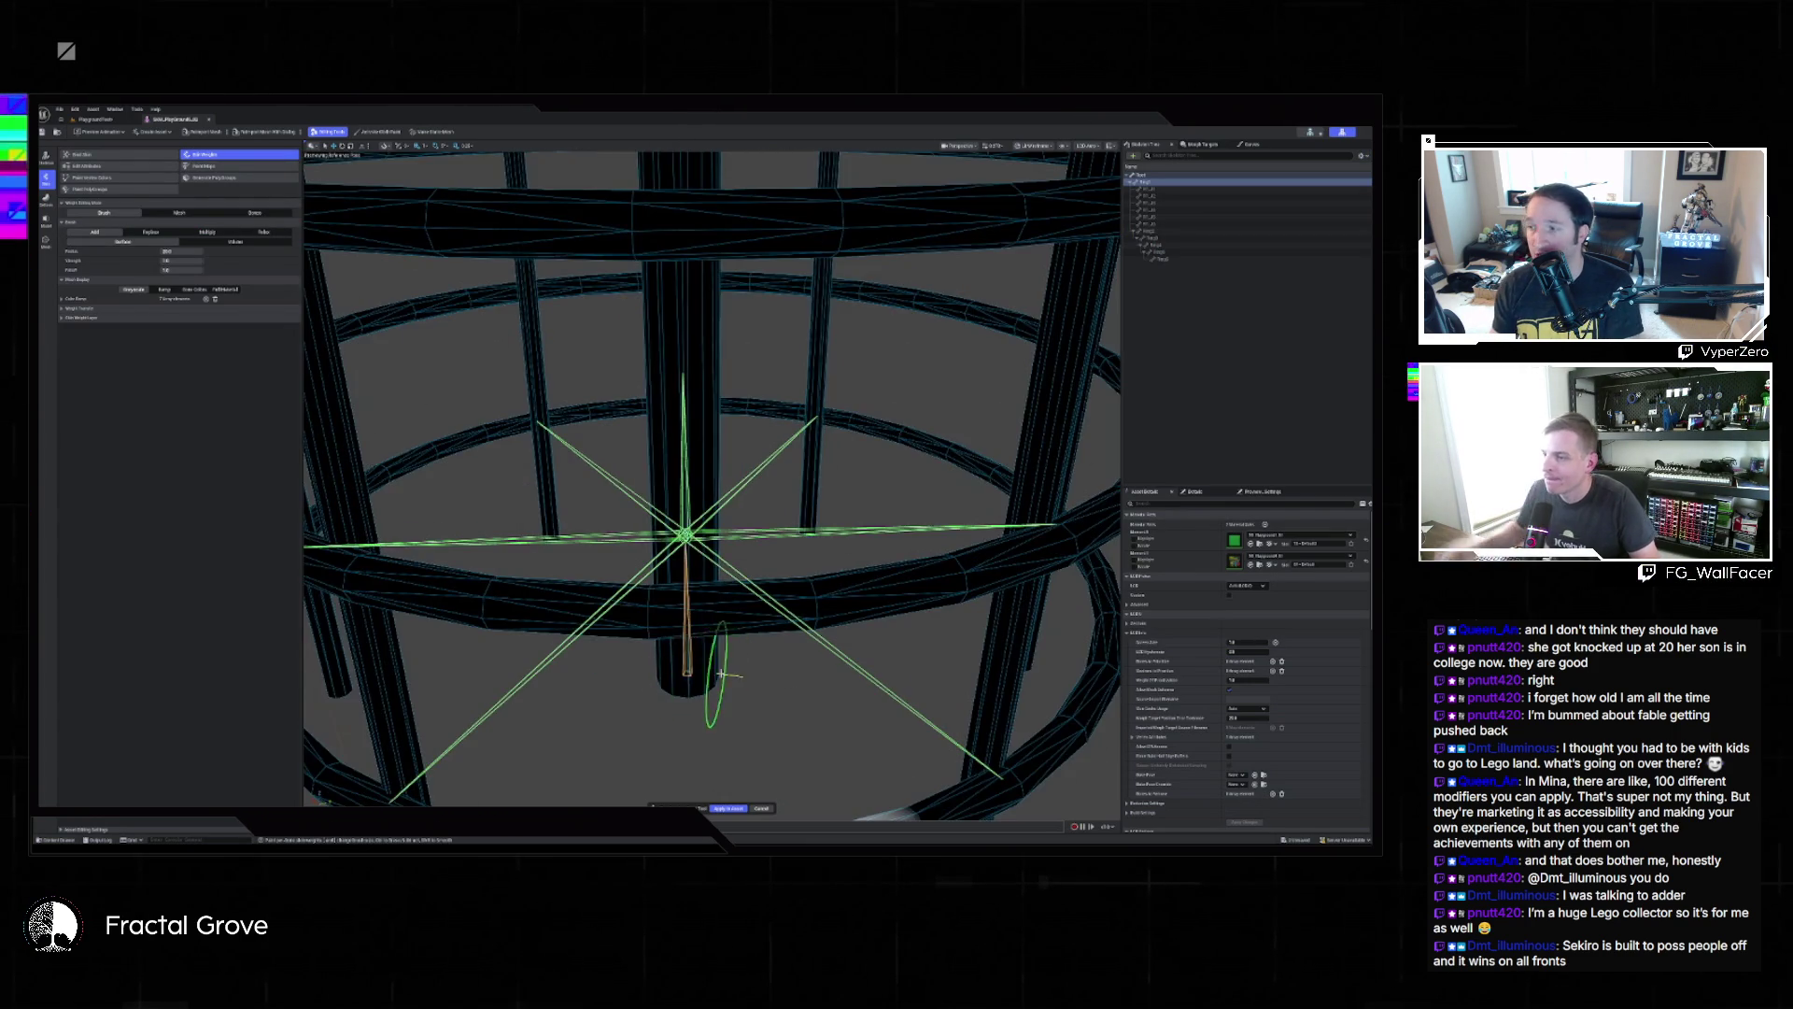
scroll(709, 670, up, 3)
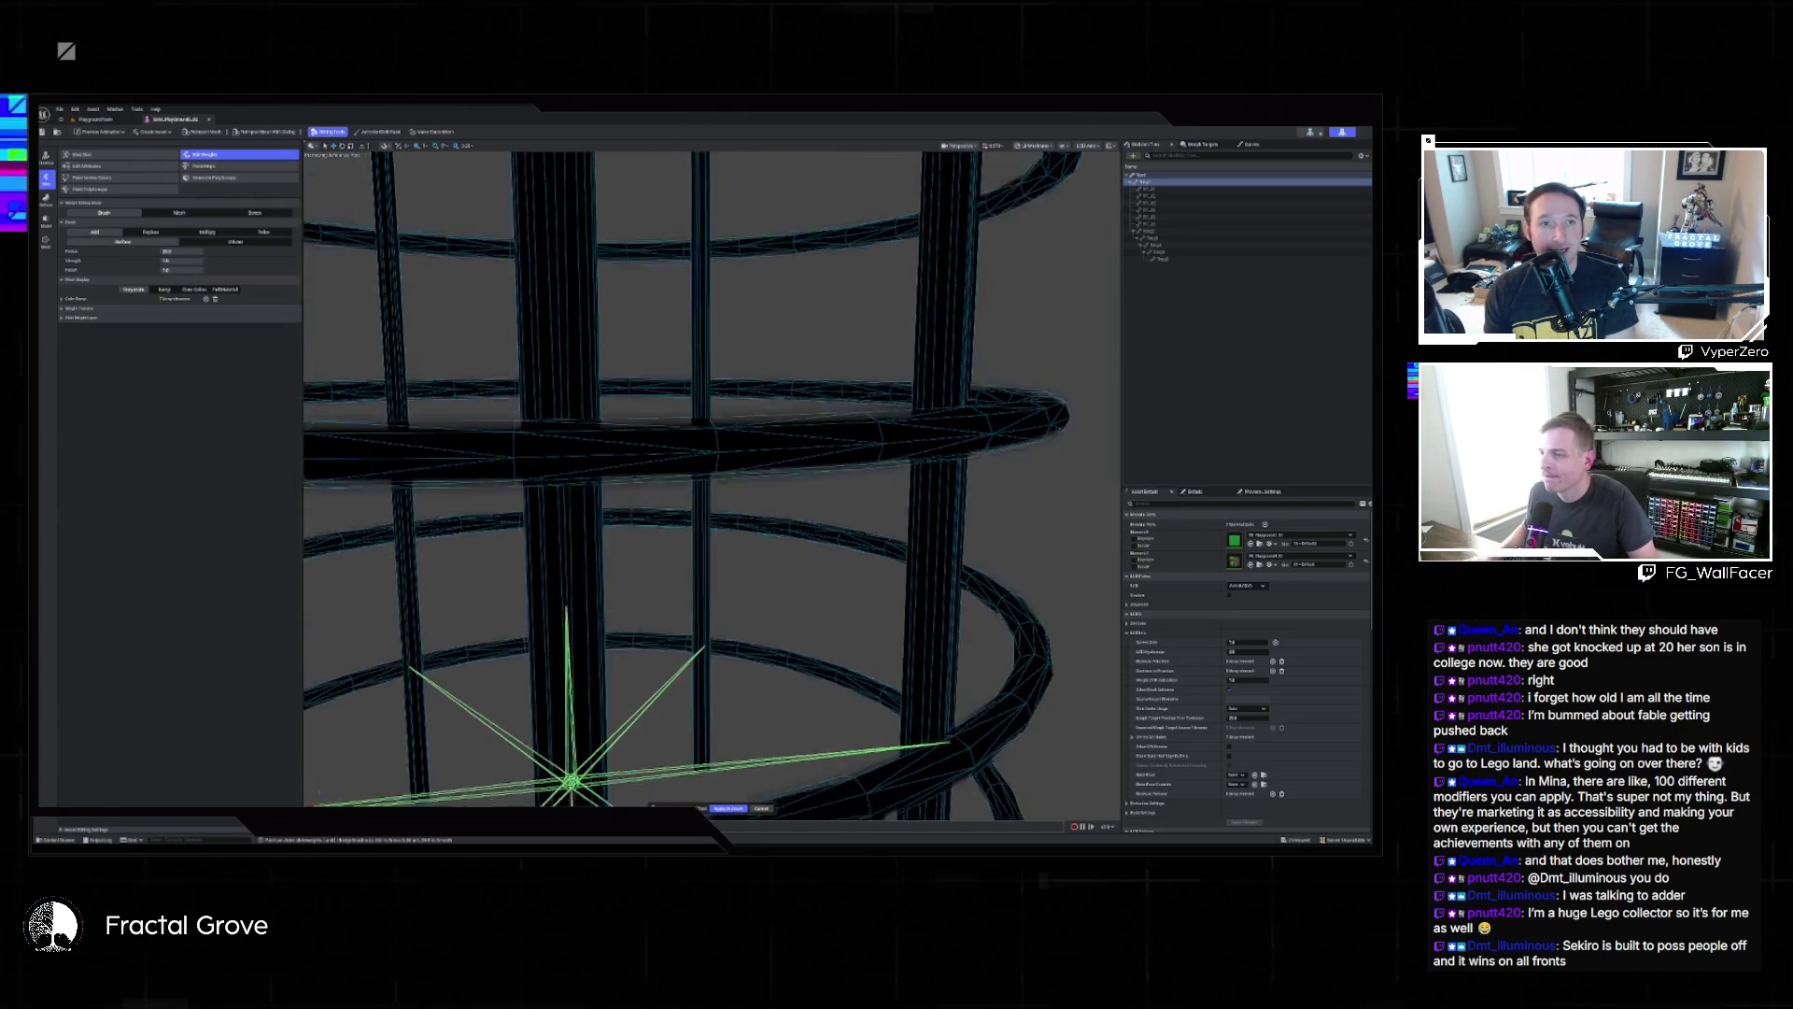
scroll(796, 670, down, 6)
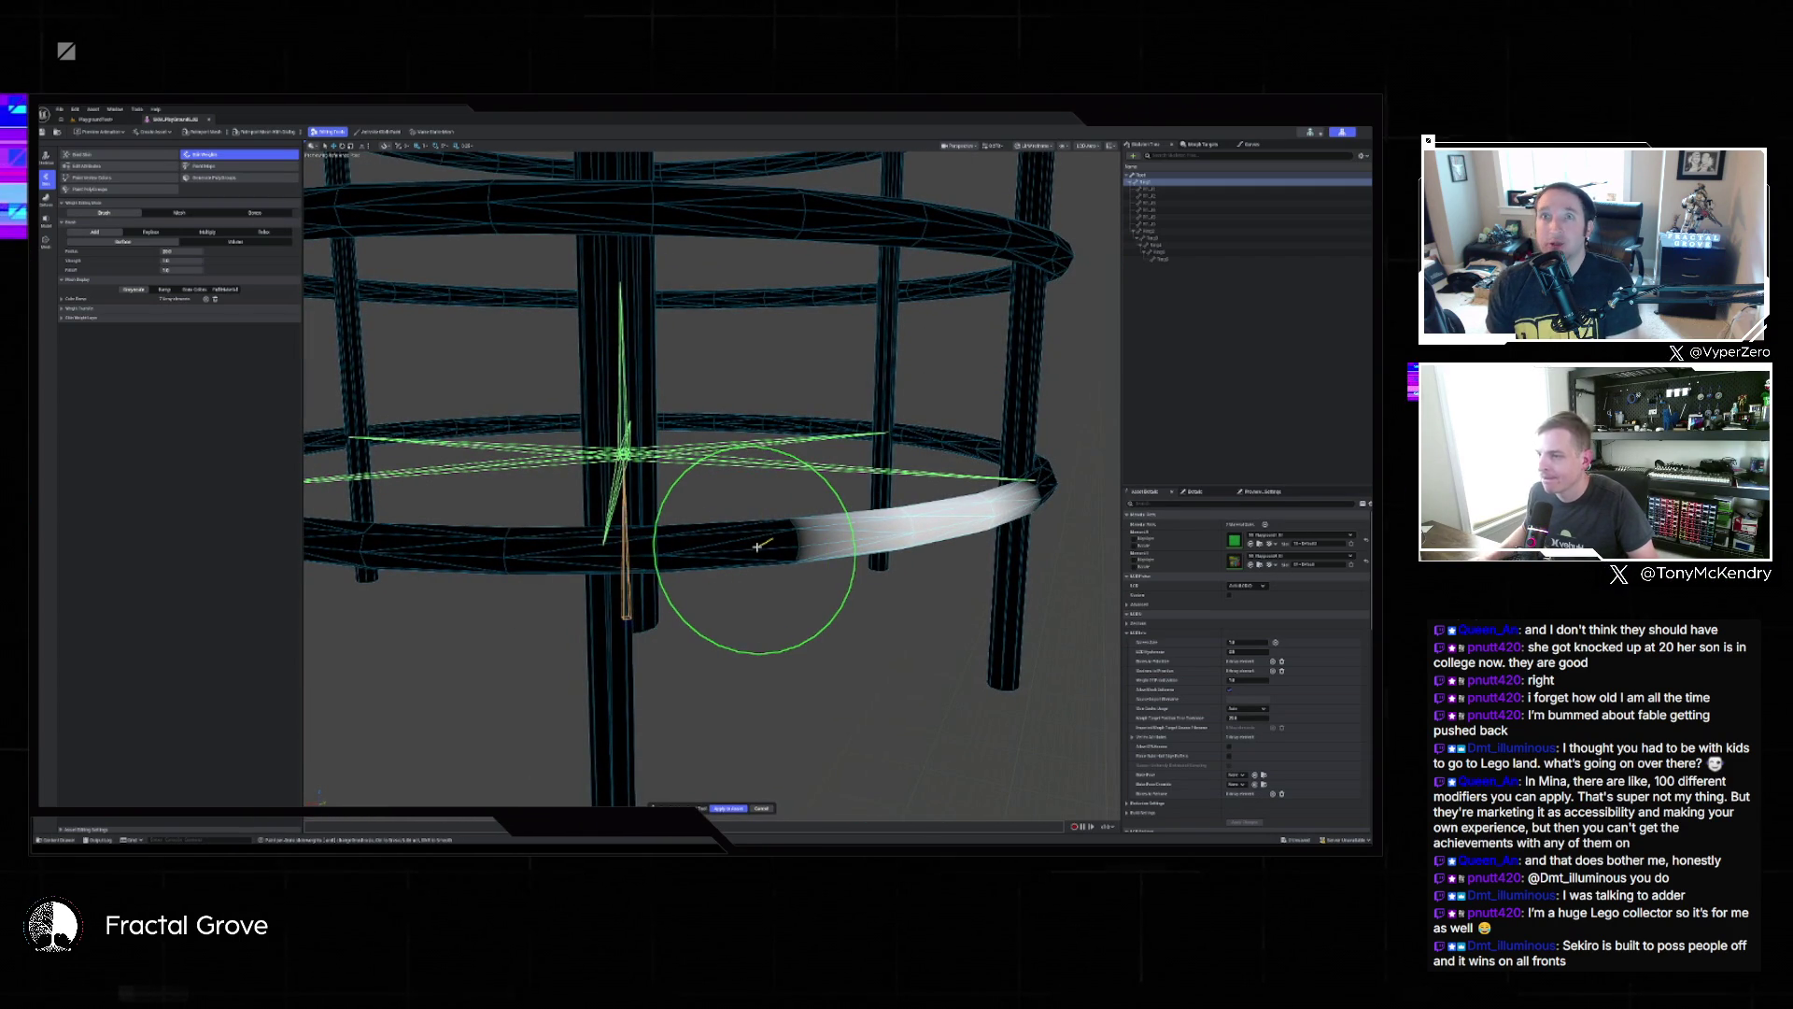
scroll(737, 532, down, 5)
scroll(719, 598, up, 5)
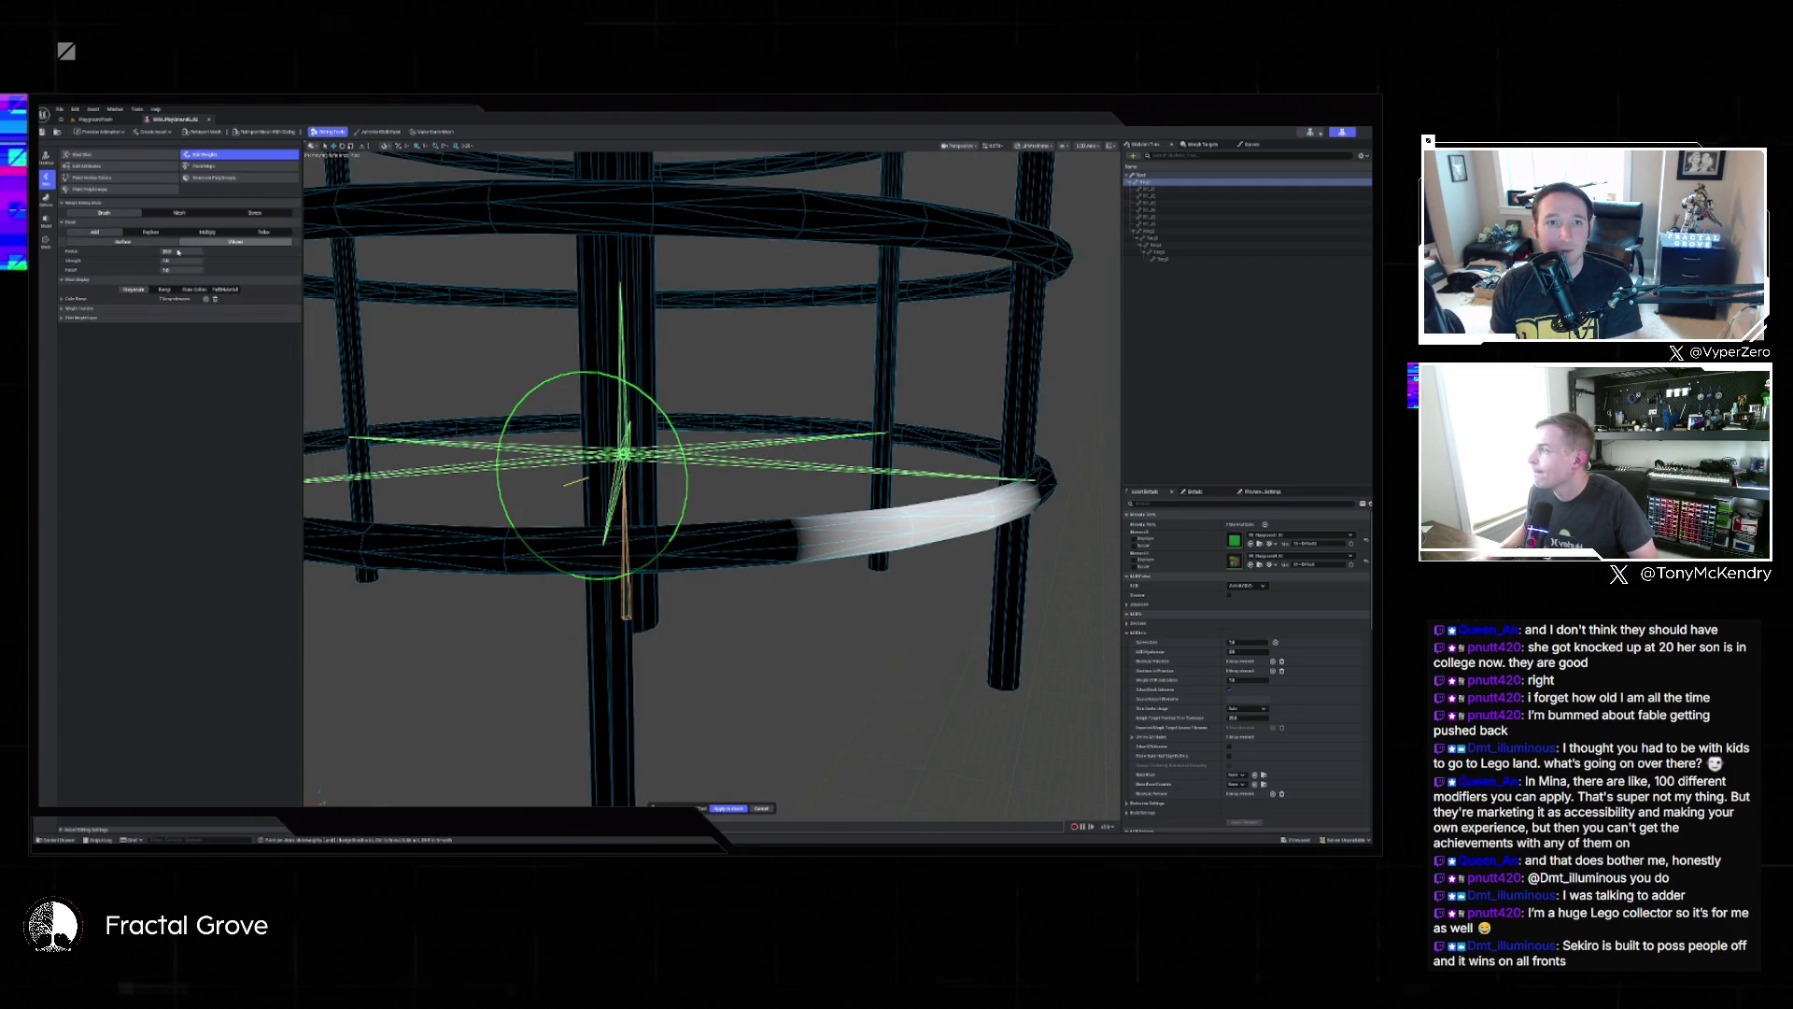
key(bracketleft)
key(bracketleft)
key(bracketleft)
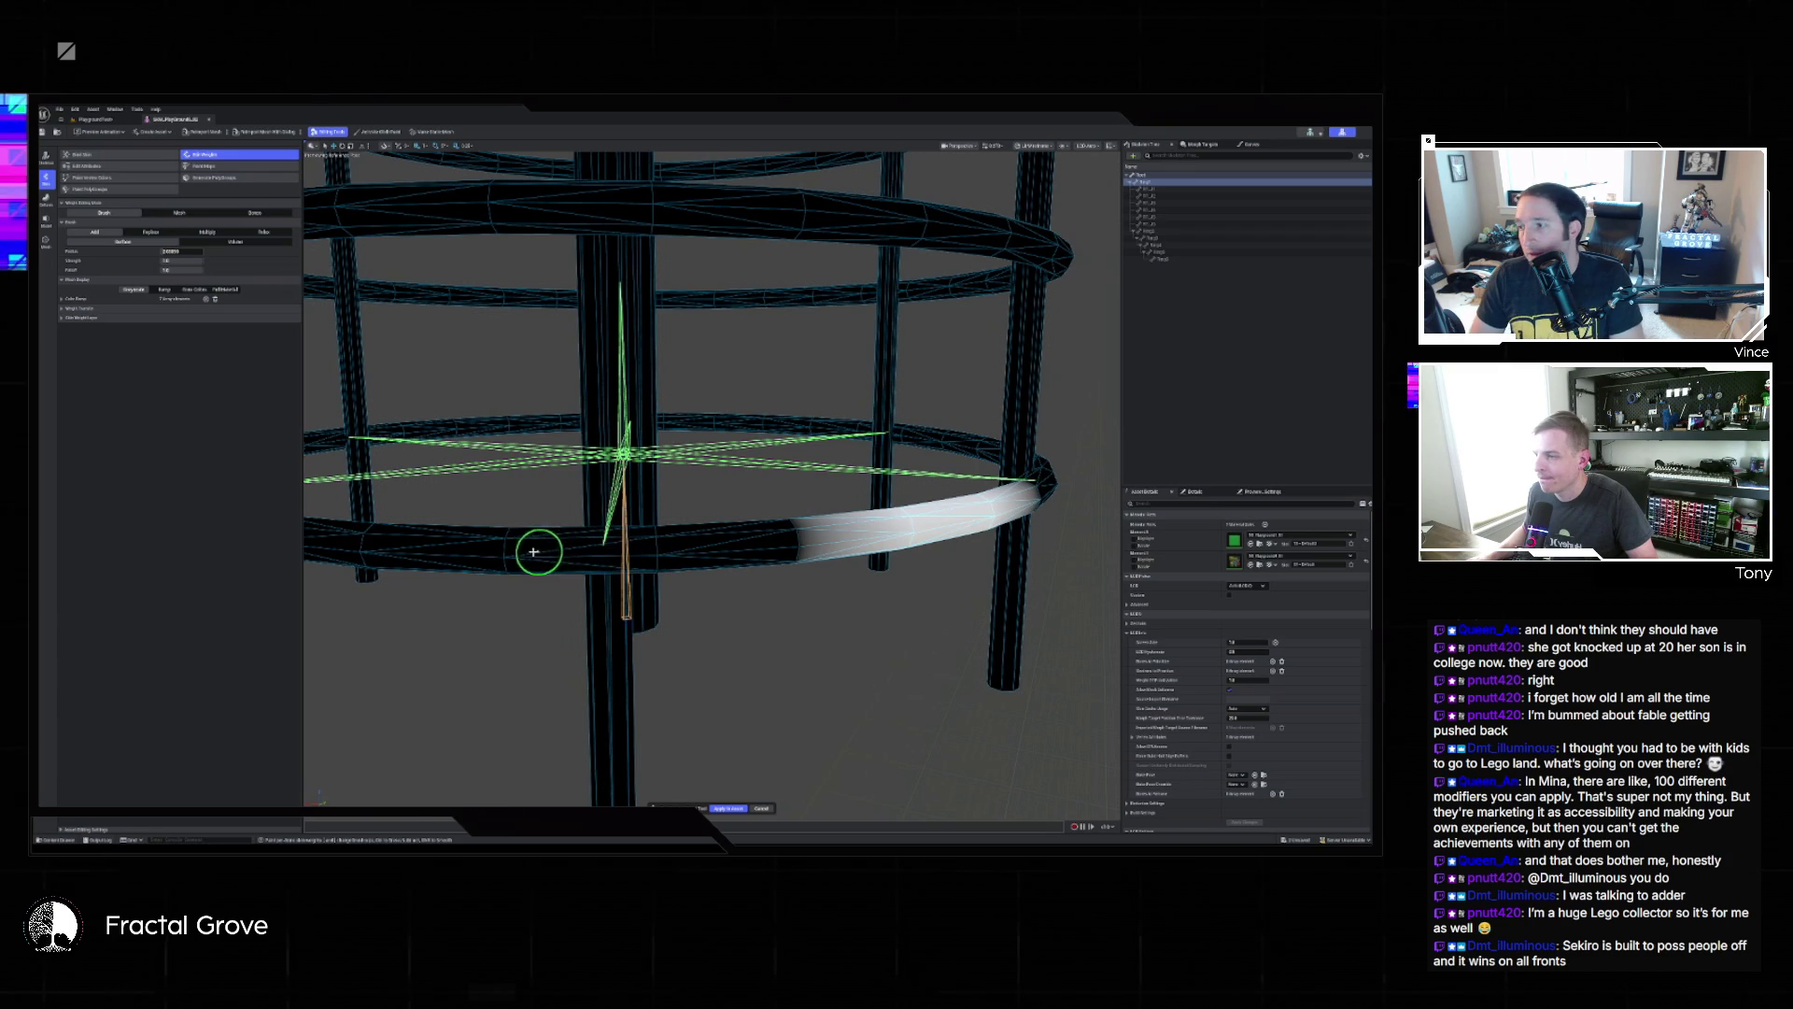
click(606, 548)
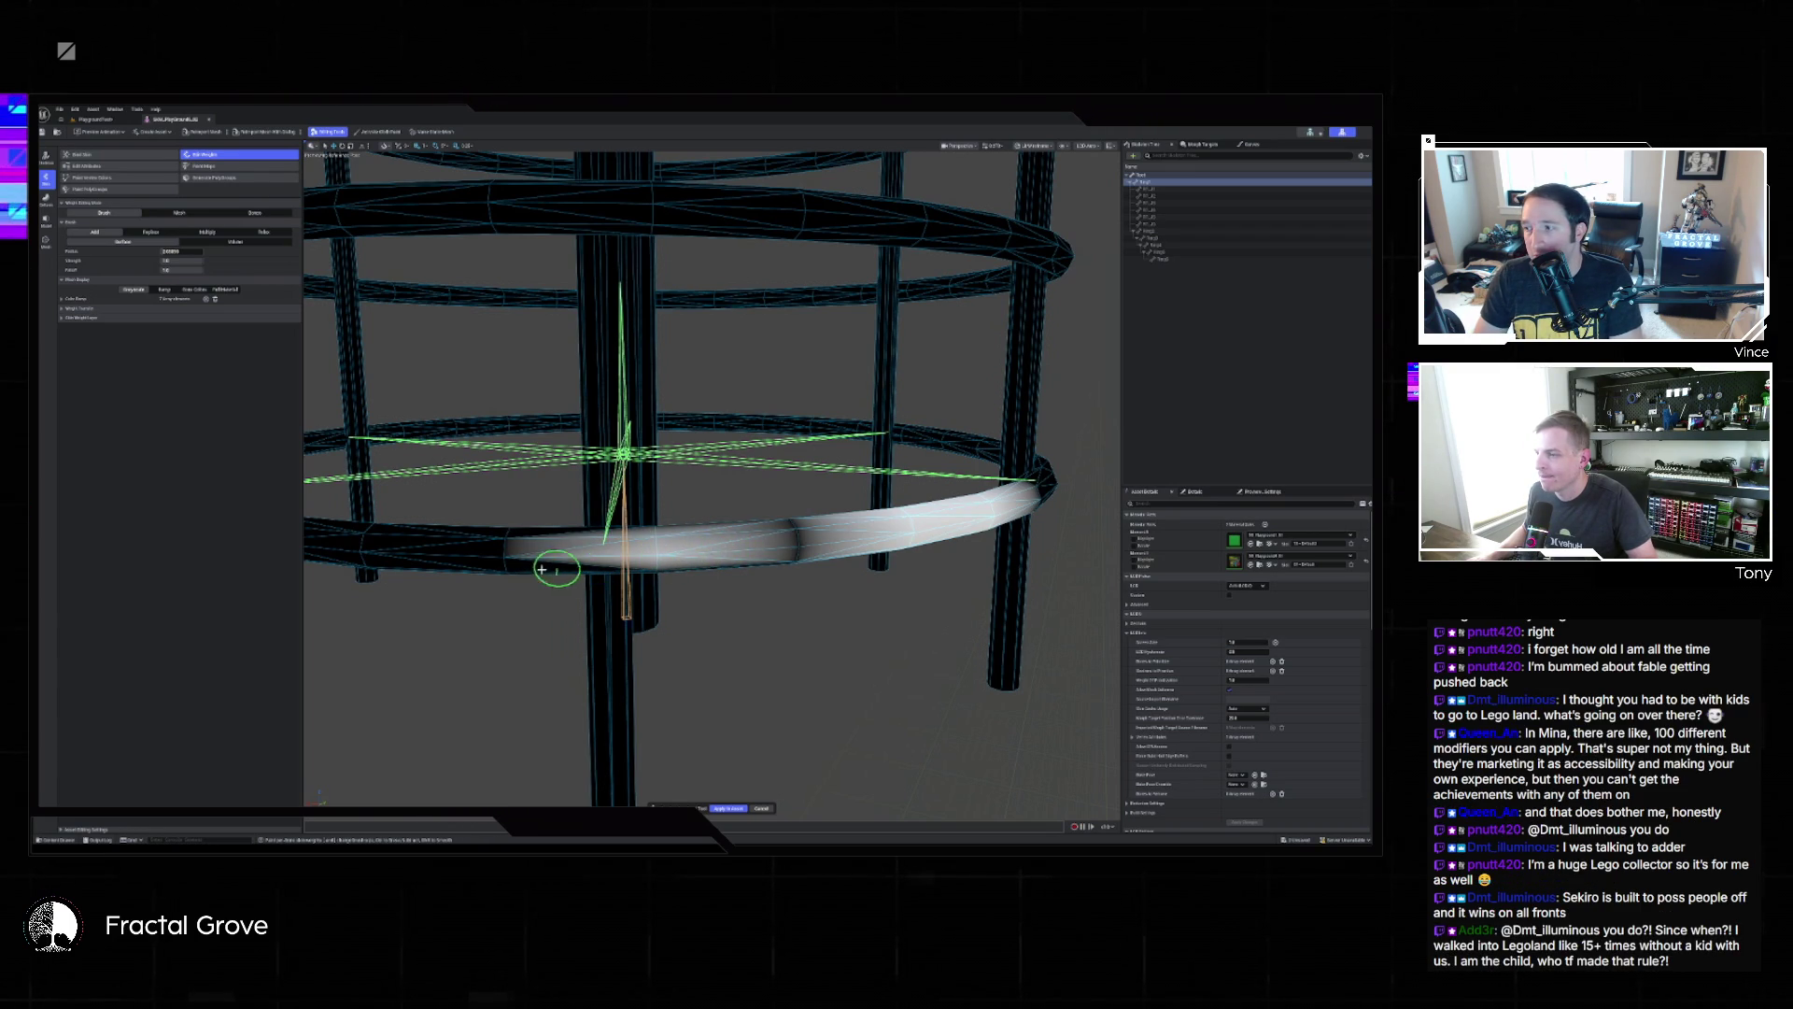
click(511, 554)
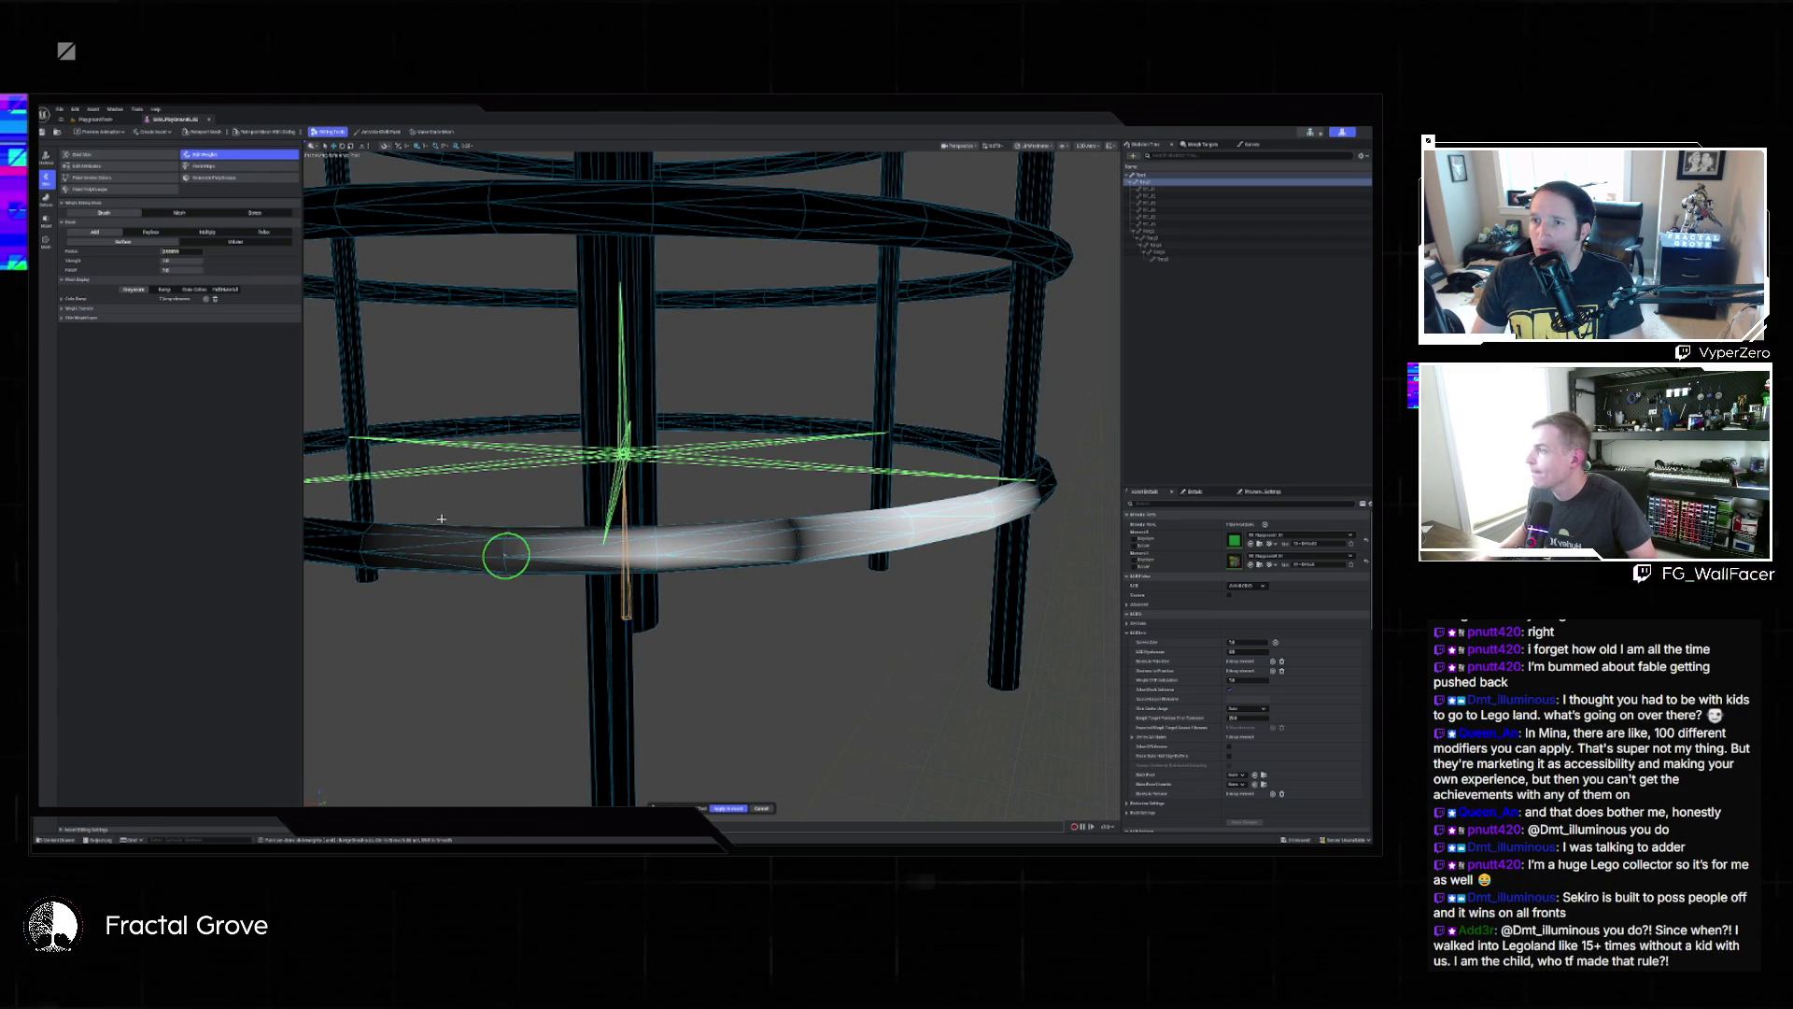
Orbit the view close to the horizontal bar beside the post, then switch to the browser.
mouse_move(332, 435)
mouse_down()
mouse_move(523, 621)
mouse_move(606, 582)
mouse_up()
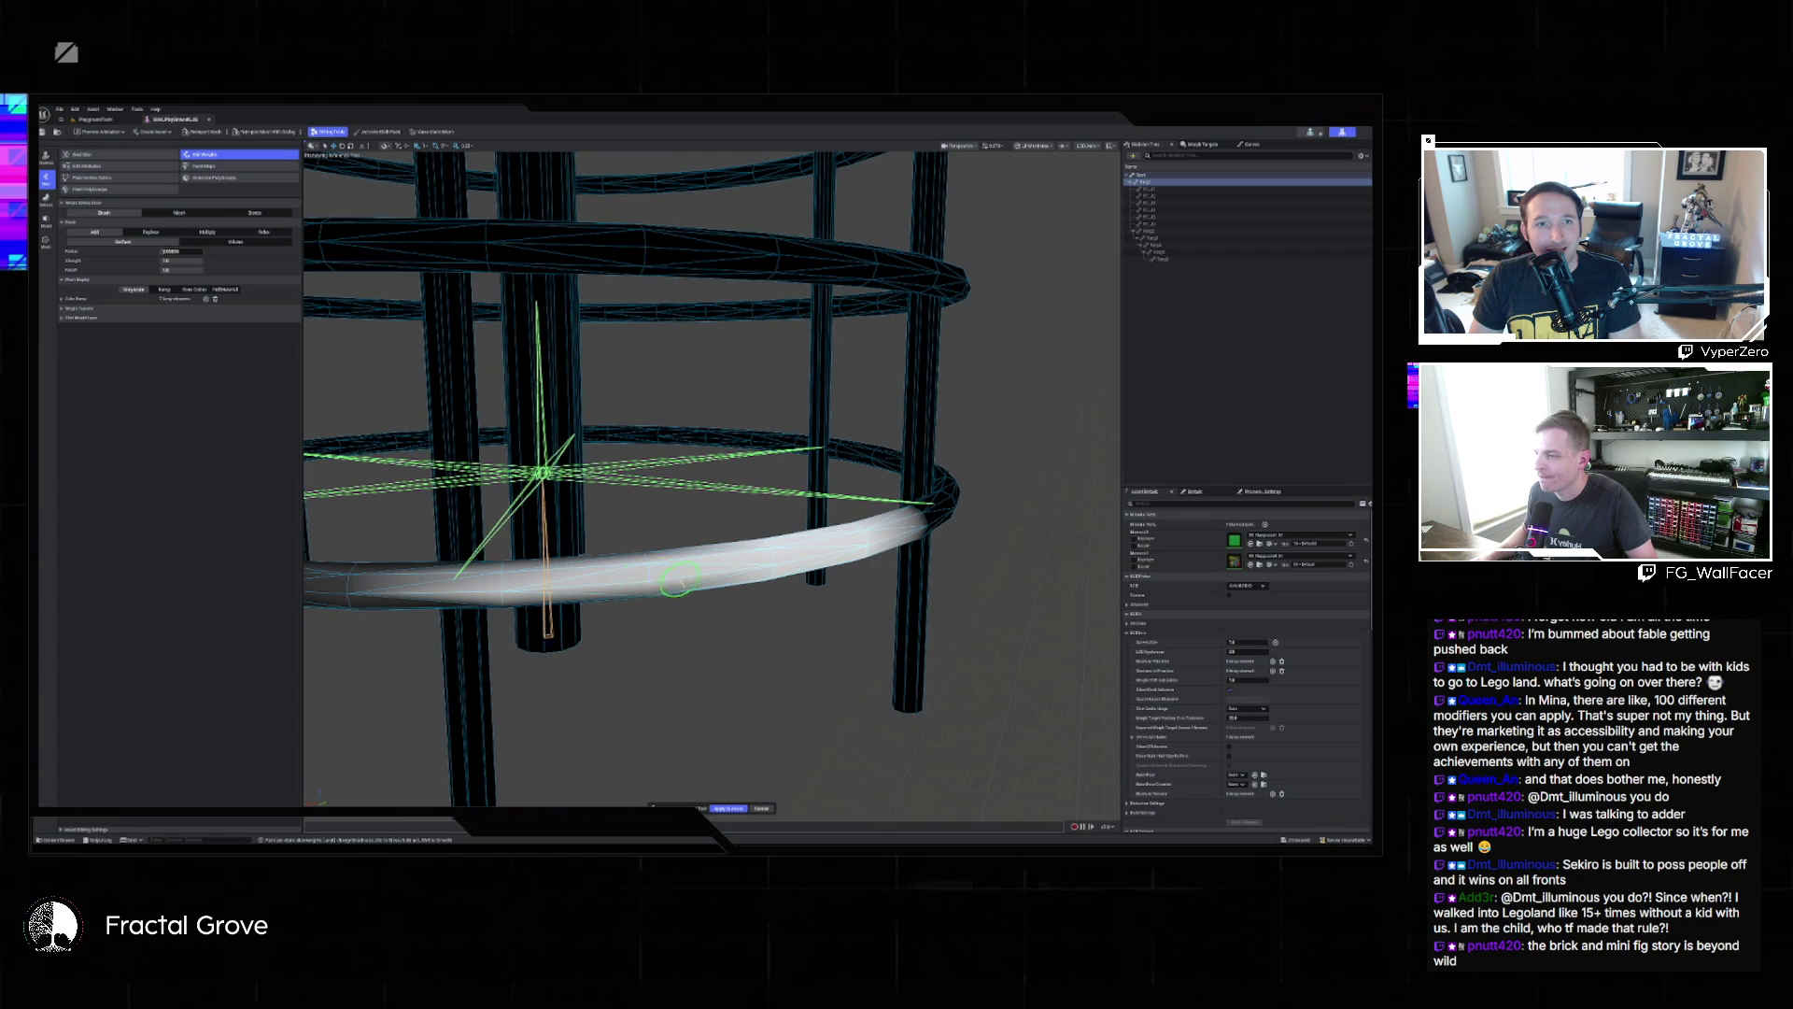
mouse_move(606, 581)
mouse_down()
mouse_move(467, 355)
mouse_move(649, 517)
mouse_move(561, 601)
mouse_move(439, 560)
mouse_move(480, 620)
mouse_move(739, 572)
mouse_move(794, 514)
mouse_move(803, 529)
mouse_move(729, 591)
mouse_move(580, 641)
mouse_move(513, 784)
mouse_move(654, 597)
mouse_move(352, 628)
mouse_move(655, 614)
mouse_move(720, 519)
mouse_move(932, 508)
mouse_move(822, 467)
mouse_move(706, 566)
mouse_up()
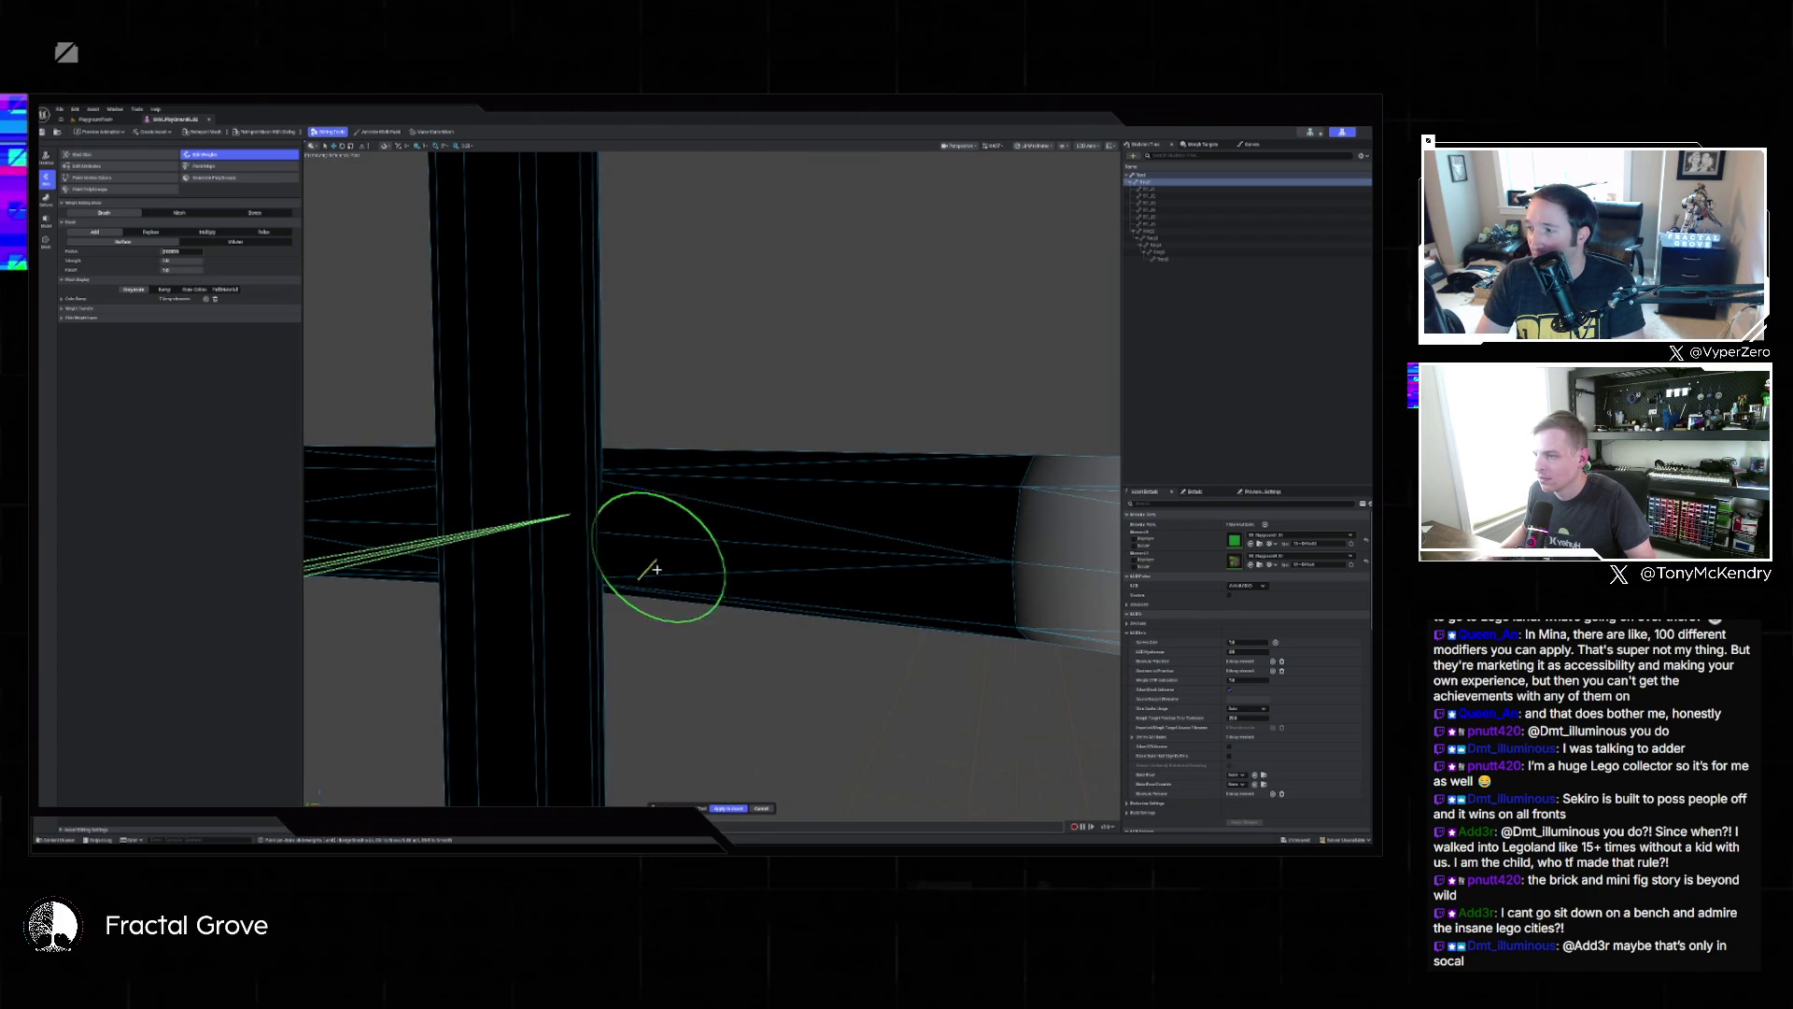
mouse_move(753, 515)
mouse_down()
mouse_move(660, 580)
mouse_move(740, 521)
mouse_up()
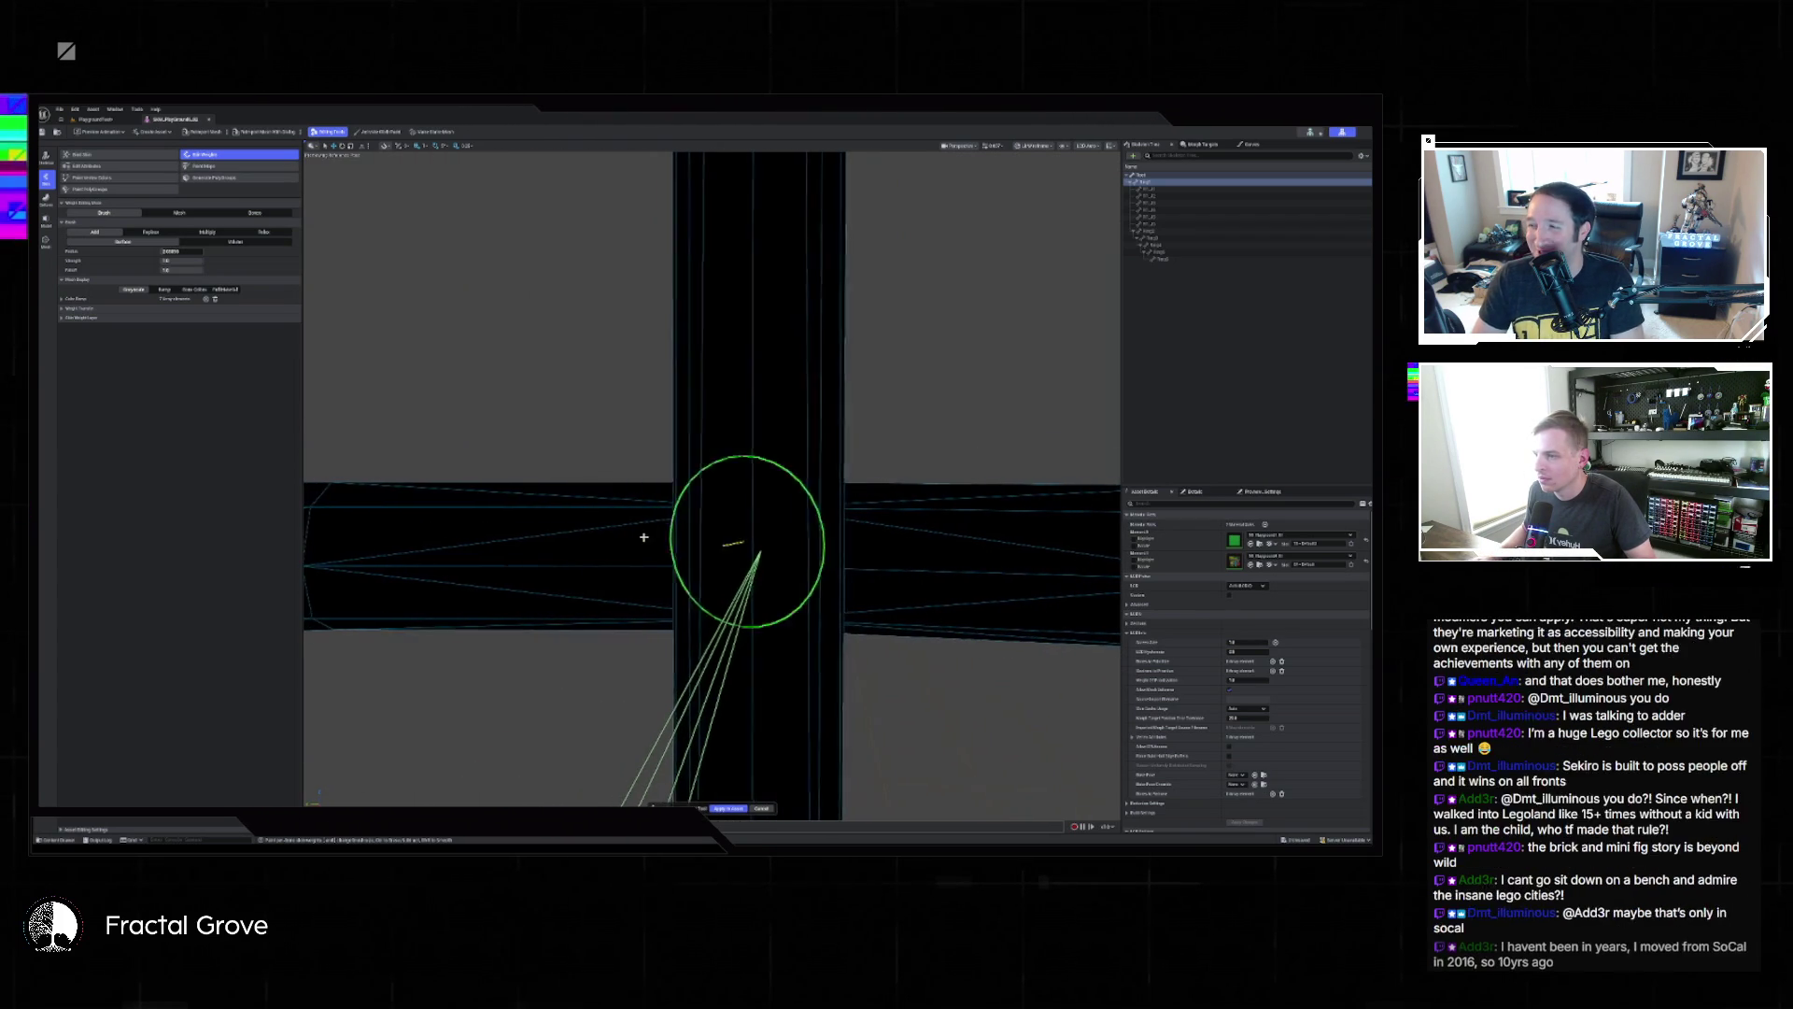
drag(550, 531, 916, 500)
mouse_move(669, 532)
mouse_down()
mouse_move(688, 473)
mouse_move(592, 546)
mouse_move(644, 537)
mouse_move(479, 521)
mouse_move(408, 620)
mouse_move(561, 486)
mouse_move(523, 397)
mouse_up()
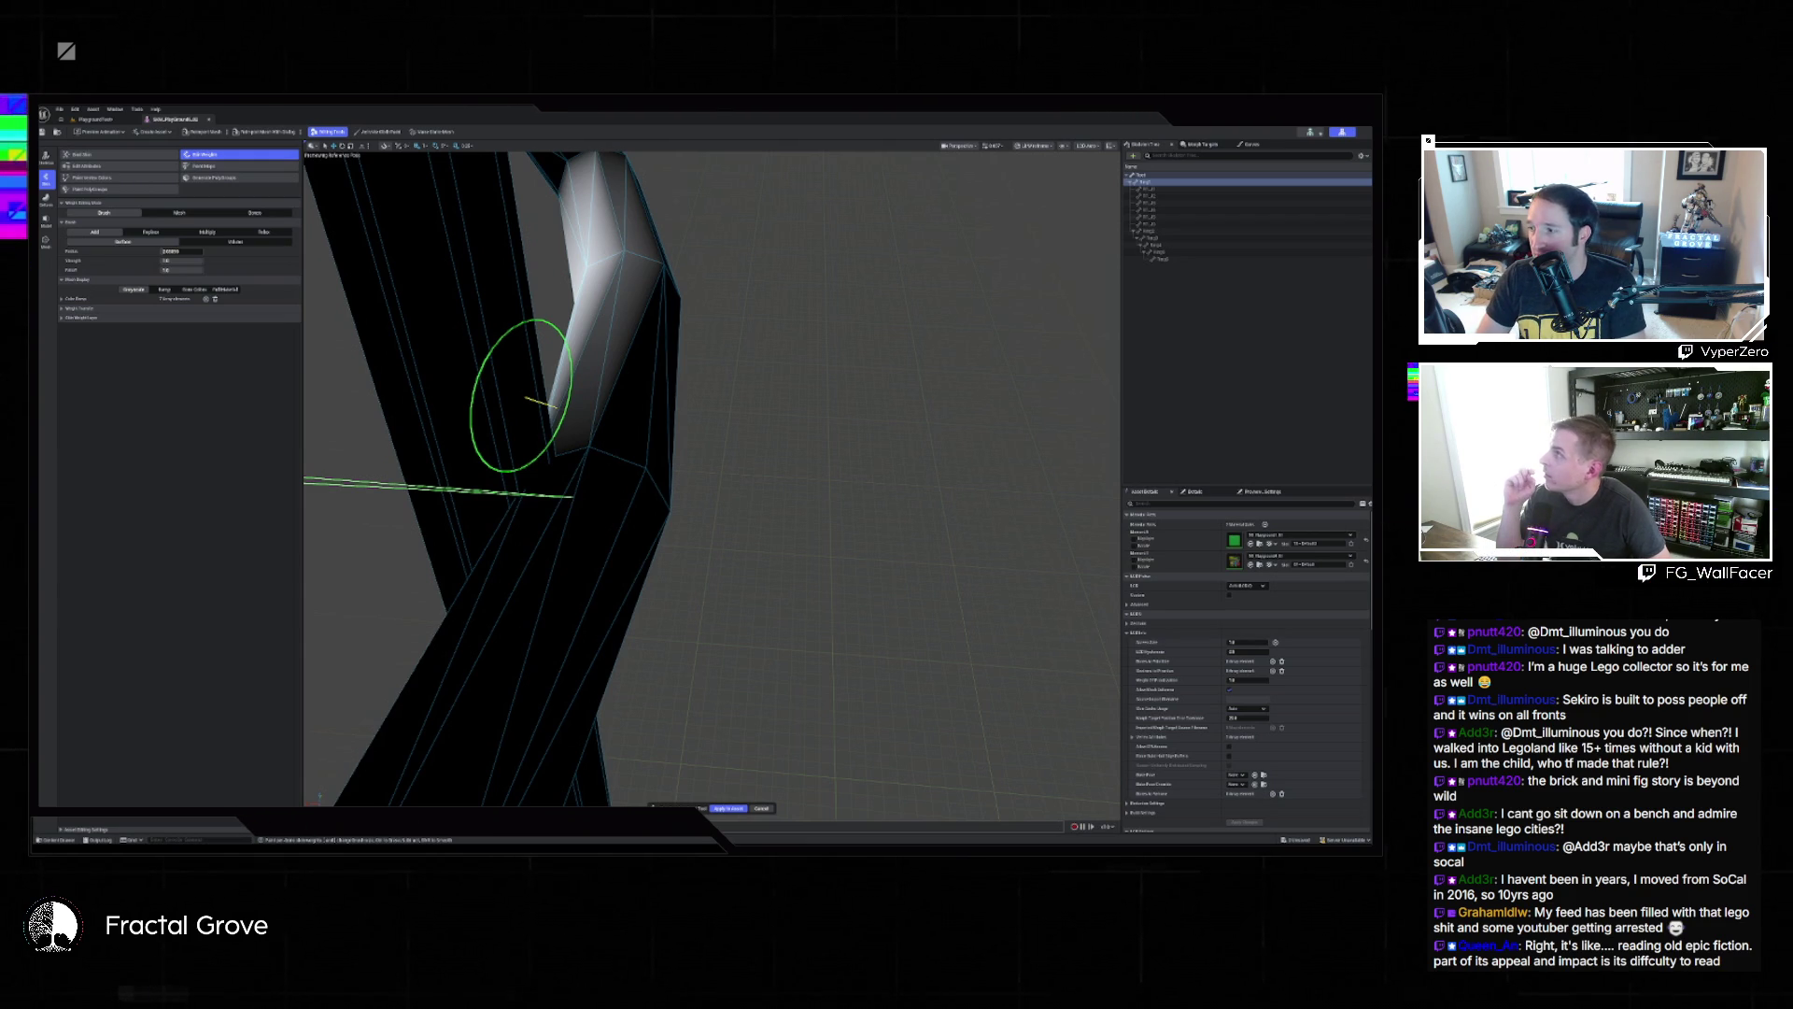
key(alt+Tab)
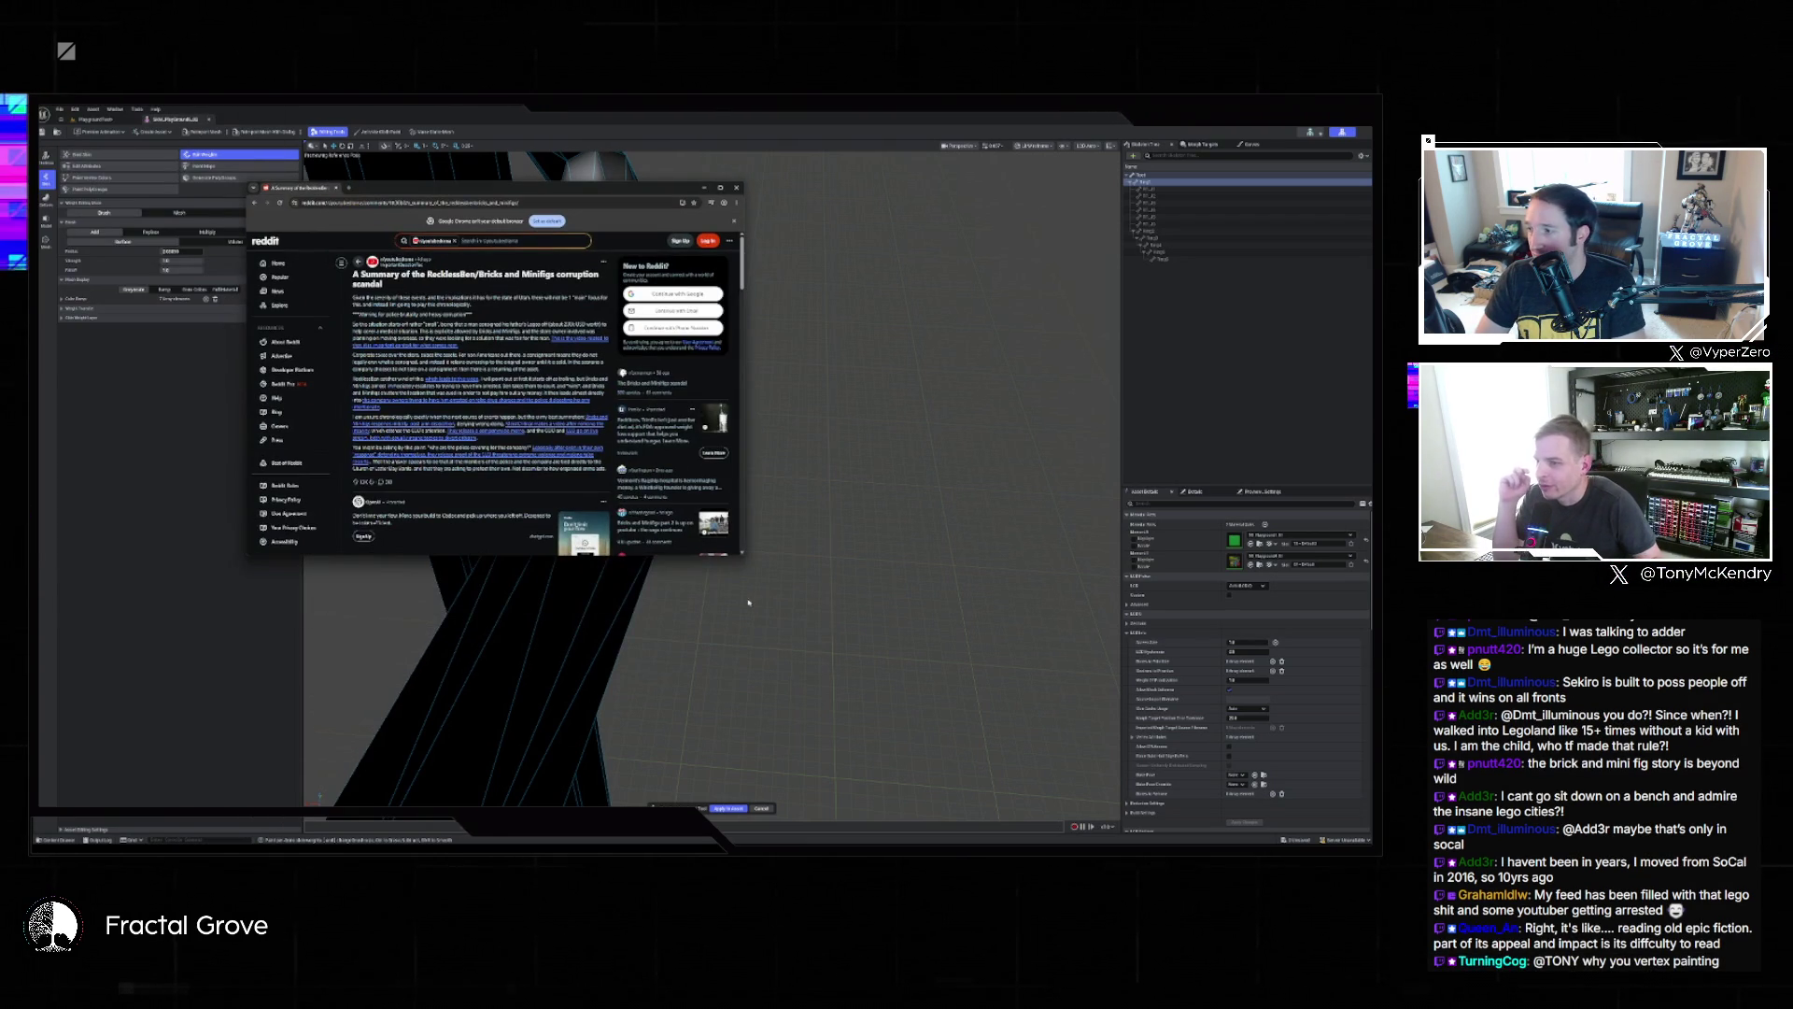
drag(745, 555, 1022, 712)
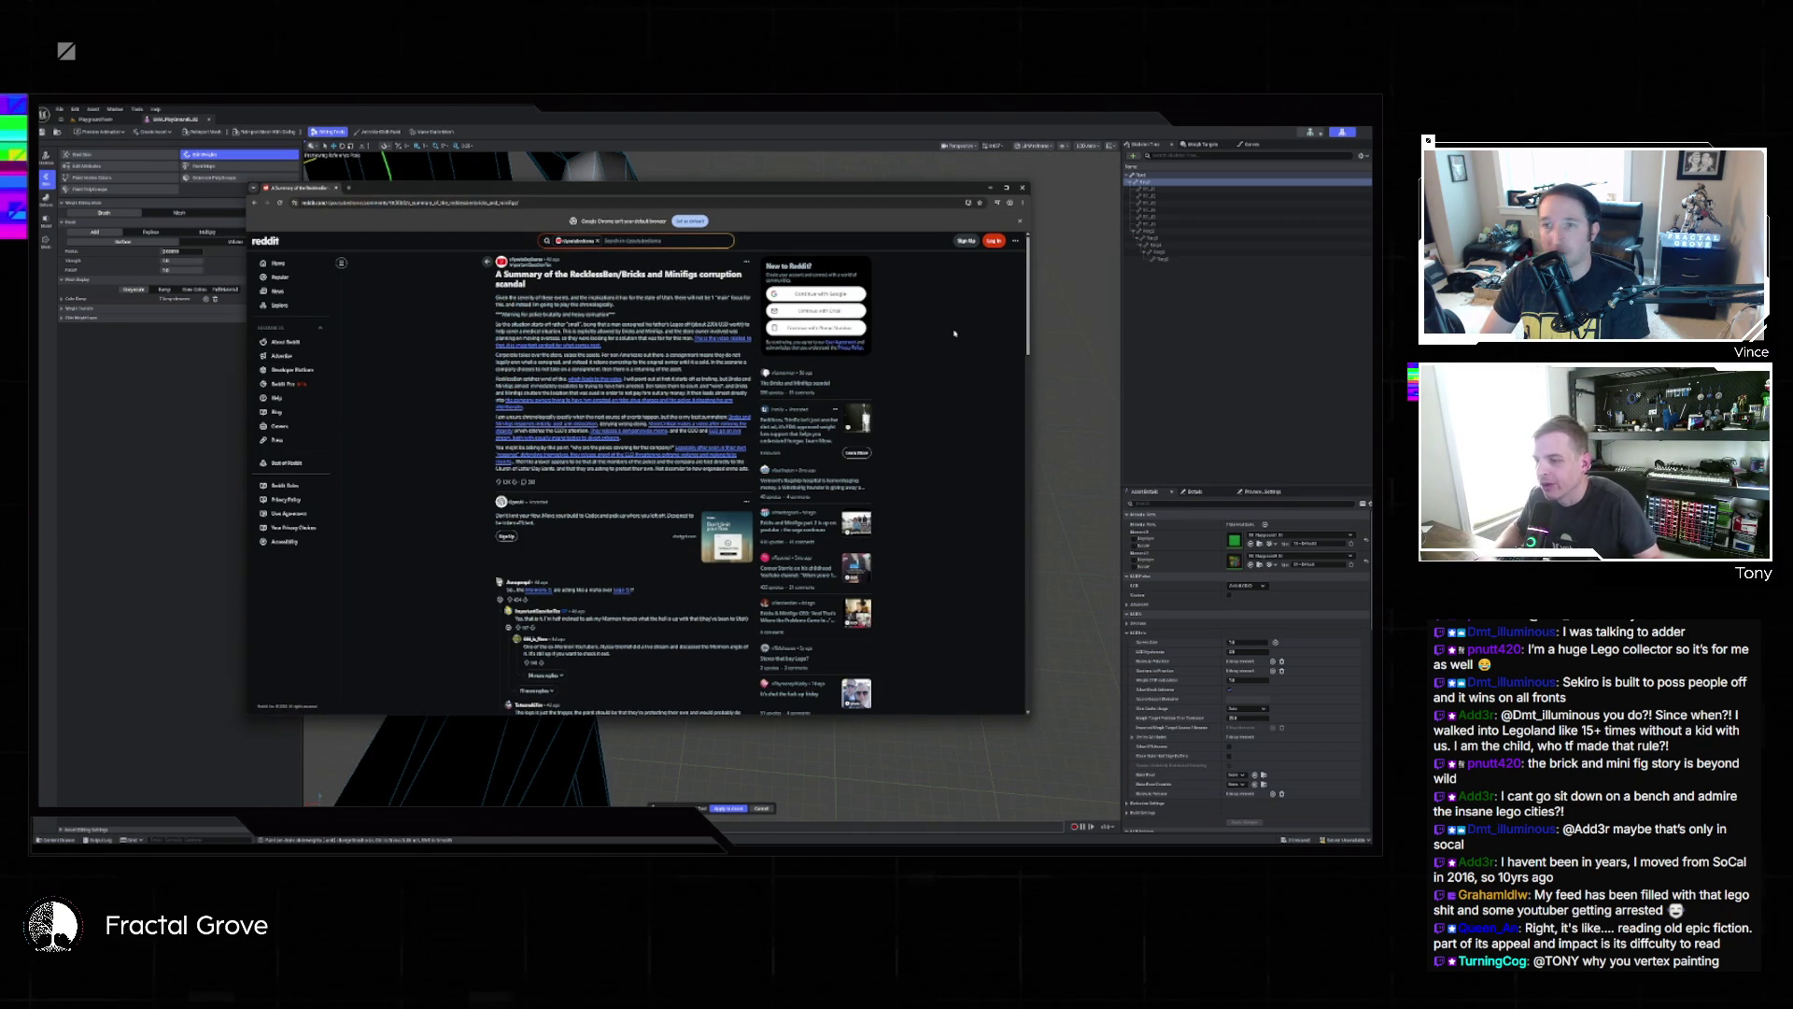
ctrl+scroll(948, 324, up, 5)
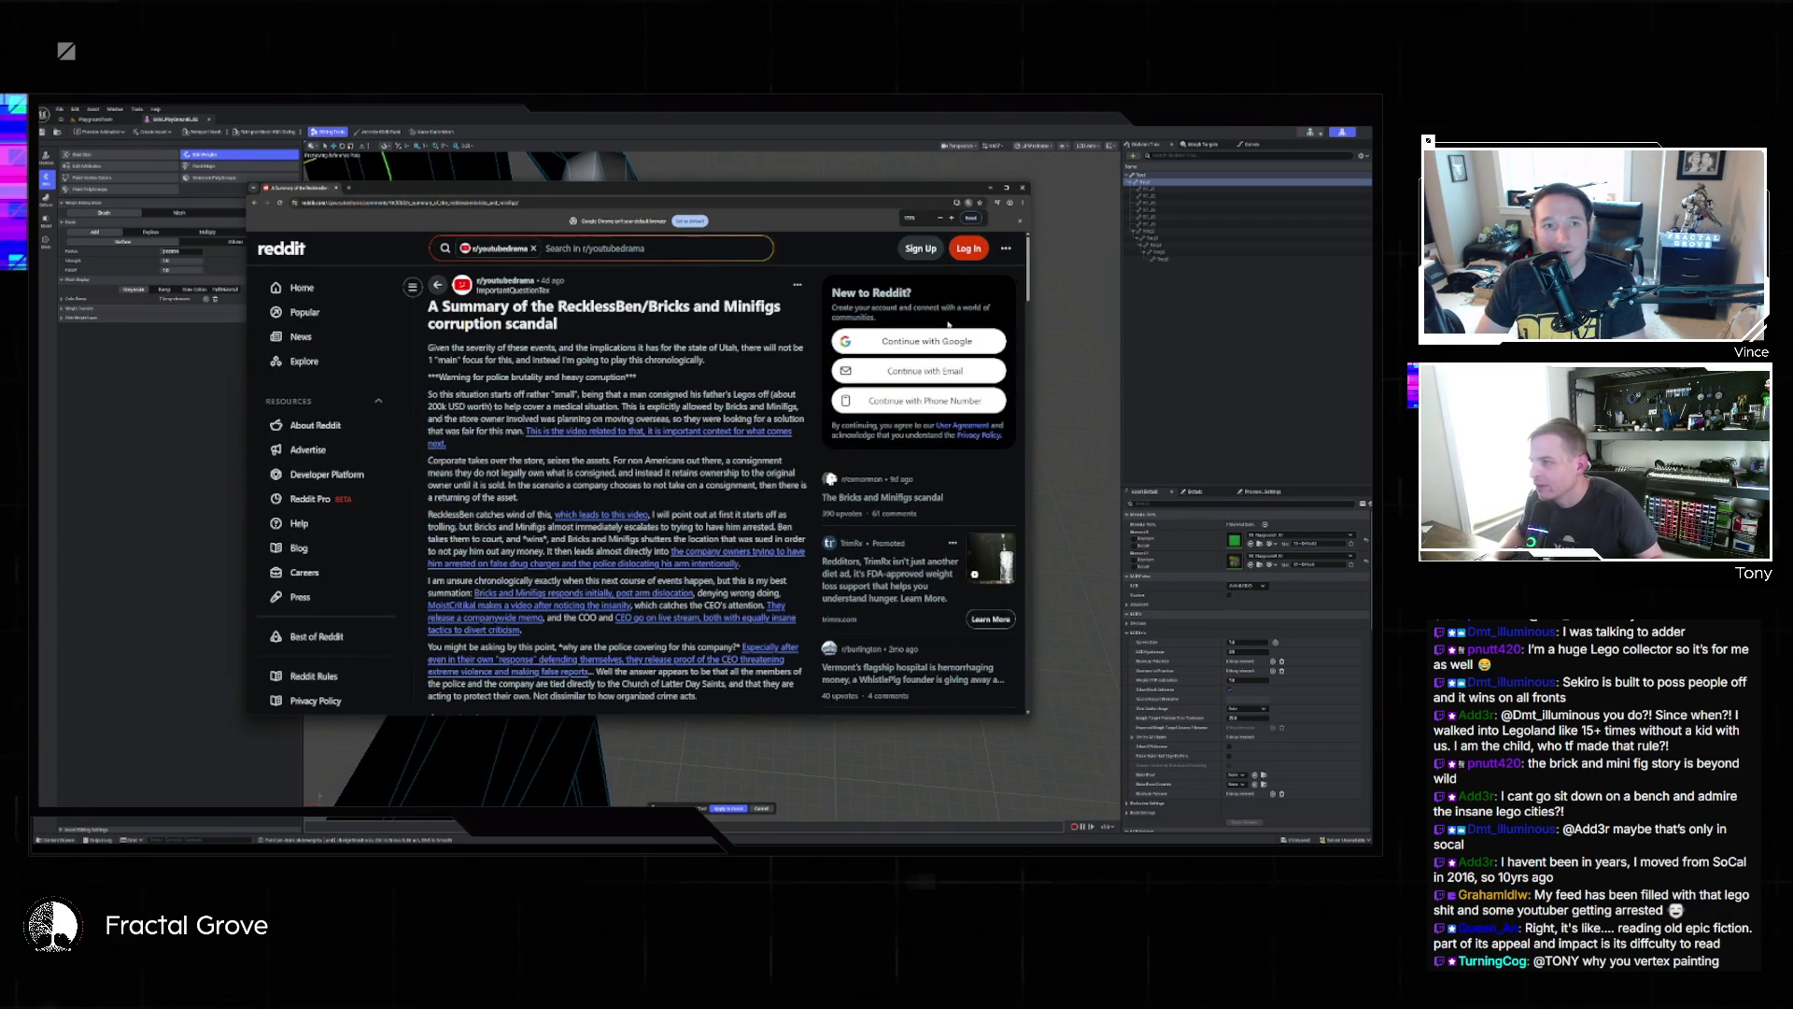
drag(1030, 308, 1306, 309)
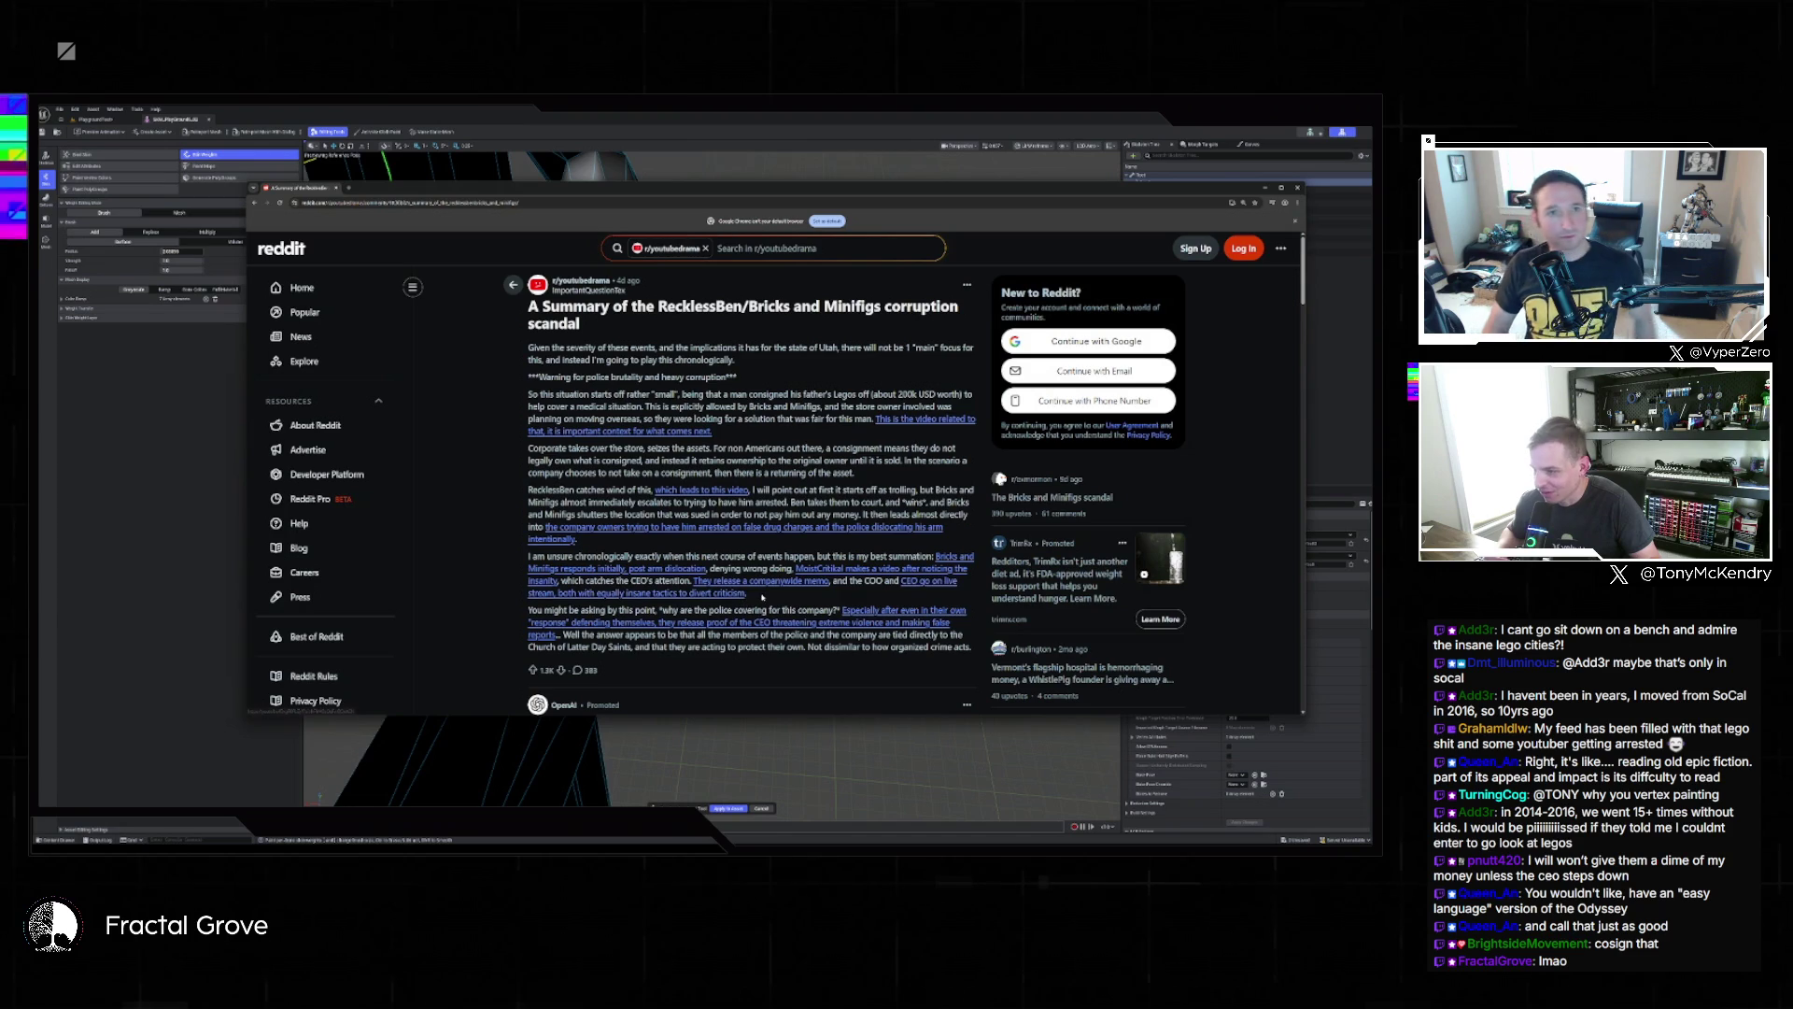
scroll(782, 595, down, 1)
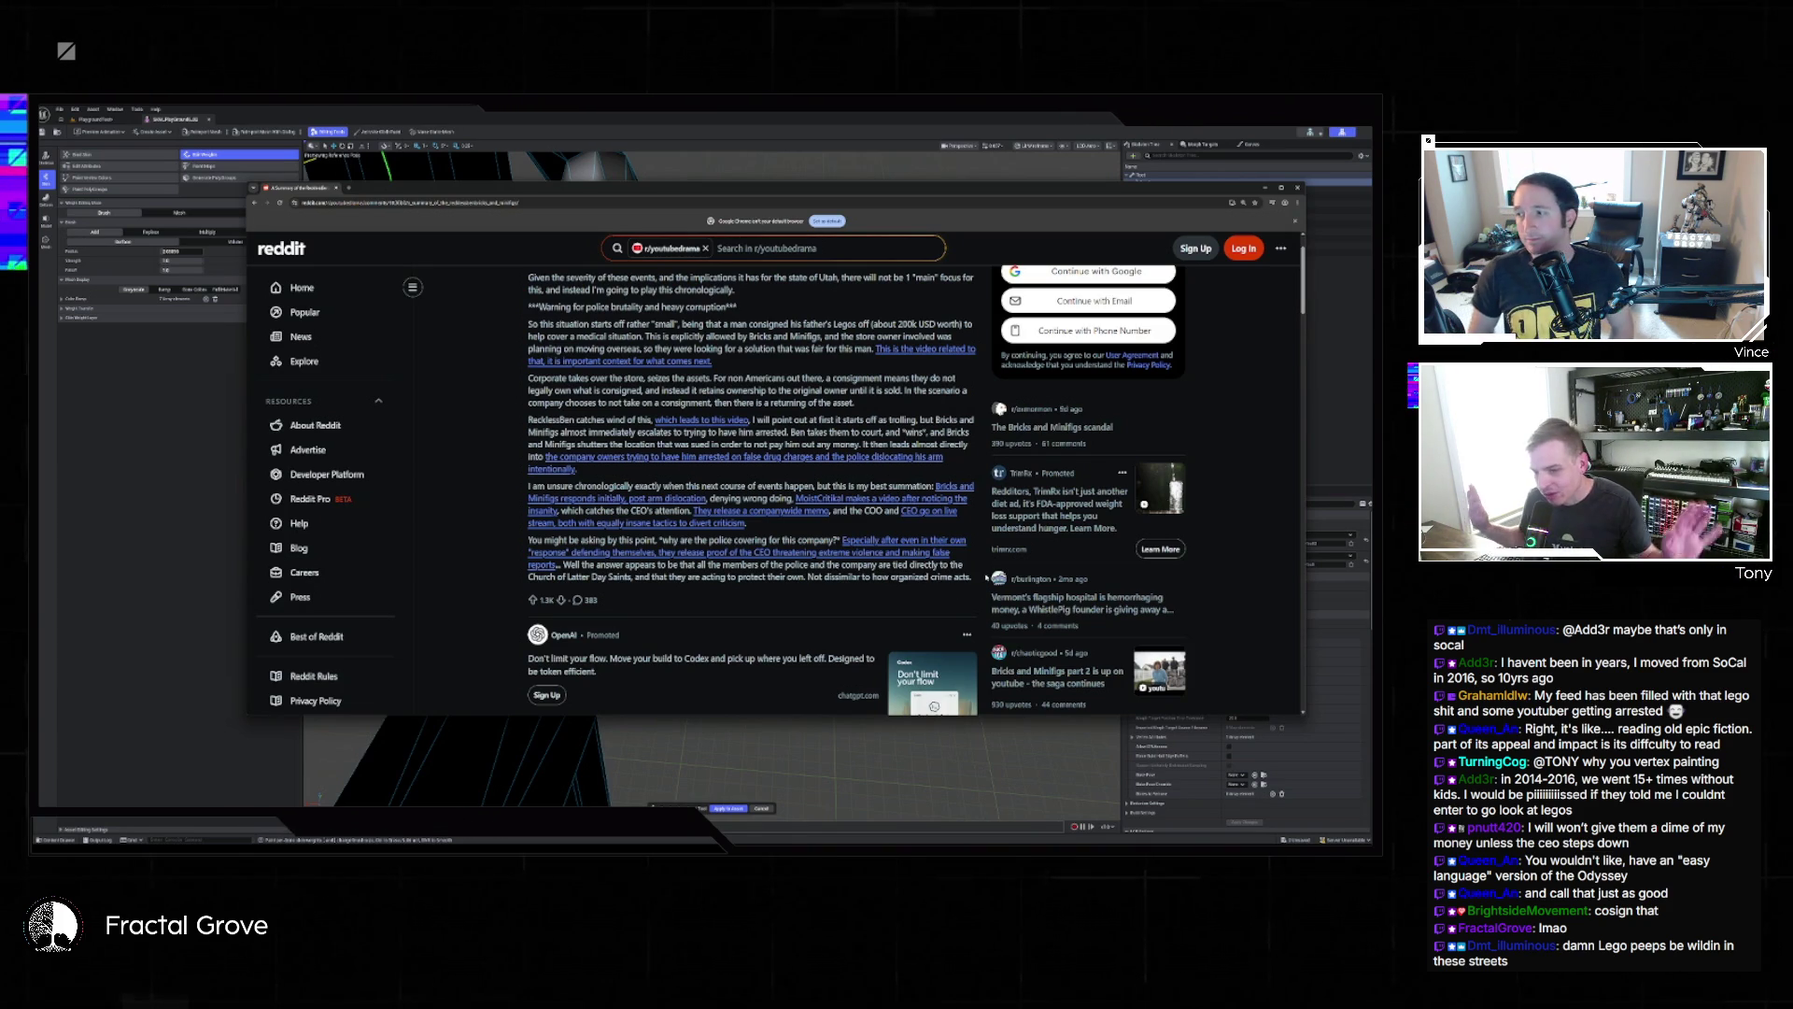
scroll(971, 561, down, 5)
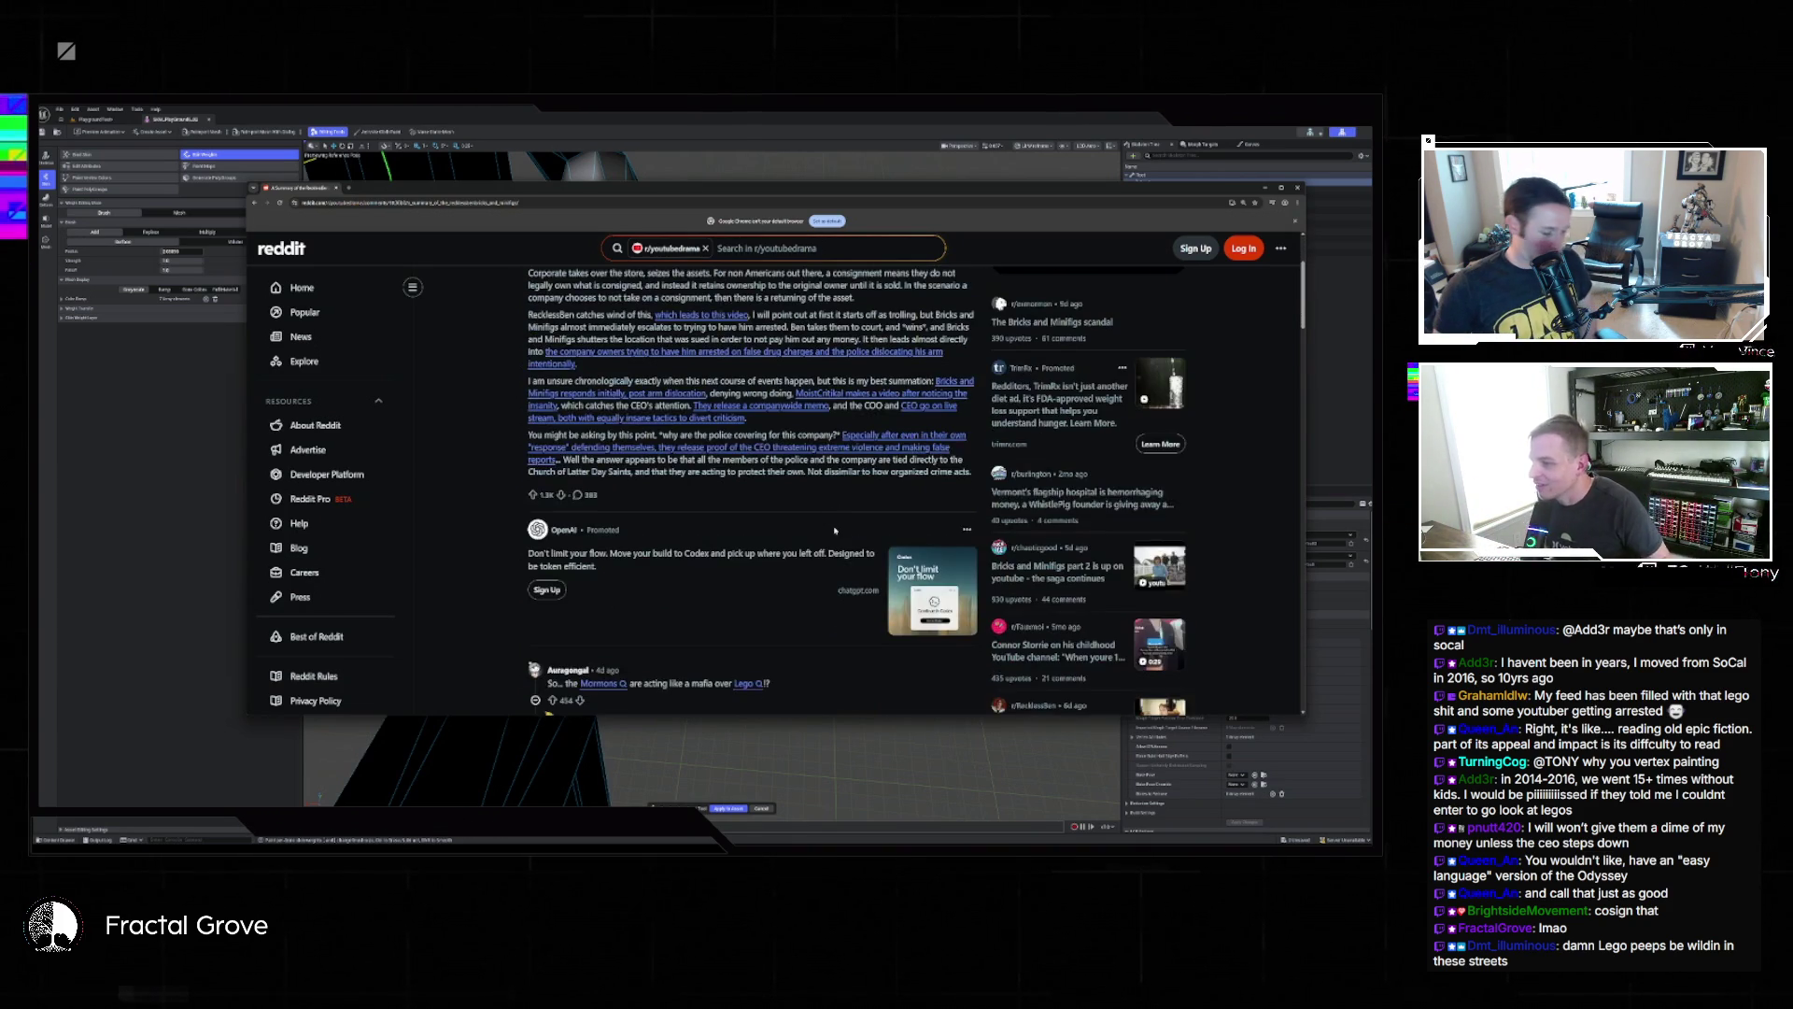
scroll(845, 452, down, 3)
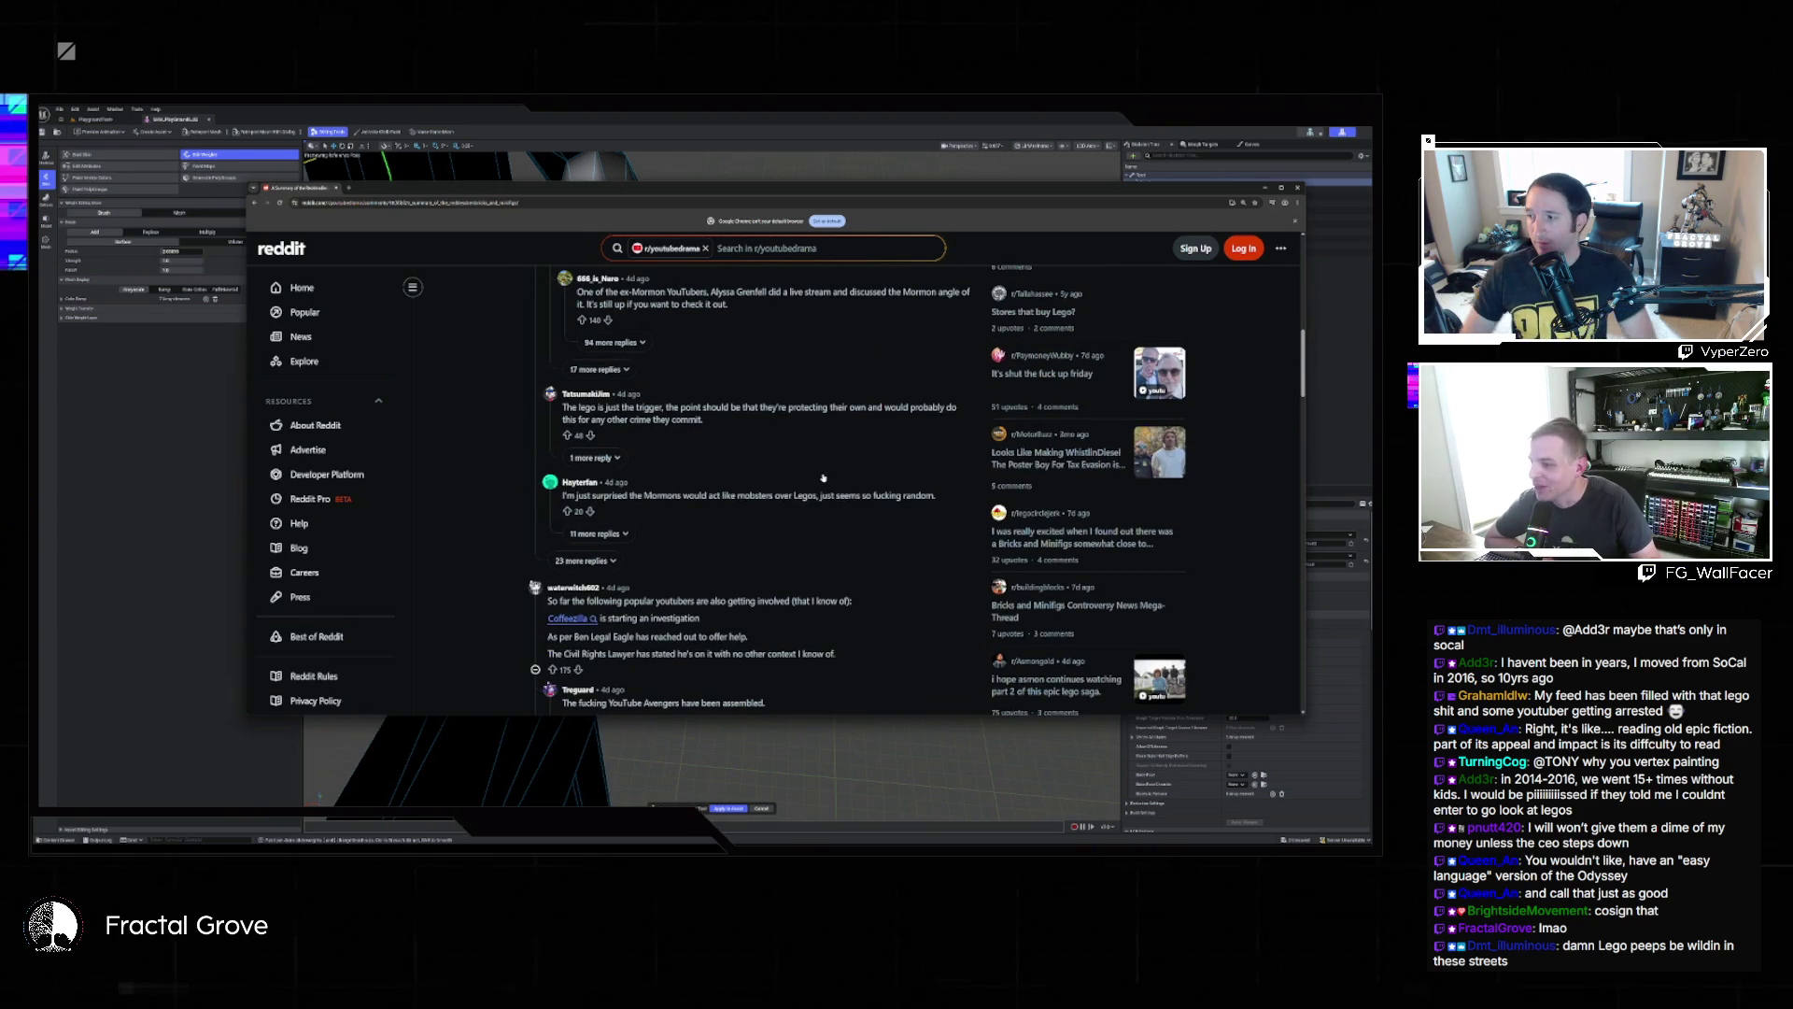
scroll(838, 481, down, 2)
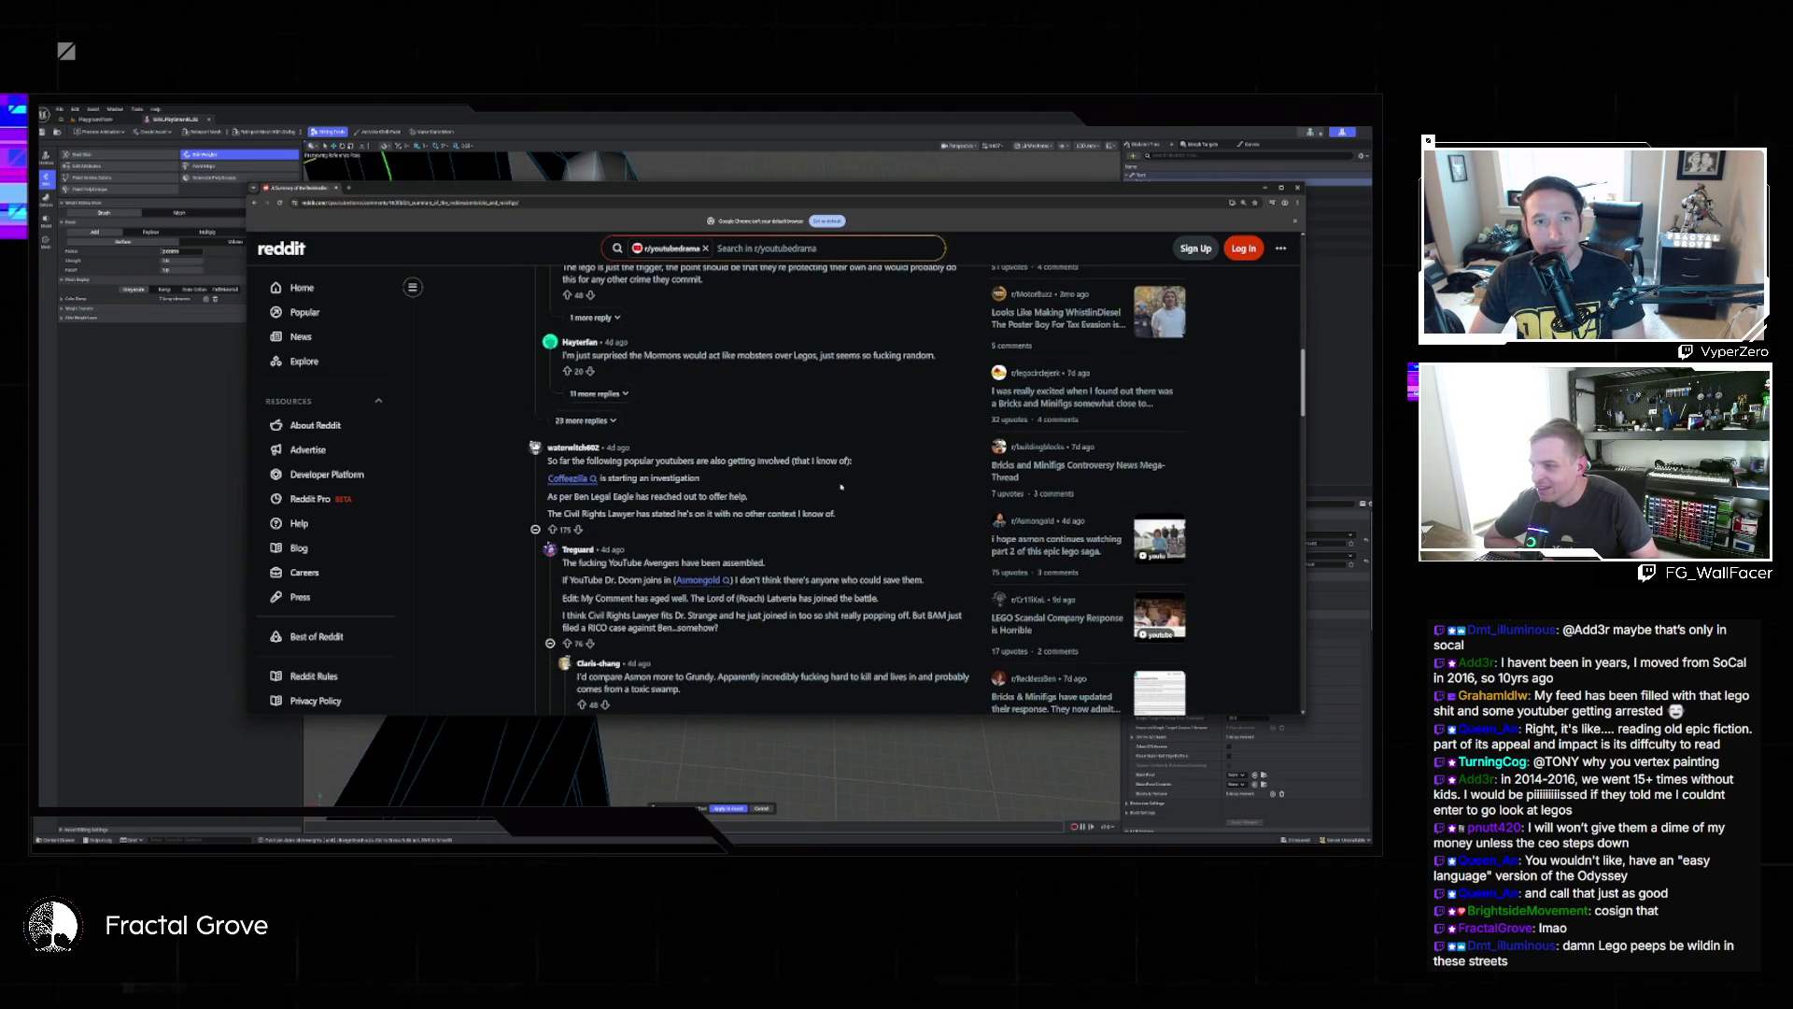
scroll(840, 481, up, 10)
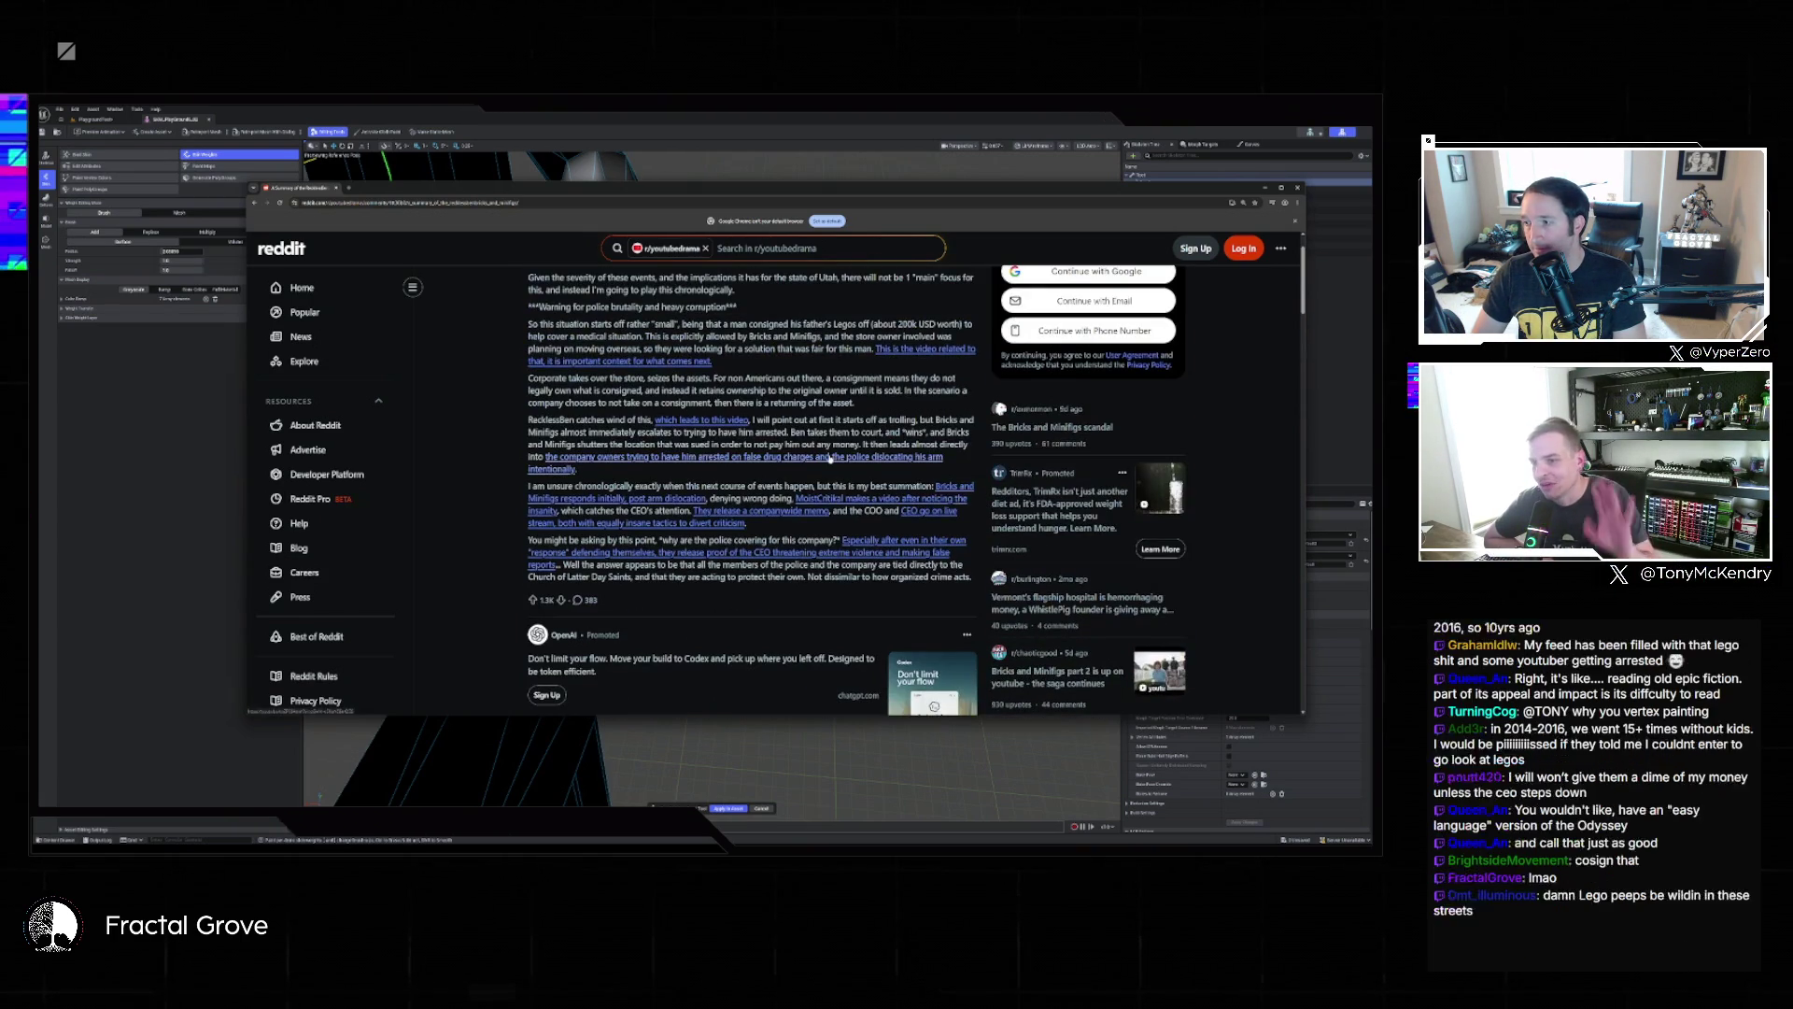
scroll(829, 457, up, 1)
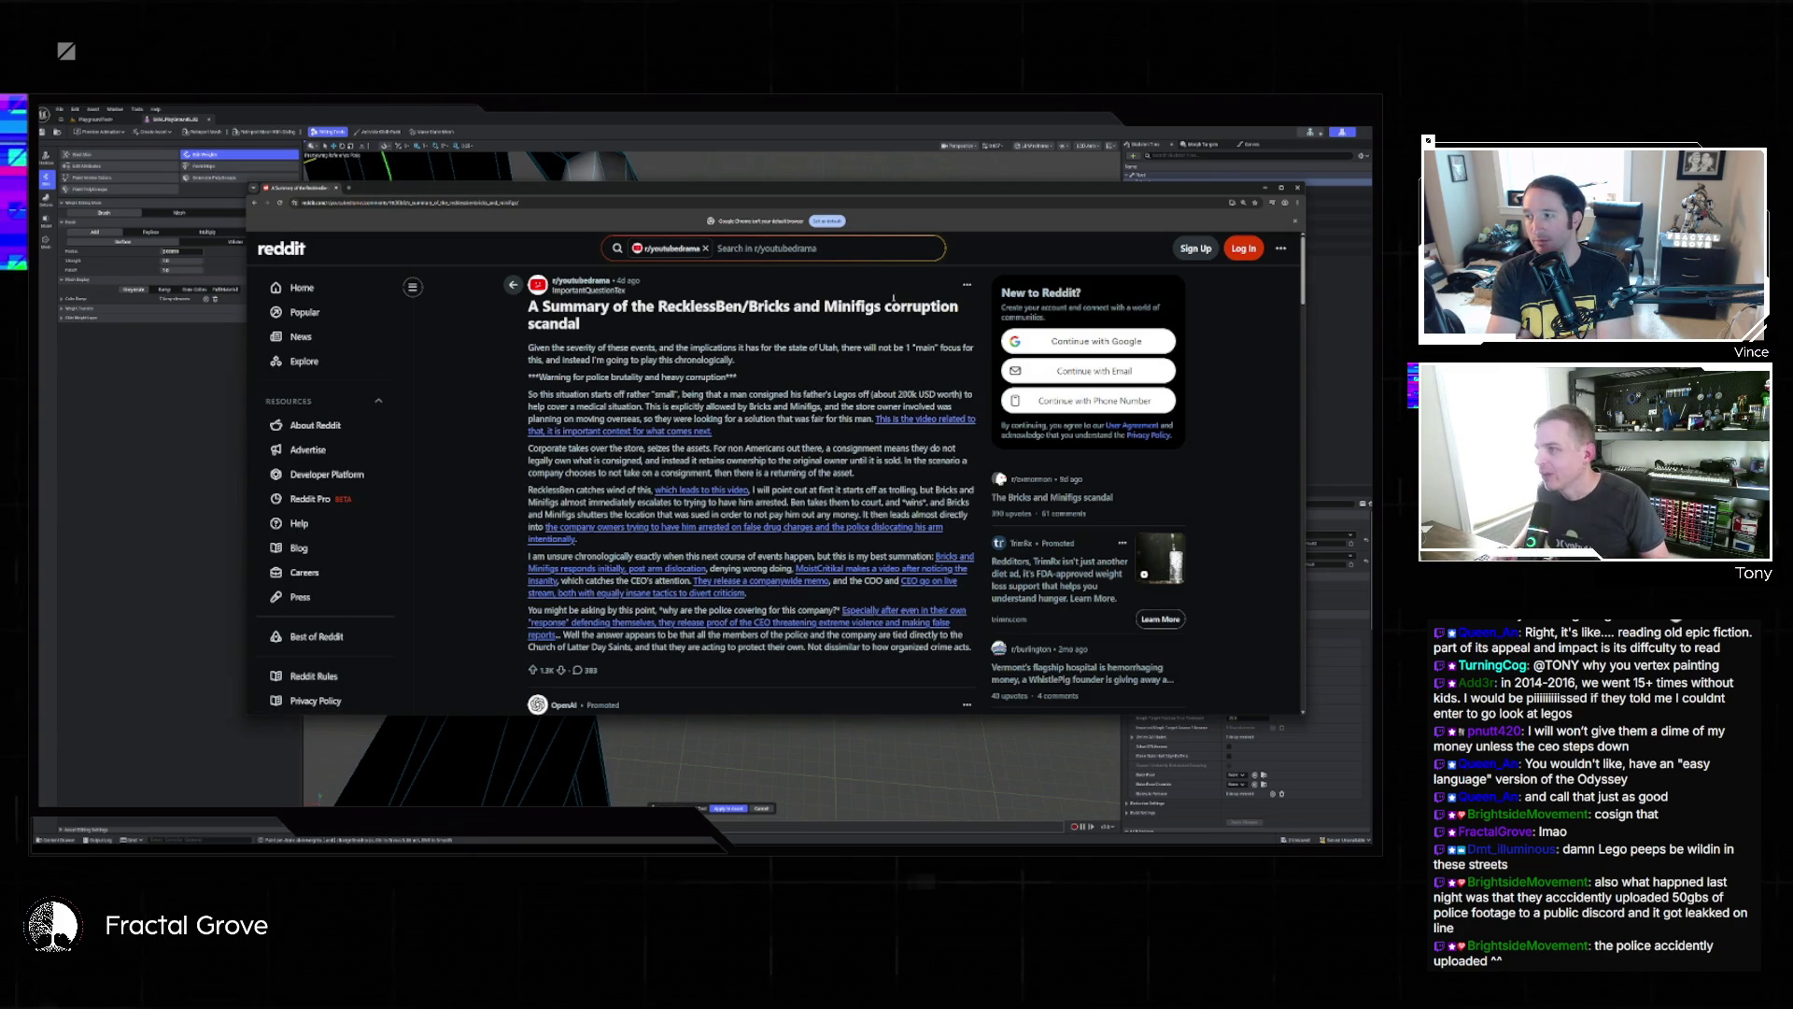
key(alt+Tab)
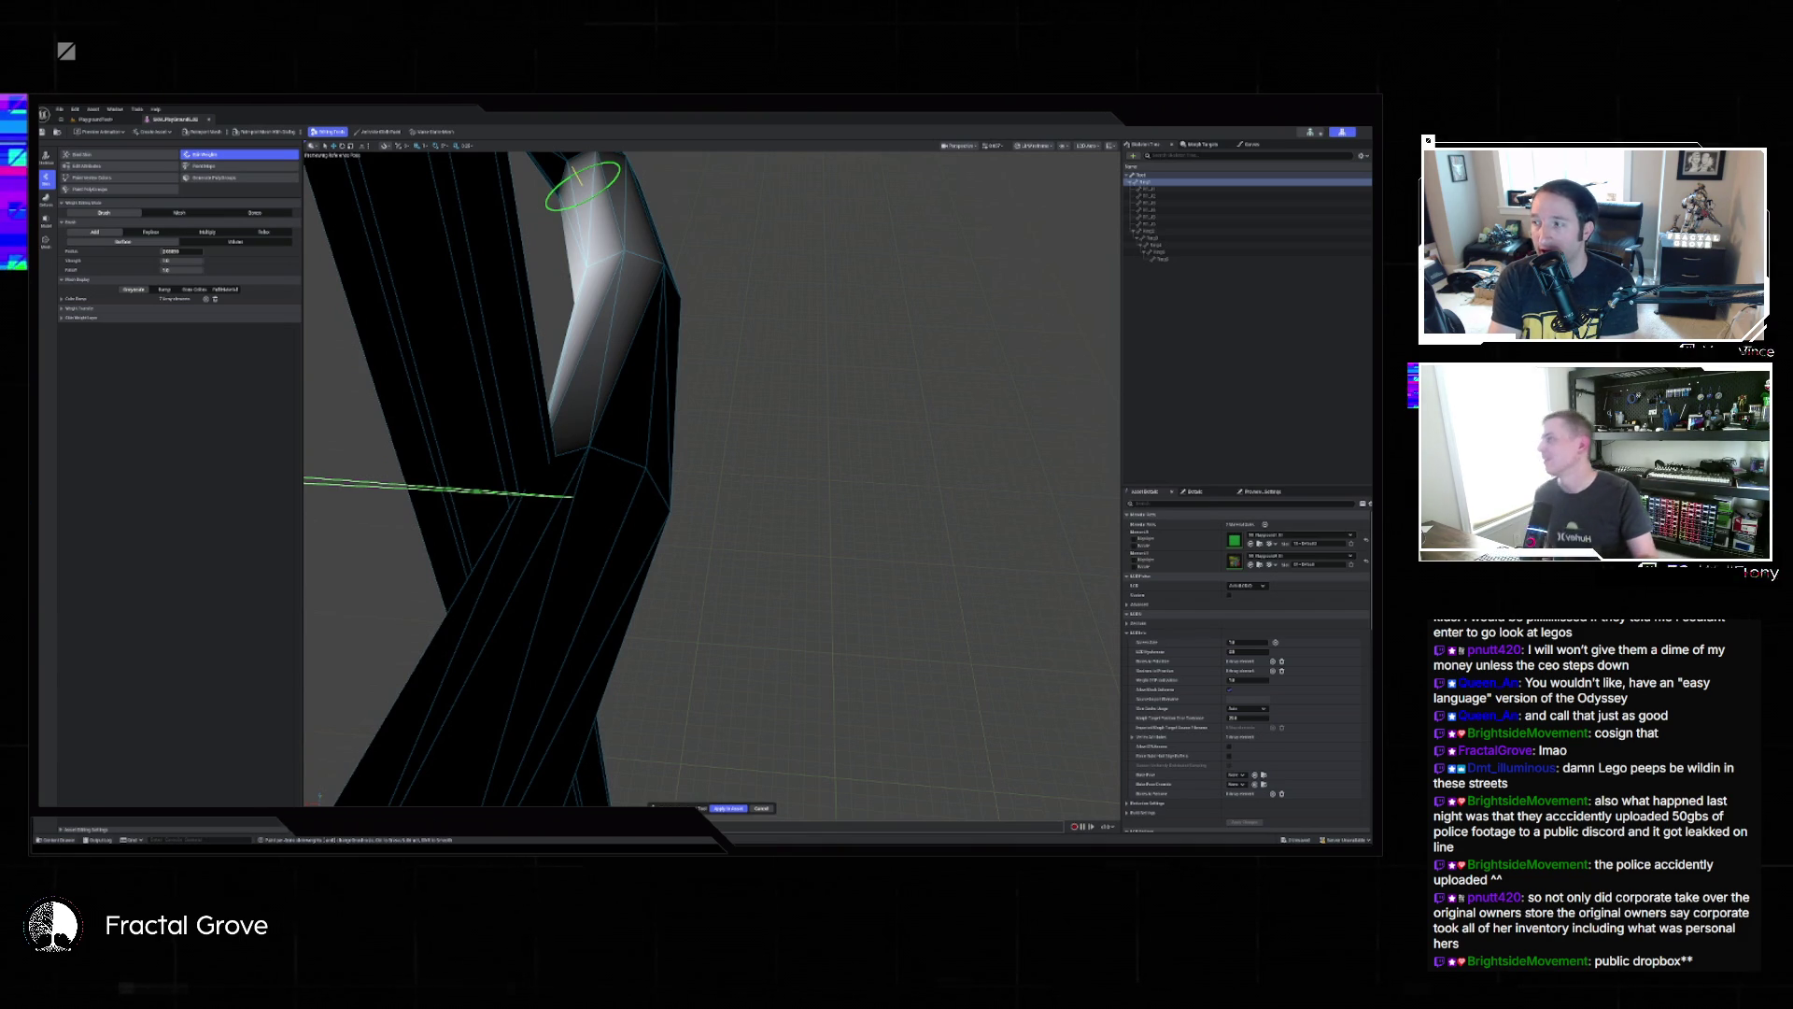
Orbit to the crossbar and brush weight across its right section, redoing one misplaced stroke.
mouse_move(592, 176)
mouse_down()
mouse_move(740, 289)
mouse_move(635, 603)
mouse_move(560, 523)
mouse_move(579, 485)
mouse_move(616, 467)
mouse_move(654, 486)
mouse_move(701, 458)
mouse_move(790, 336)
mouse_up()
mouse_move(723, 402)
mouse_down()
mouse_move(780, 515)
mouse_move(742, 518)
mouse_move(798, 465)
mouse_move(741, 520)
mouse_move(821, 561)
mouse_move(318, 796)
mouse_move(988, 530)
mouse_up()
click(906, 514)
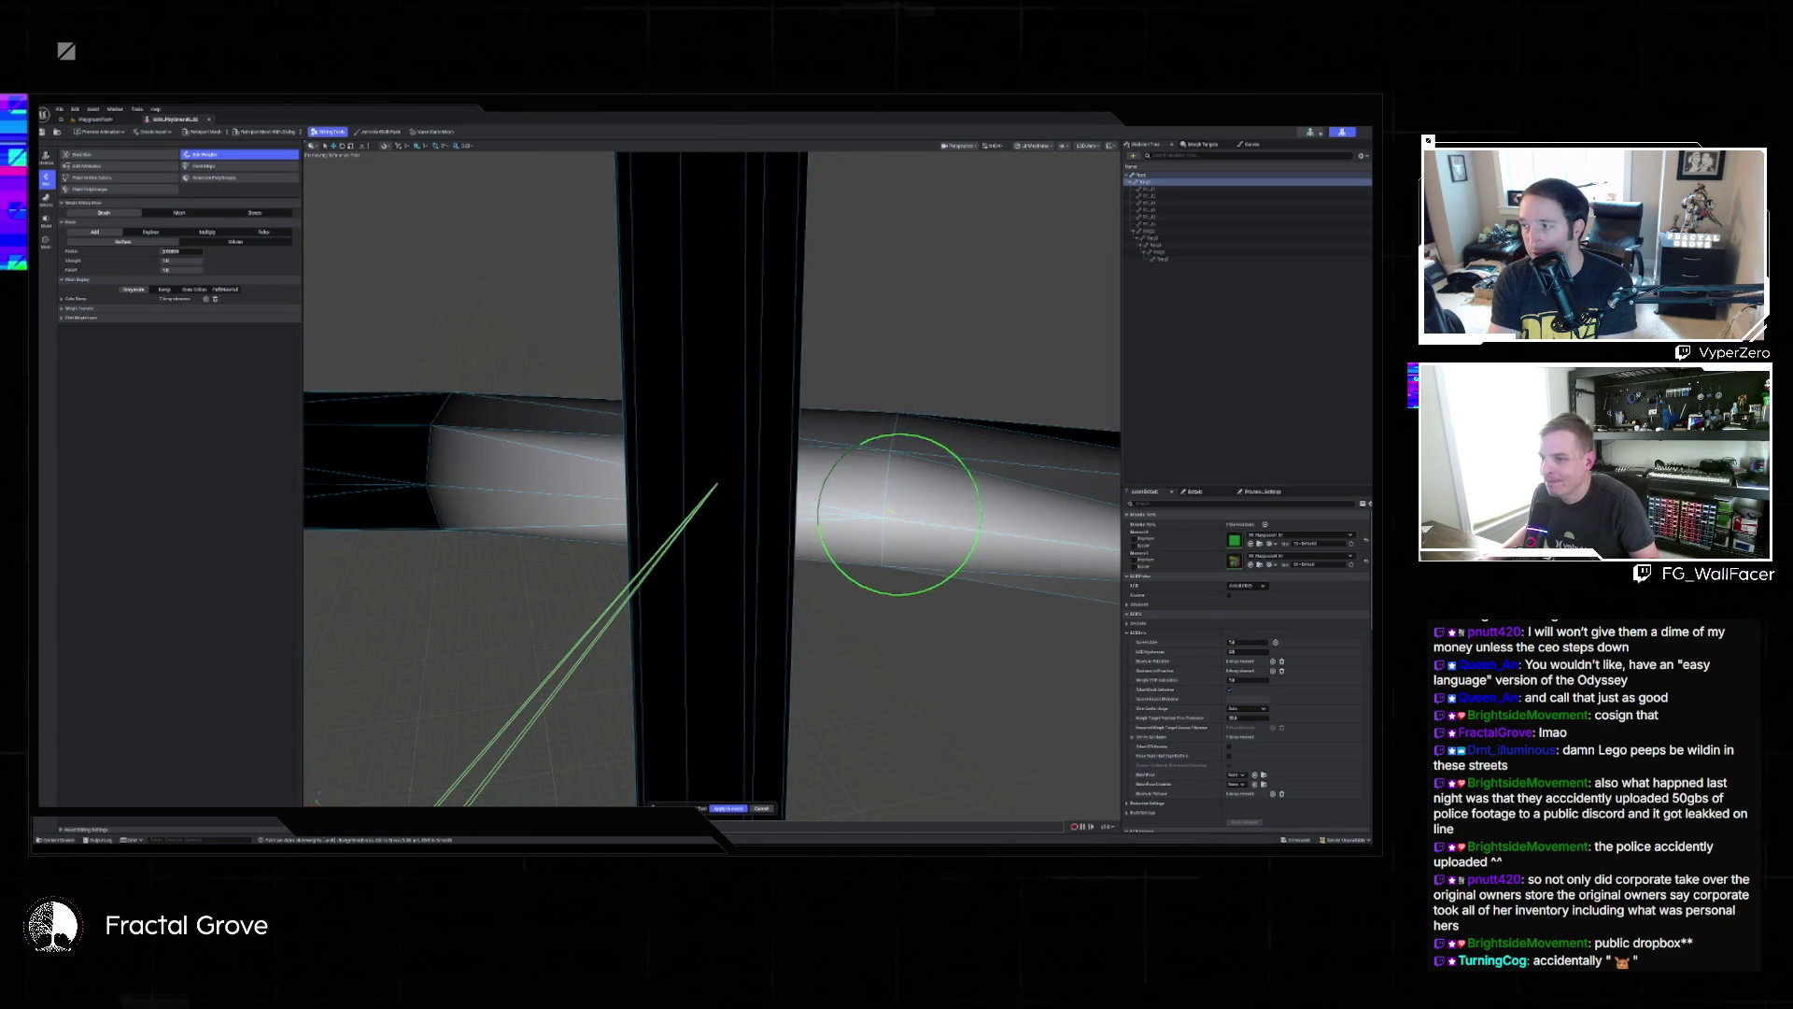
drag(475, 446, 1040, 641)
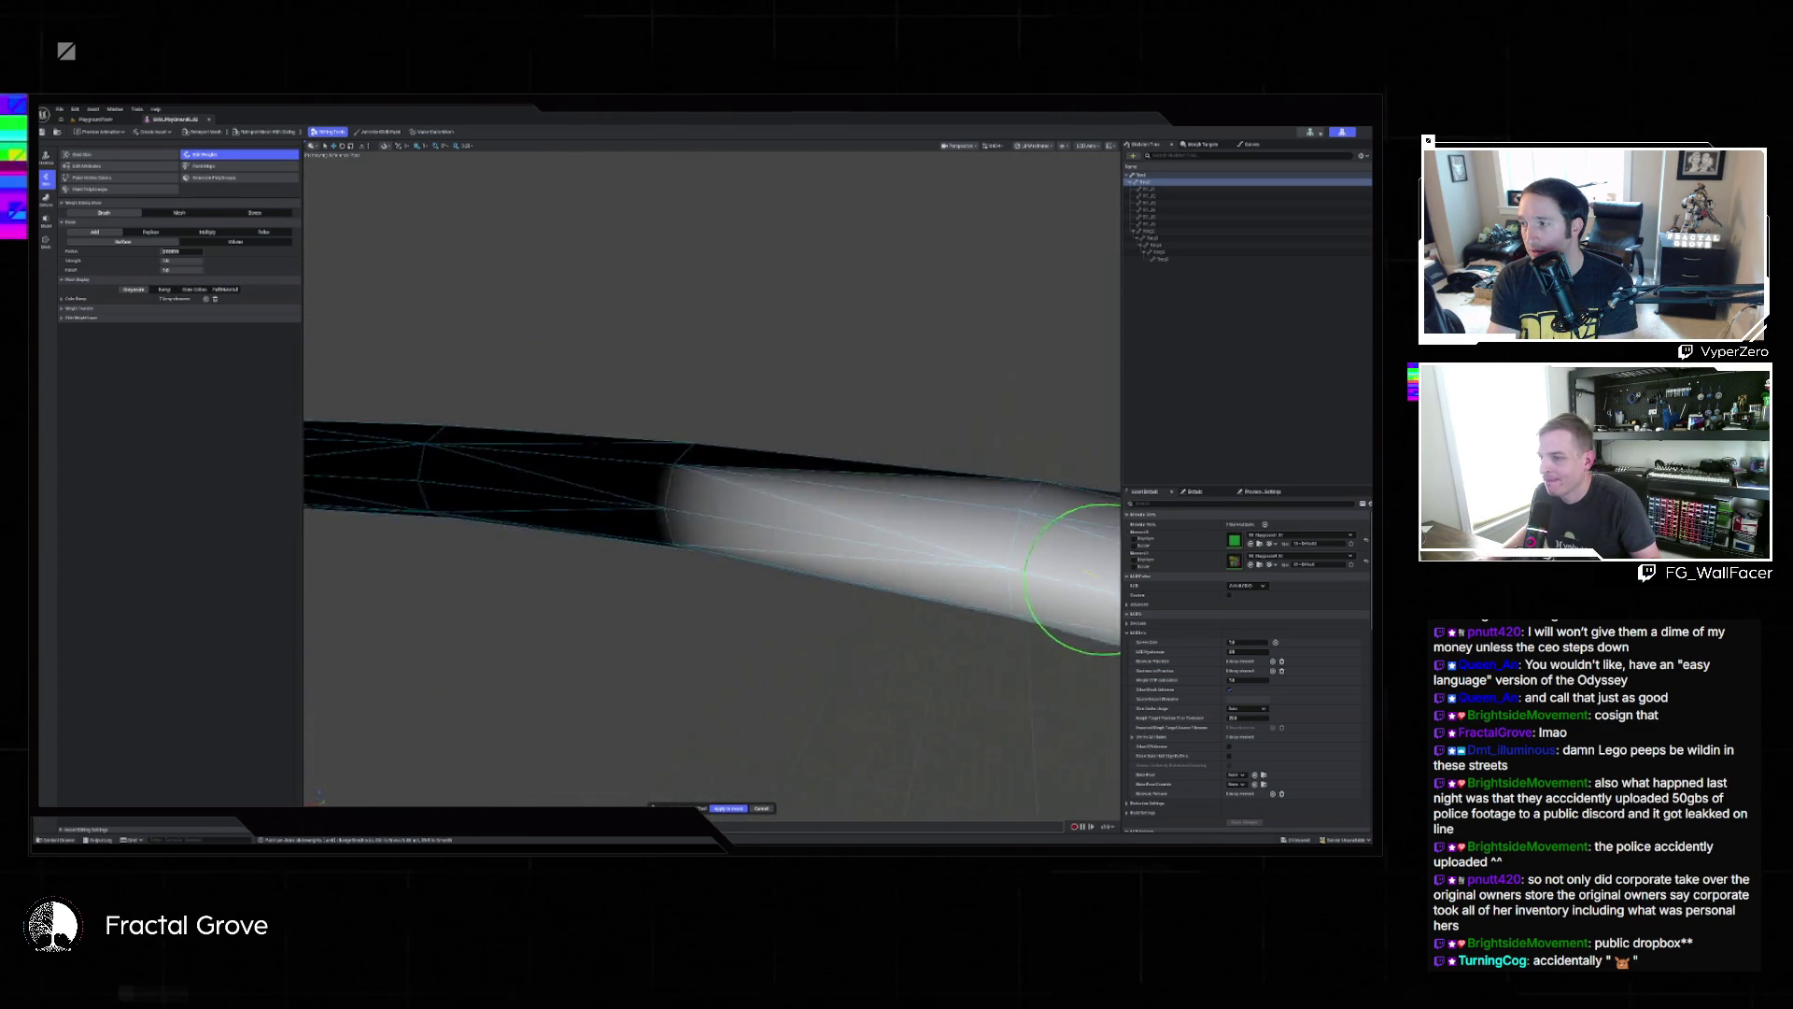
key(ctrl+z)
drag(897, 504, 689, 489)
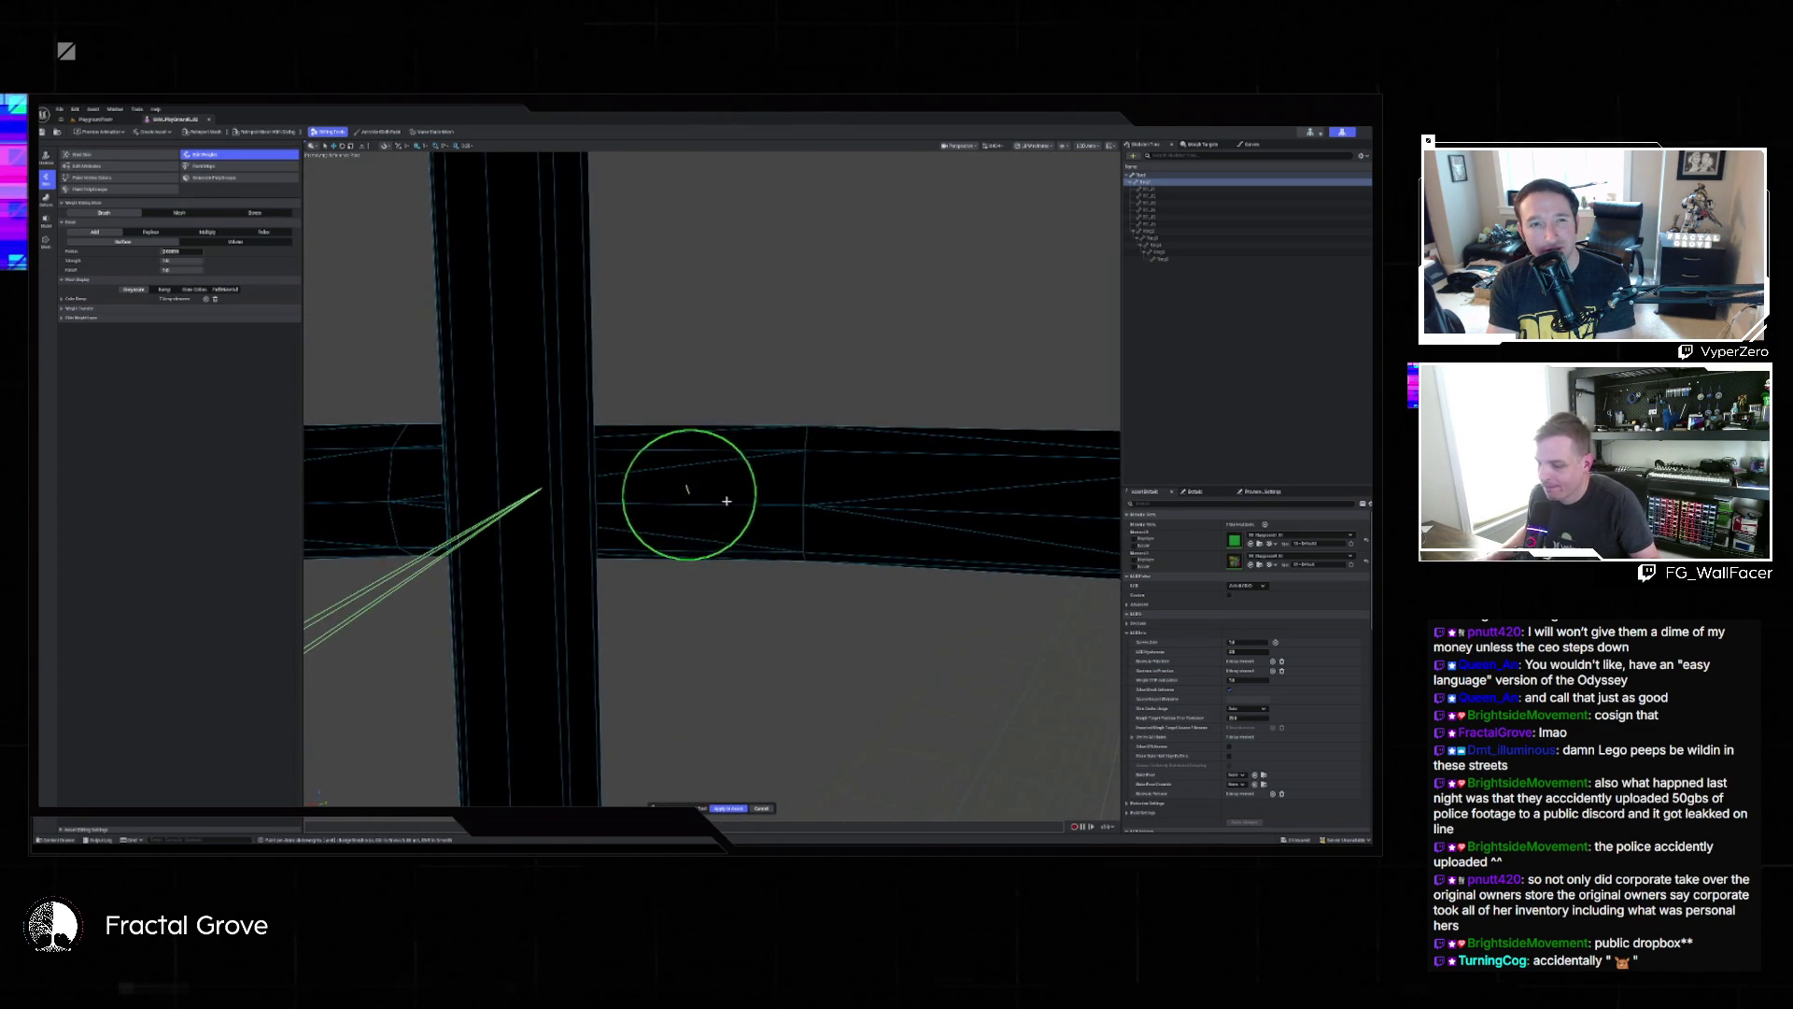
click(803, 495)
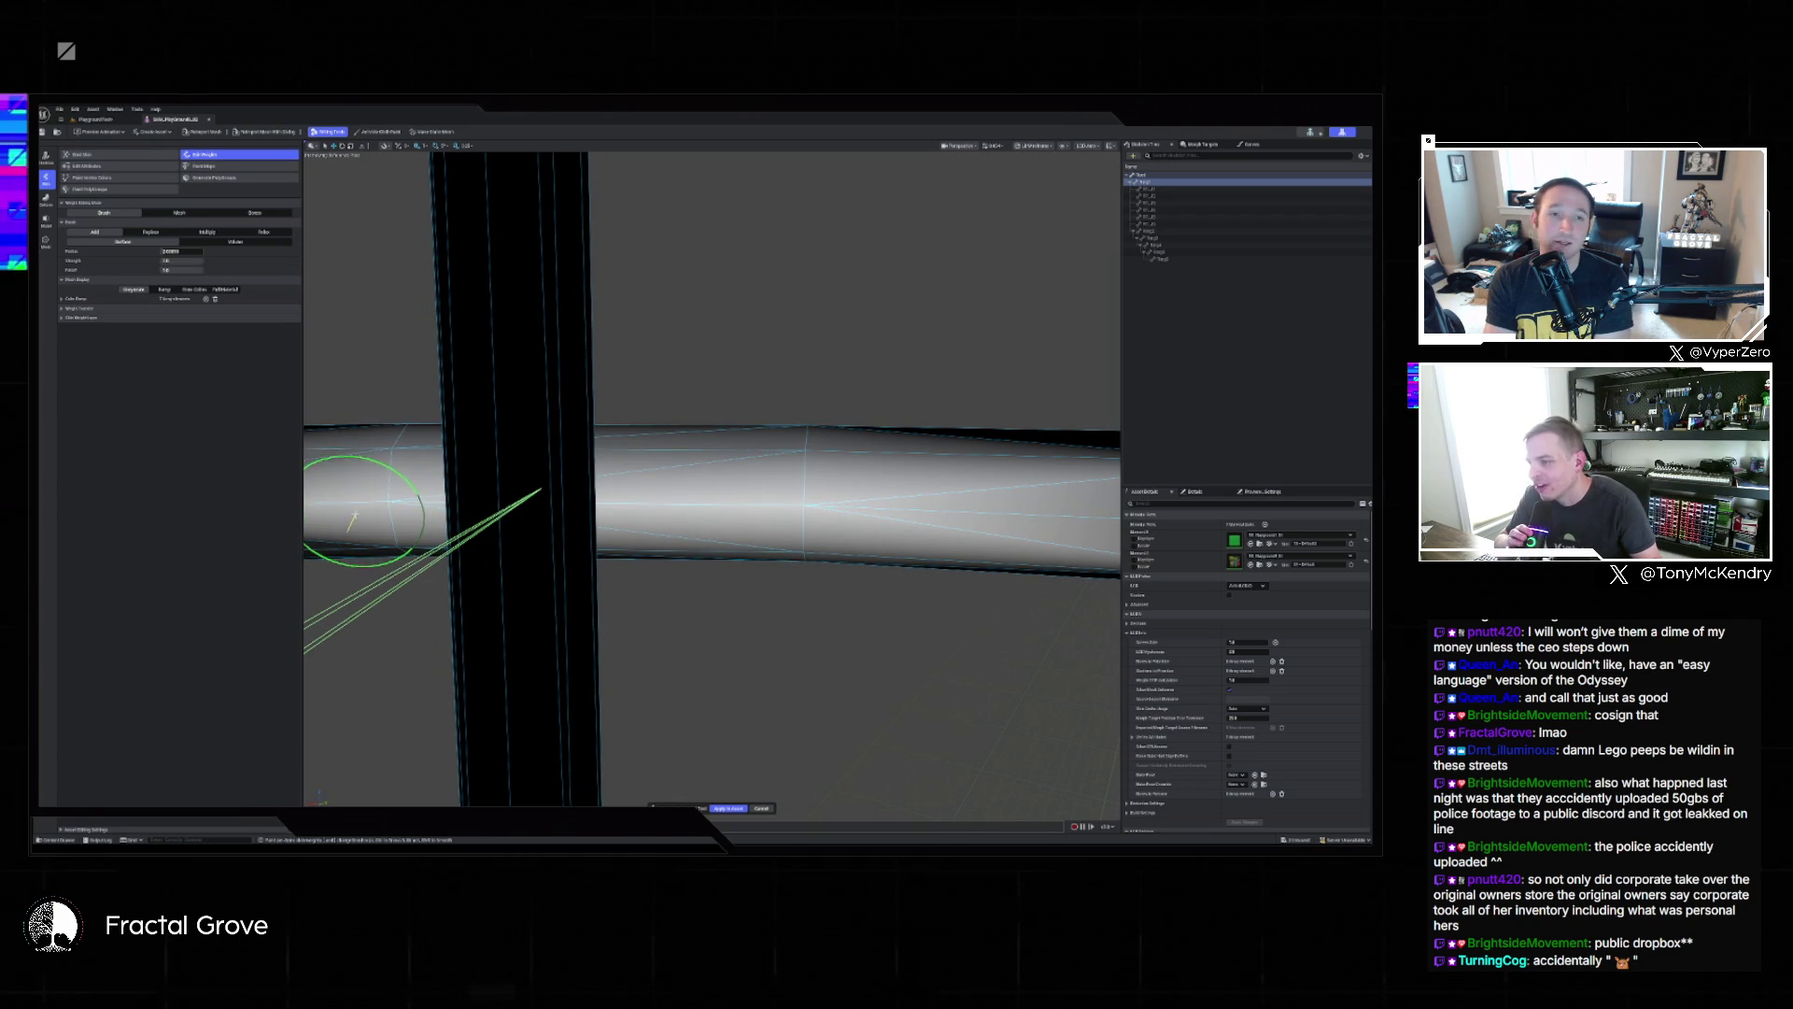
mouse_move(353, 517)
mouse_down()
mouse_move(841, 472)
mouse_move(551, 594)
mouse_up()
mouse_move(761, 541)
mouse_down()
mouse_move(701, 520)
mouse_move(925, 565)
mouse_move(720, 540)
mouse_move(860, 580)
mouse_move(822, 560)
mouse_move(832, 533)
mouse_move(710, 504)
mouse_move(822, 481)
mouse_move(626, 560)
mouse_move(937, 441)
mouse_up()
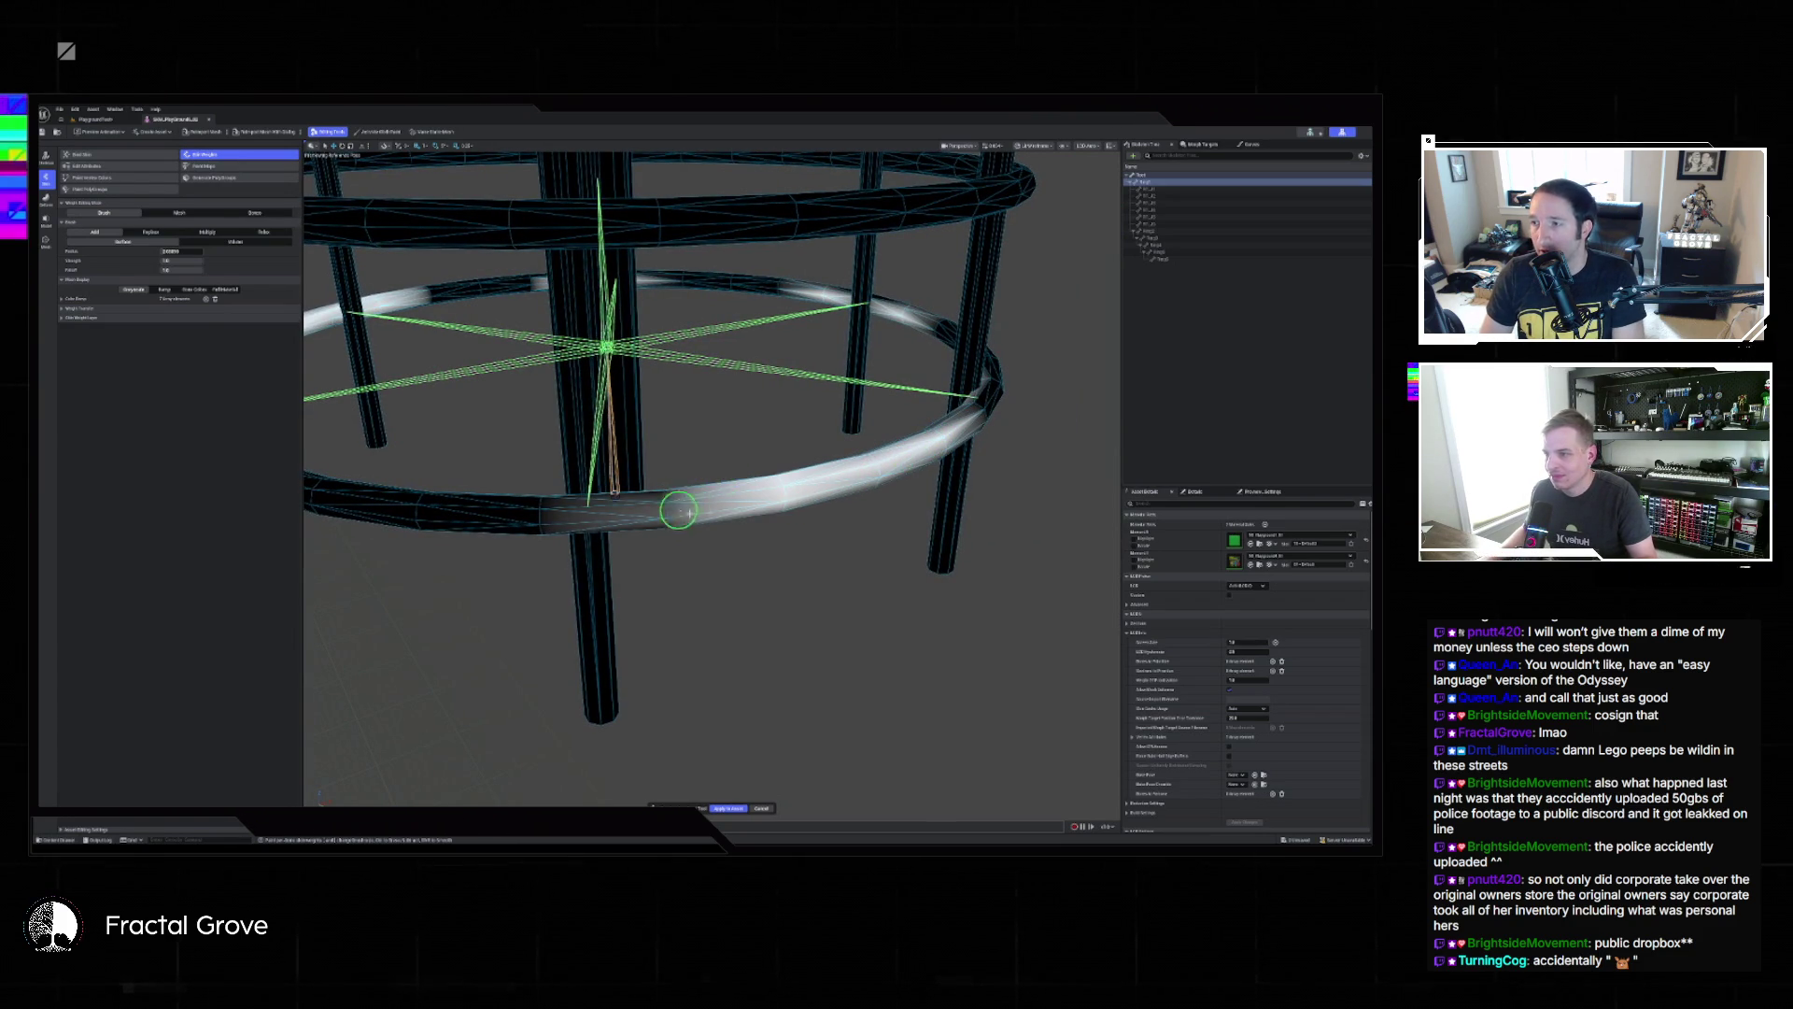
Stroke weight along the ring's front curve, then orbit around the ring and posts to check it.
mouse_move(820, 497)
mouse_down()
mouse_move(742, 485)
mouse_move(728, 505)
mouse_up()
scroll(807, 502, down, 5)
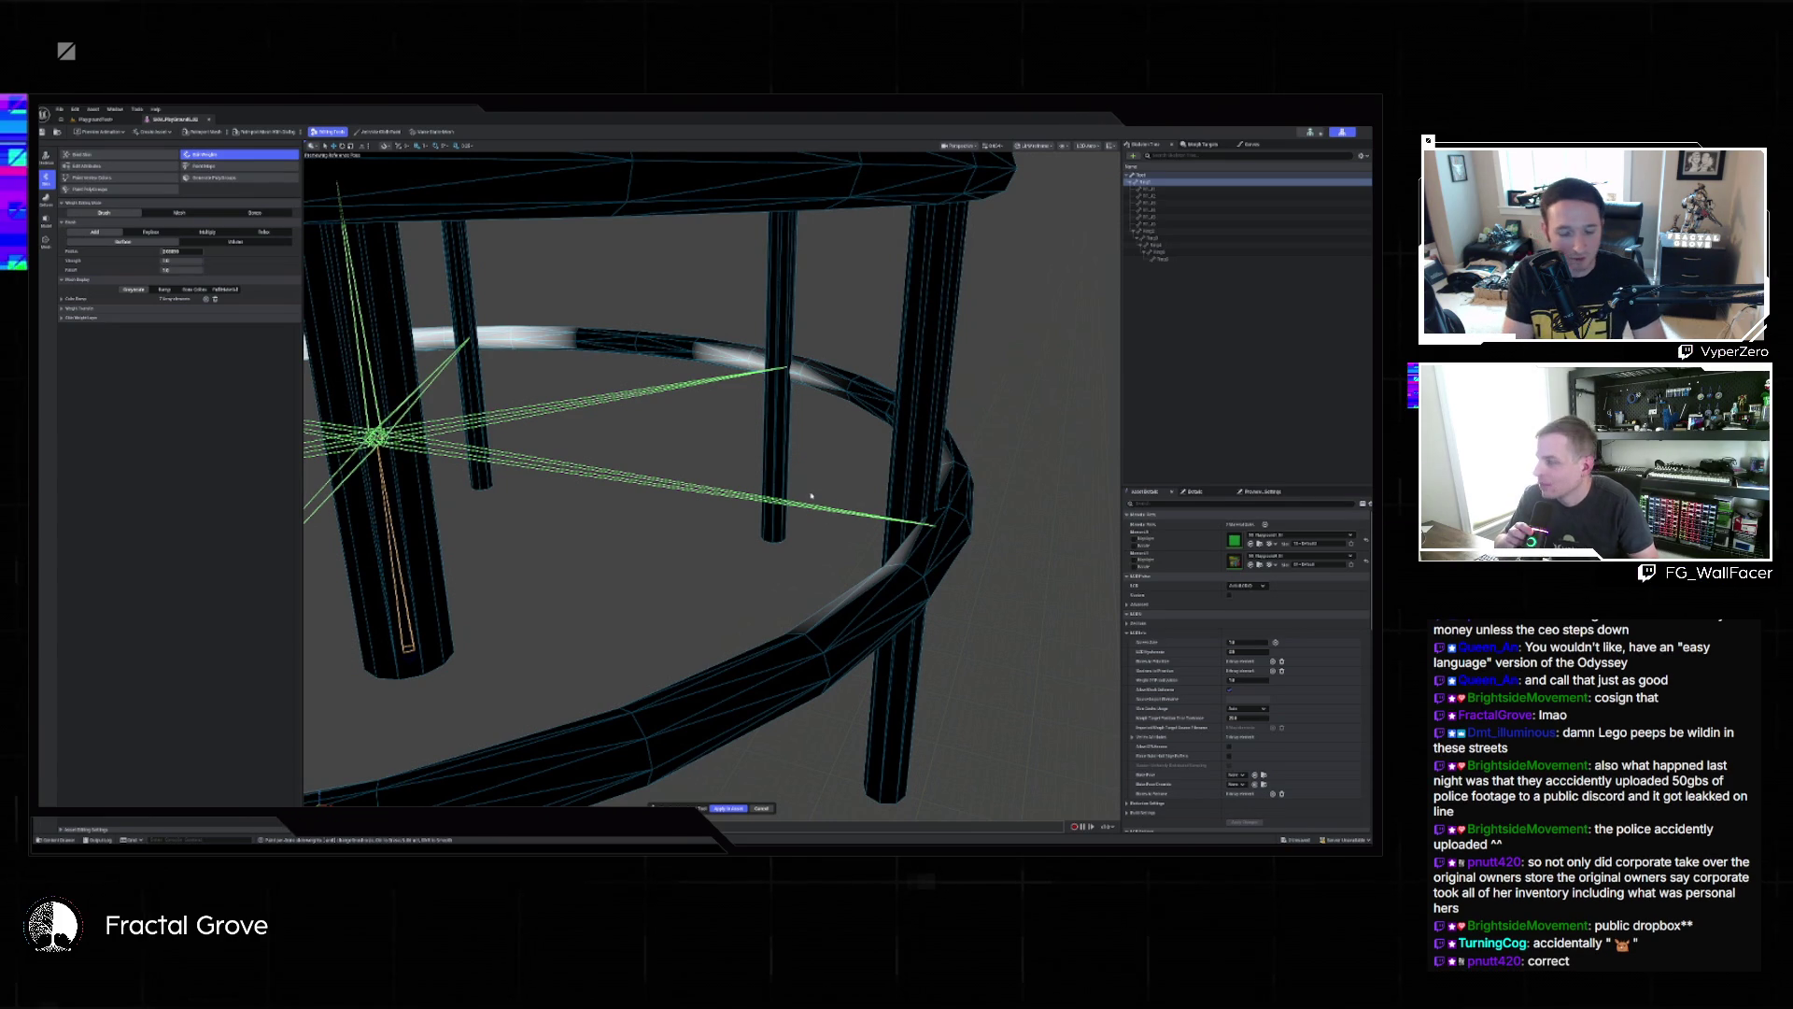
mouse_move(903, 635)
mouse_down()
mouse_move(654, 710)
mouse_move(570, 764)
mouse_move(649, 744)
mouse_move(803, 638)
mouse_move(801, 688)
mouse_move(772, 720)
mouse_move(832, 685)
mouse_move(508, 766)
mouse_move(1080, 794)
mouse_up()
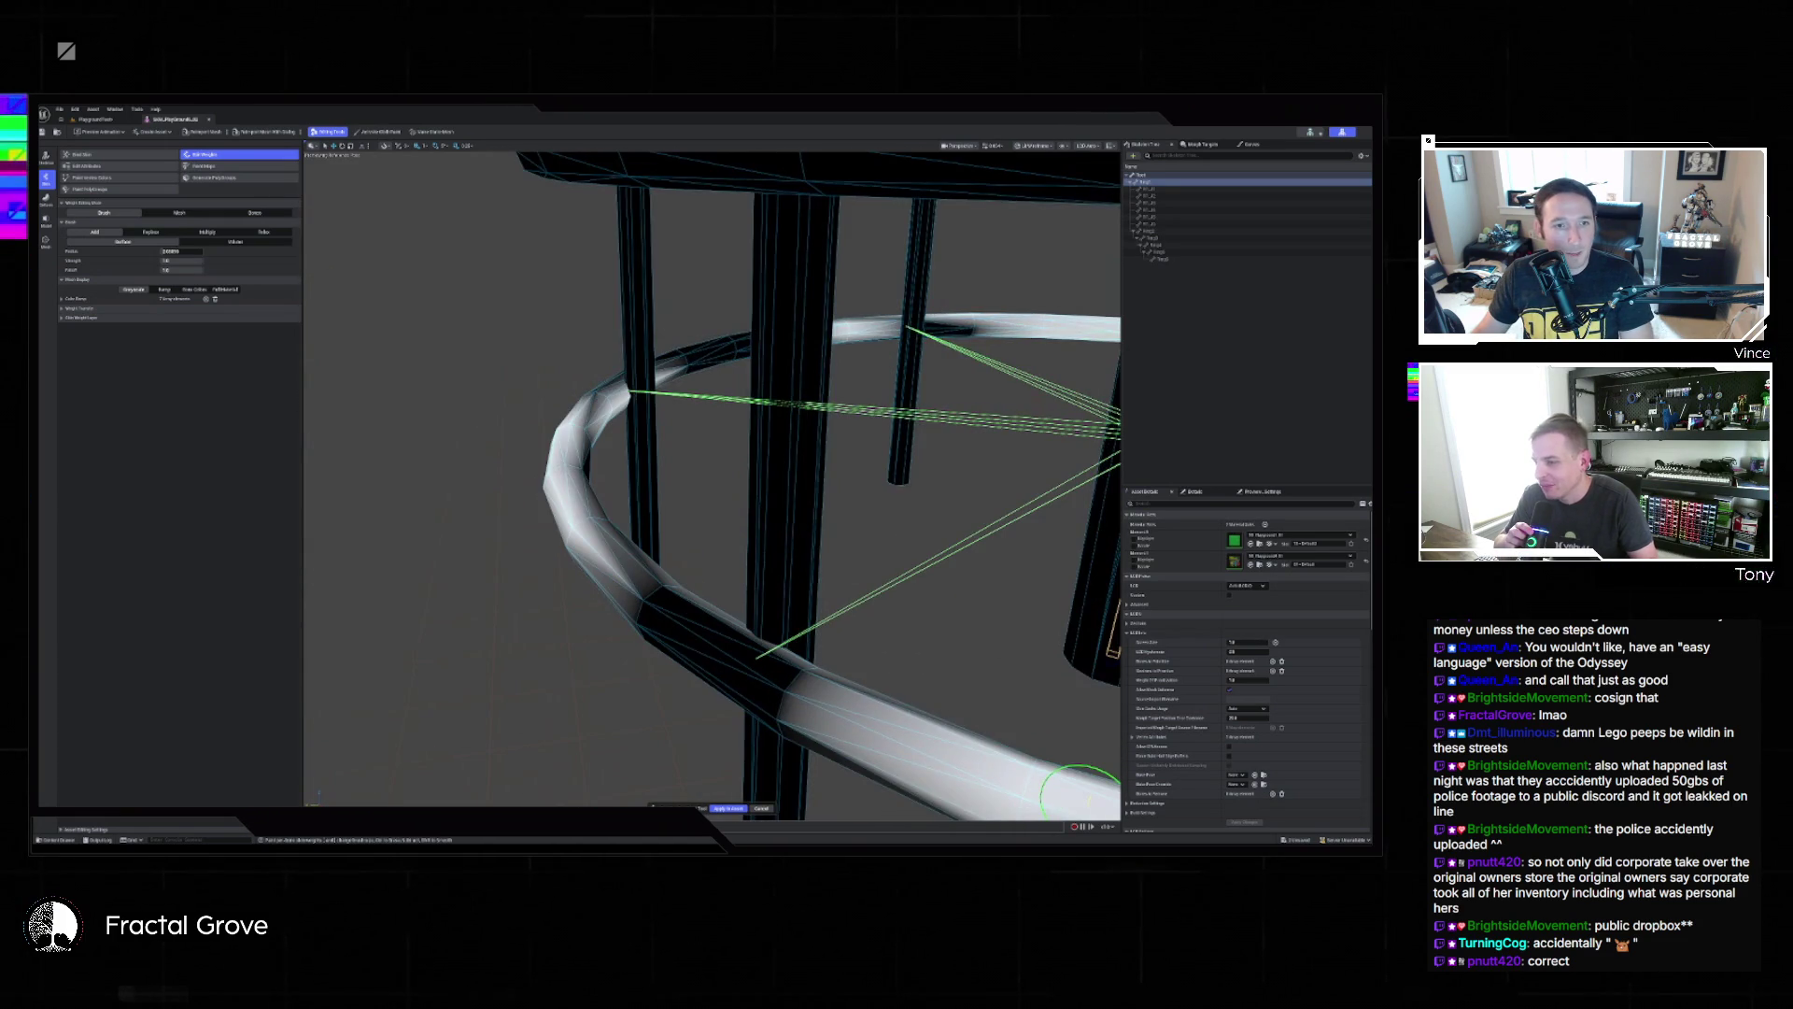
mouse_move(789, 721)
mouse_down()
mouse_move(715, 718)
mouse_move(720, 536)
mouse_move(928, 600)
mouse_up()
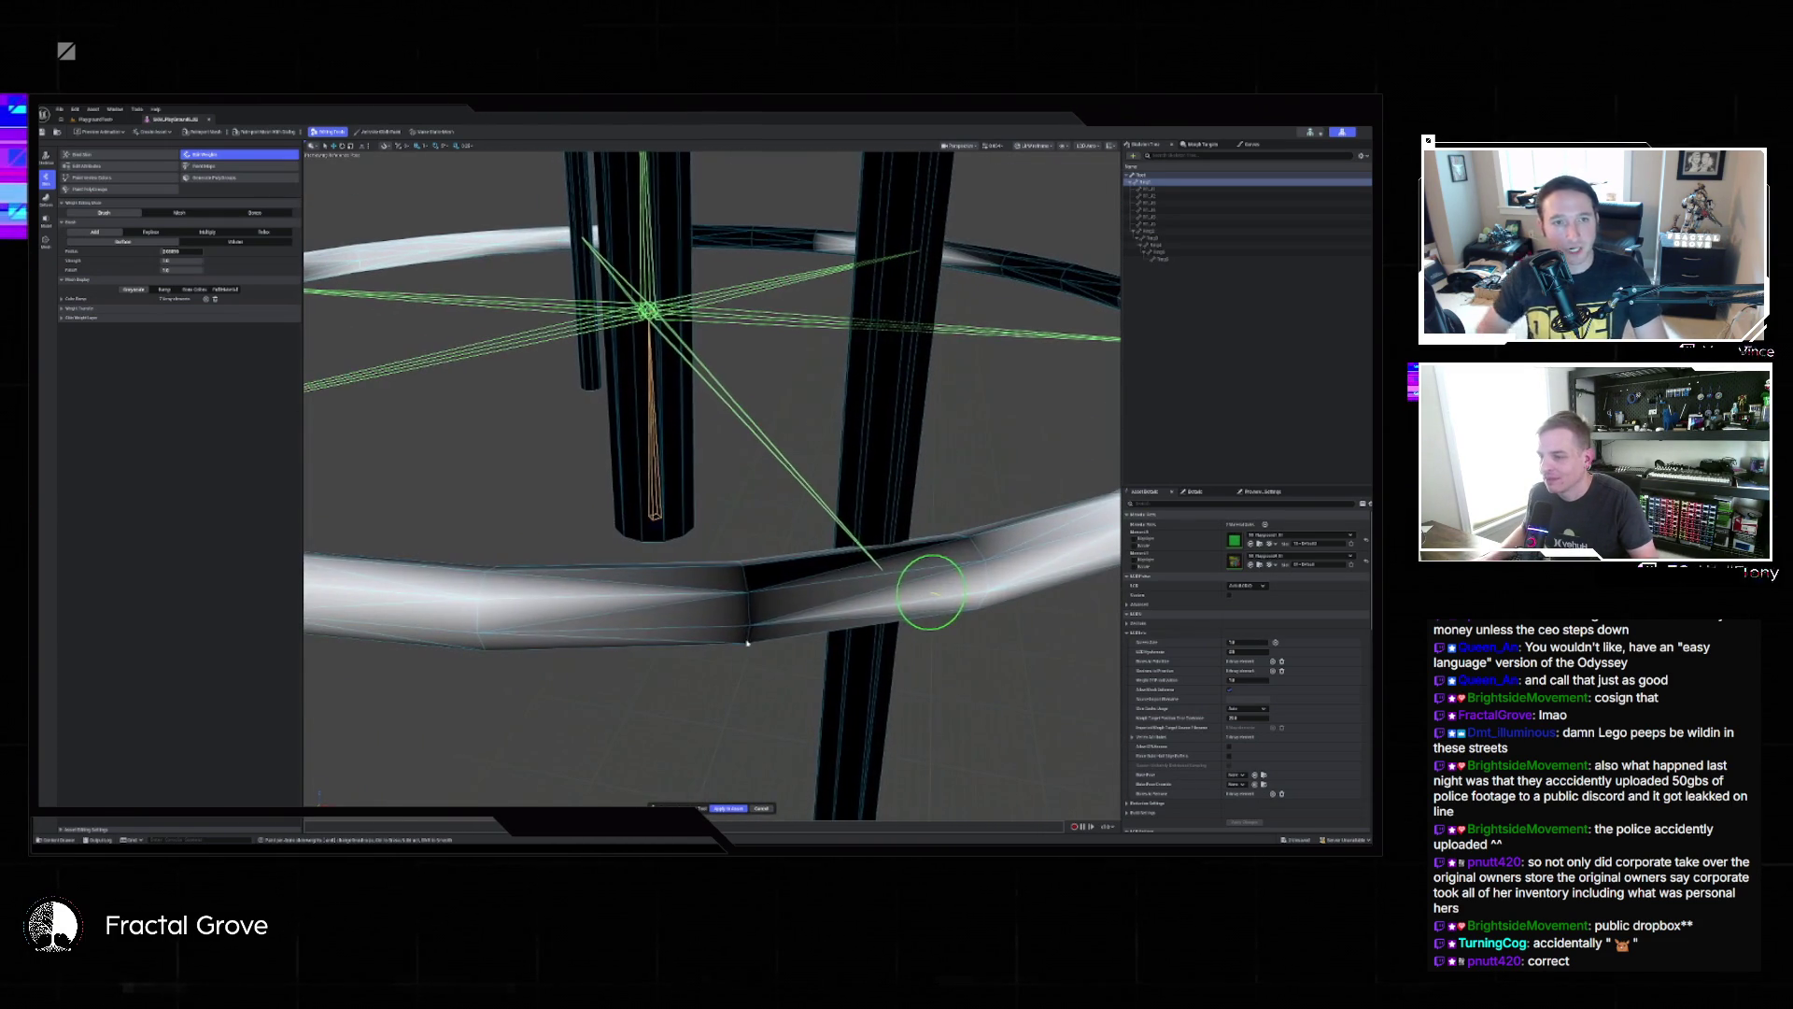
mouse_move(697, 608)
mouse_down()
mouse_move(908, 608)
mouse_move(725, 617)
mouse_up()
mouse_move(1008, 634)
mouse_down()
mouse_move(933, 616)
mouse_move(579, 621)
mouse_up()
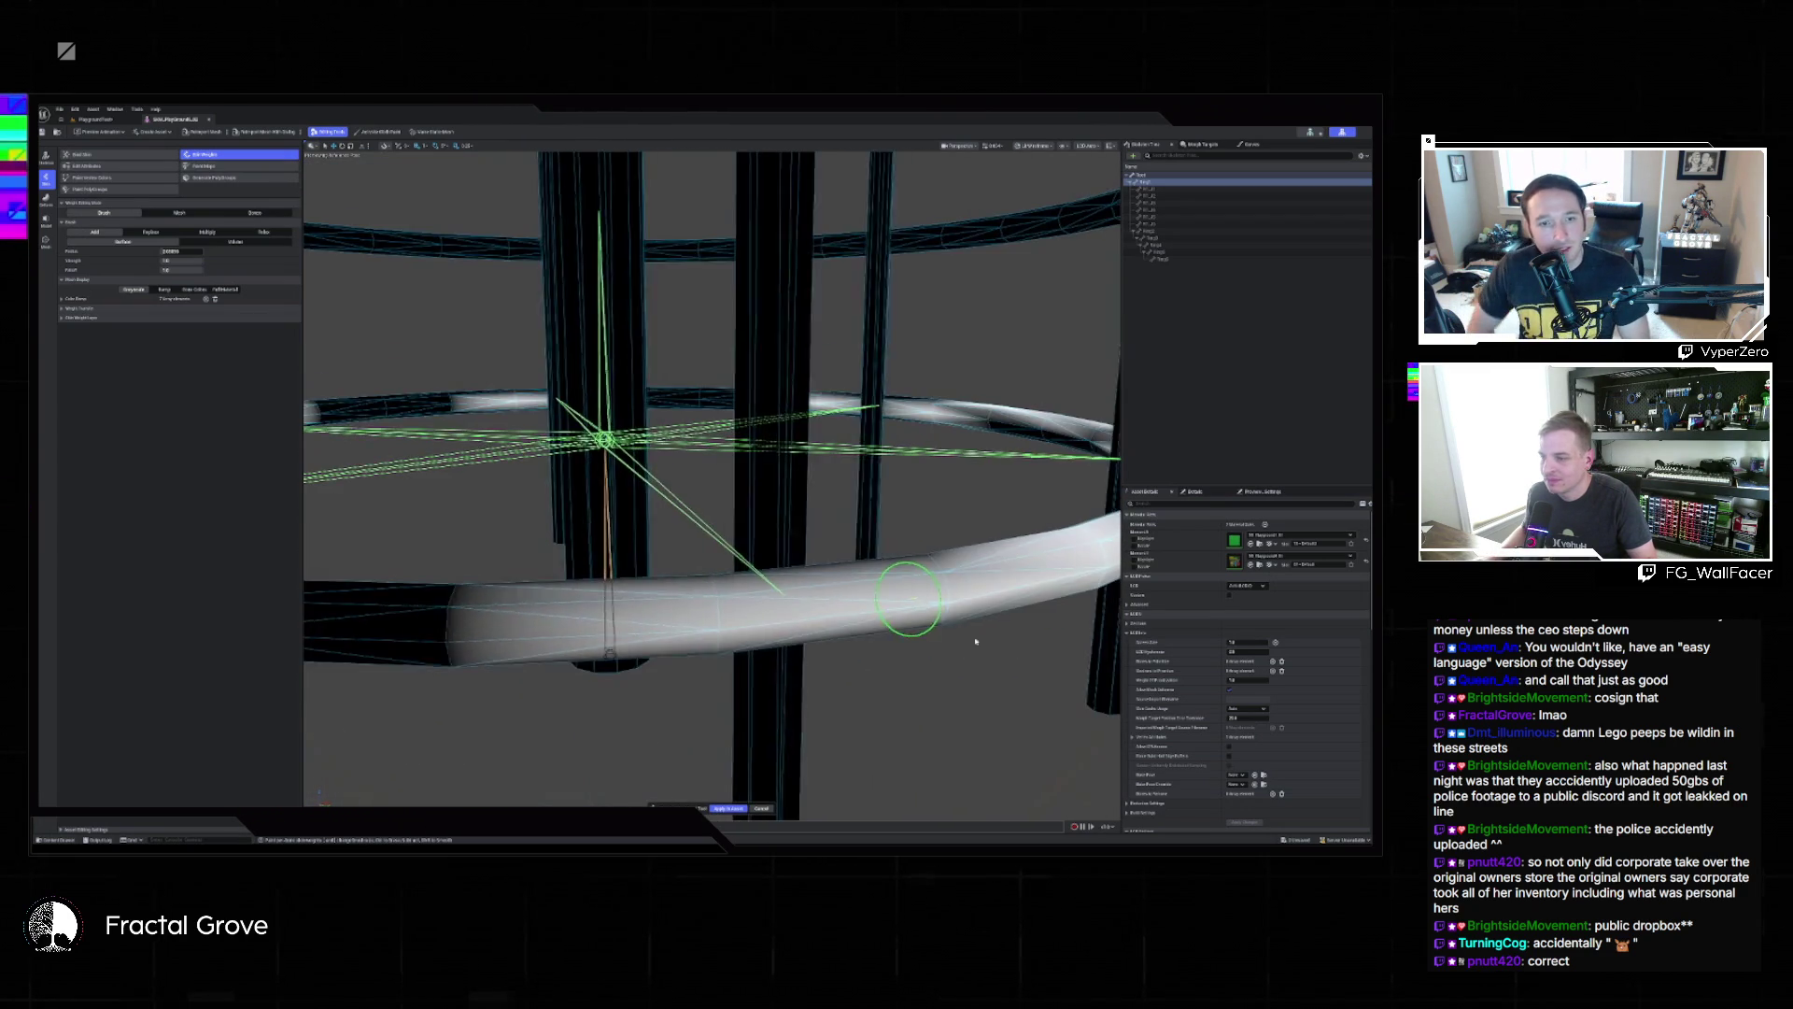
mouse_move(464, 619)
mouse_down()
mouse_move(732, 648)
mouse_move(488, 644)
mouse_move(654, 639)
mouse_move(543, 653)
mouse_up()
mouse_move(669, 639)
mouse_down()
mouse_move(720, 608)
mouse_move(712, 554)
mouse_up()
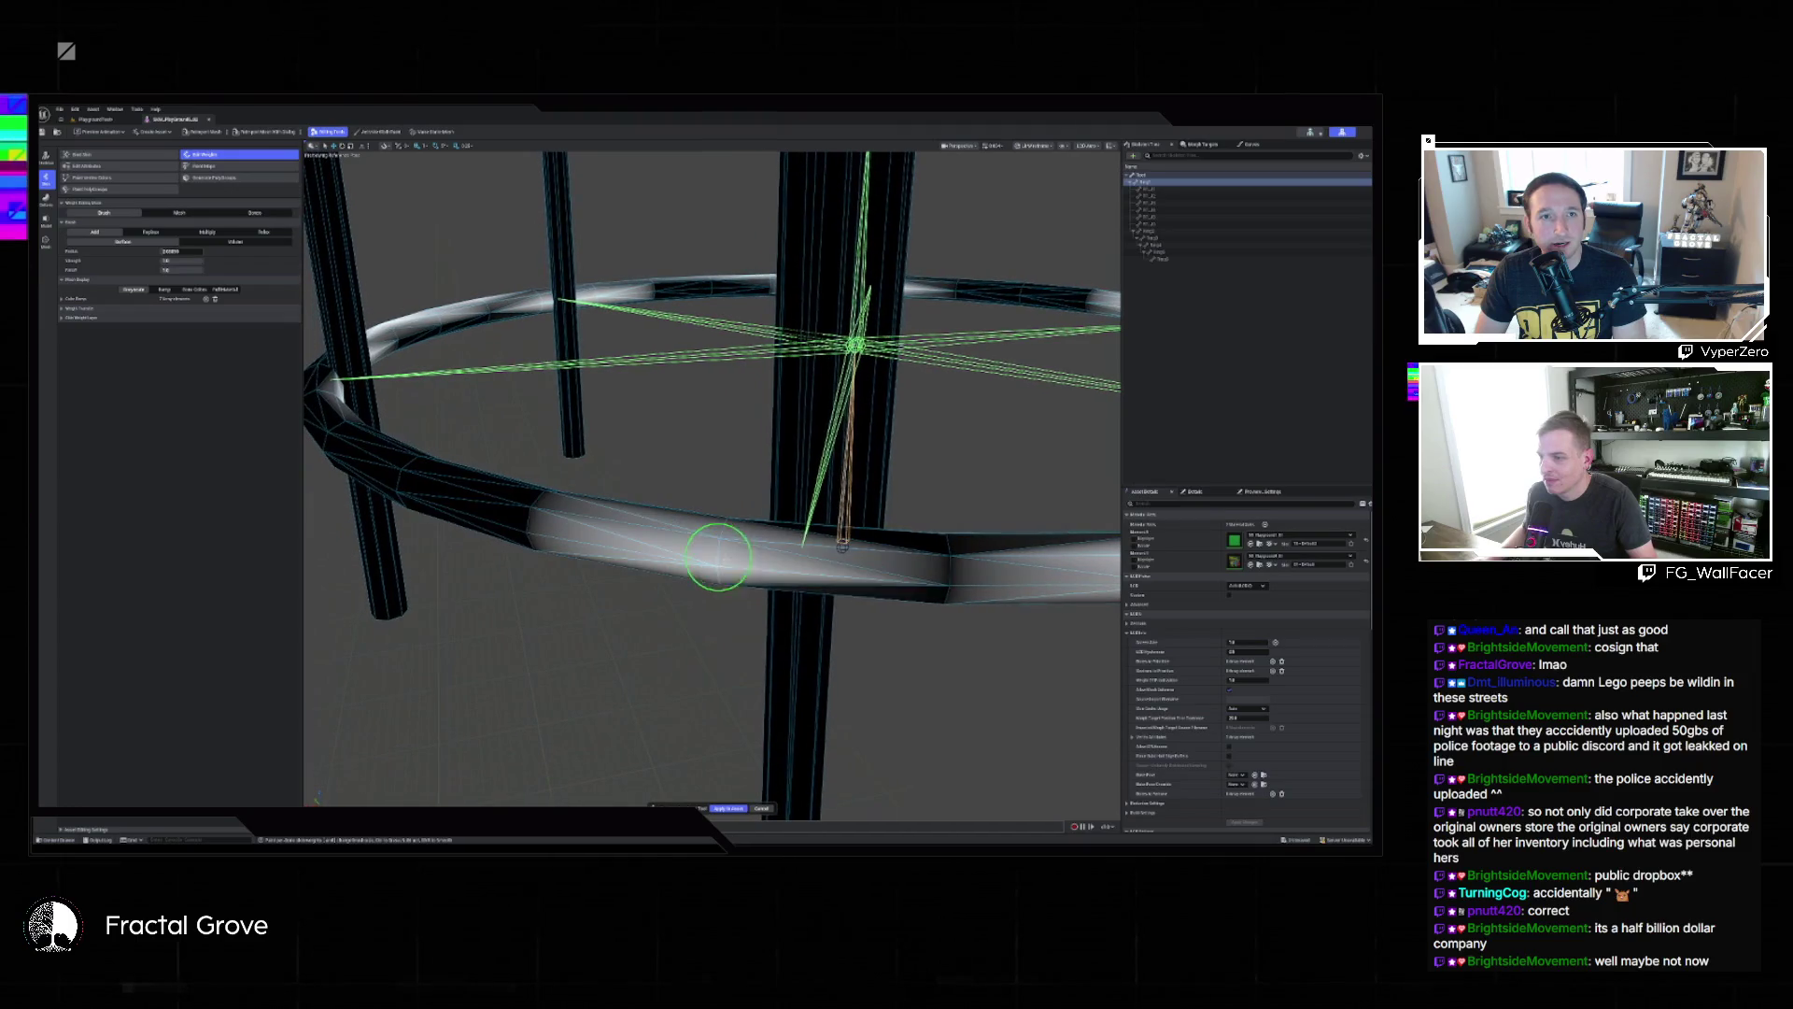
drag(965, 580, 884, 557)
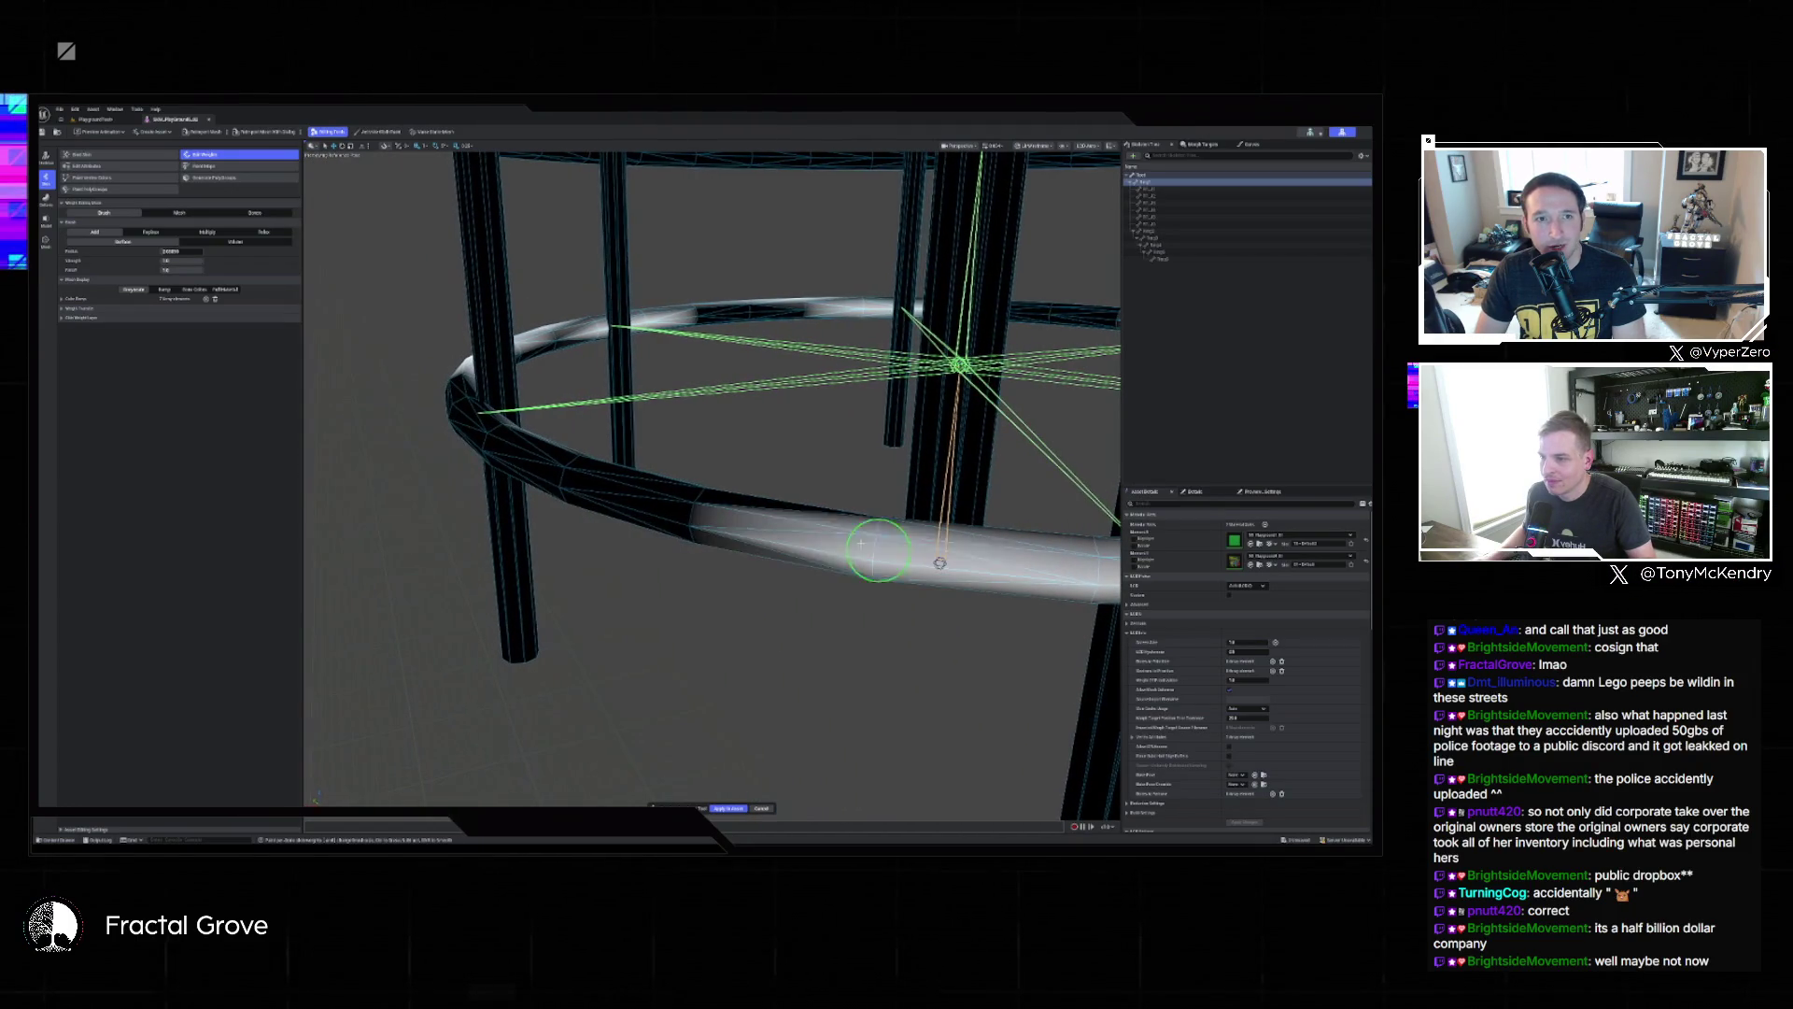
mouse_move(675, 509)
mouse_down()
mouse_move(560, 504)
mouse_move(602, 563)
mouse_move(612, 471)
mouse_move(663, 628)
mouse_move(442, 462)
mouse_up()
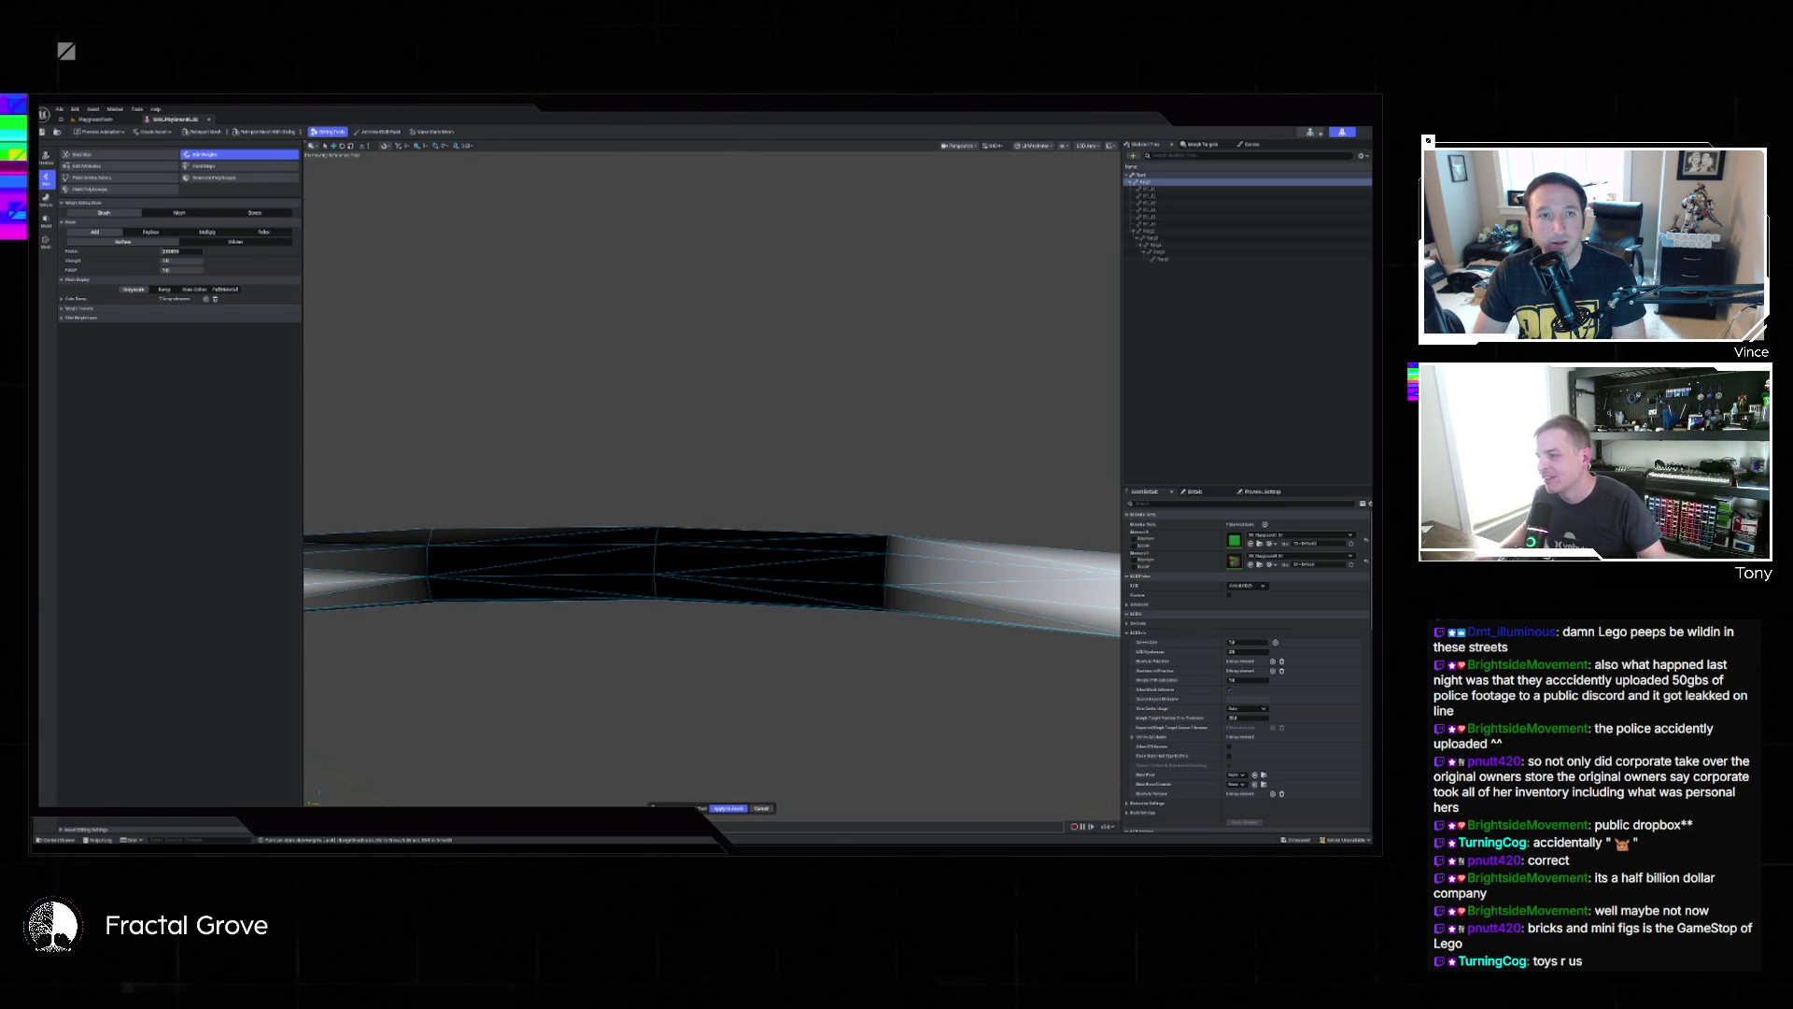
Brush repeatedly over the tube's middle, right part and shaded left end until it is fully white.
mouse_move(651, 572)
mouse_down()
mouse_move(423, 570)
mouse_move(752, 595)
mouse_move(961, 534)
mouse_move(867, 567)
mouse_up()
mouse_move(729, 574)
mouse_down()
mouse_move(748, 640)
mouse_move(896, 766)
mouse_move(895, 641)
mouse_move(801, 688)
mouse_move(689, 688)
mouse_move(574, 654)
mouse_move(558, 626)
mouse_move(681, 668)
mouse_up()
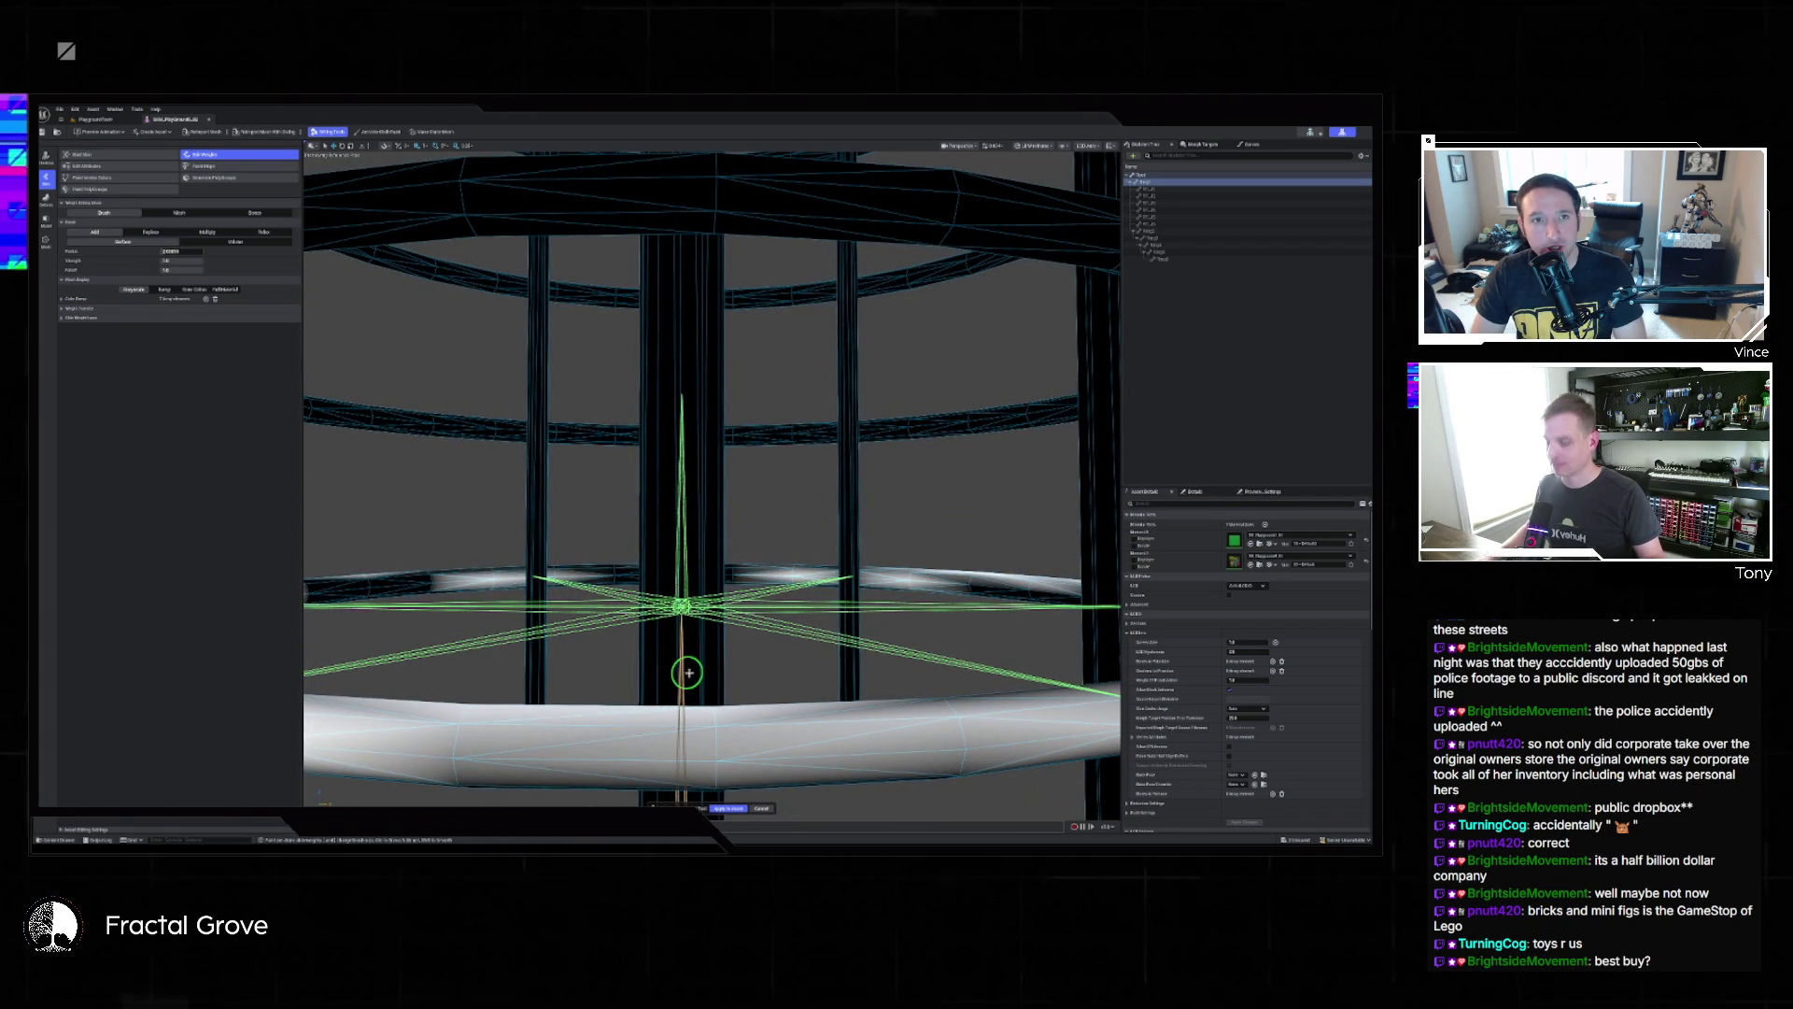
drag(692, 667, 490, 652)
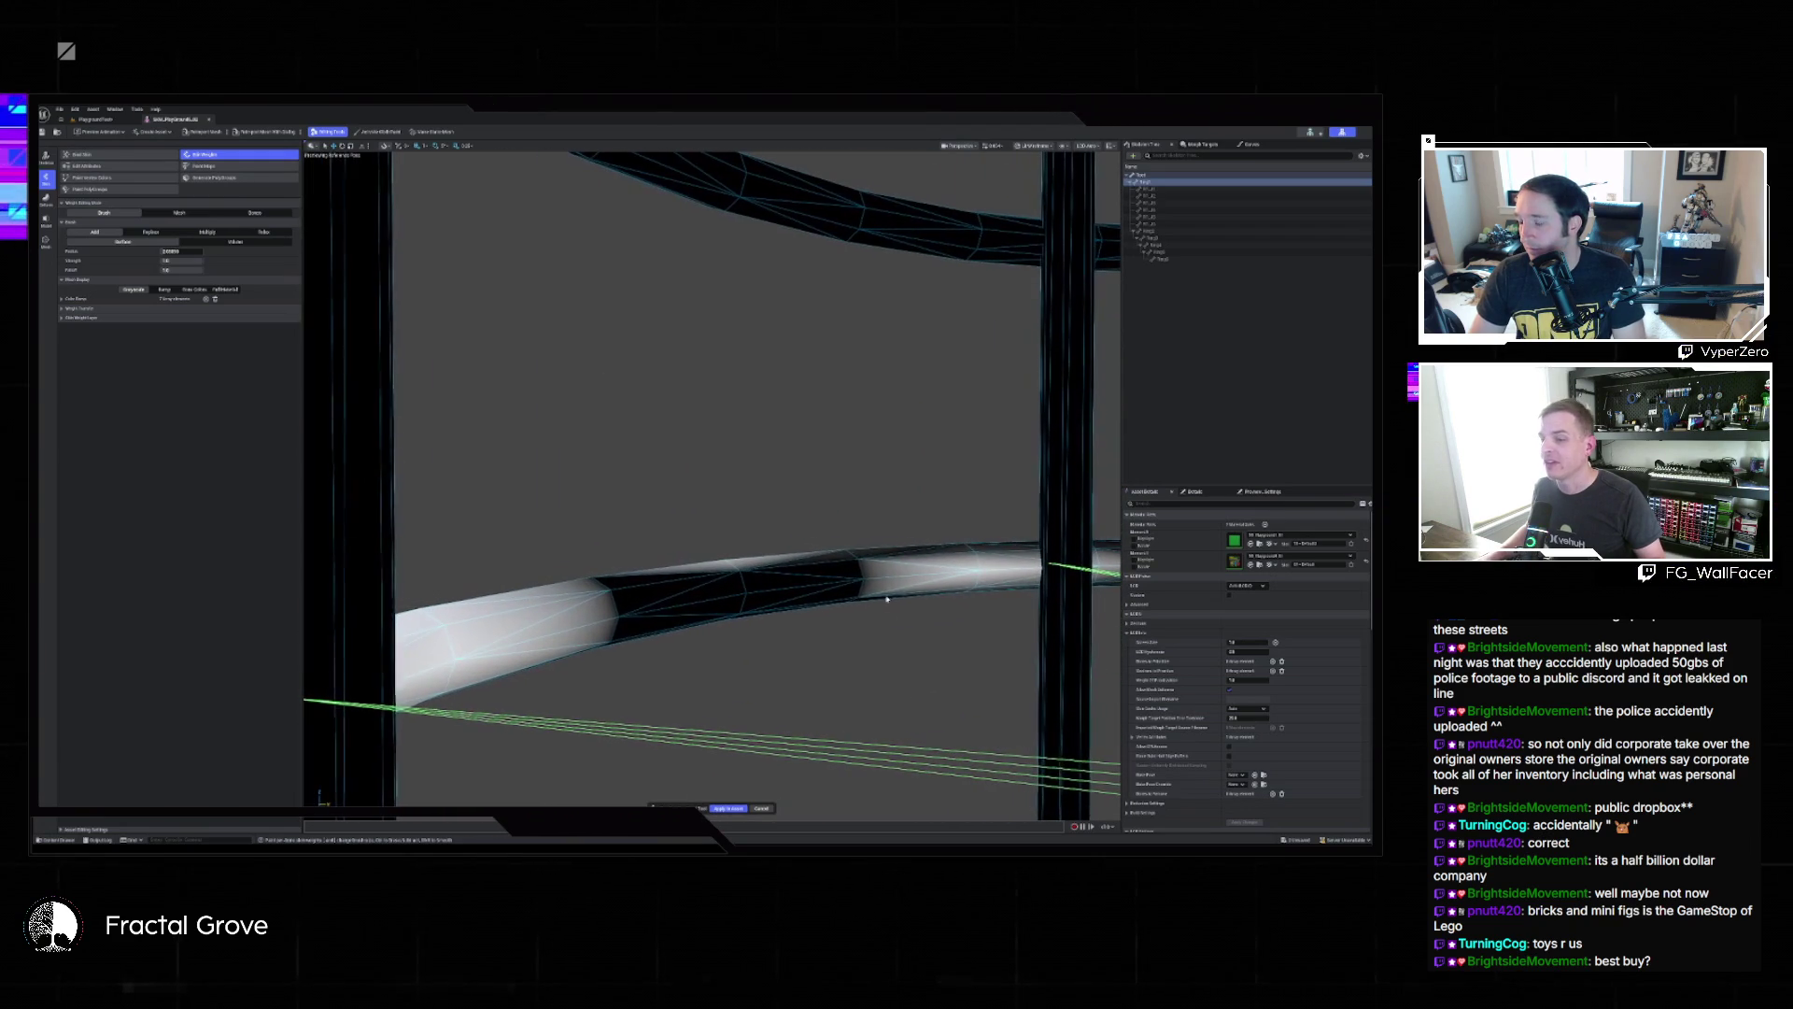
drag(841, 572, 651, 607)
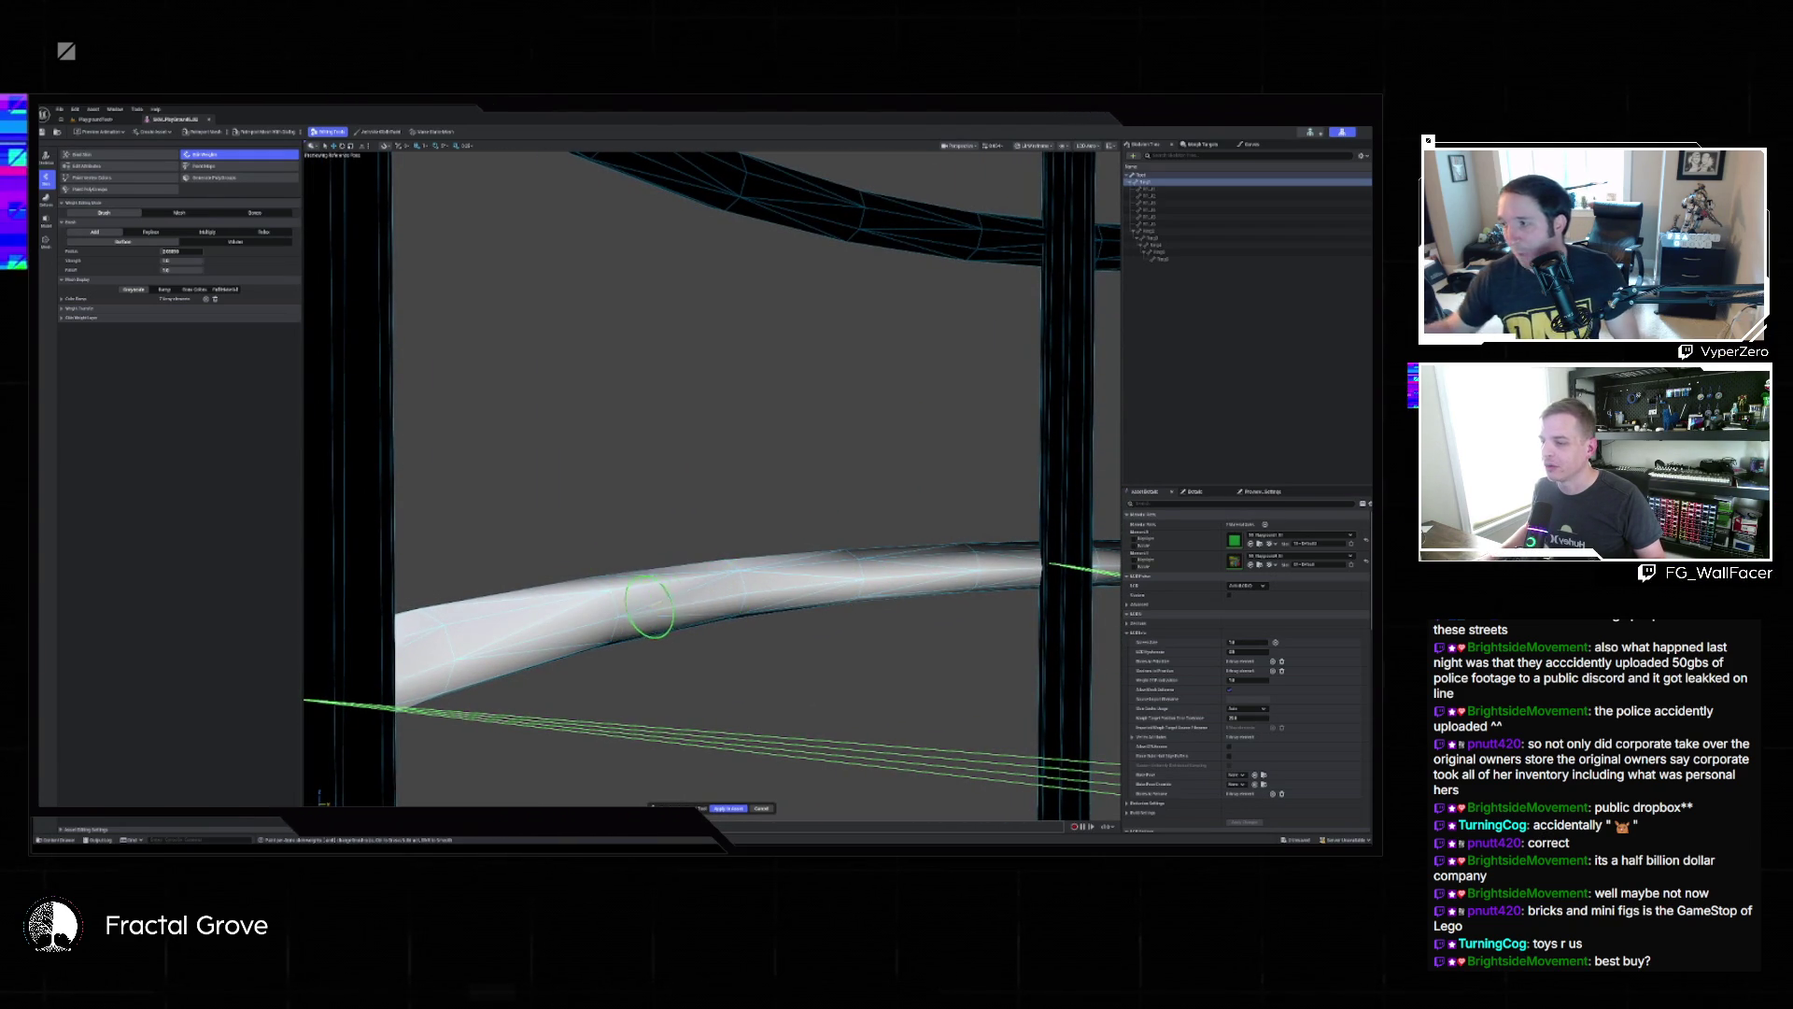
drag(945, 546, 868, 579)
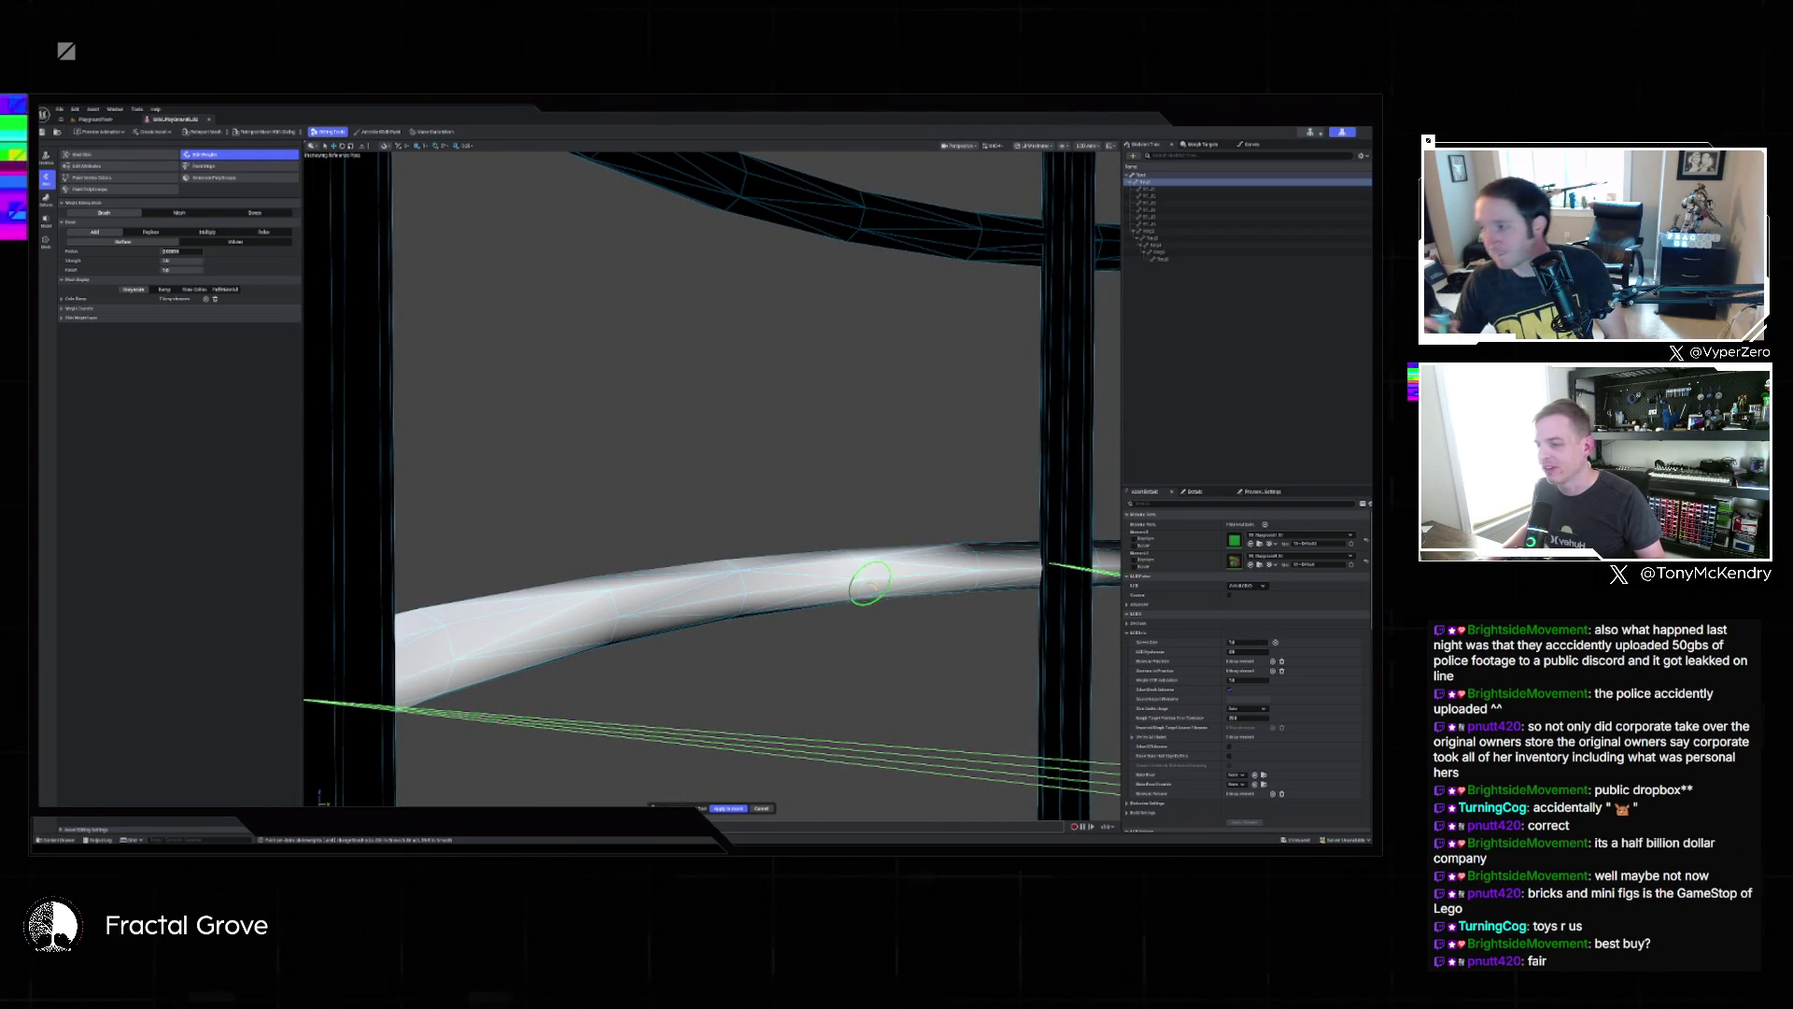
drag(624, 627, 784, 604)
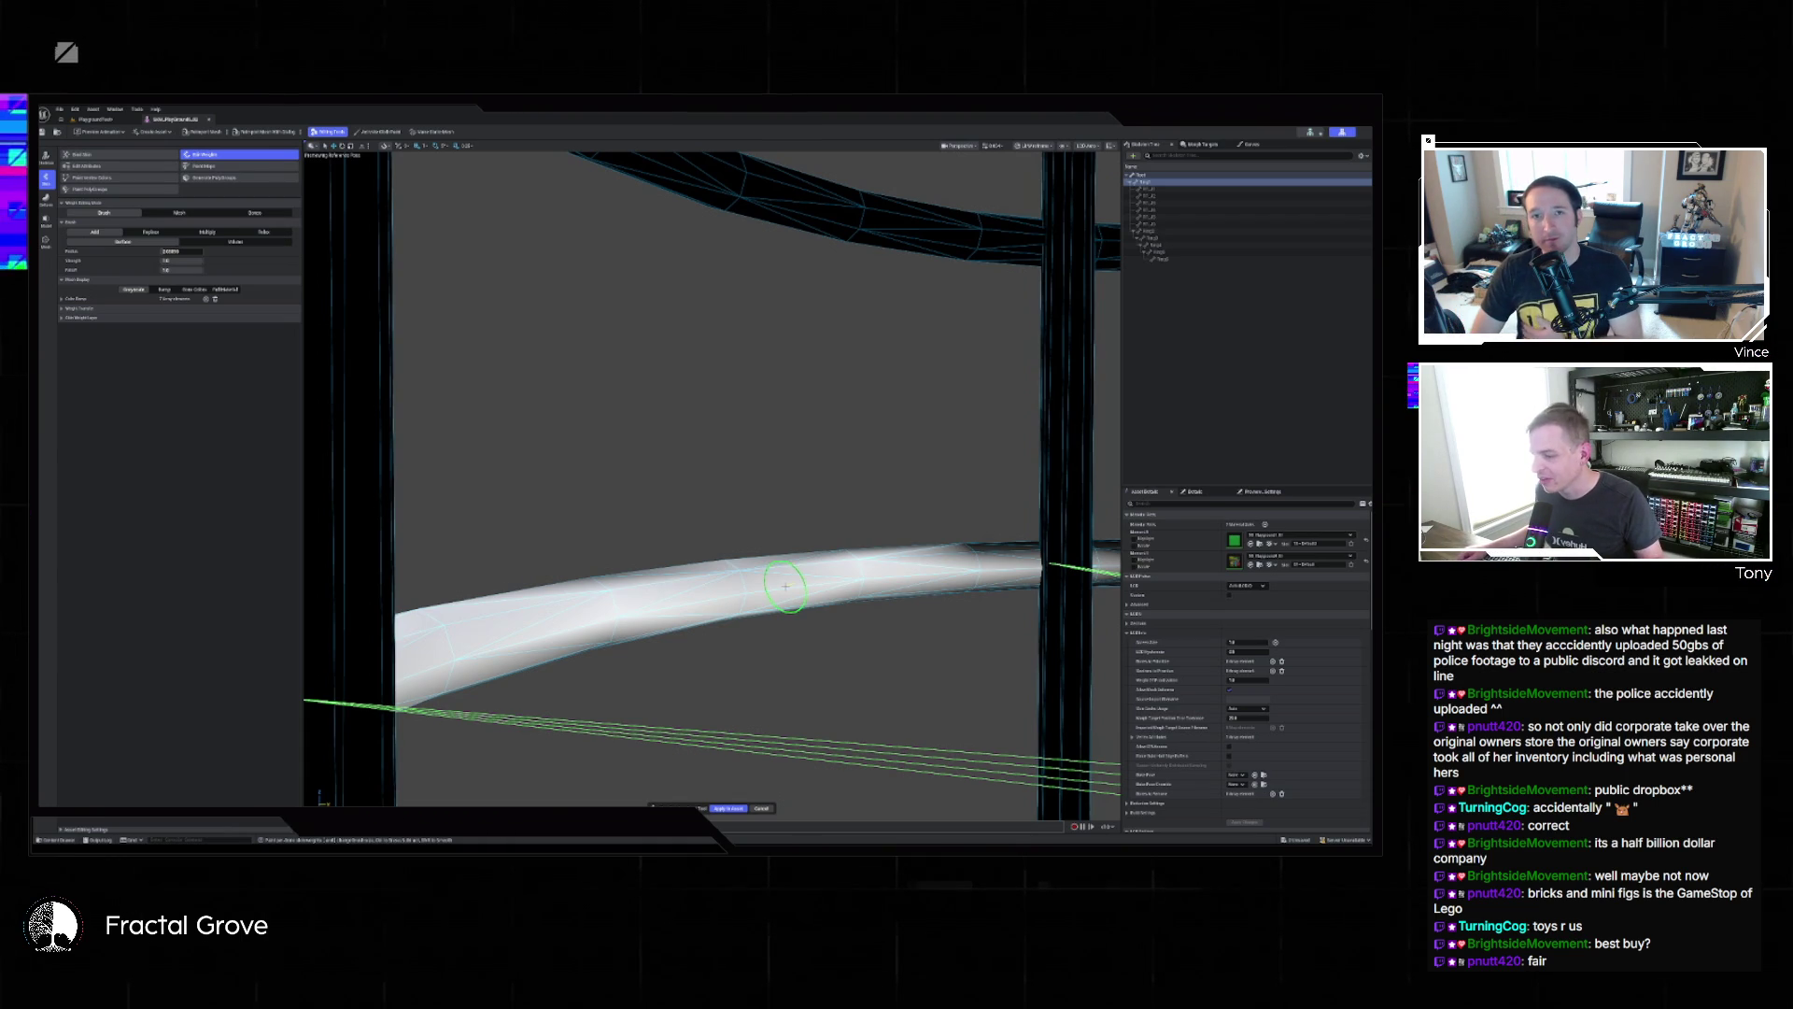
mouse_move(644, 618)
mouse_down()
mouse_move(600, 628)
mouse_move(664, 634)
mouse_move(577, 583)
mouse_move(759, 586)
mouse_up()
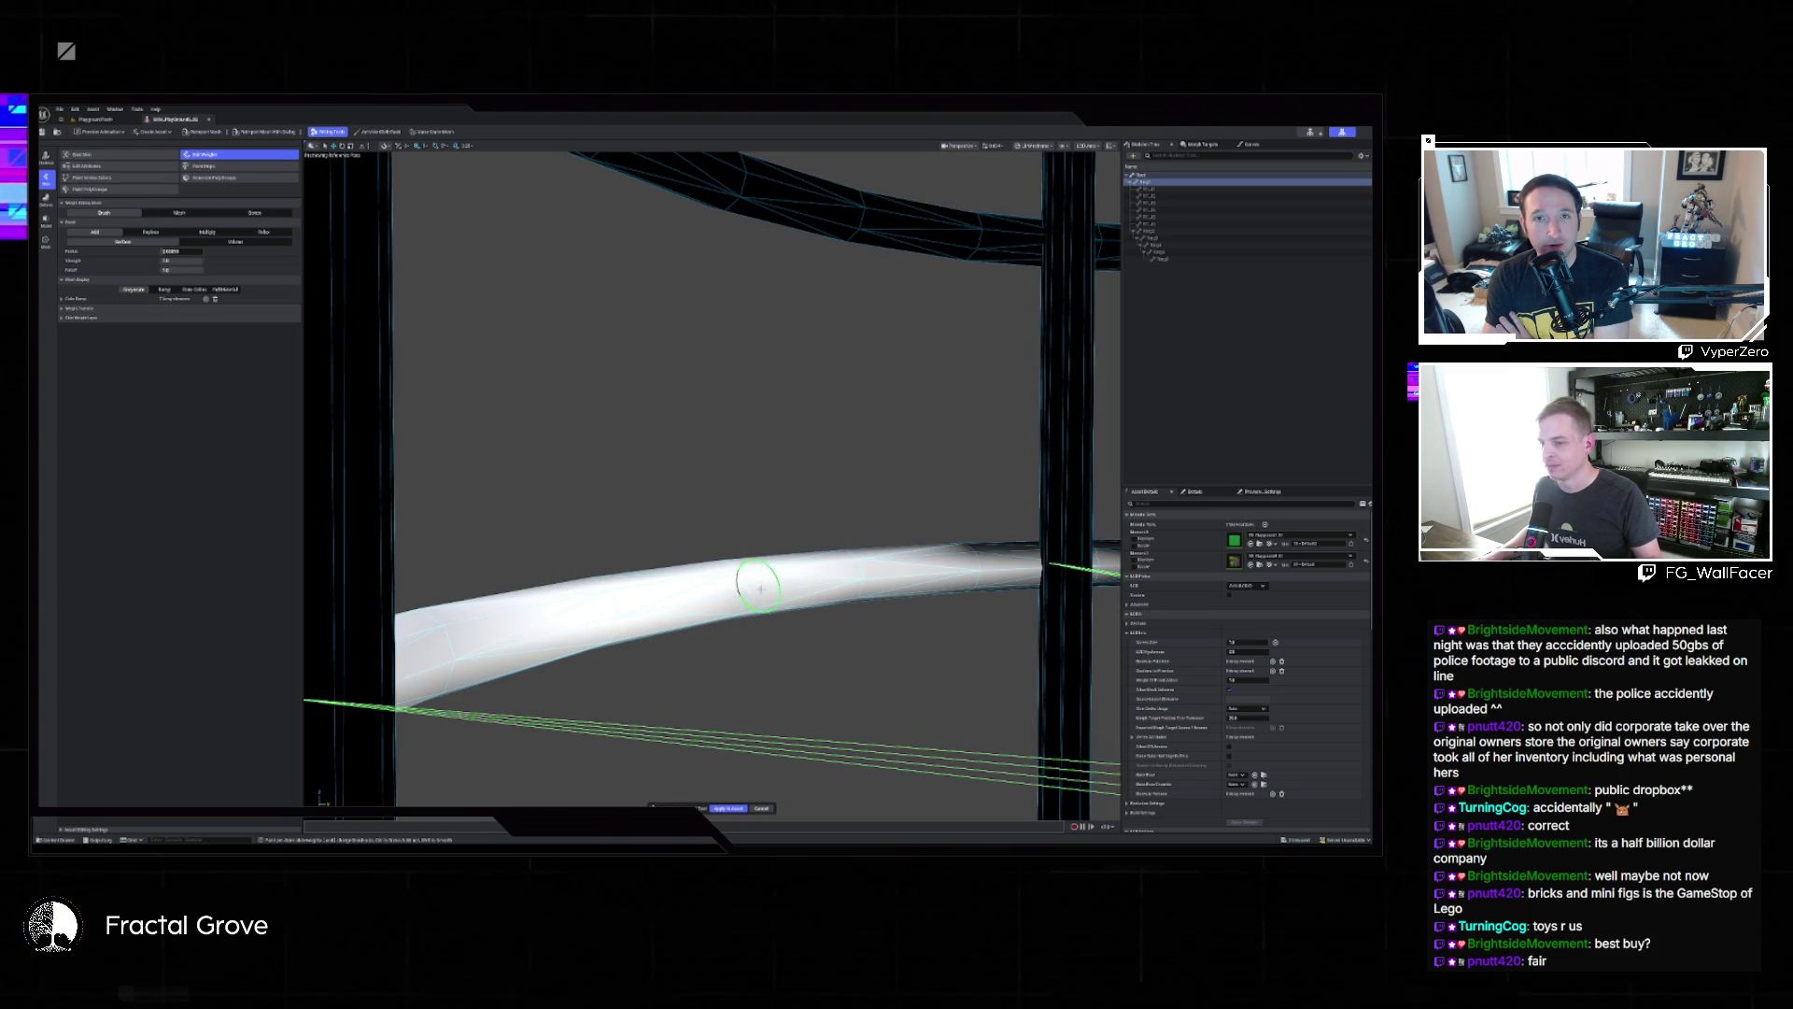
drag(962, 552, 988, 556)
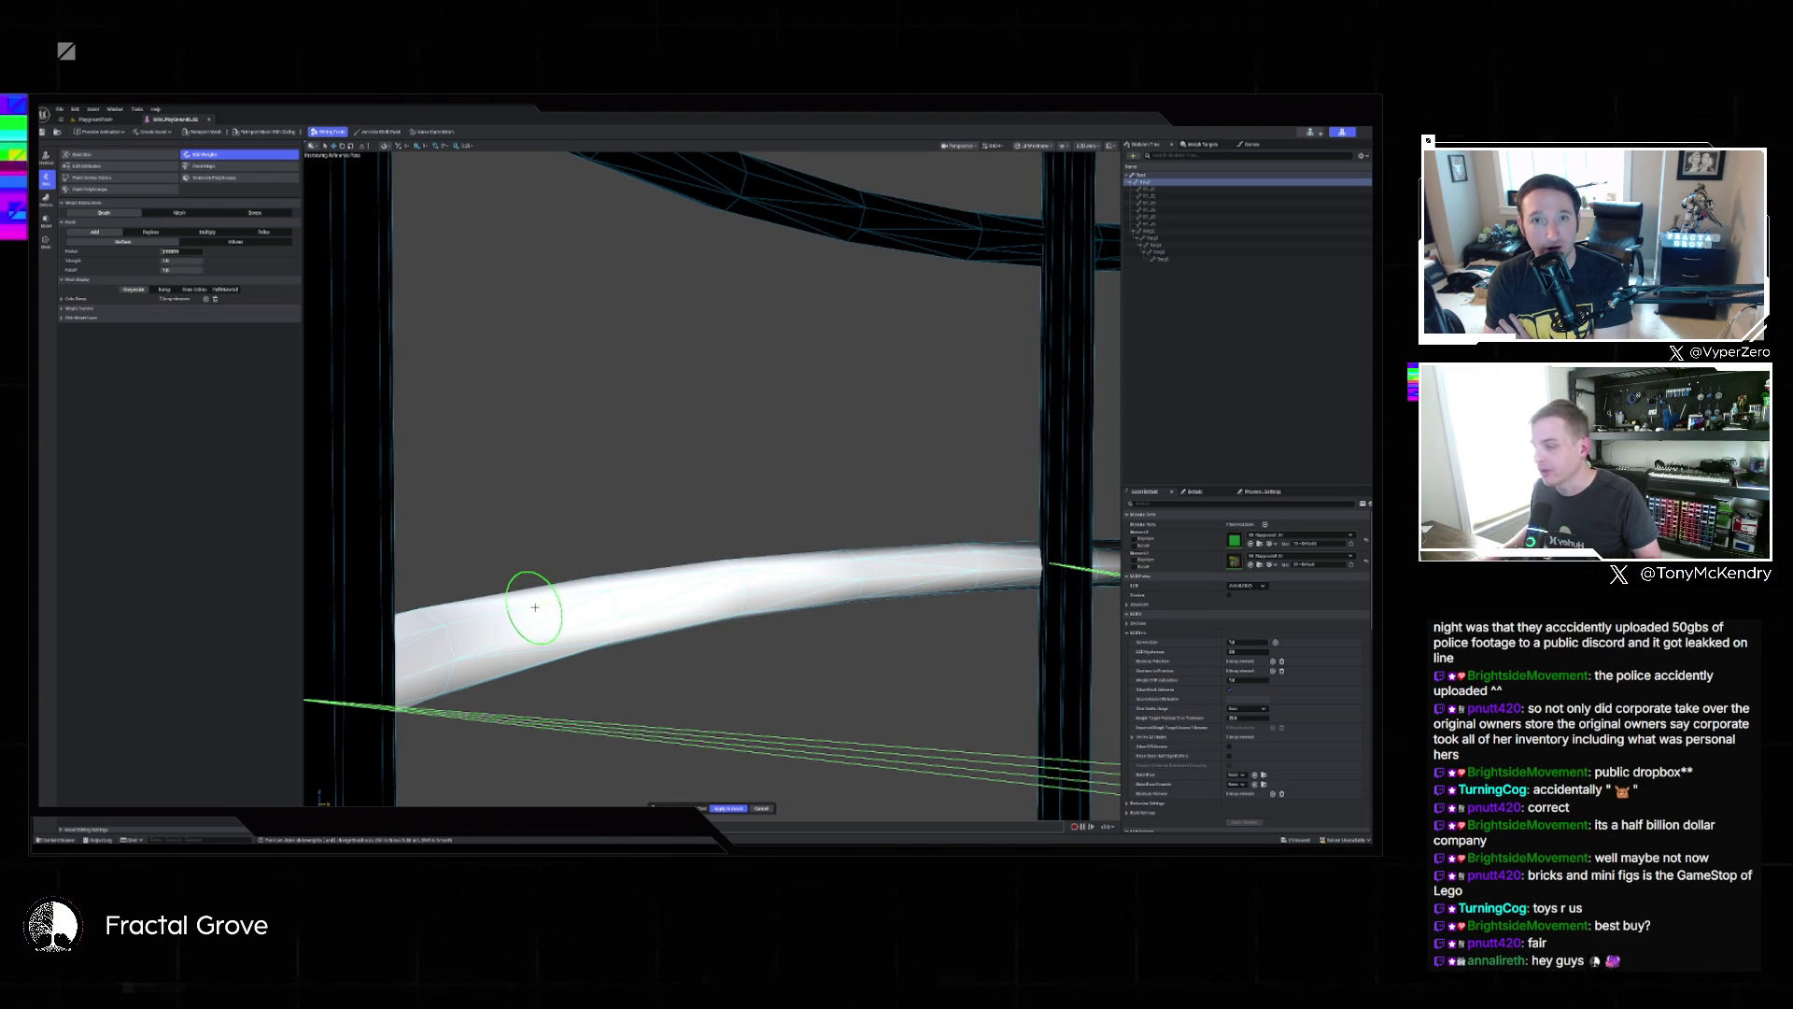
drag(475, 638, 472, 621)
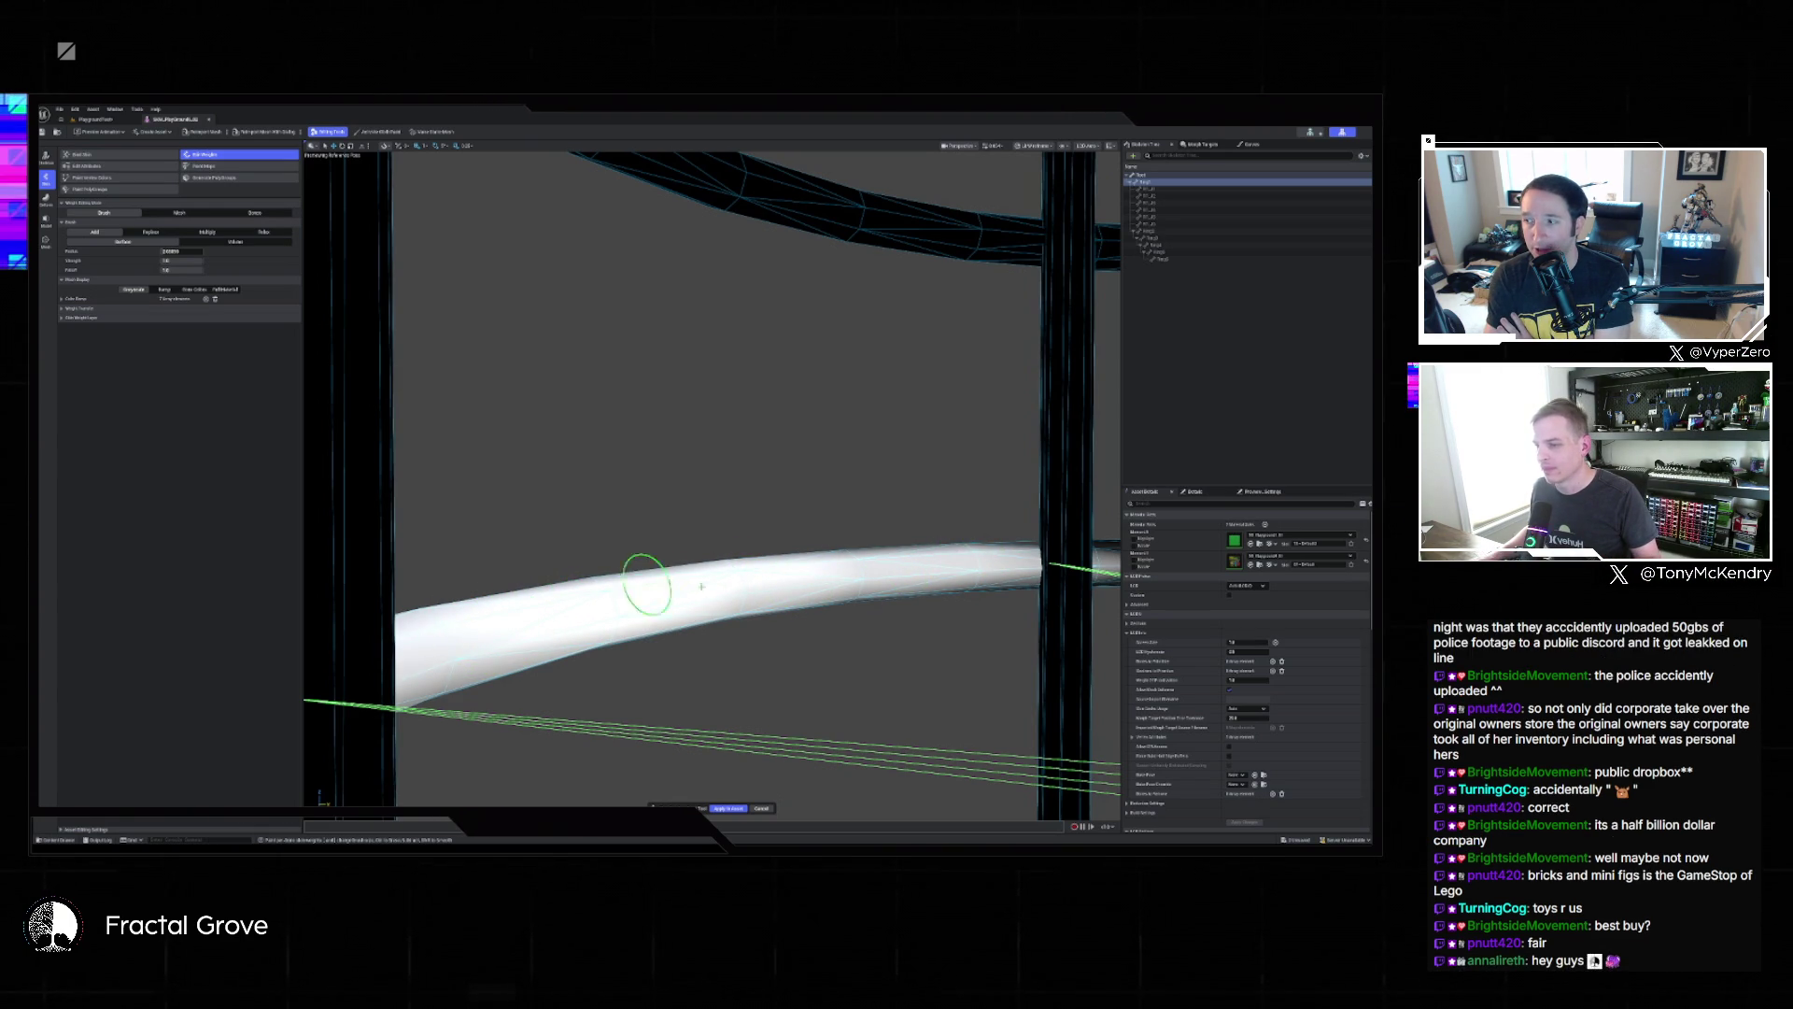
mouse_move(883, 586)
mouse_down()
mouse_move(857, 590)
mouse_move(859, 565)
mouse_up()
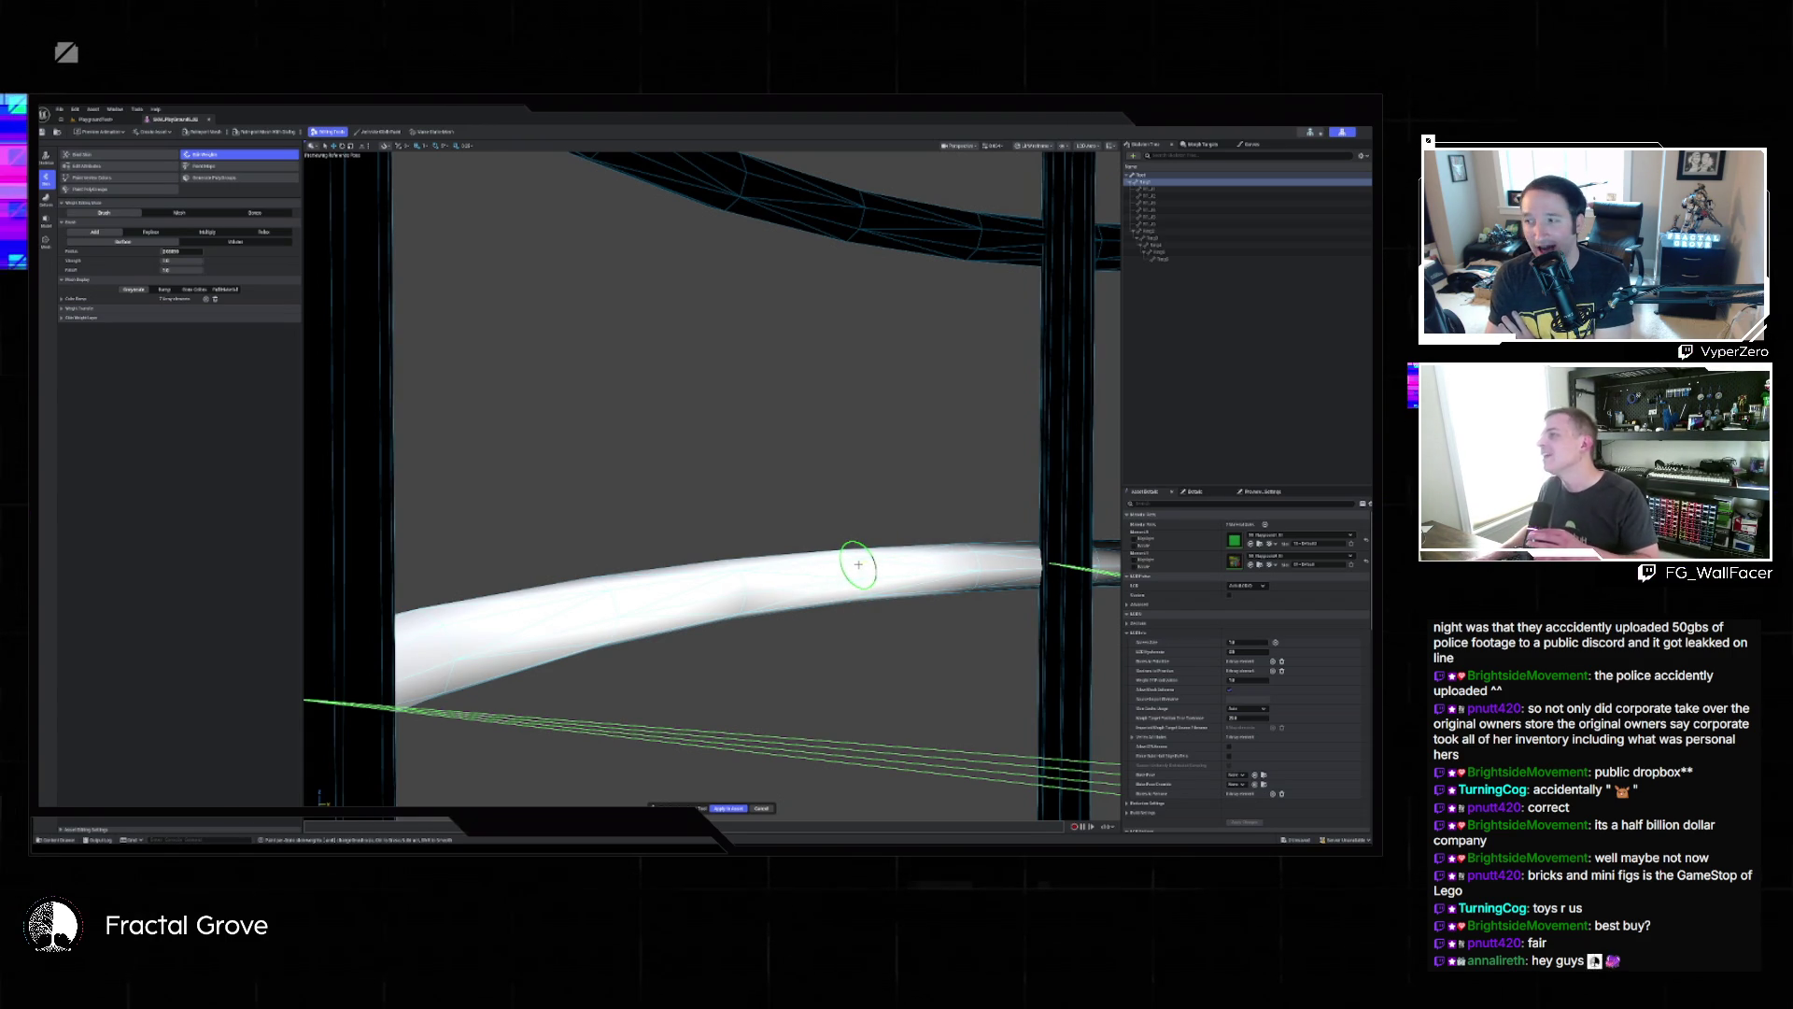
mouse_move(785, 549)
mouse_down()
mouse_move(645, 565)
mouse_move(760, 653)
mouse_up()
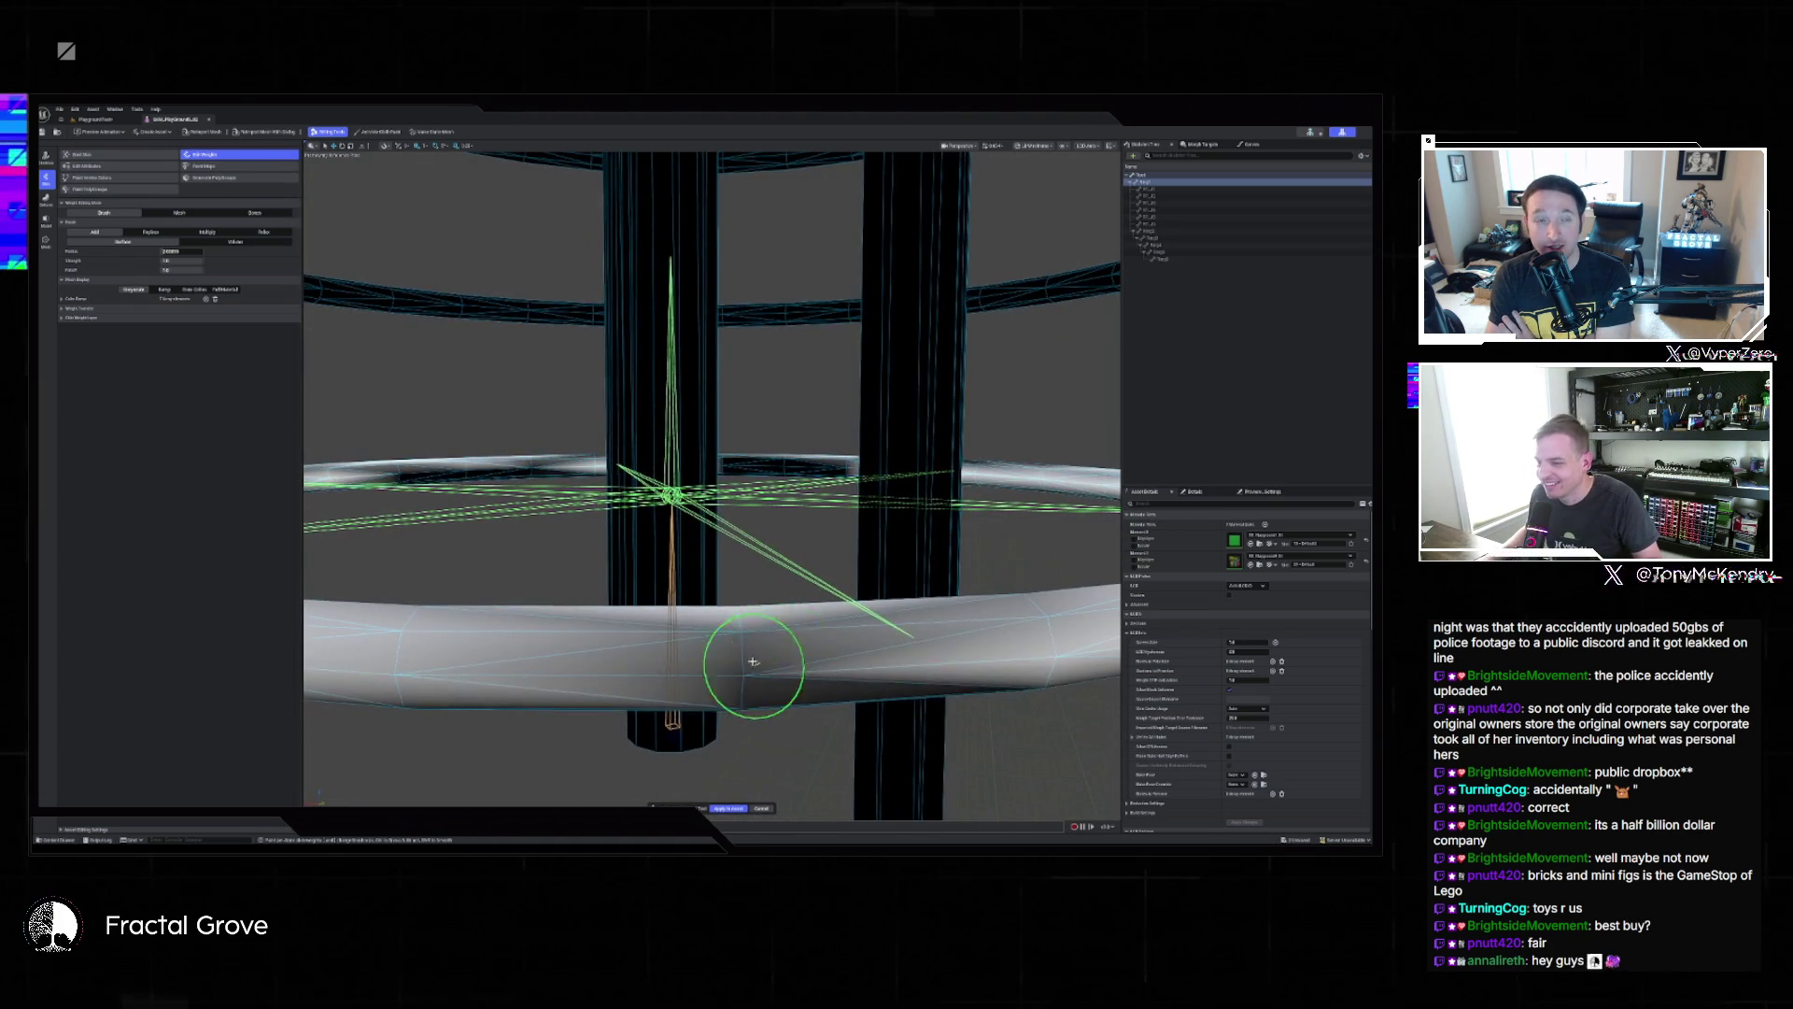
Paint full weight along the darker ring faces beside the post.
drag(411, 682, 627, 658)
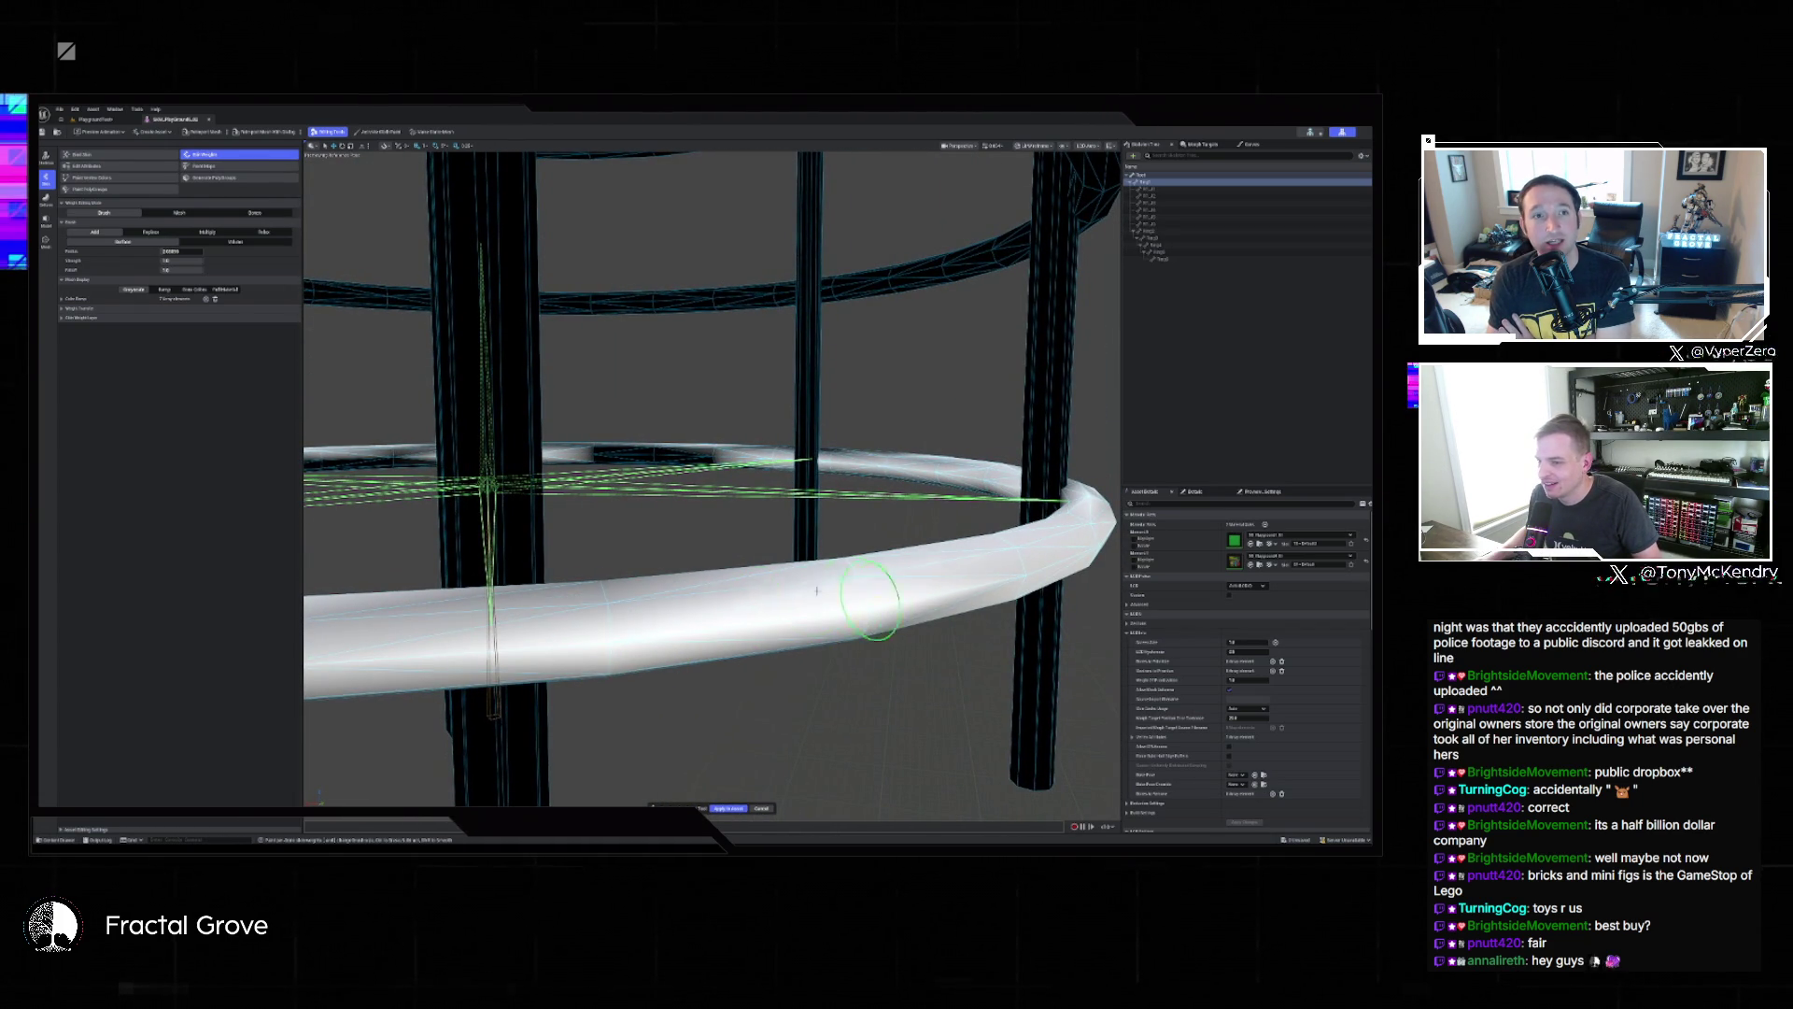
mouse_move(841, 603)
mouse_down()
mouse_move(772, 599)
mouse_move(821, 592)
mouse_move(834, 653)
mouse_move(424, 620)
mouse_move(940, 701)
mouse_move(980, 780)
mouse_up()
scroll(980, 781, up, 5)
scroll(975, 711, down, 5)
scroll(976, 711, up, 6)
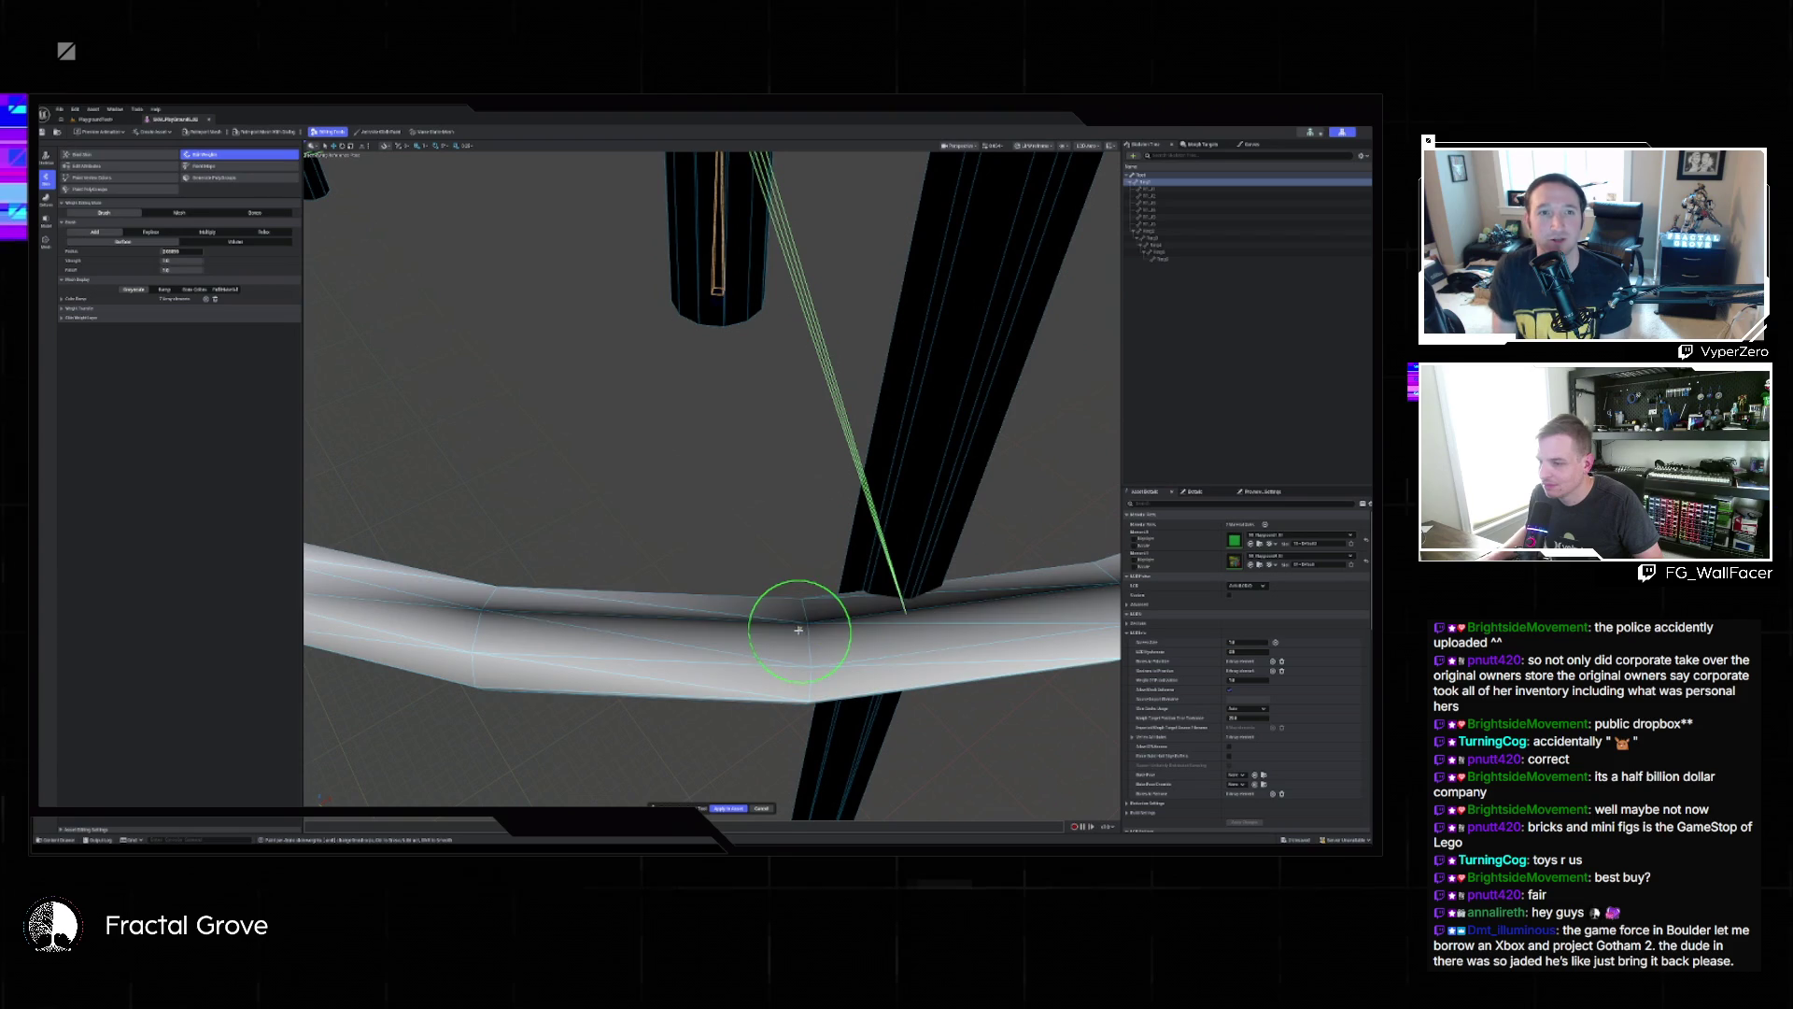
drag(799, 630, 461, 620)
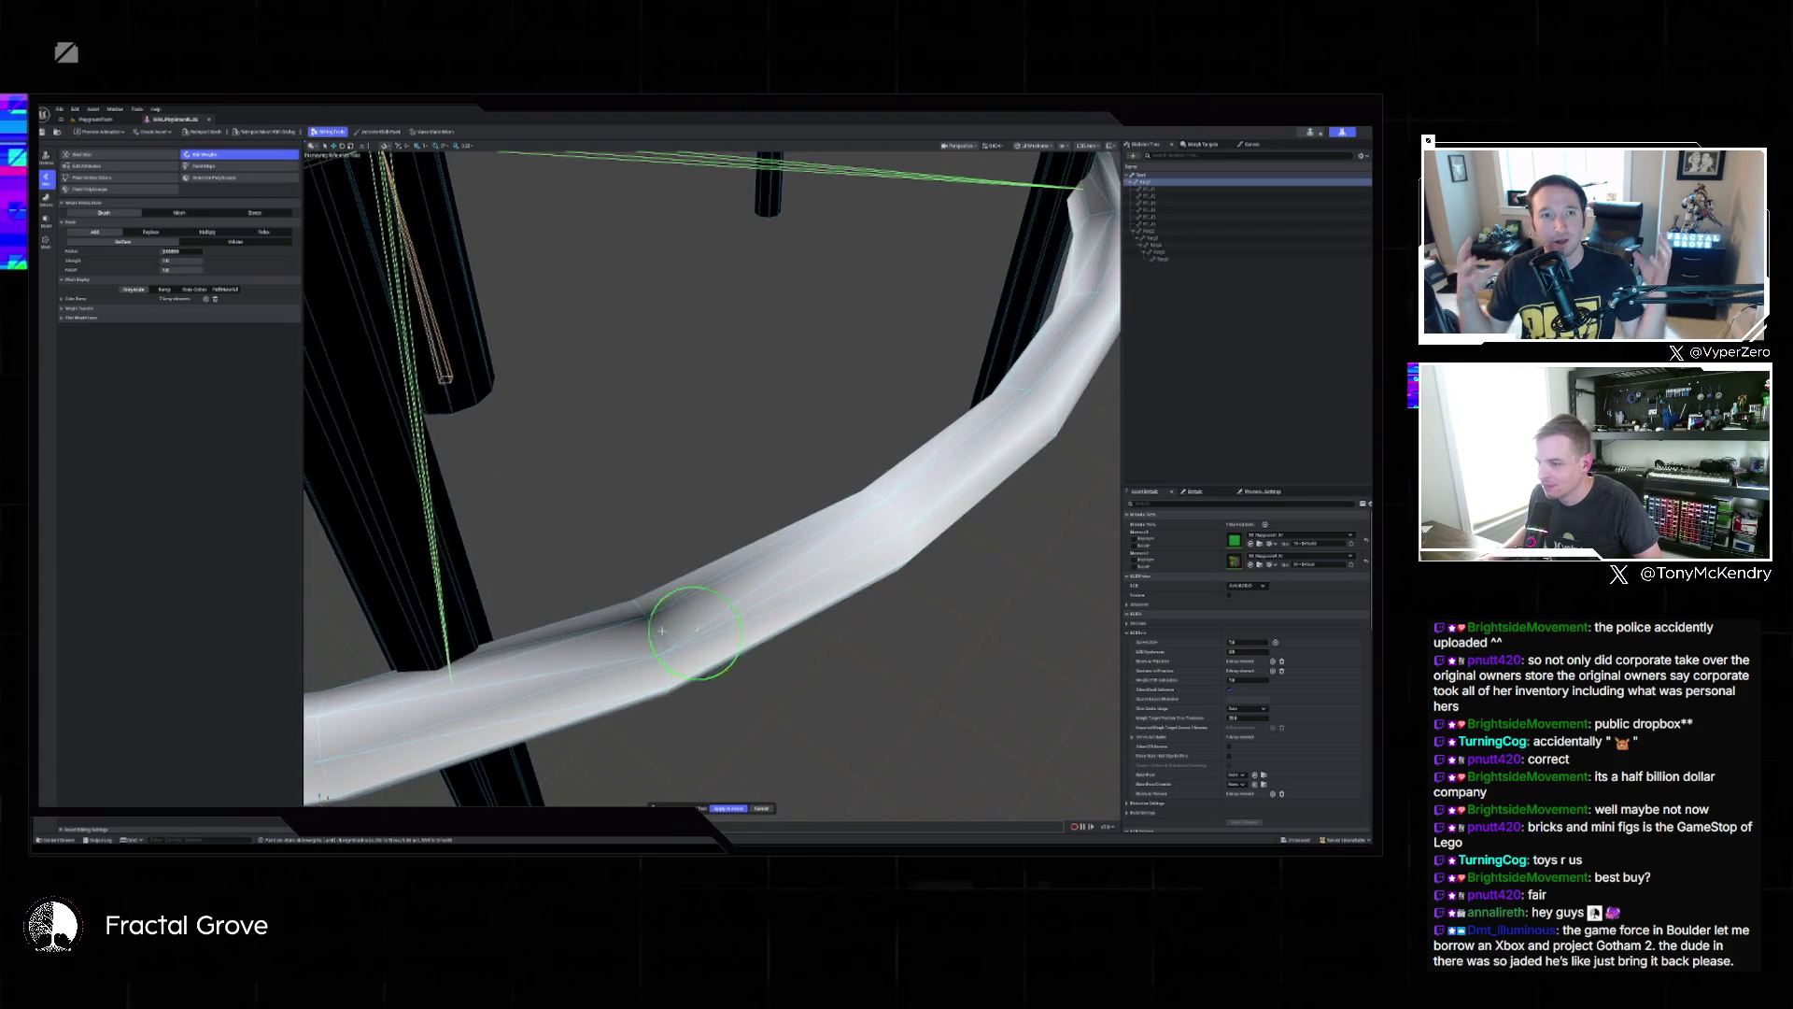
Paint weight over the ring's bend and further along it, then close in on a dark tube segment.
mouse_move(712, 633)
mouse_down()
mouse_move(737, 605)
mouse_move(573, 744)
mouse_move(735, 642)
mouse_up()
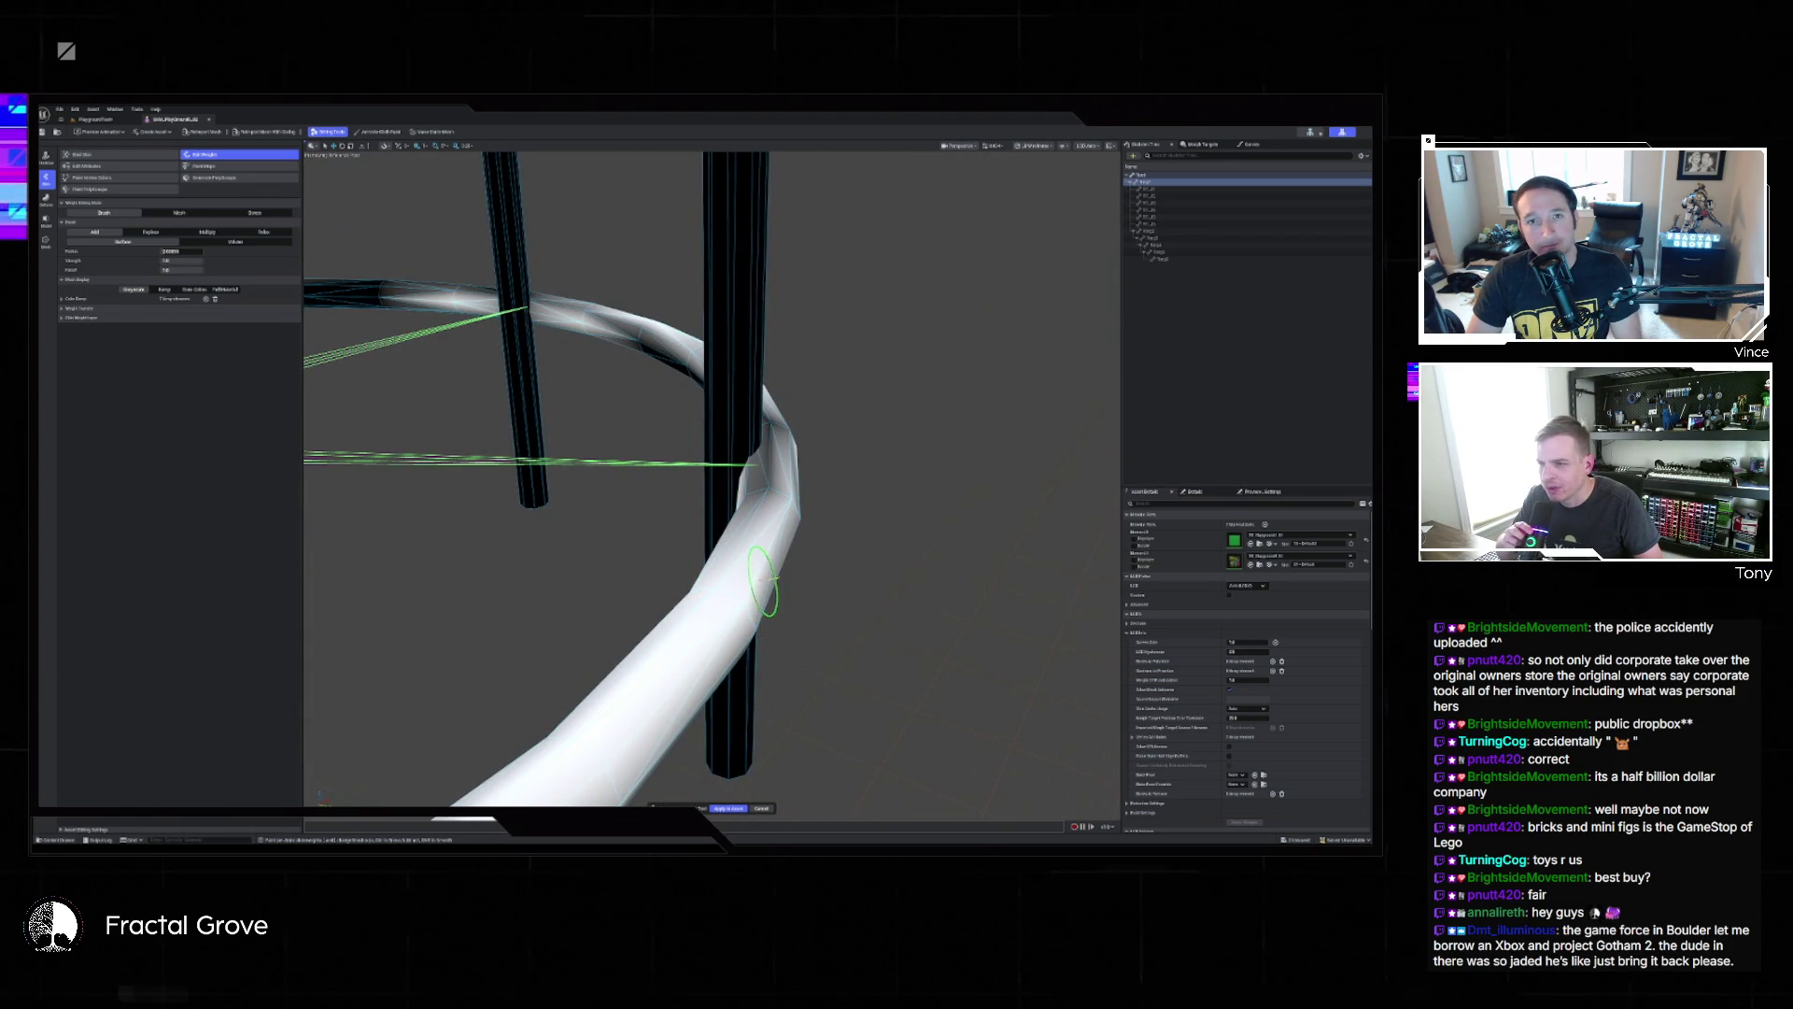
drag(774, 501, 801, 486)
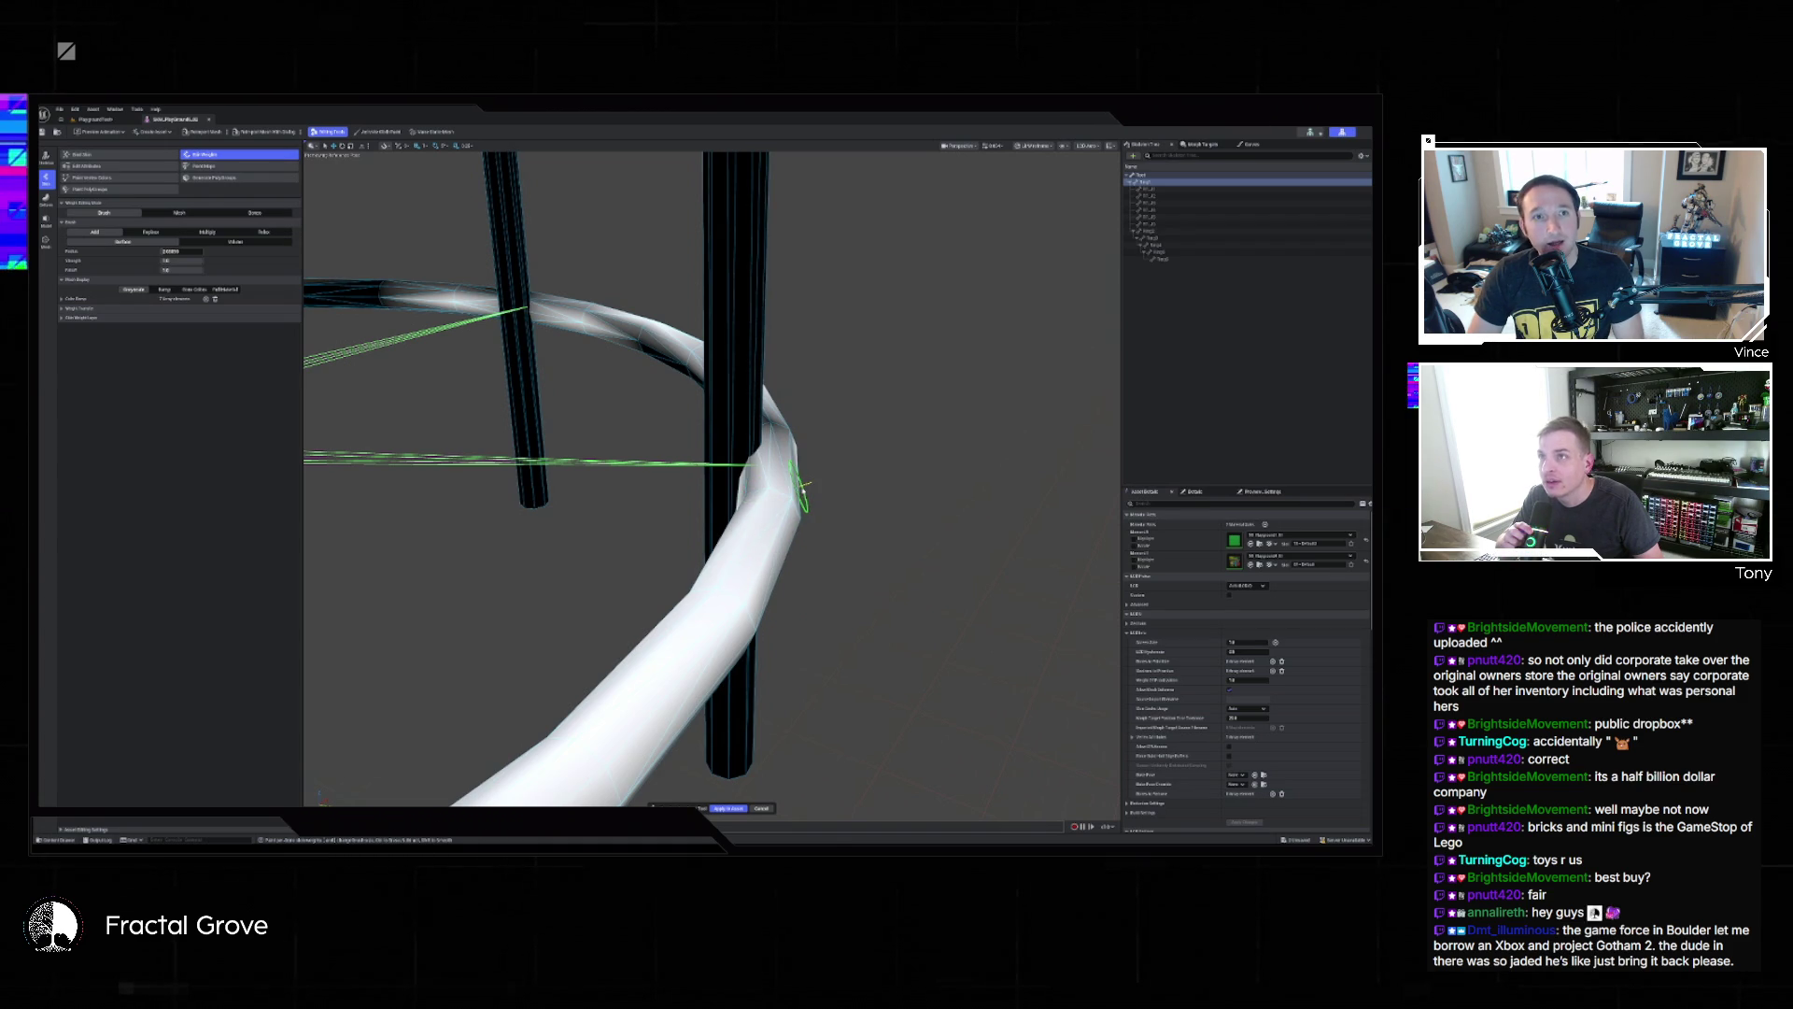
drag(655, 345, 590, 309)
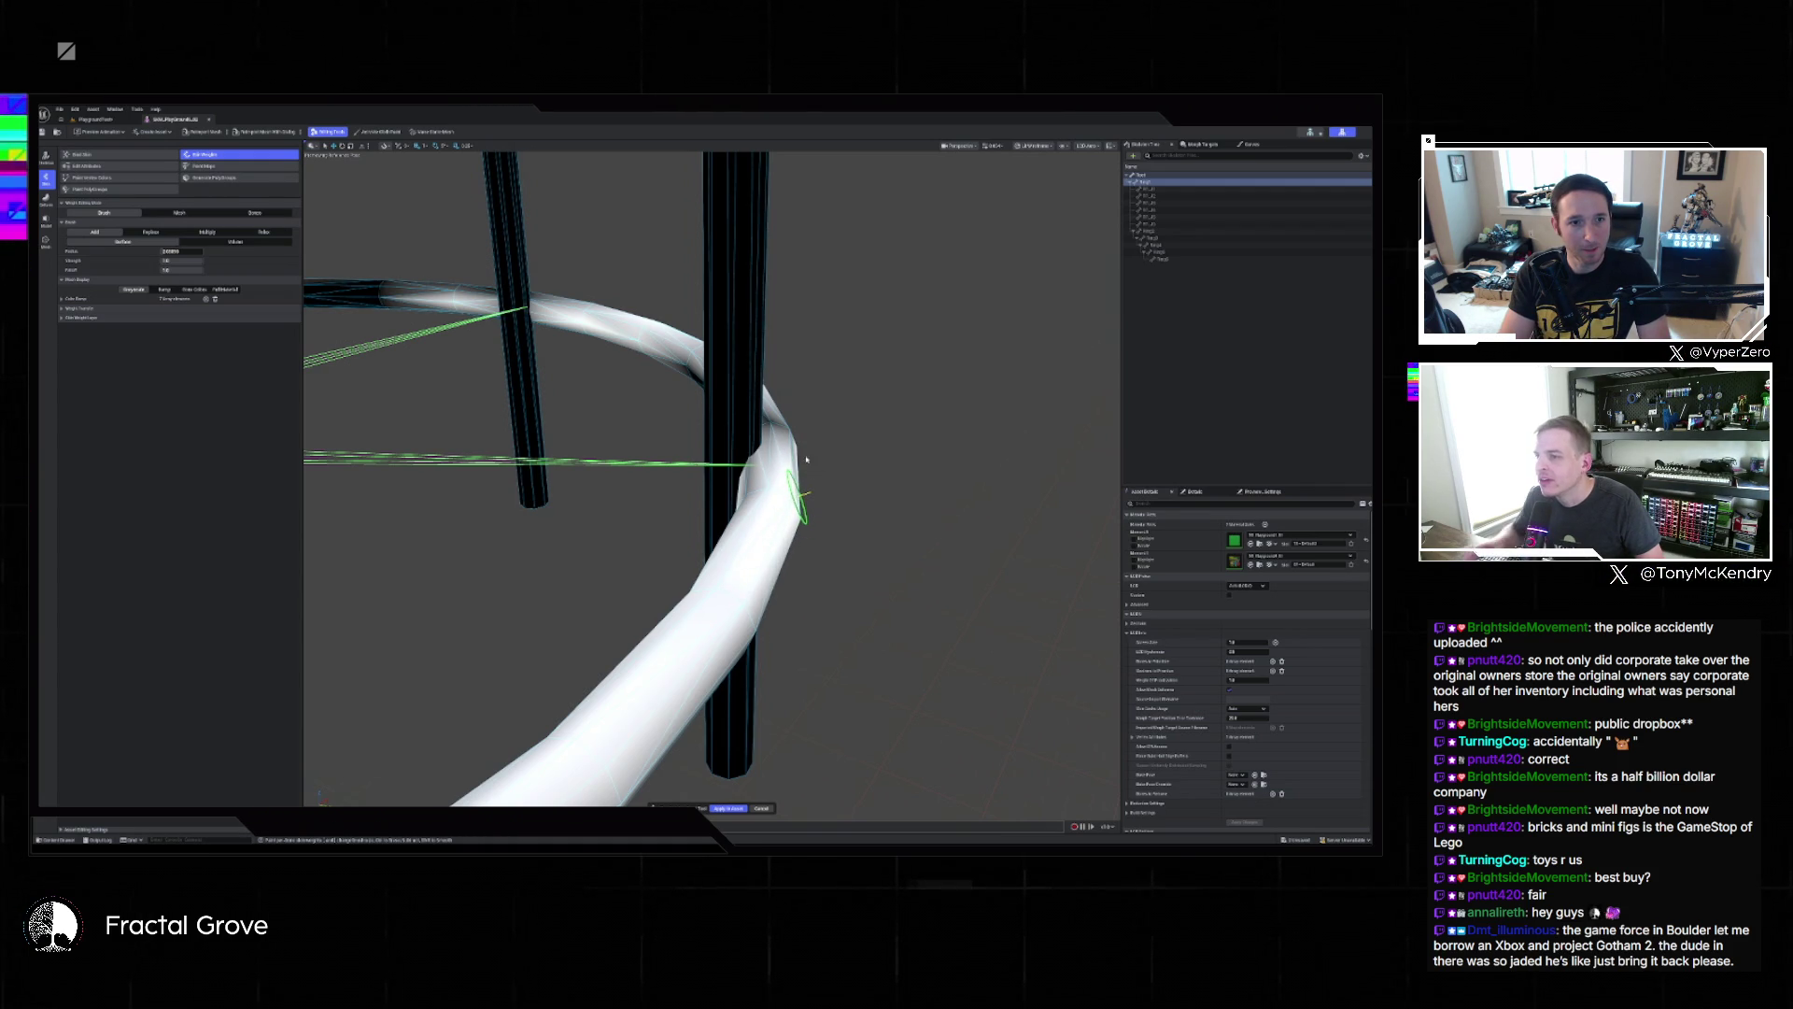
mouse_move(801, 452)
mouse_down()
mouse_move(799, 588)
mouse_move(836, 605)
mouse_move(791, 626)
mouse_move(703, 582)
mouse_move(635, 609)
mouse_up()
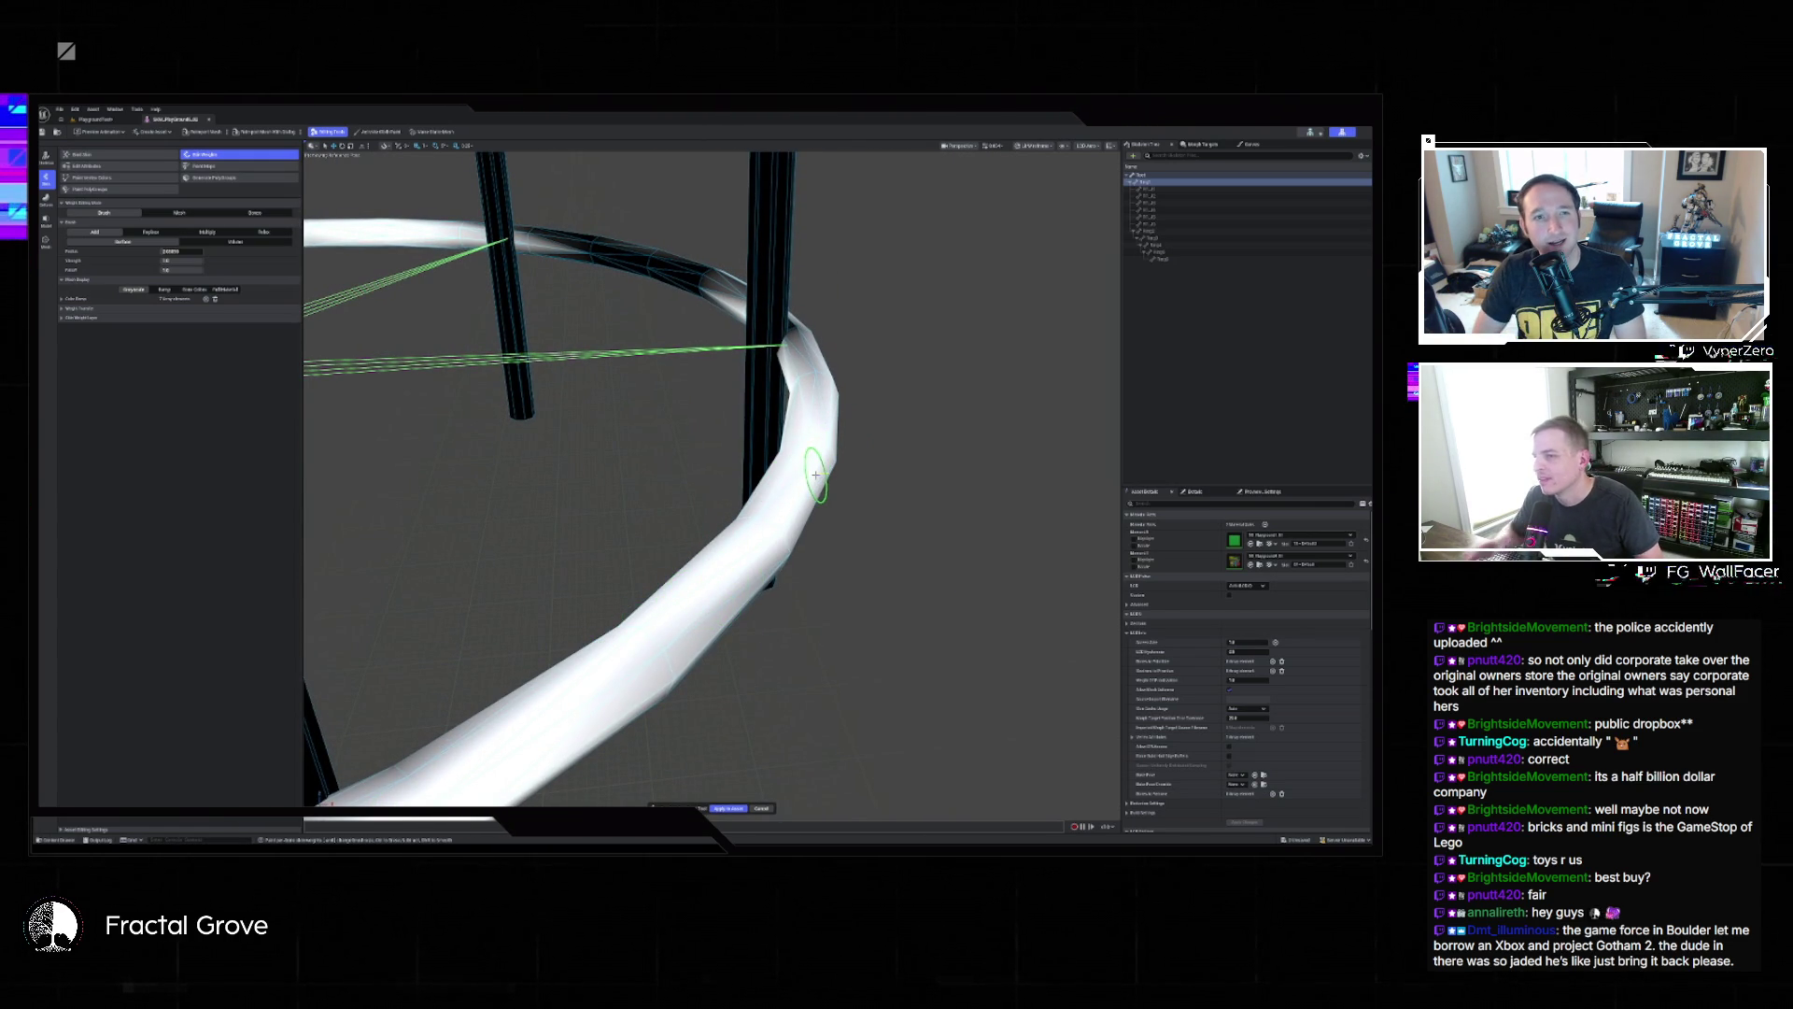
drag(816, 411, 845, 441)
Paint the dark tube segment white across its middle, right and left parts.
drag(688, 505, 664, 477)
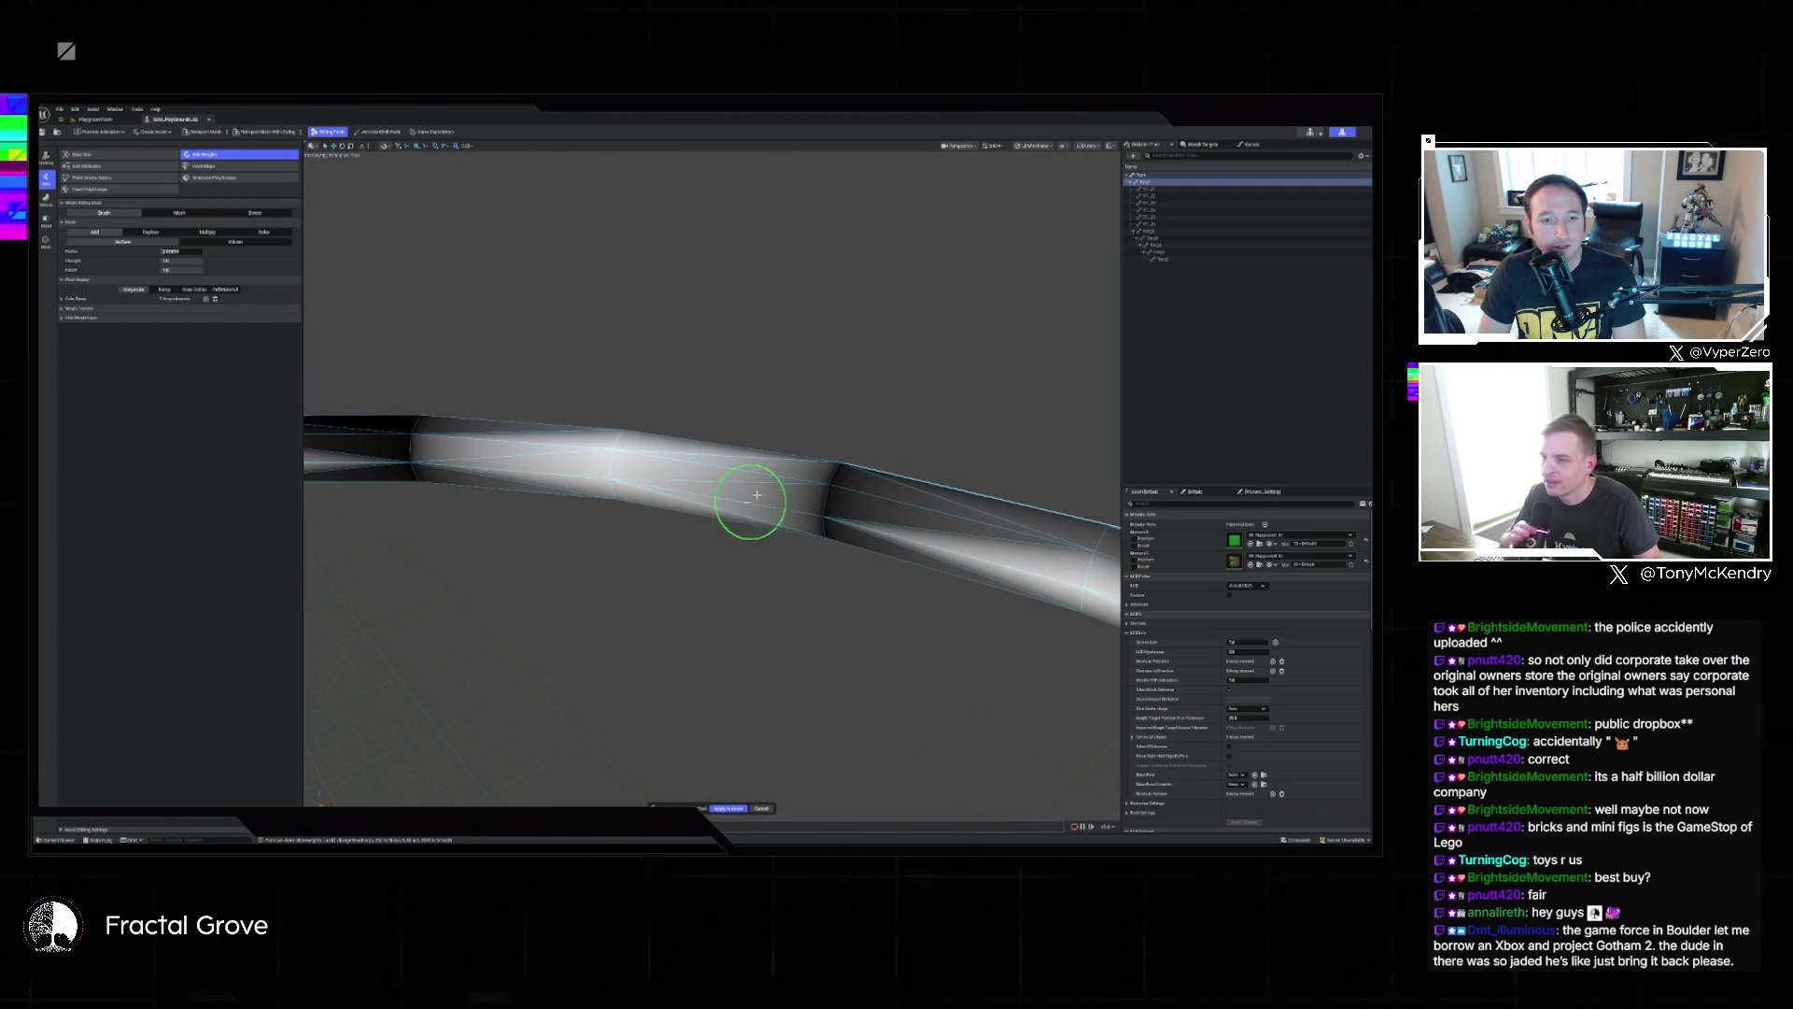
drag(896, 496, 828, 525)
mouse_move(943, 516)
mouse_down()
mouse_move(1050, 514)
mouse_move(1057, 547)
mouse_up()
mouse_move(576, 477)
mouse_down()
mouse_move(448, 468)
mouse_move(480, 412)
mouse_move(457, 427)
mouse_up()
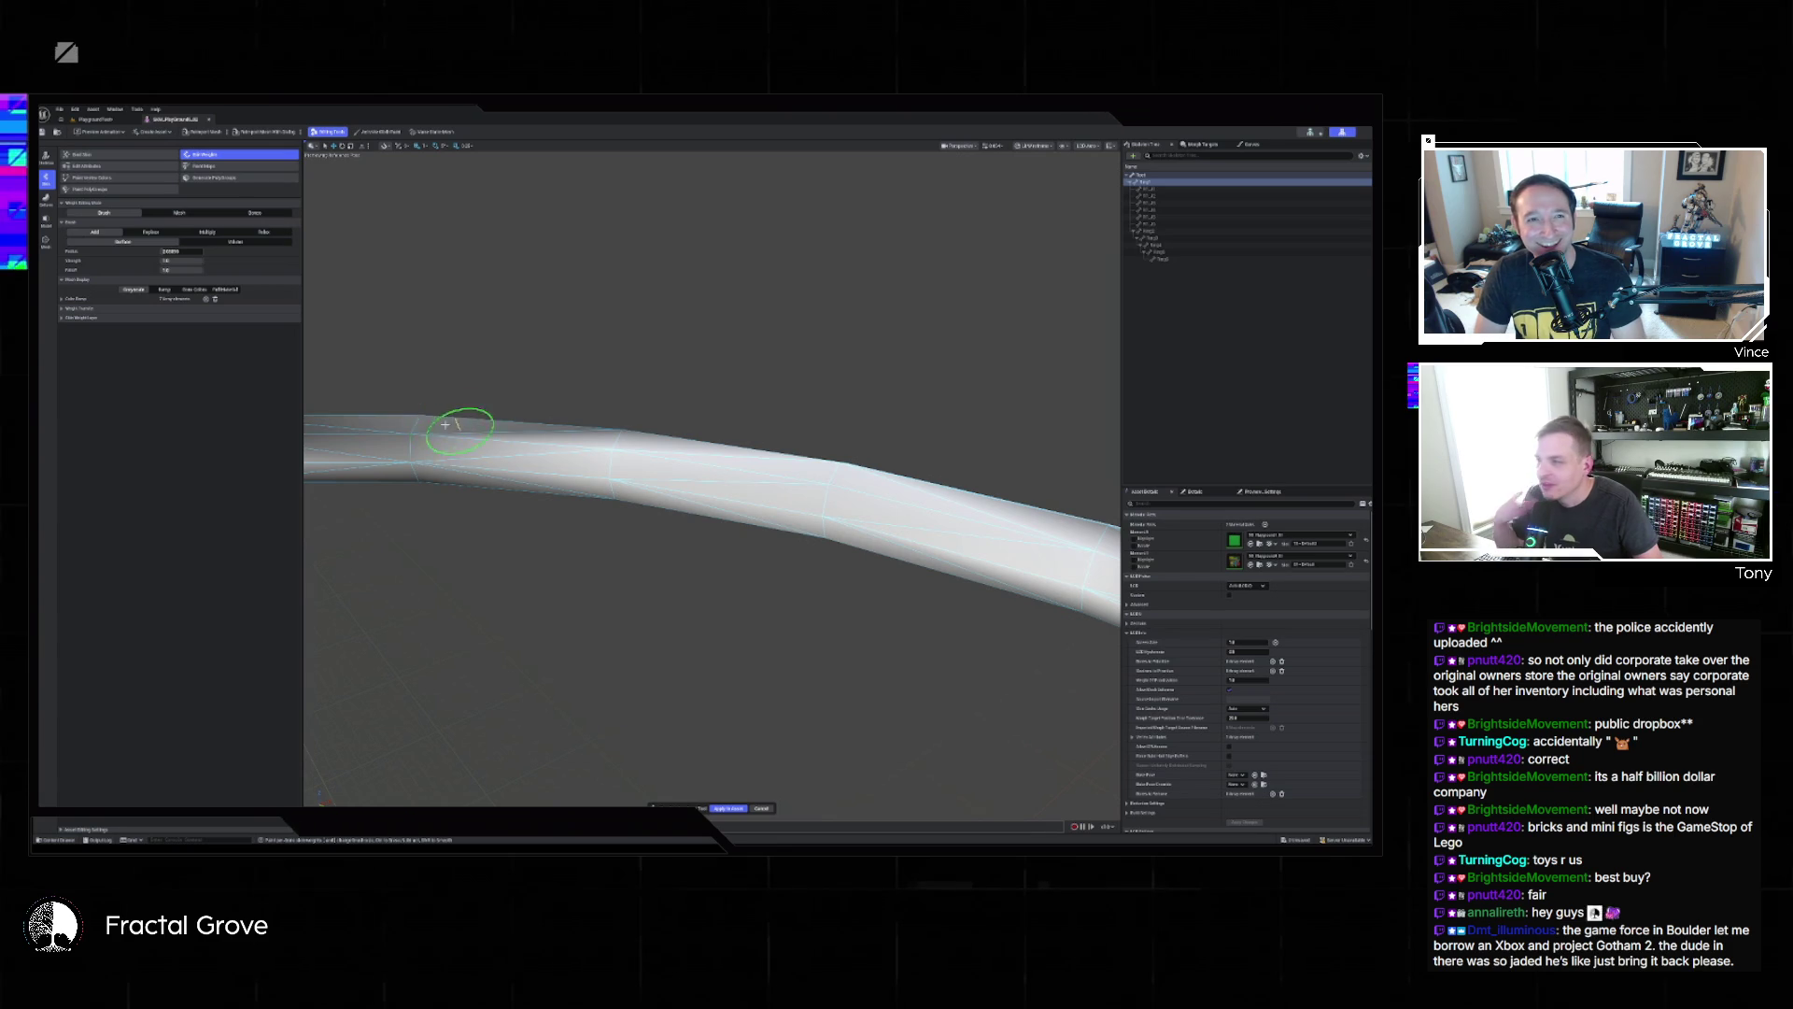
mouse_move(620, 480)
mouse_down()
mouse_move(654, 495)
mouse_move(592, 513)
mouse_move(832, 640)
mouse_move(639, 543)
mouse_move(881, 601)
mouse_move(710, 654)
mouse_move(892, 493)
mouse_move(812, 532)
mouse_move(374, 589)
mouse_move(483, 439)
mouse_move(840, 499)
mouse_move(746, 505)
mouse_up()
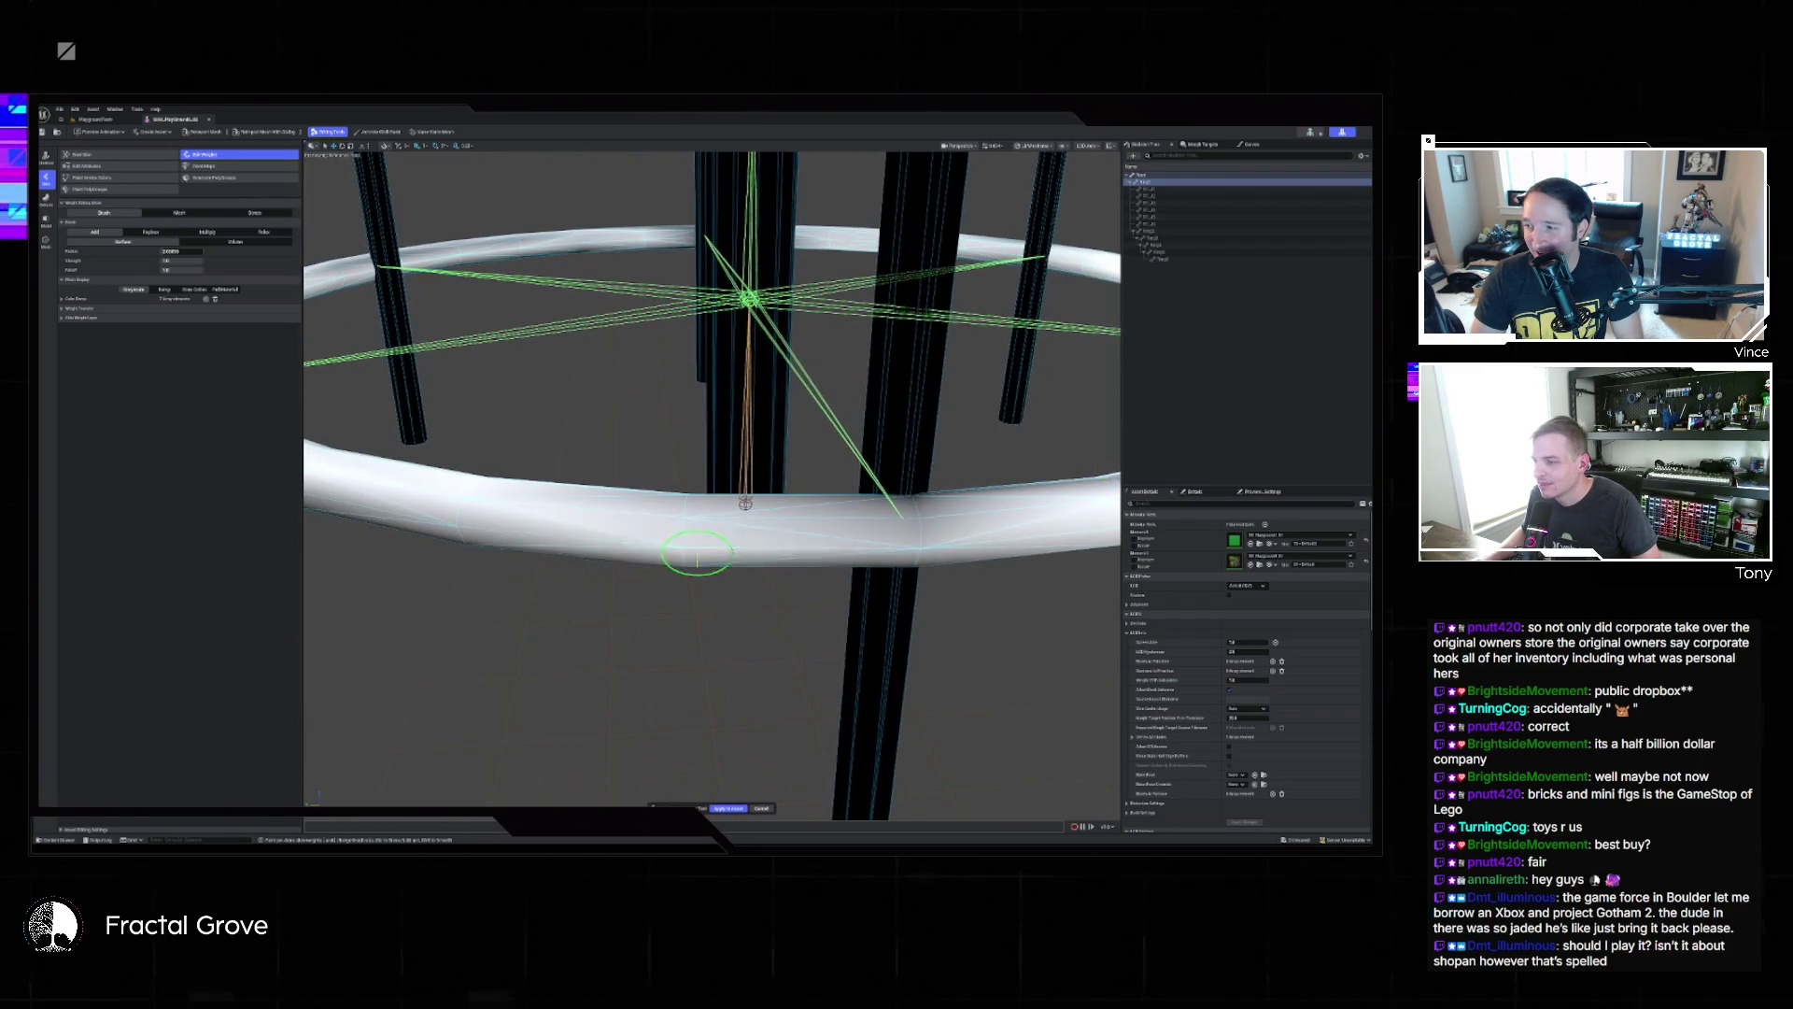
From a low front angle, paint weight onto the lower ring's left portion.
mouse_move(439, 542)
mouse_down()
mouse_move(485, 632)
mouse_move(508, 532)
mouse_move(689, 587)
mouse_up()
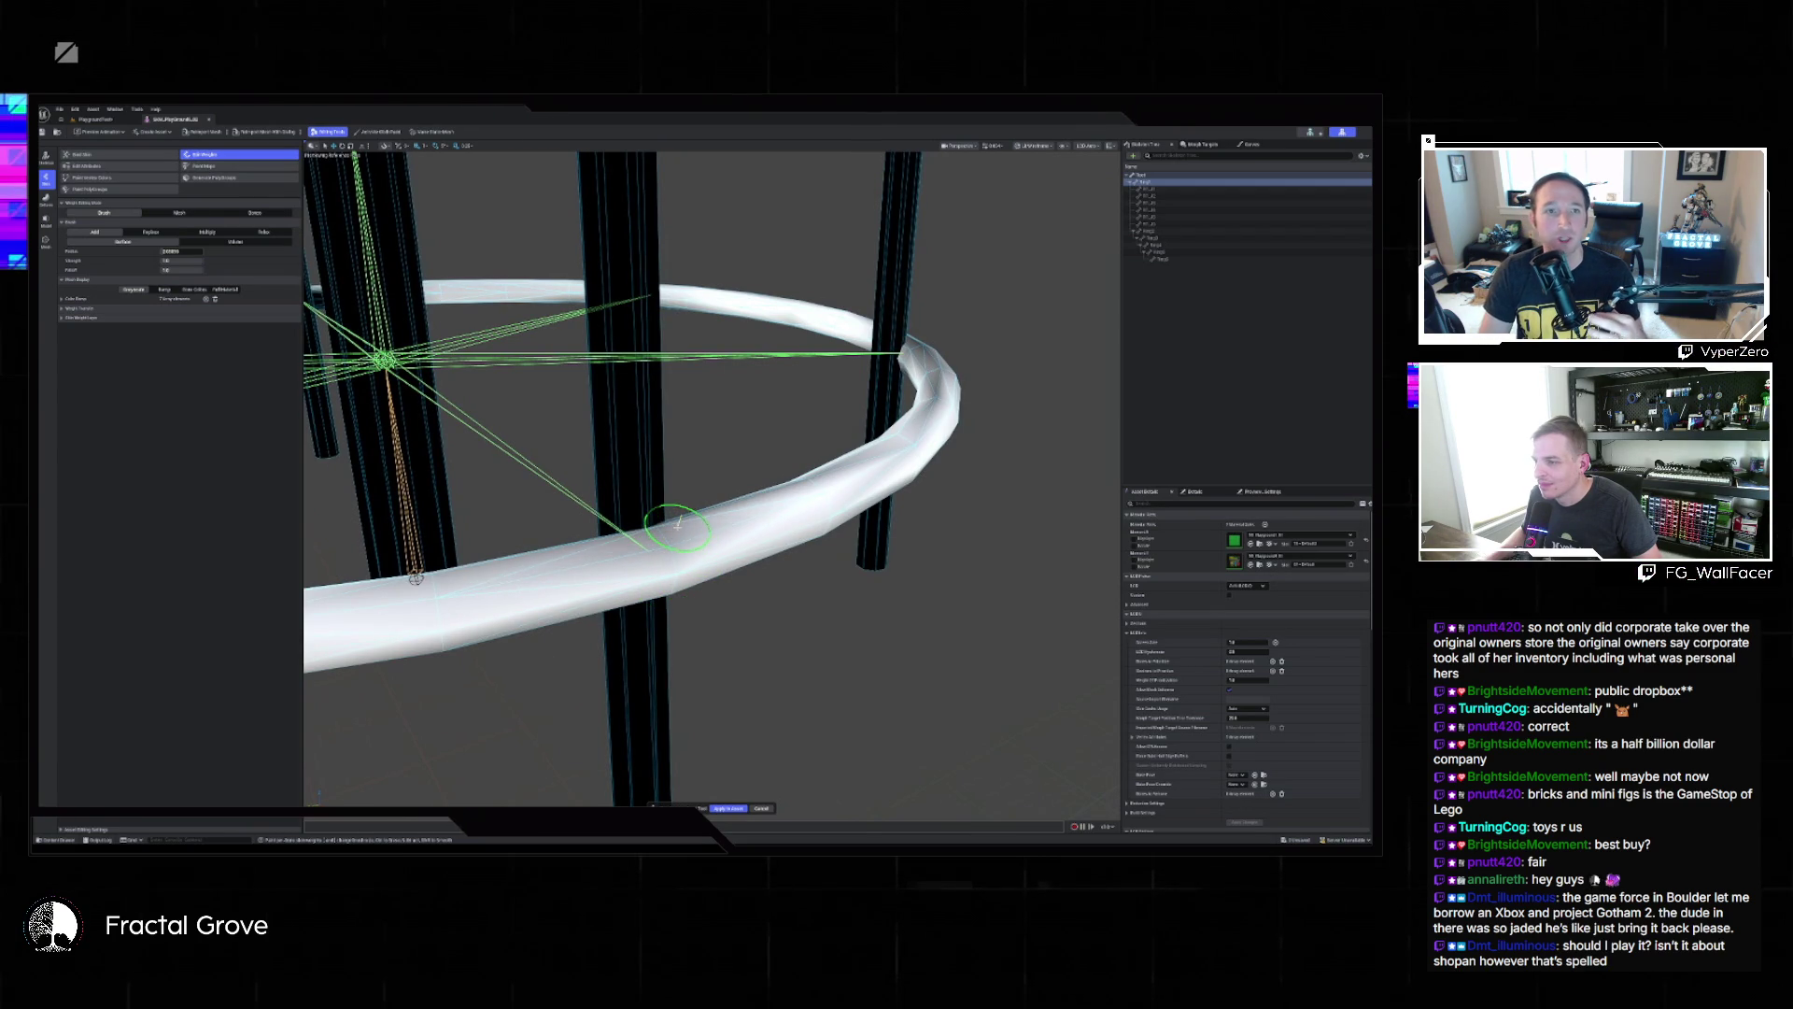
mouse_move(677, 527)
mouse_down()
mouse_move(760, 560)
mouse_move(664, 570)
mouse_move(953, 592)
mouse_move(621, 552)
mouse_move(400, 579)
mouse_move(785, 492)
mouse_move(708, 504)
mouse_move(760, 529)
mouse_move(945, 544)
mouse_move(841, 520)
mouse_move(735, 540)
mouse_up()
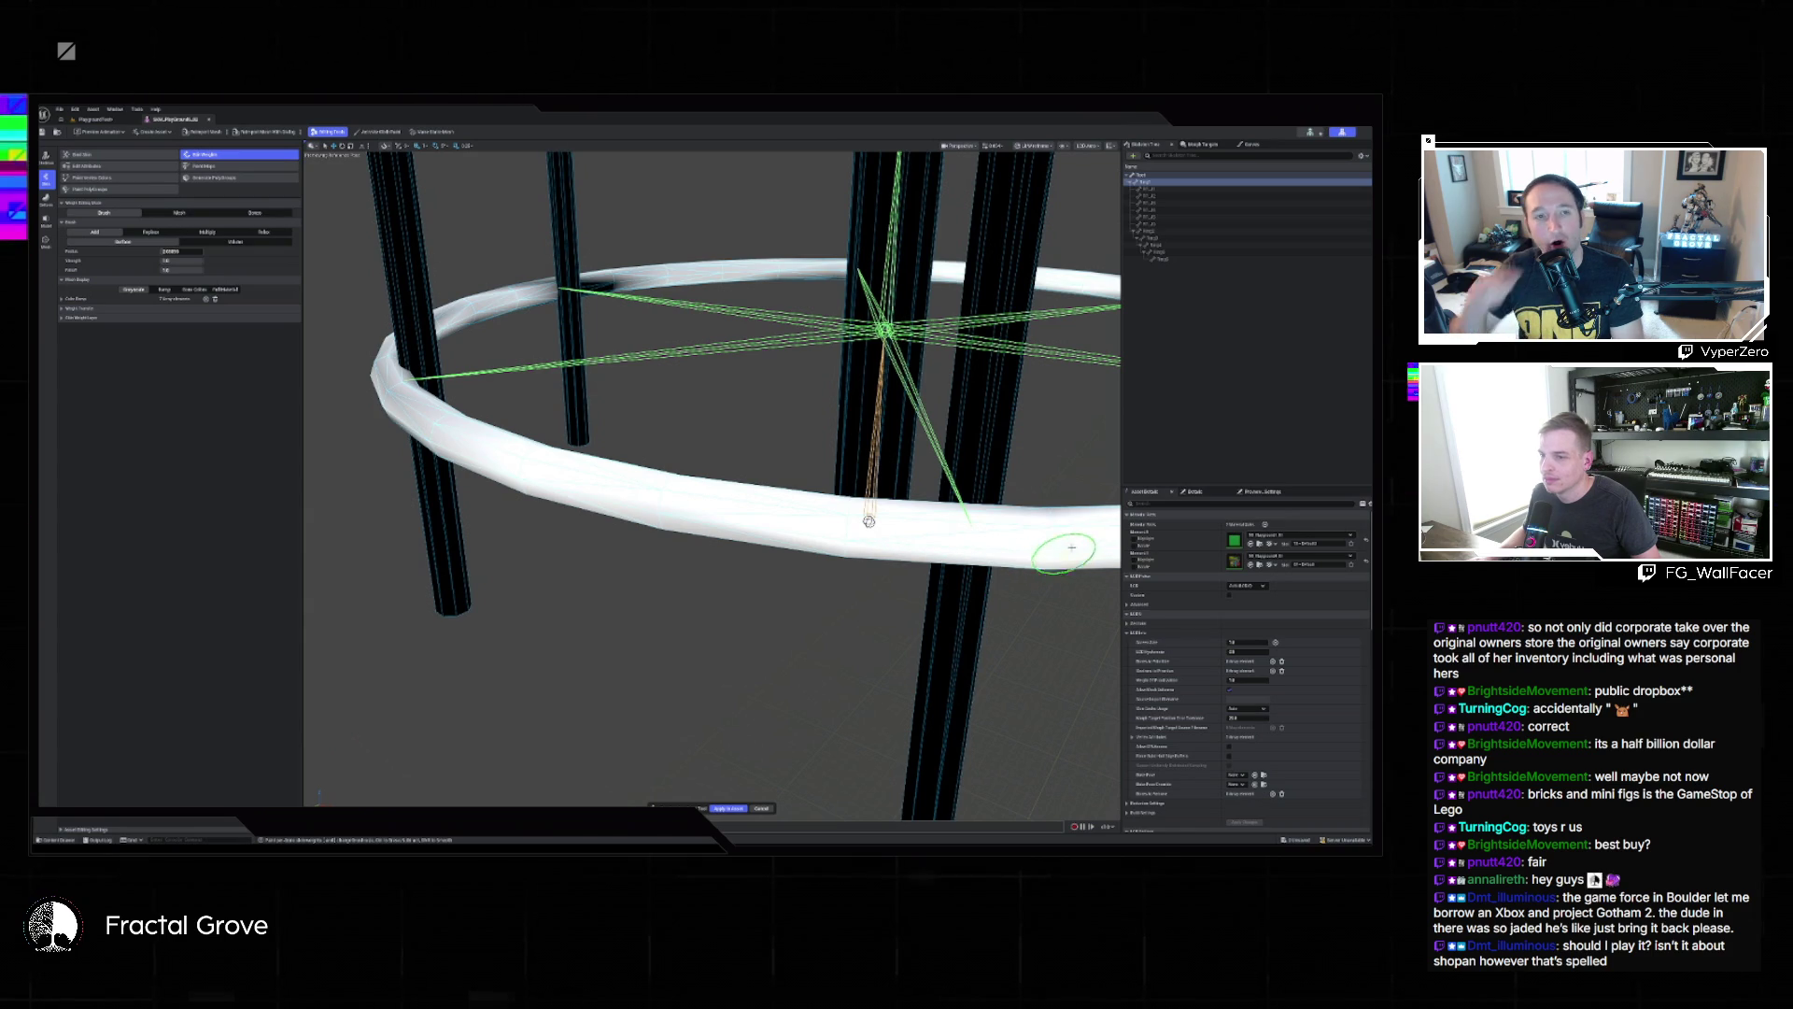
scroll(1067, 551, down, 8)
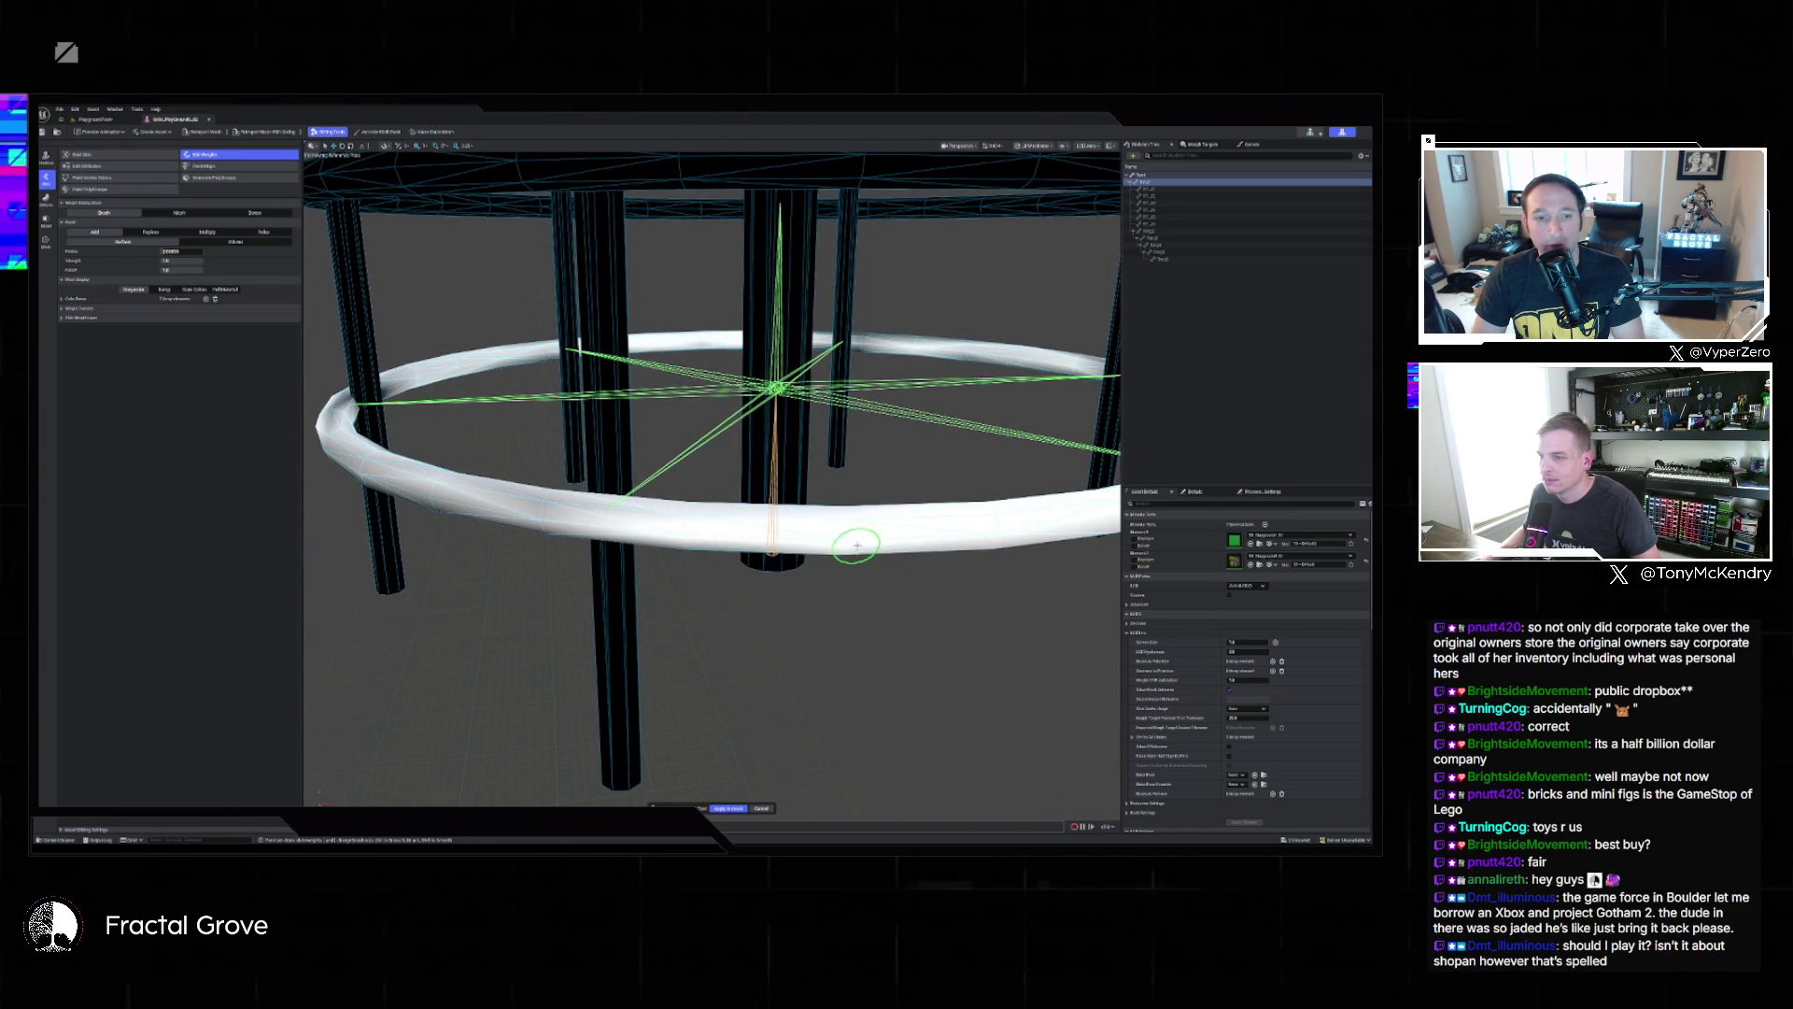
drag(855, 539, 666, 610)
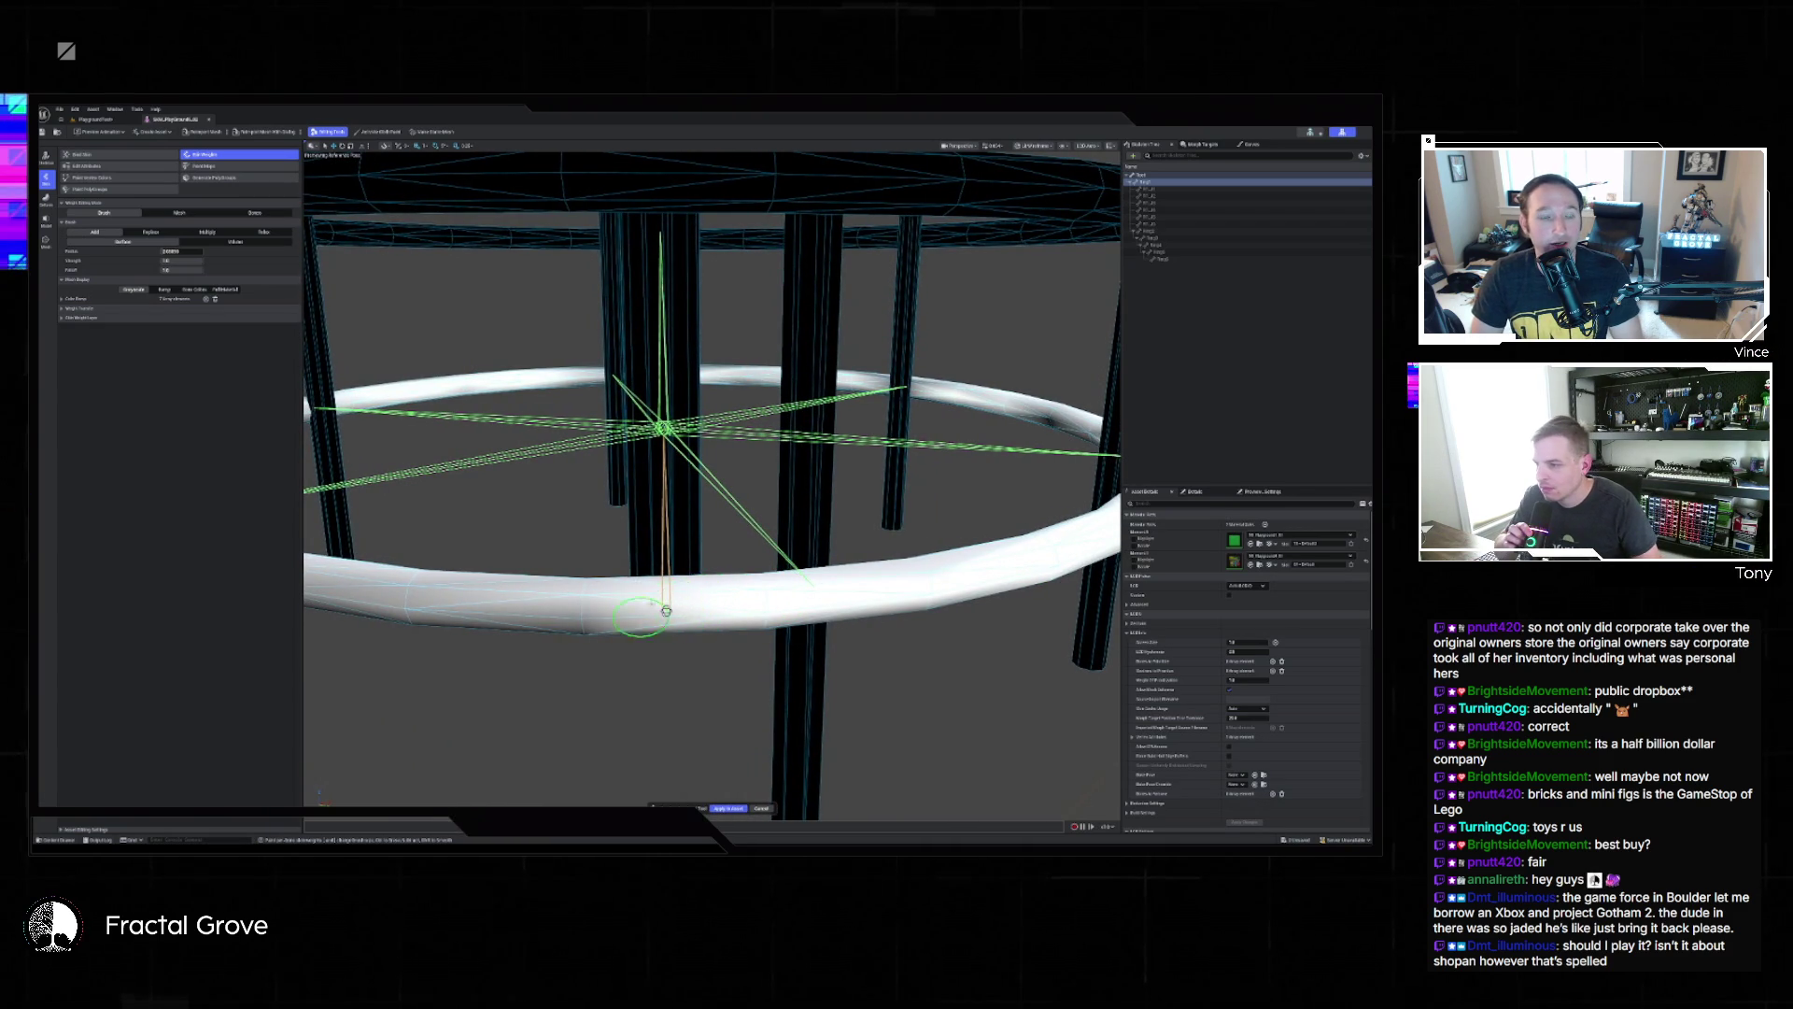
drag(443, 599, 438, 595)
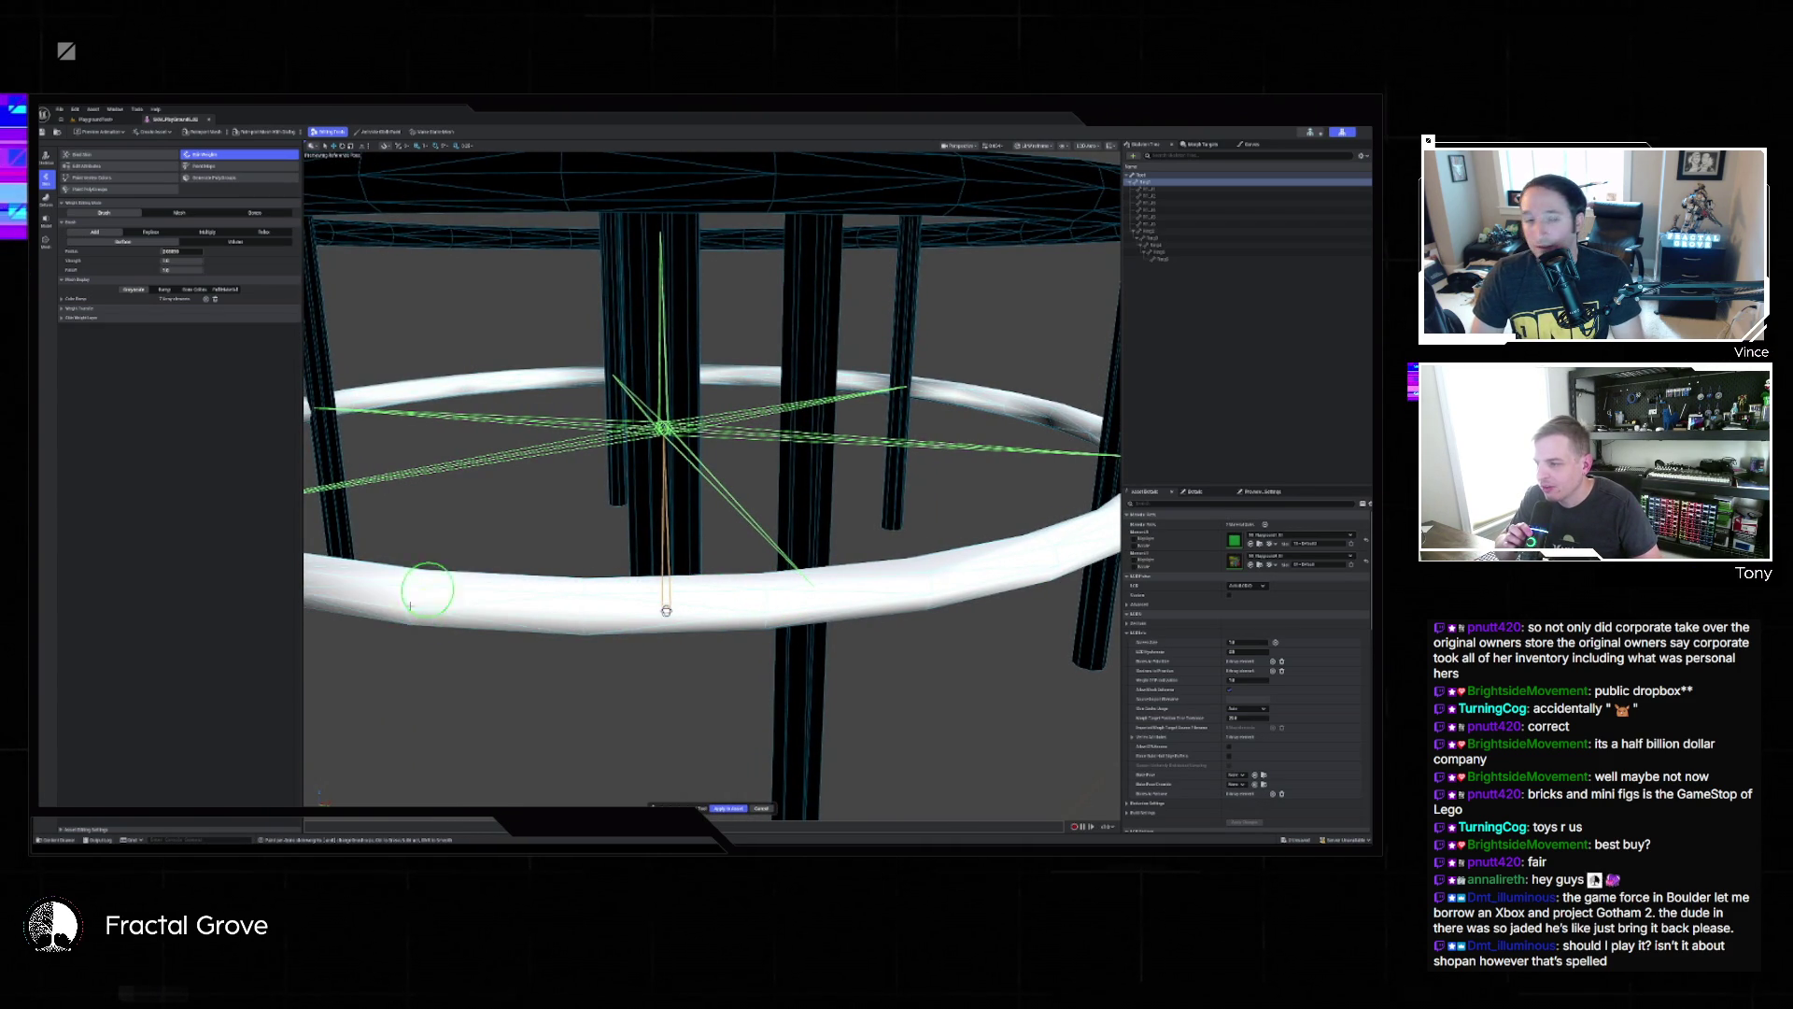
Paint weight along the ring's front toward the right, then switch over to Steam.
mouse_move(547, 615)
mouse_down()
mouse_move(616, 630)
mouse_move(953, 620)
mouse_up()
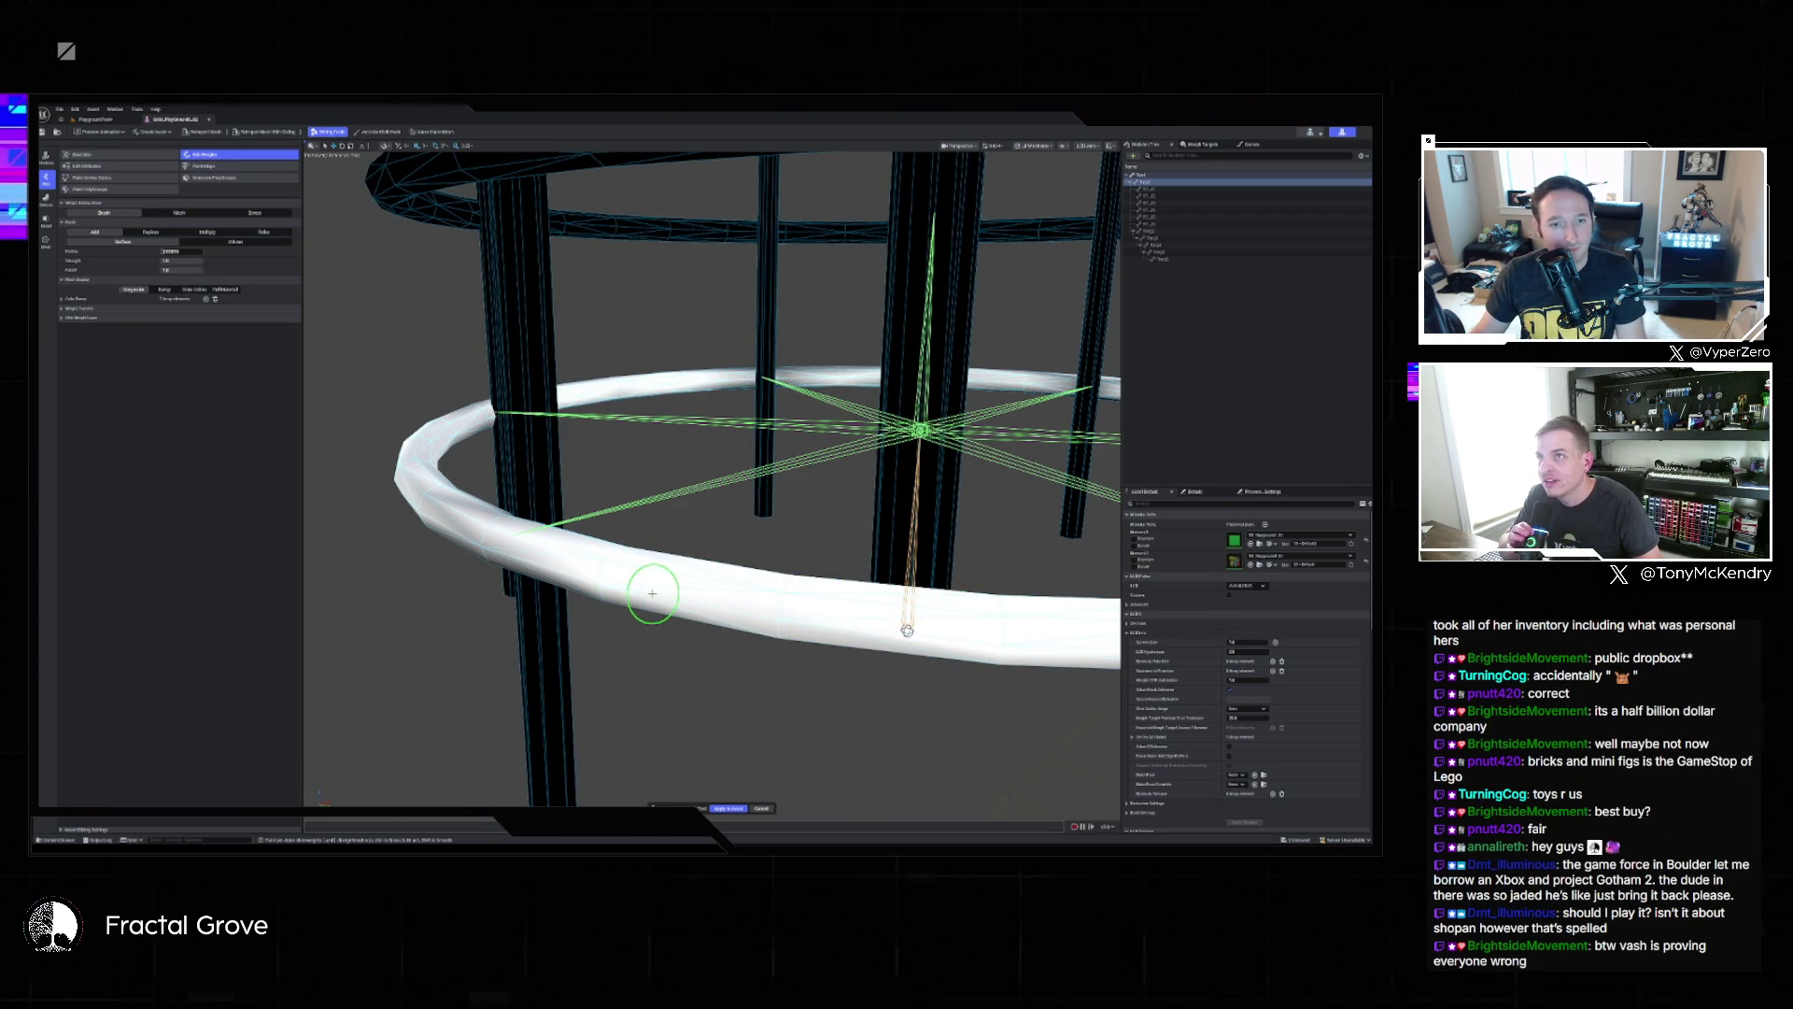
mouse_move(660, 590)
mouse_down()
mouse_move(579, 598)
mouse_move(614, 593)
mouse_move(511, 567)
mouse_move(810, 591)
mouse_up()
mouse_move(982, 608)
mouse_down()
mouse_move(1008, 612)
mouse_move(934, 607)
mouse_move(989, 607)
mouse_up()
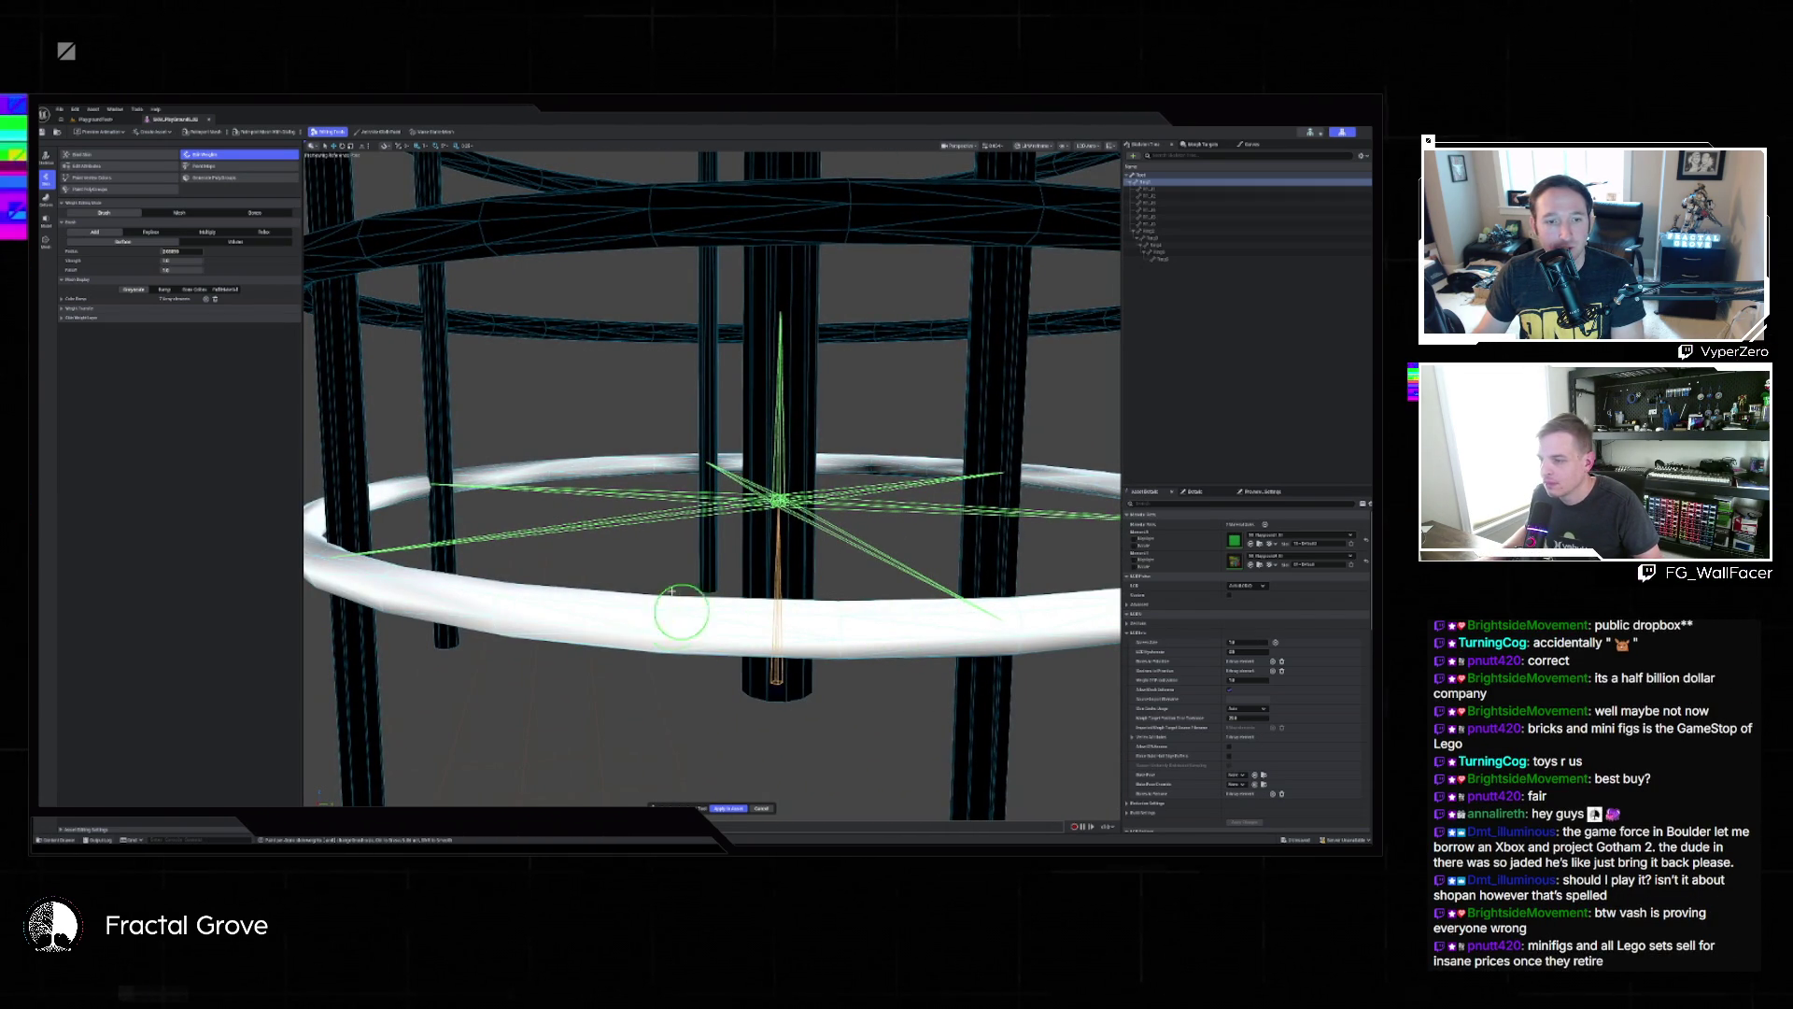
key(alt+Tab)
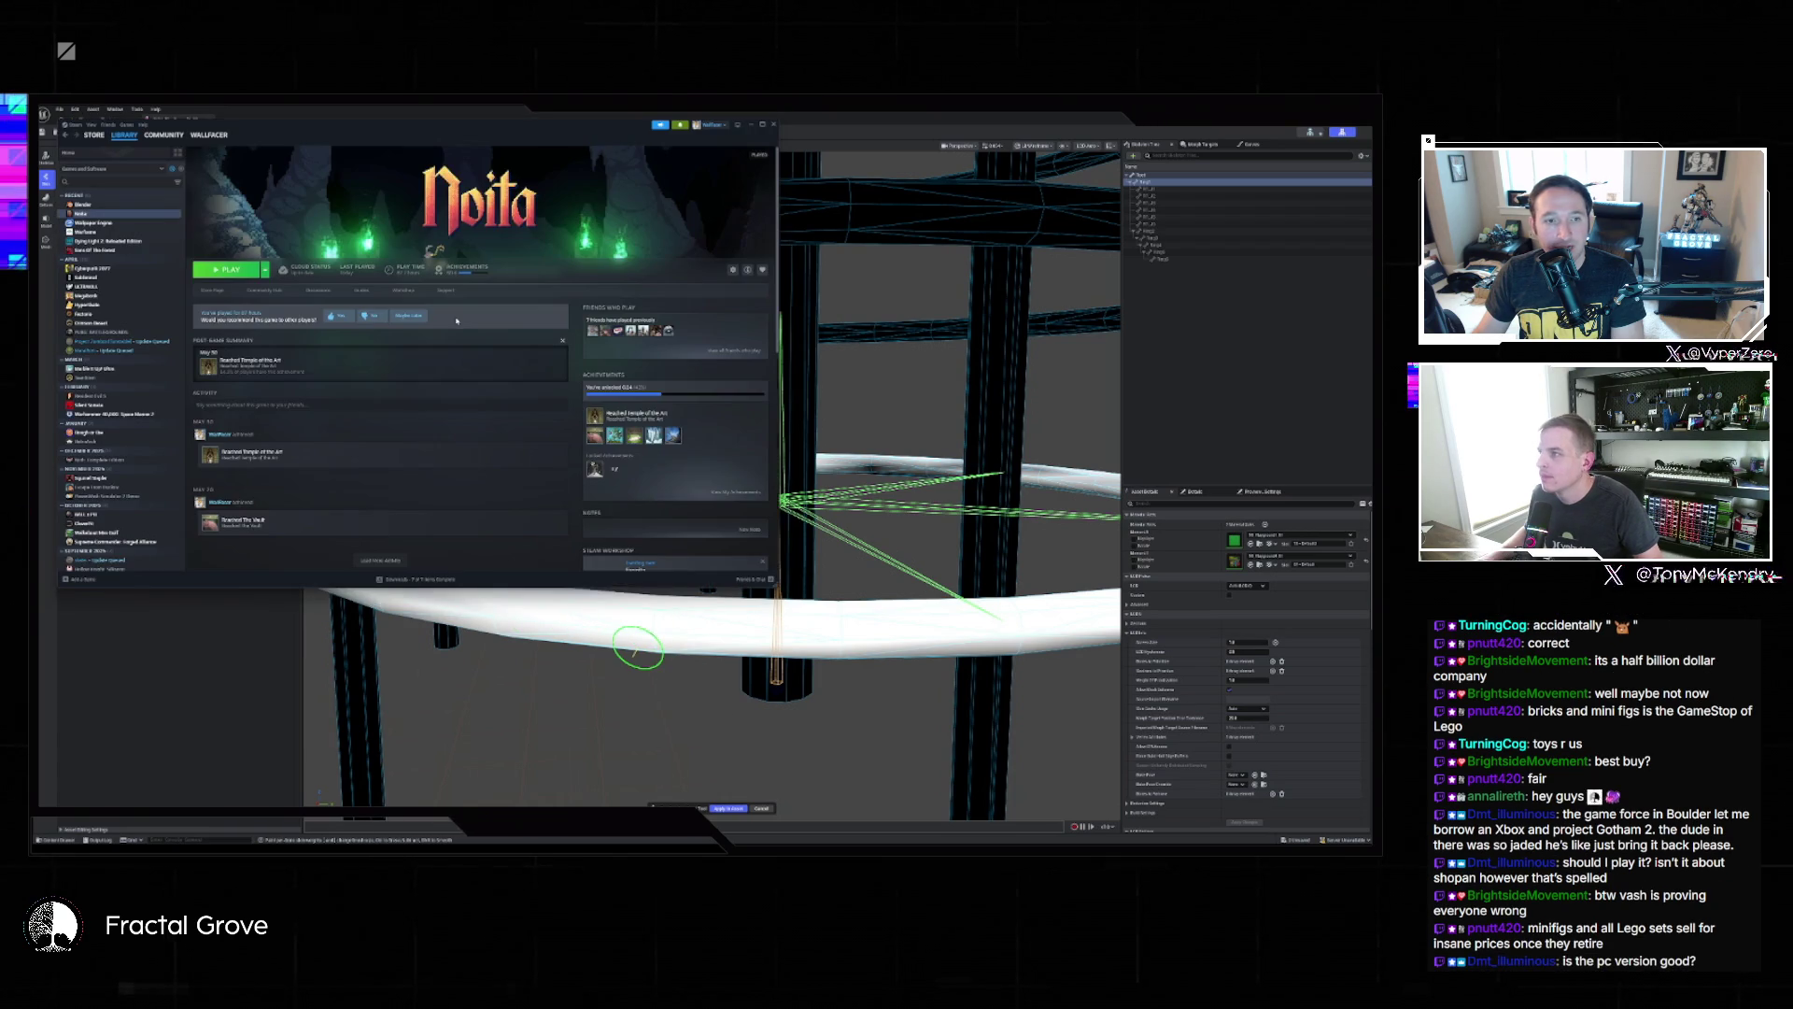
Search the Steam library for 'witch' and open the Ni no Kuni Remastered page.
text(witch)
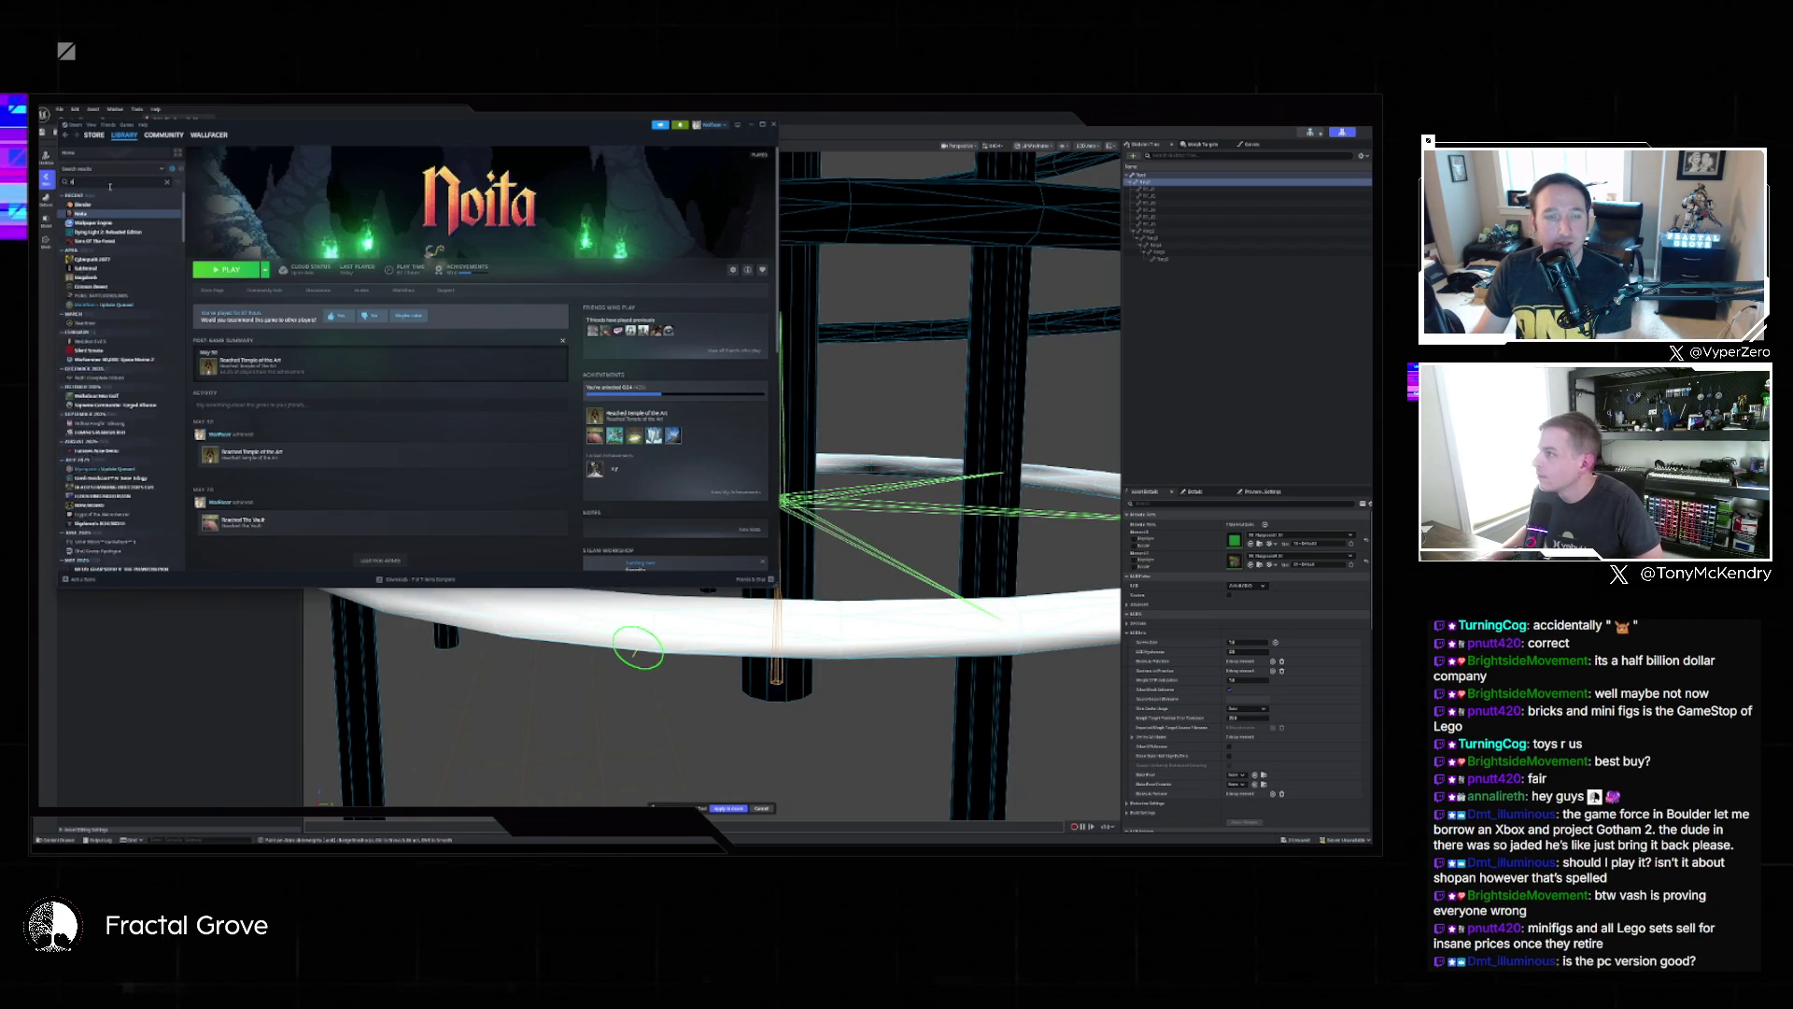
click(116, 205)
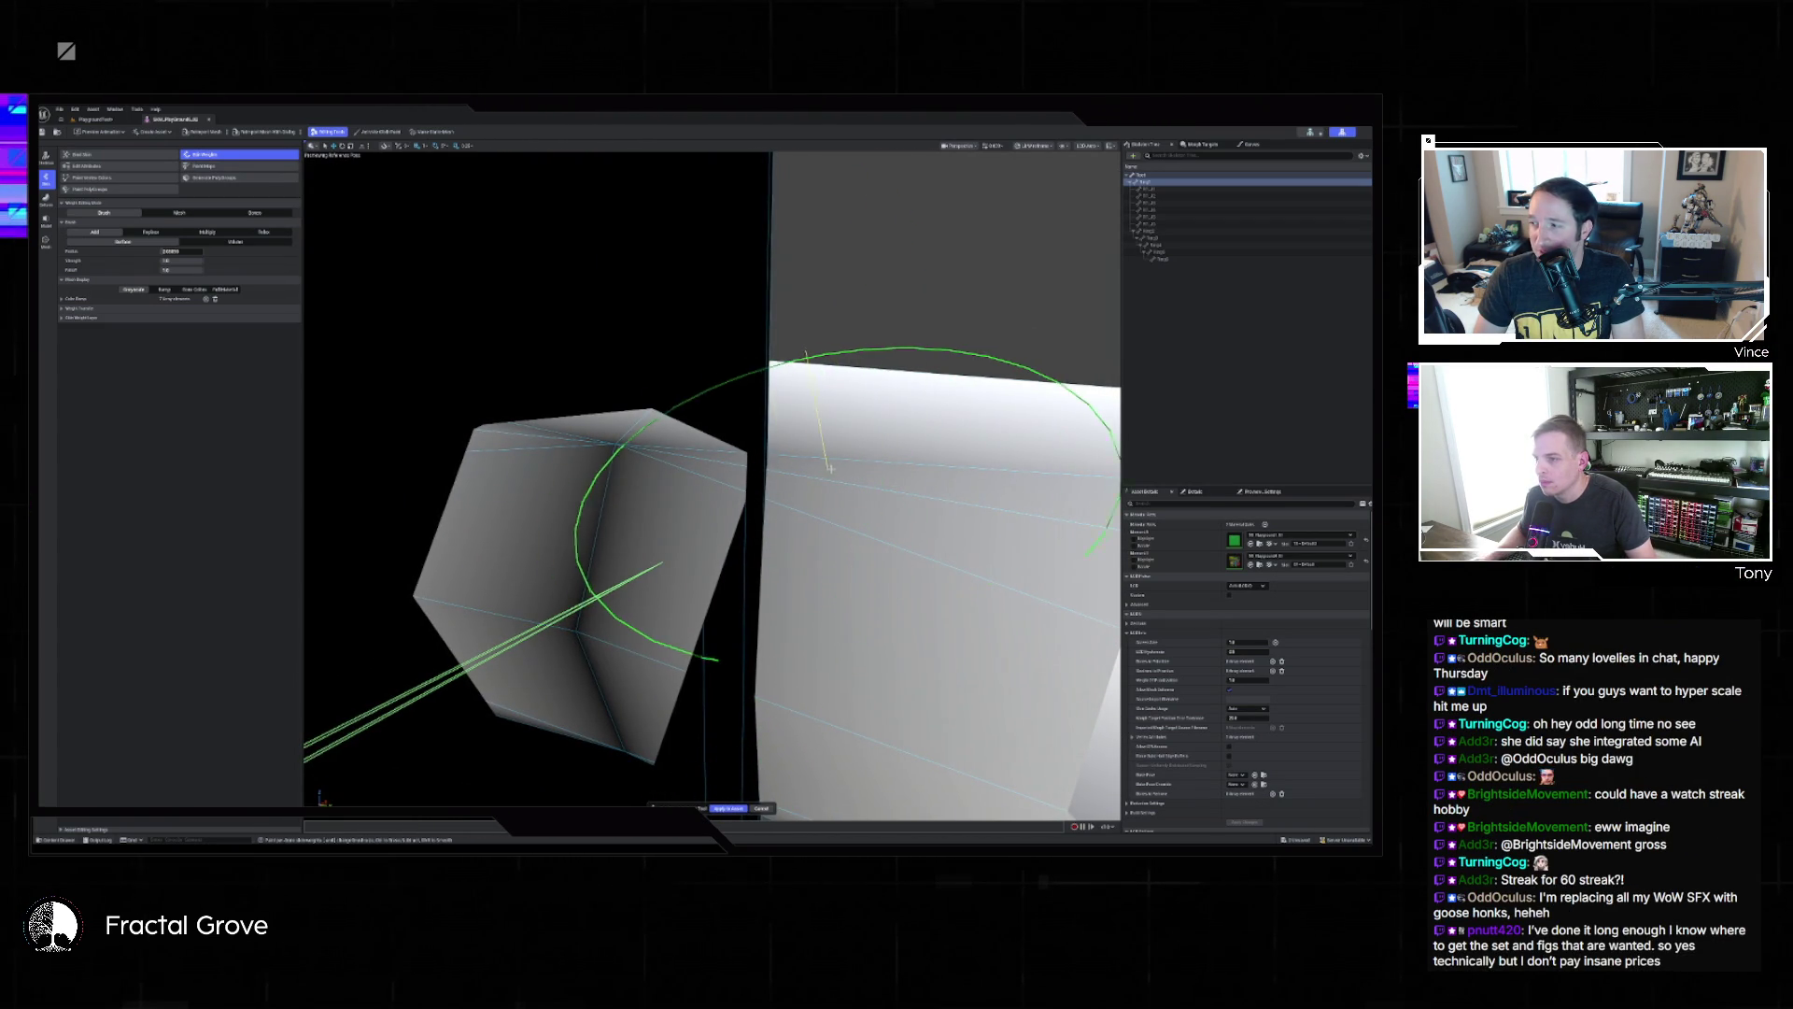
Frame the bone chain, move in on the cage mesh, and paint the tube's end cap white.
key(f)
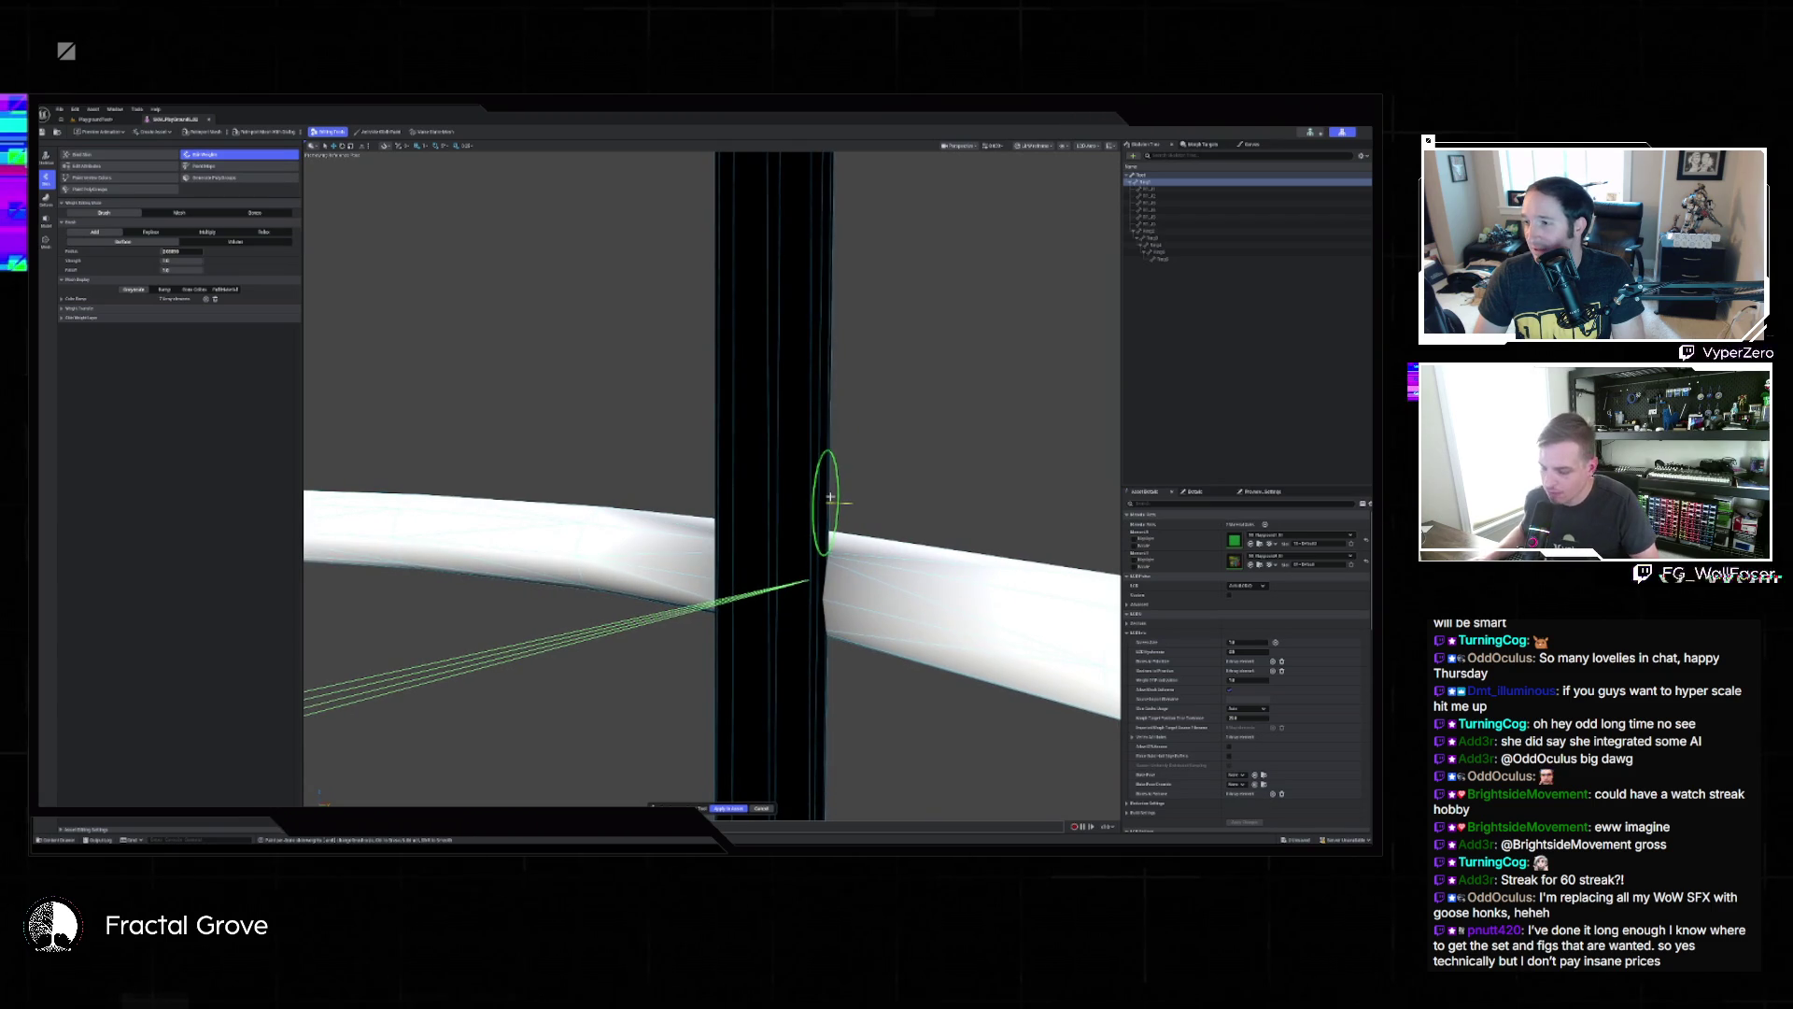
mouse_move(848, 516)
mouse_down()
mouse_move(887, 467)
mouse_move(868, 476)
mouse_move(929, 544)
mouse_up()
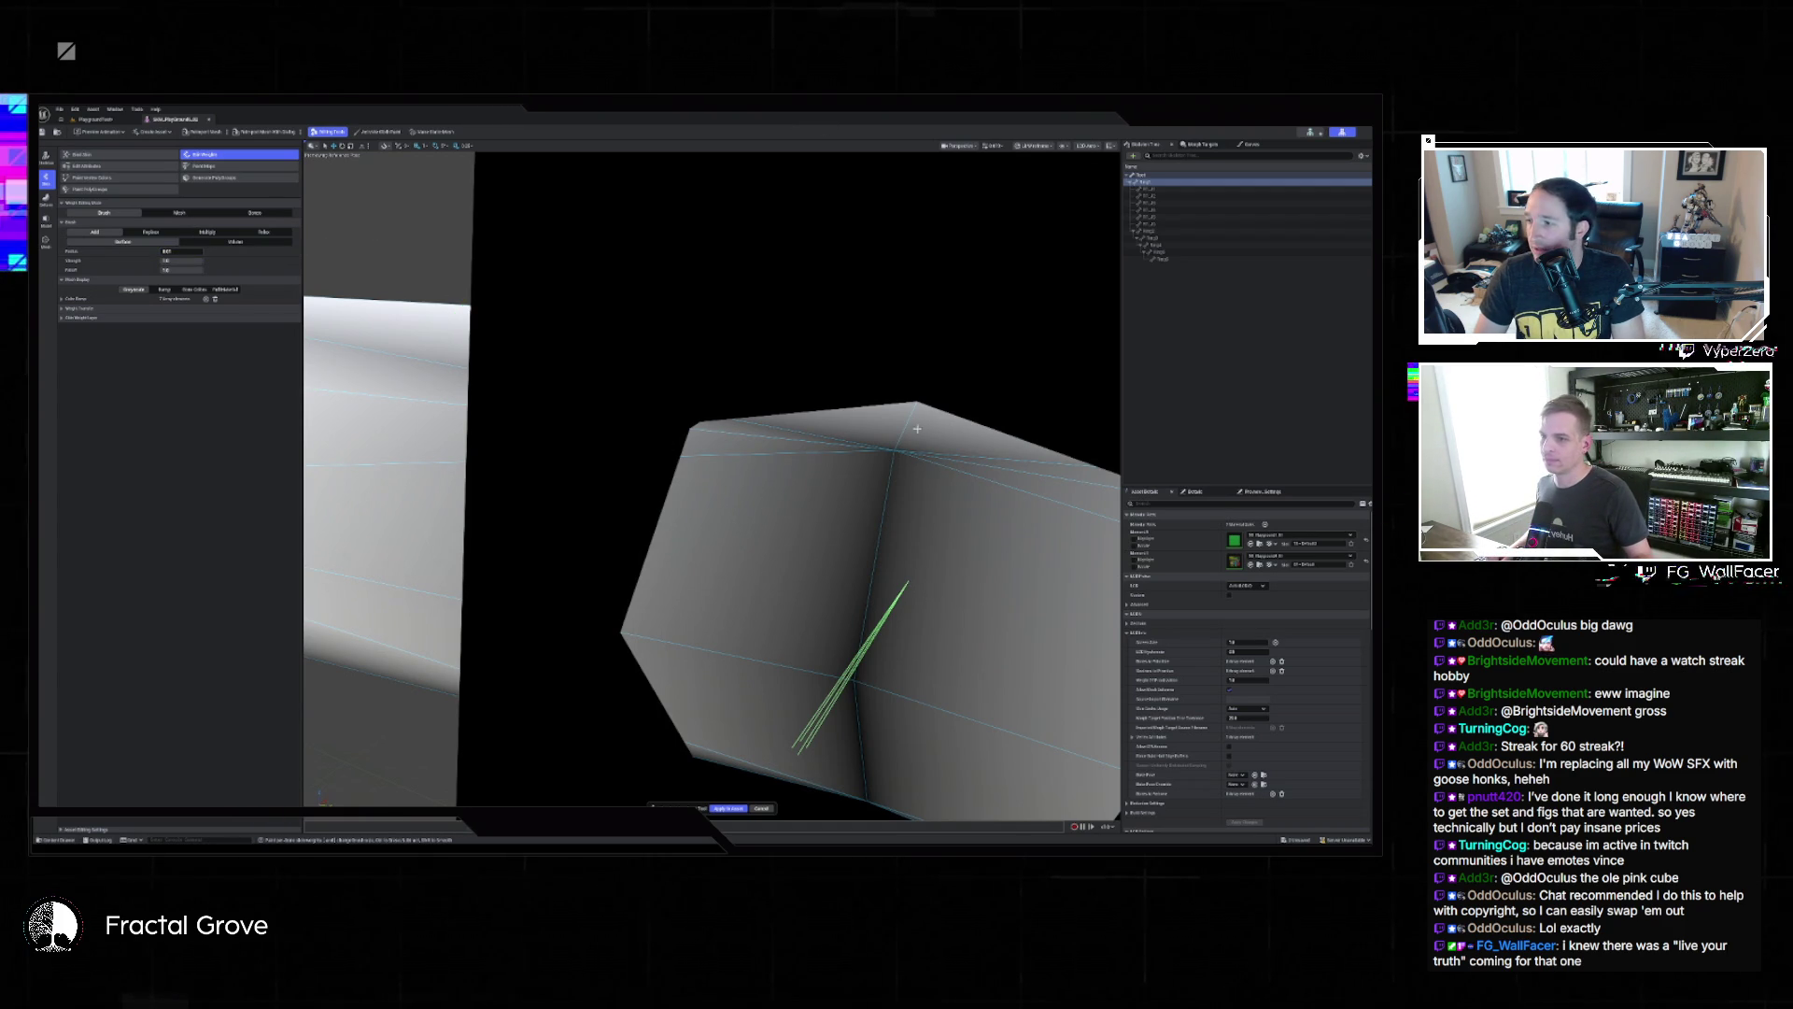
mouse_move(841, 458)
mouse_down()
mouse_move(799, 434)
mouse_move(798, 371)
mouse_up()
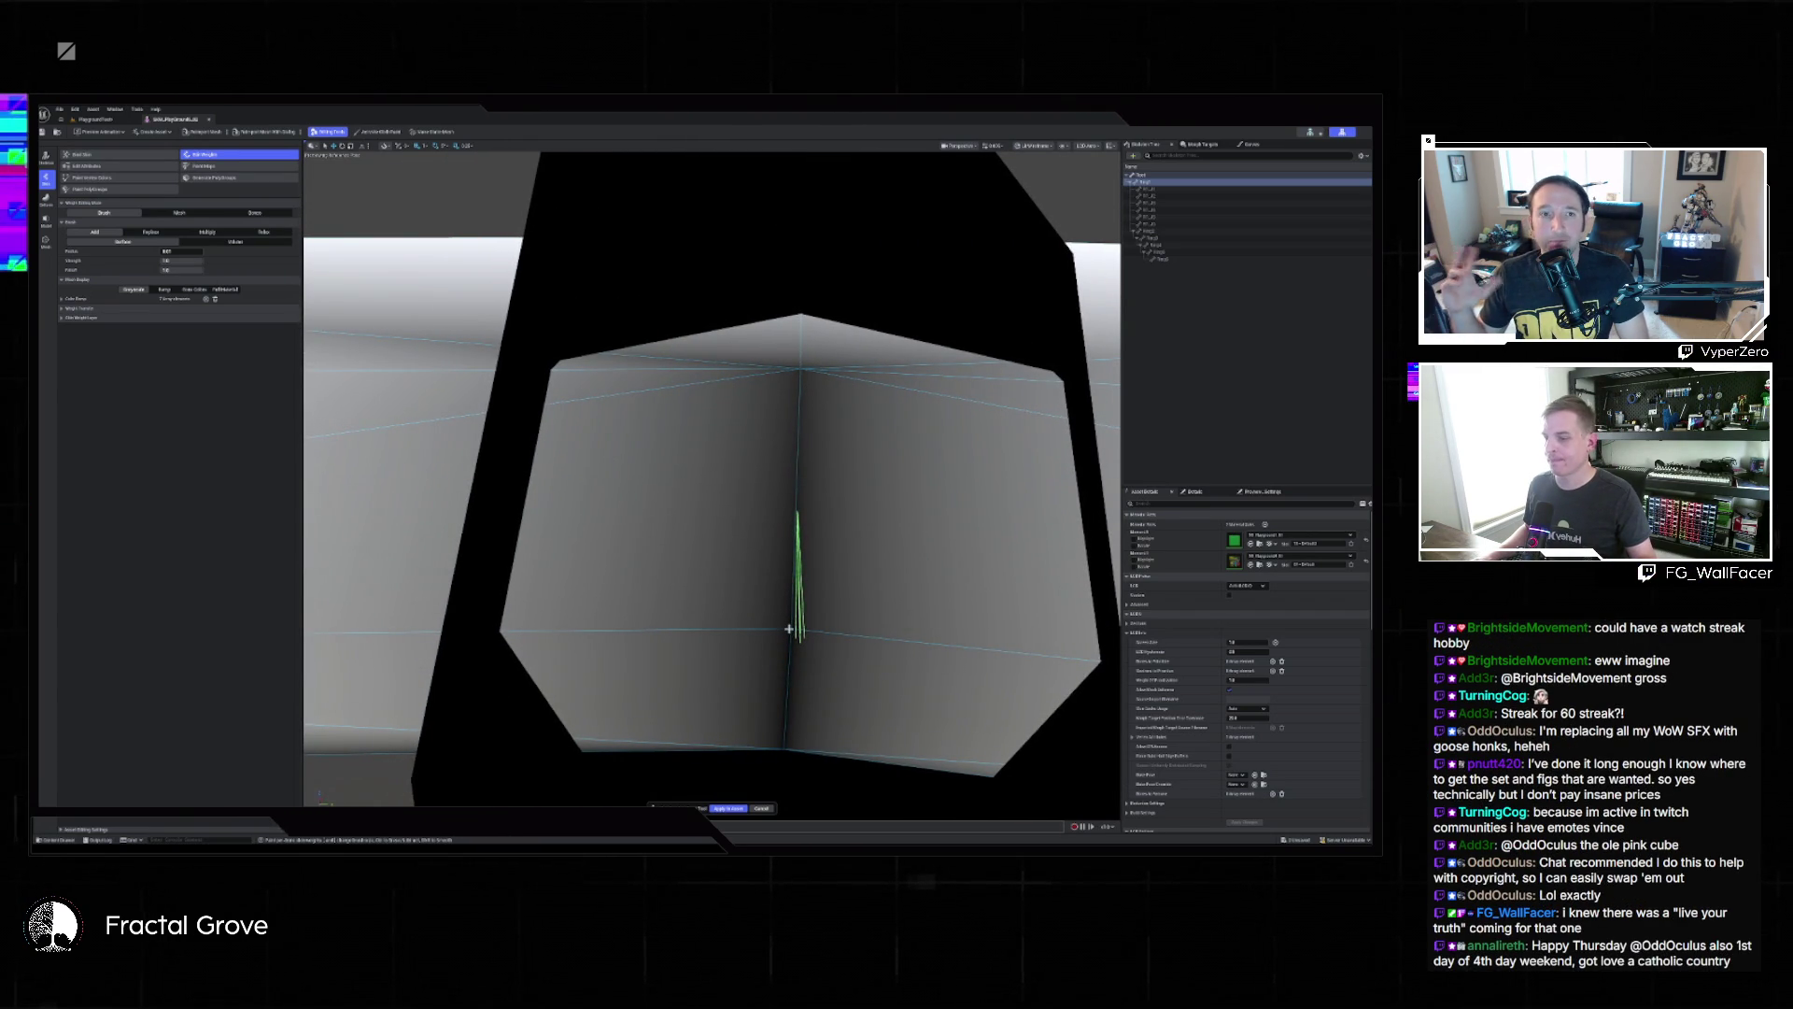
drag(816, 604, 721, 648)
drag(666, 409, 593, 441)
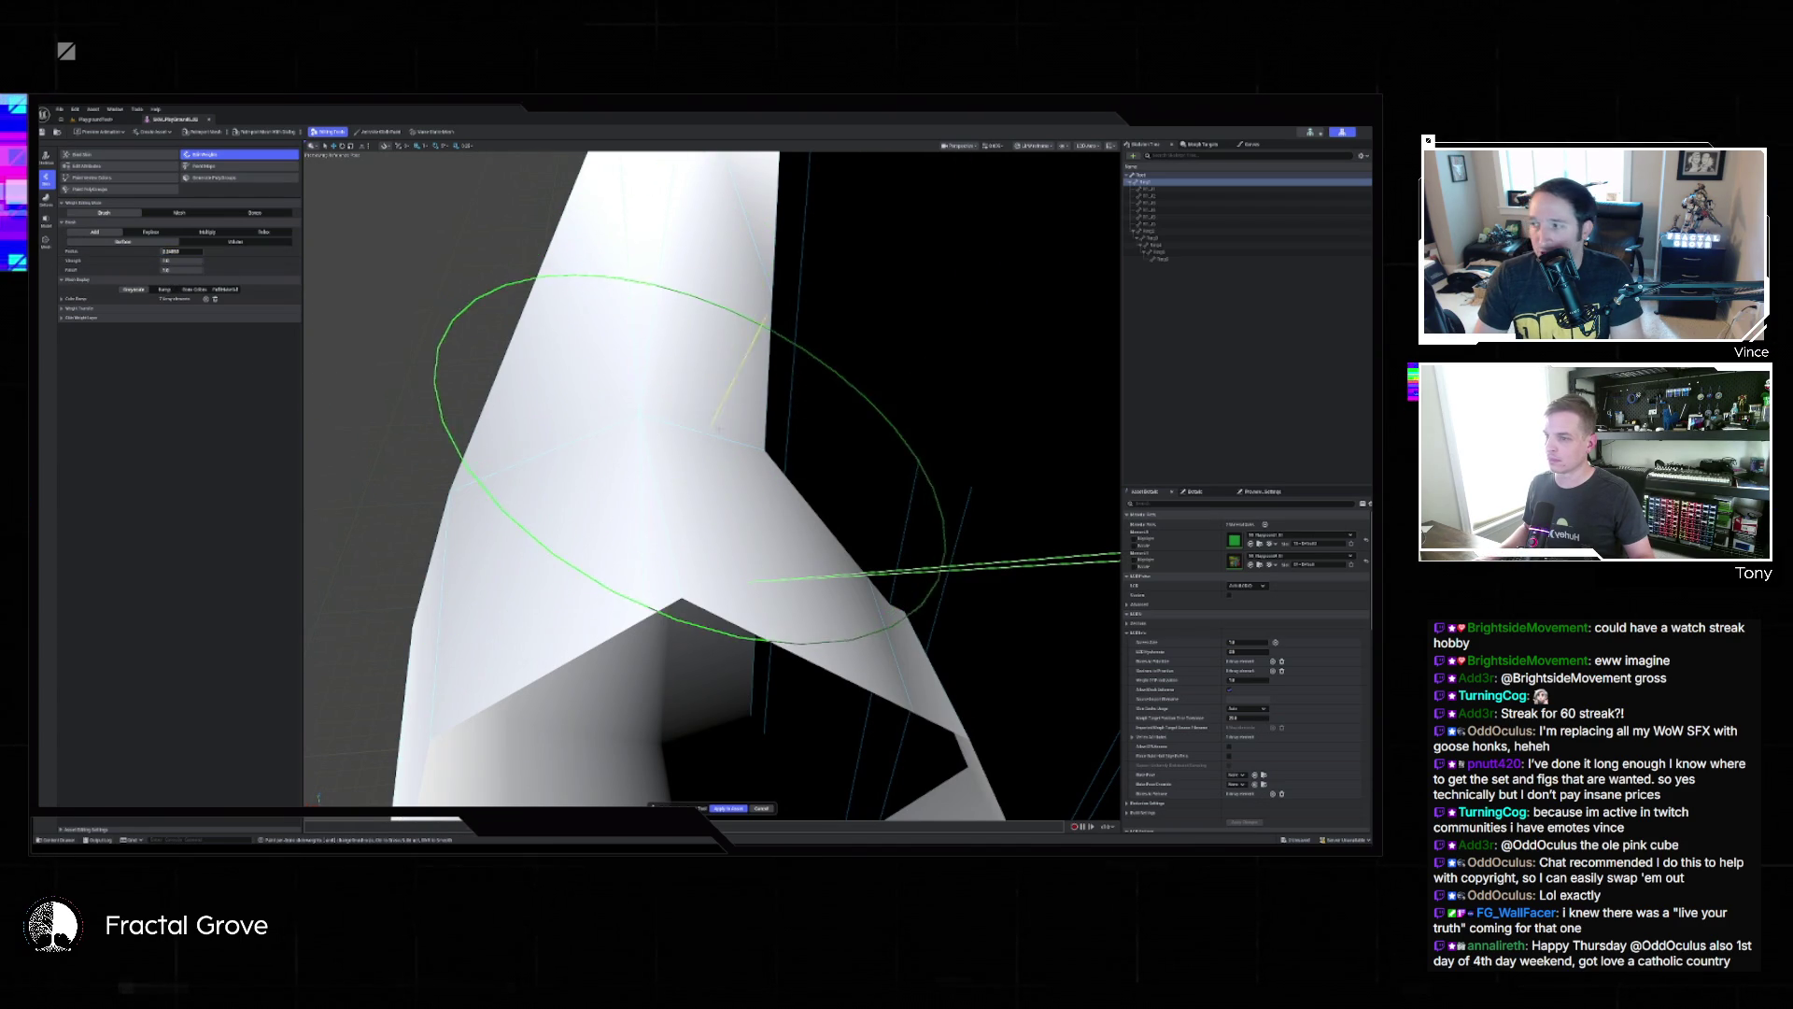
drag(723, 476, 713, 476)
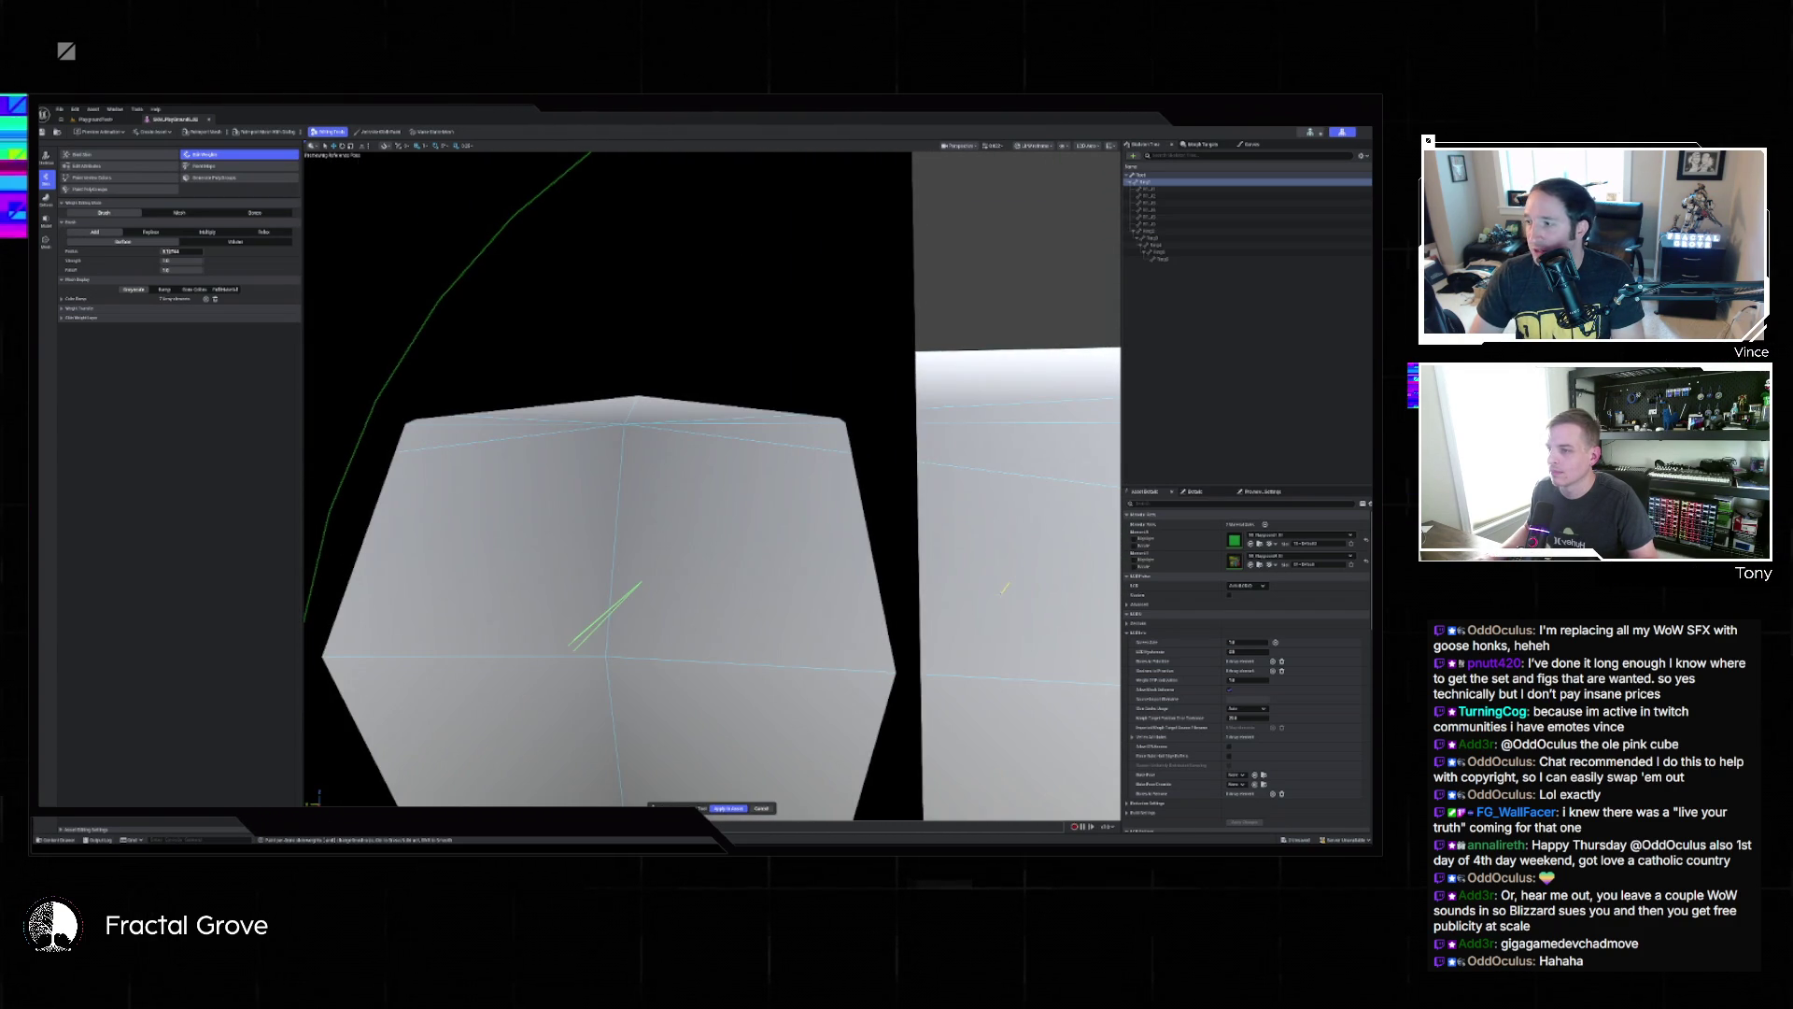
Rotate the preview light, lower the brush radius, and zoom into a front orthographic view.
mouse_move(994, 419)
mouse_down()
mouse_move(975, 714)
mouse_move(672, 439)
mouse_move(654, 523)
mouse_move(686, 523)
mouse_move(663, 551)
mouse_move(696, 530)
mouse_up()
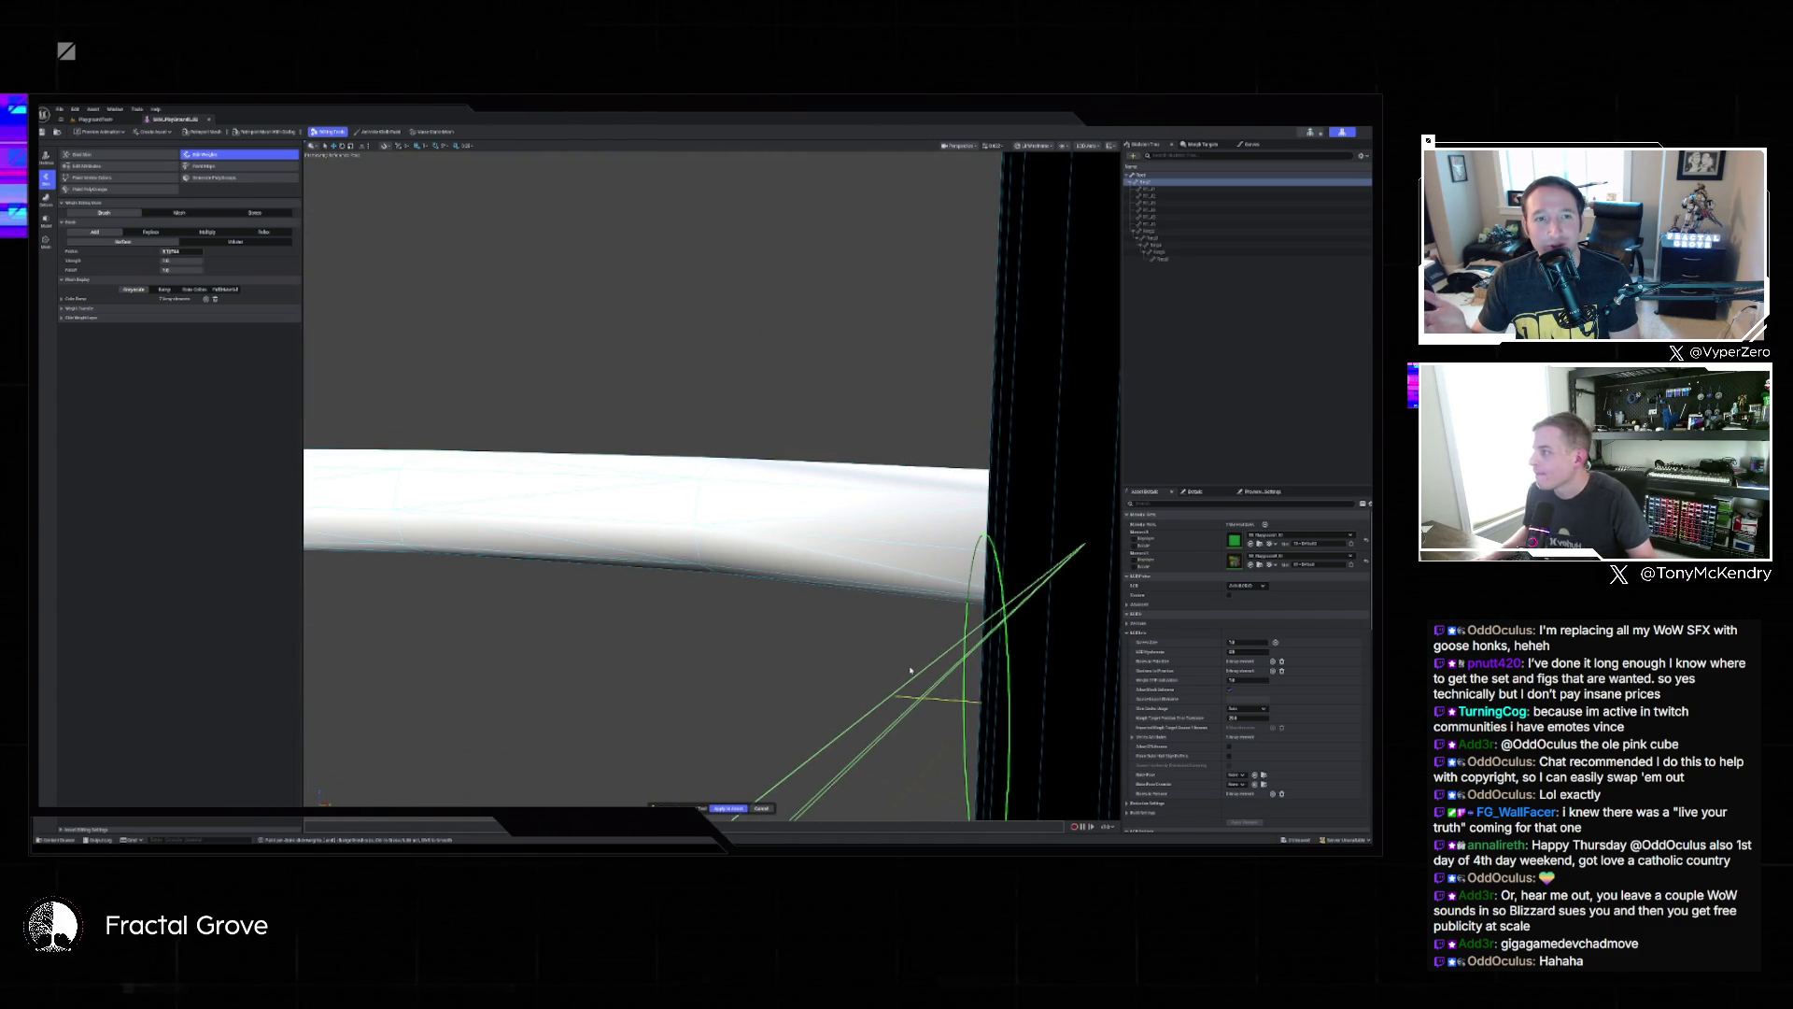
click(180, 251)
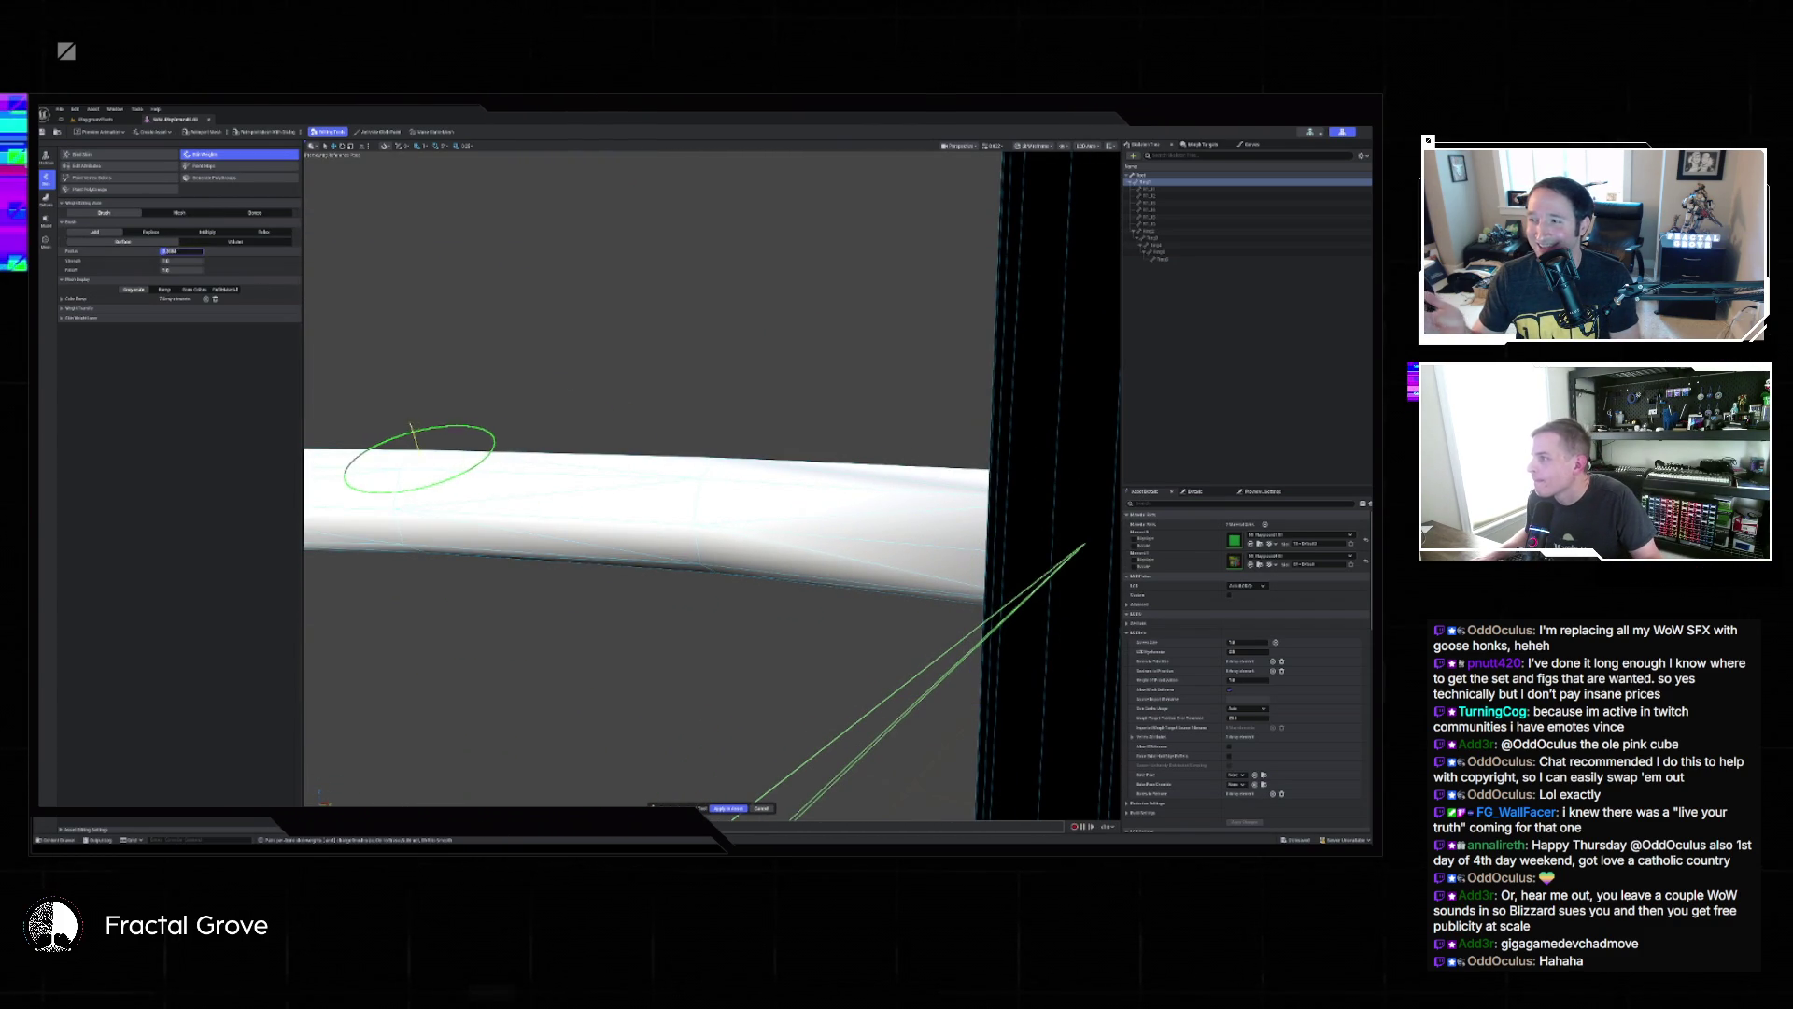
mouse_move(448, 467)
mouse_down()
mouse_move(641, 500)
mouse_move(421, 480)
mouse_move(567, 541)
mouse_move(601, 629)
mouse_move(1060, 560)
mouse_move(681, 572)
mouse_move(801, 540)
mouse_move(616, 439)
mouse_move(672, 520)
mouse_up()
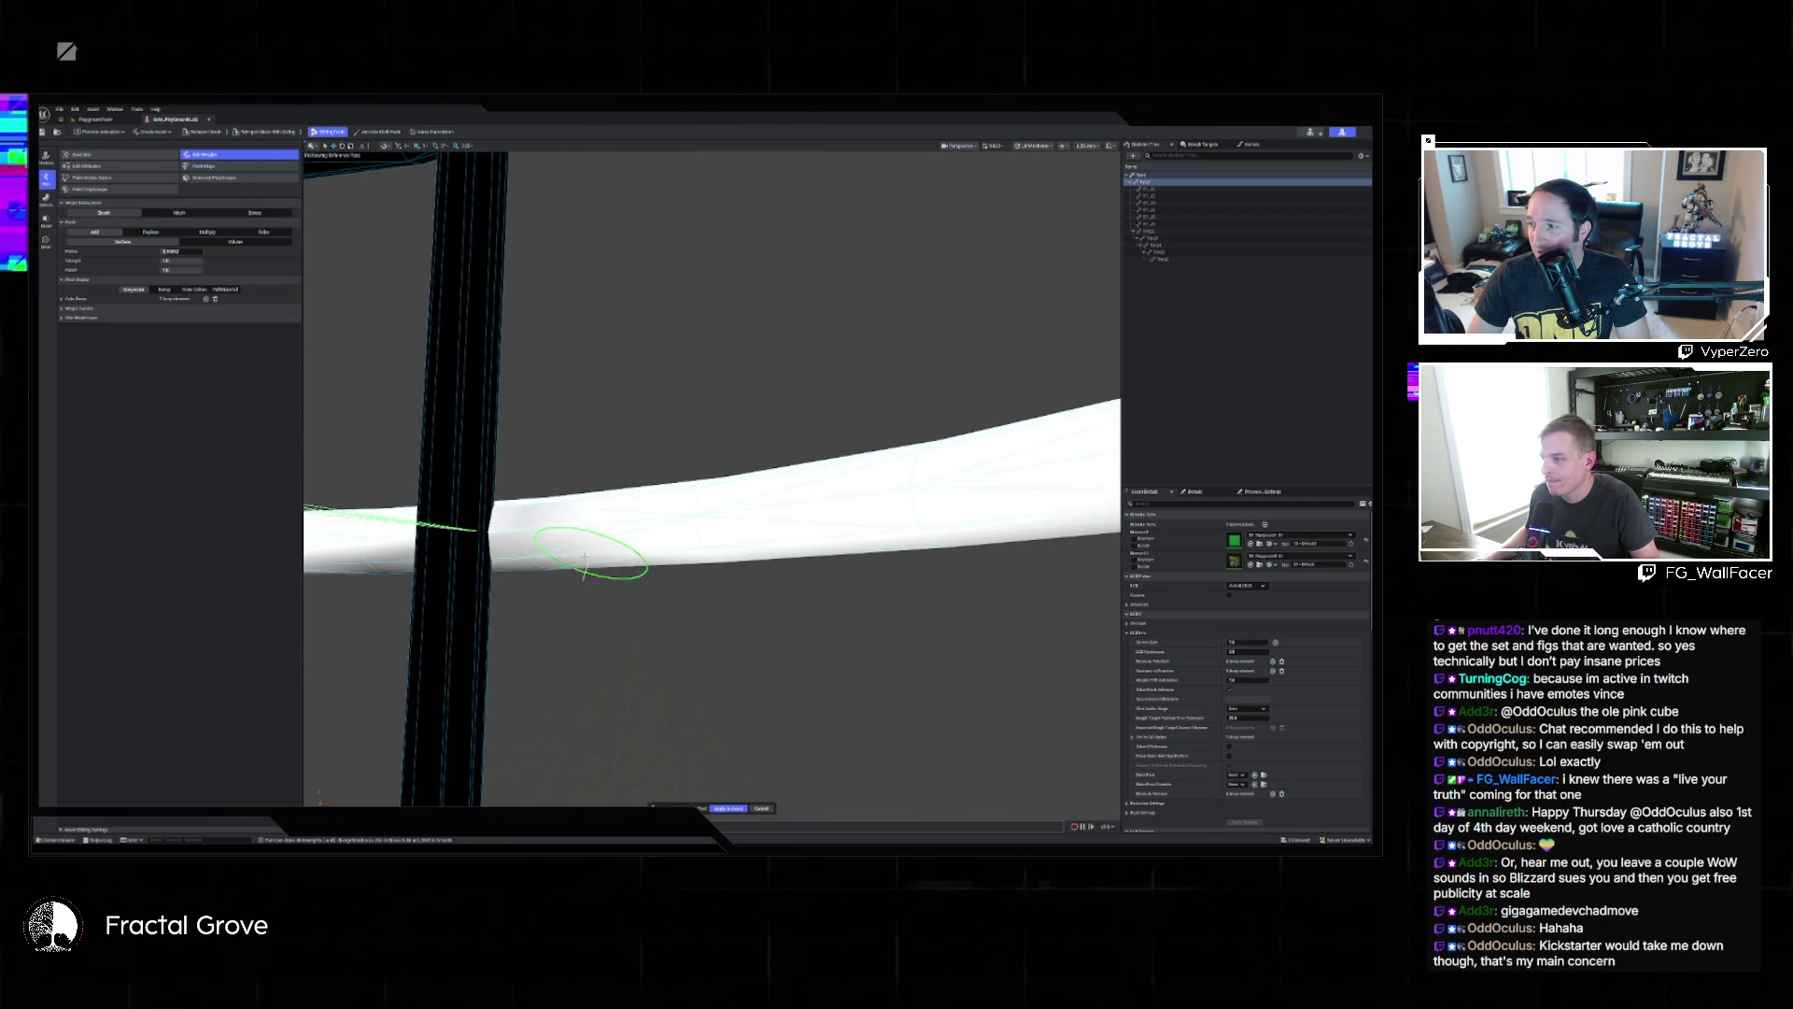
key(alt+h)
scroll(787, 467, up, 2)
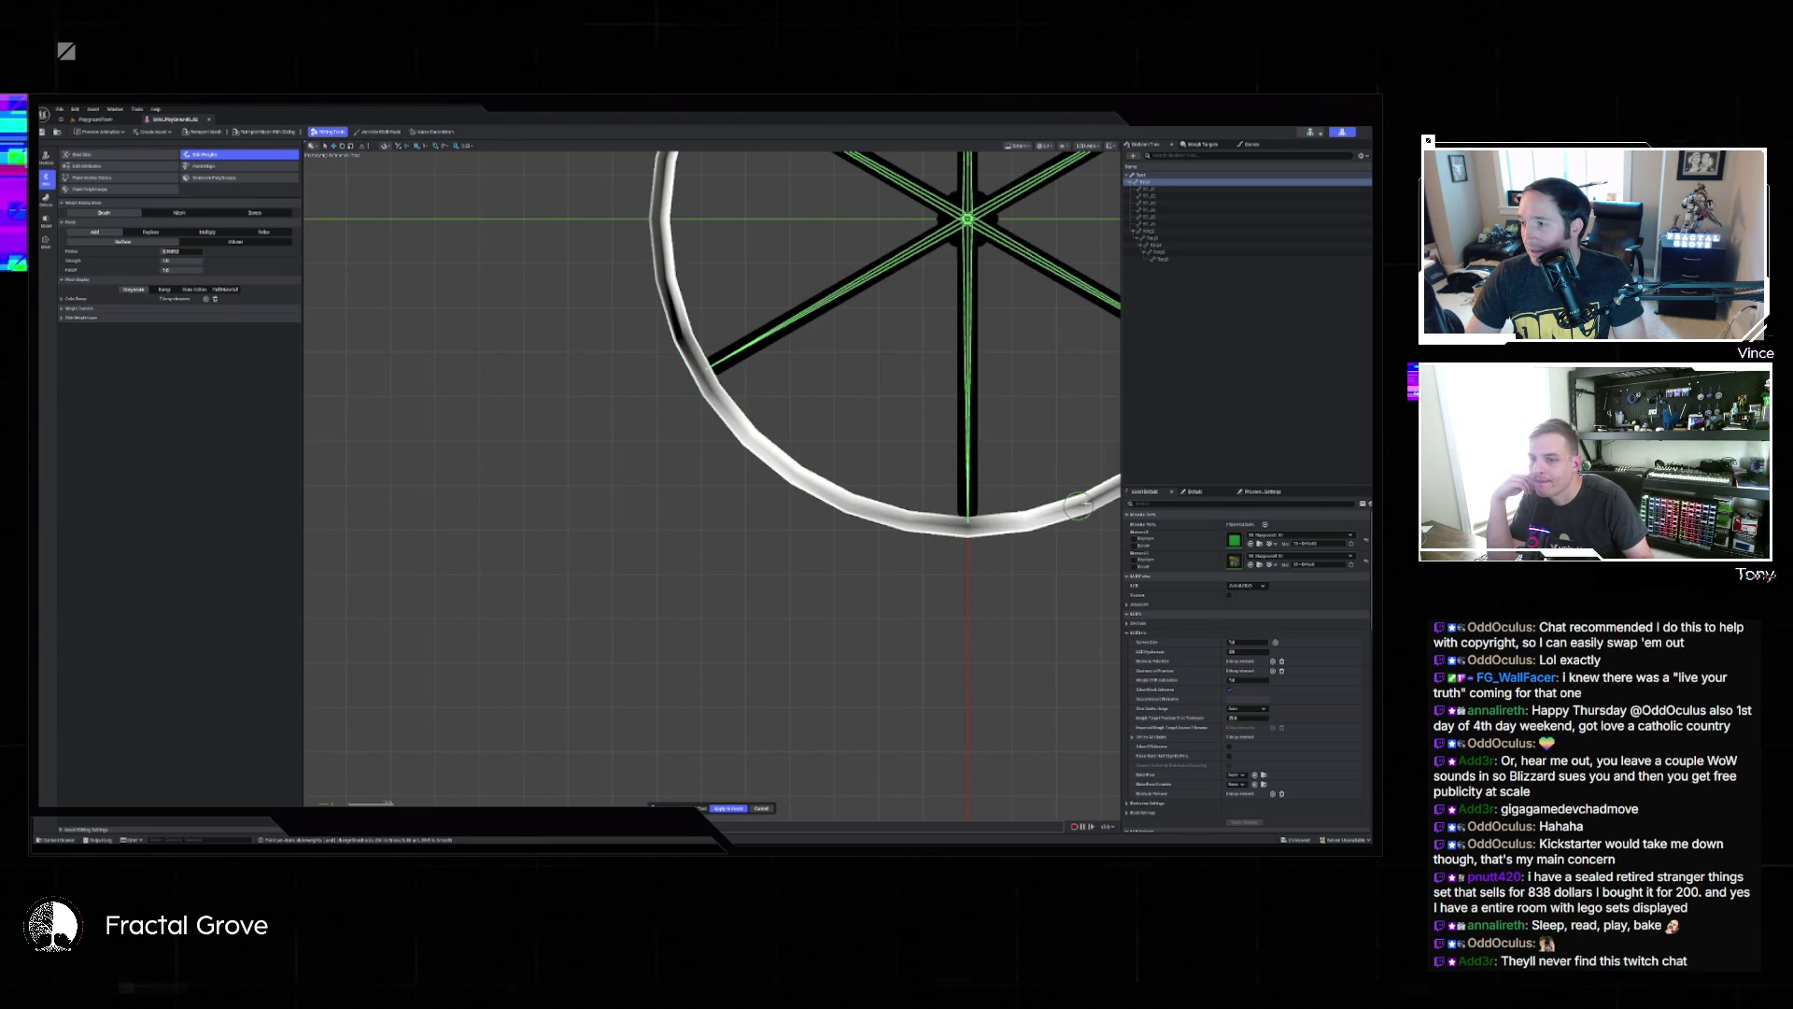
Pan to the lower rim, return to perspective, and orbit around the ring-and-bar junction.
mouse_move(1049, 528)
mouse_down()
mouse_move(744, 614)
mouse_move(715, 603)
mouse_move(847, 545)
mouse_up()
key(alt+g)
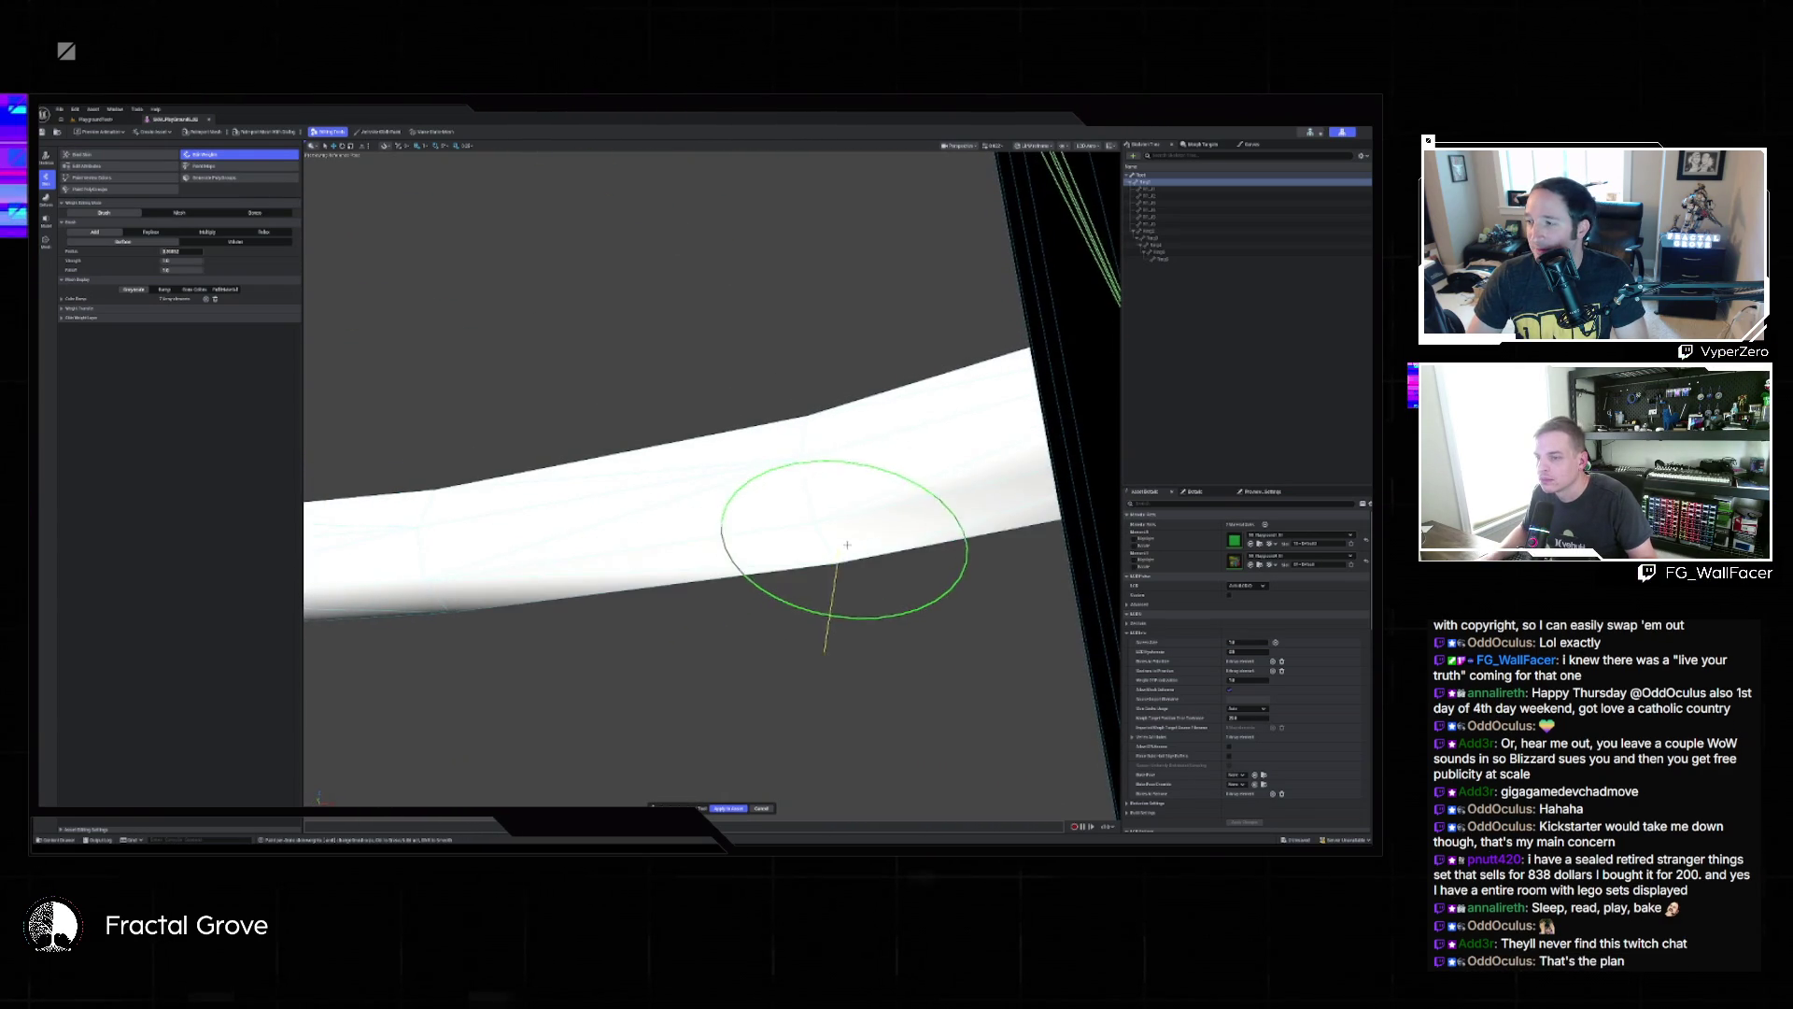
mouse_move(430, 621)
mouse_down()
mouse_move(472, 641)
mouse_move(510, 591)
mouse_move(460, 592)
mouse_up()
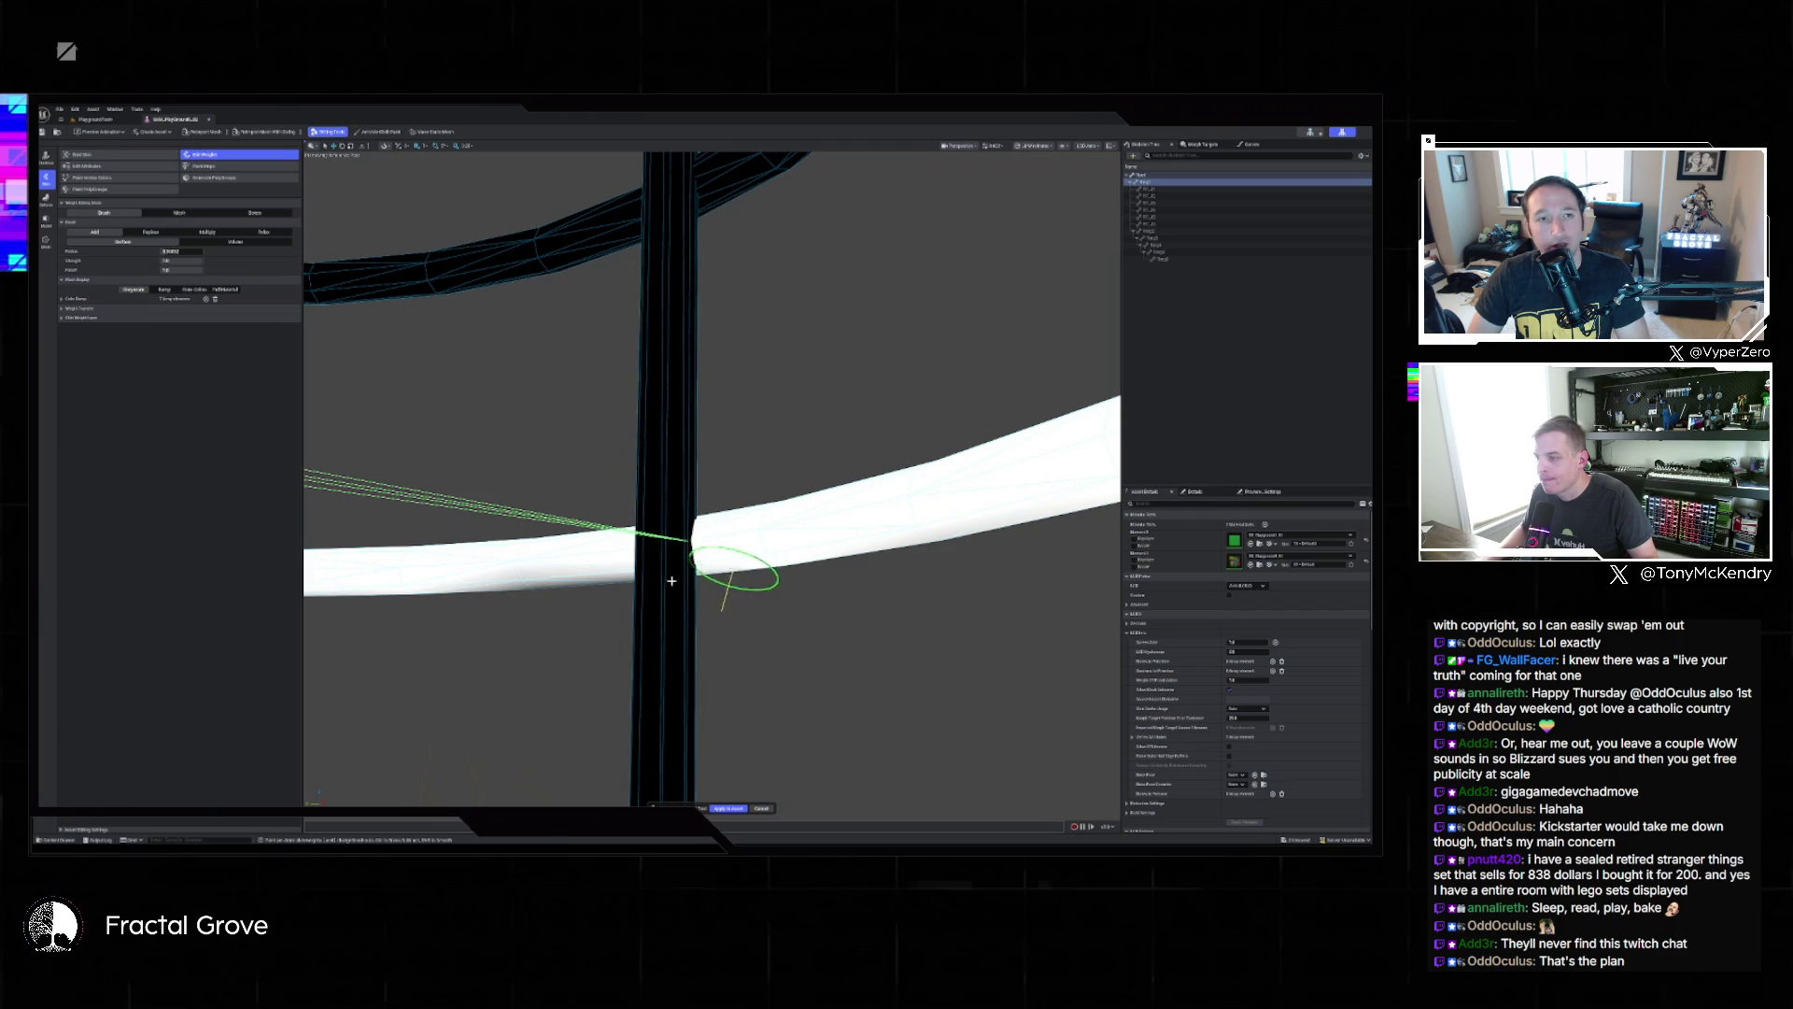
mouse_move(489, 579)
mouse_down()
mouse_move(853, 520)
mouse_move(1033, 513)
mouse_move(815, 525)
mouse_move(973, 381)
mouse_move(654, 467)
mouse_move(520, 529)
mouse_move(714, 525)
mouse_move(961, 440)
mouse_move(600, 512)
mouse_move(854, 532)
mouse_up()
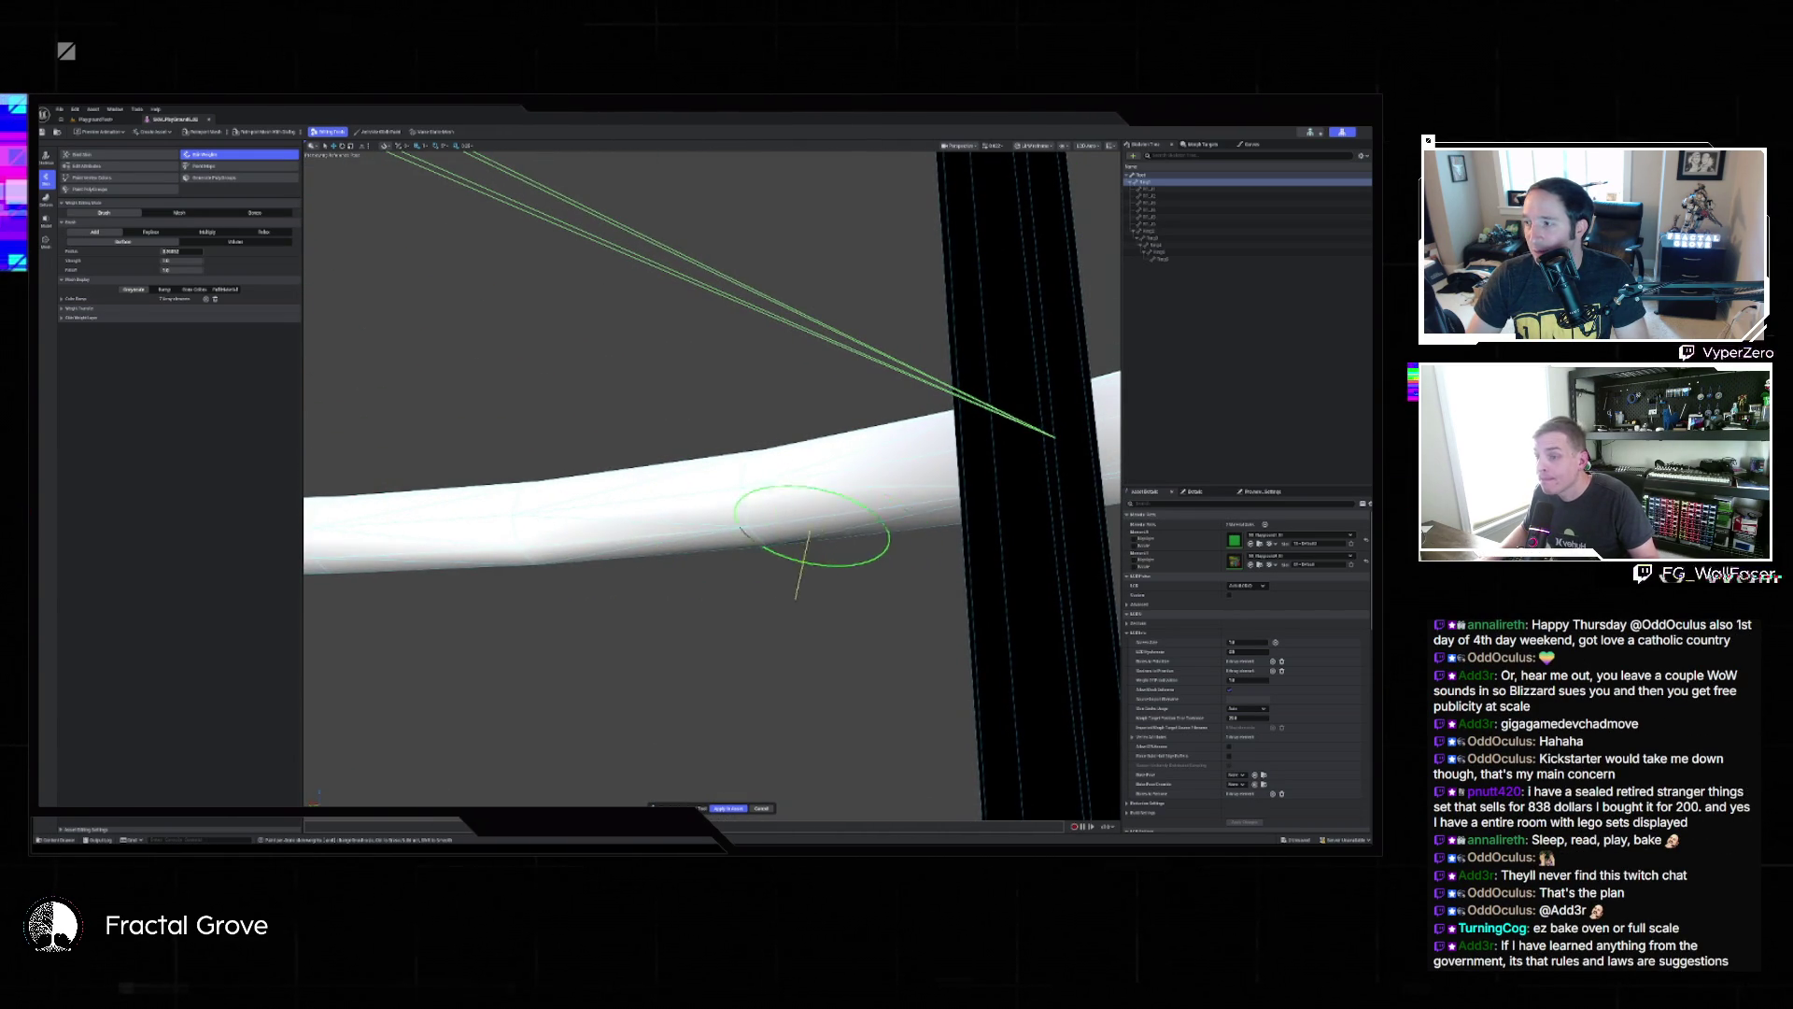
mouse_move(642, 531)
mouse_down()
mouse_move(1065, 430)
mouse_move(710, 561)
mouse_move(669, 468)
mouse_move(715, 429)
mouse_up()
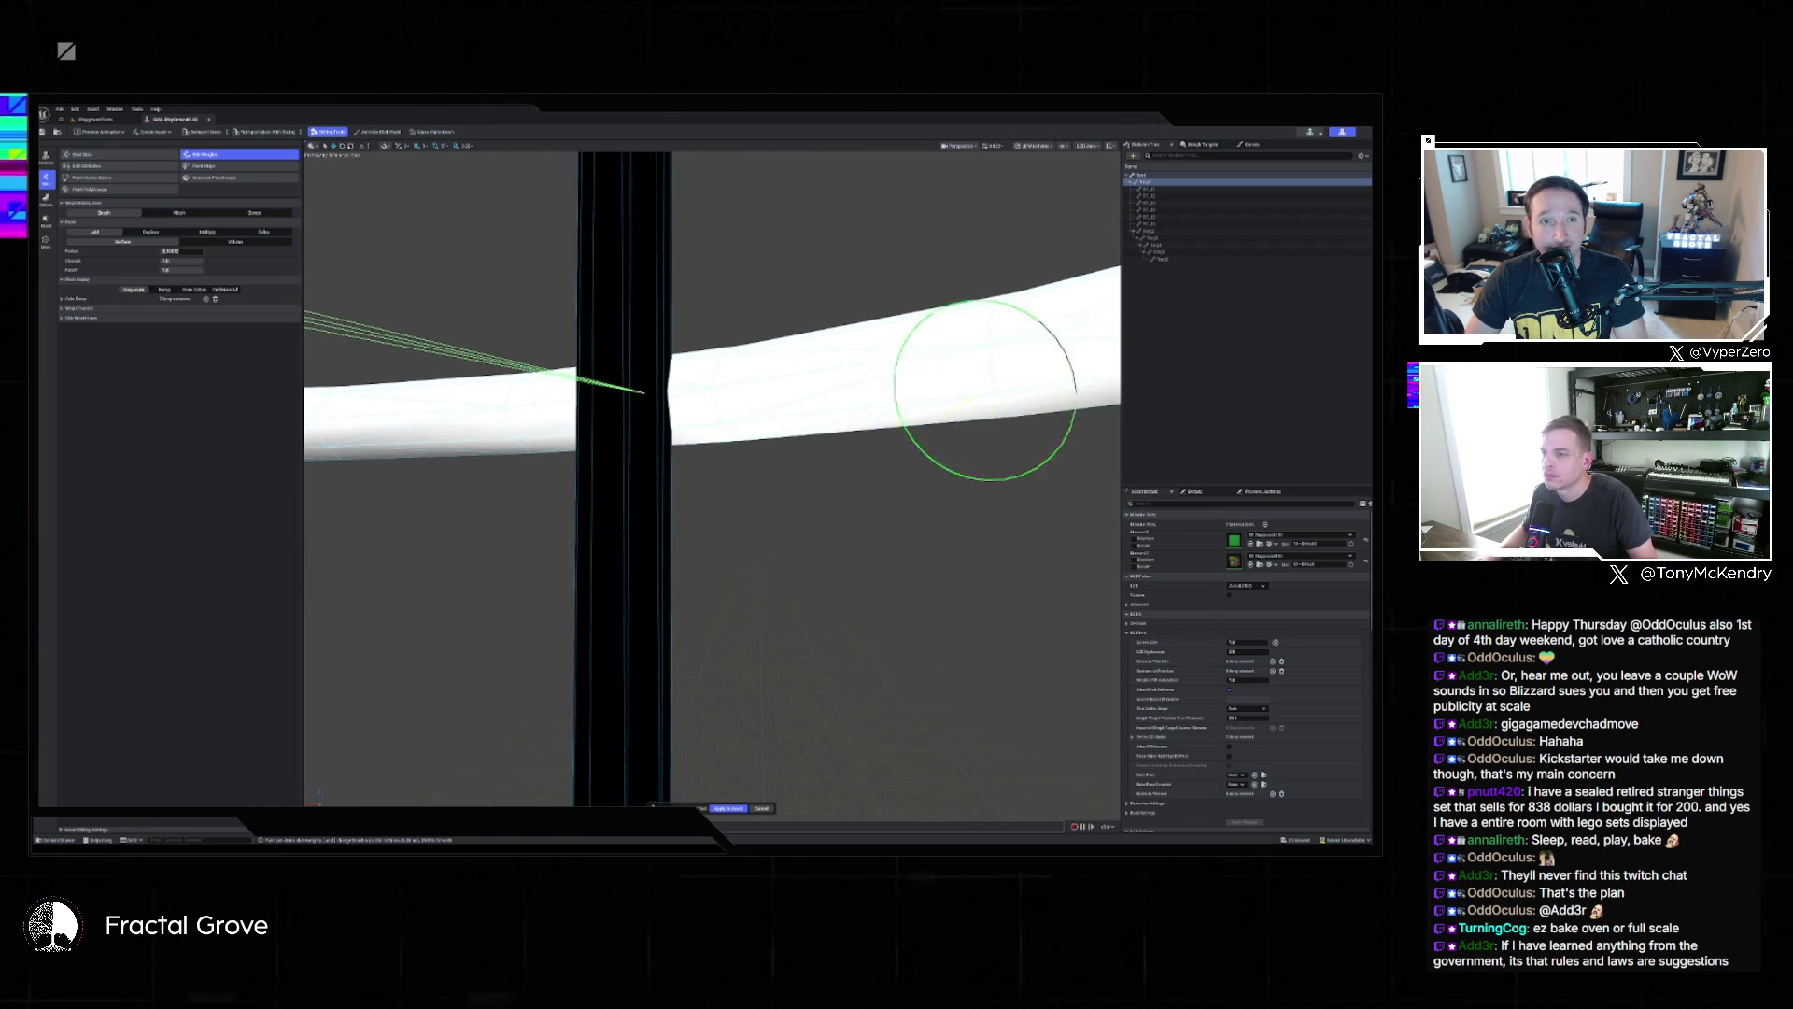
drag(960, 396, 841, 429)
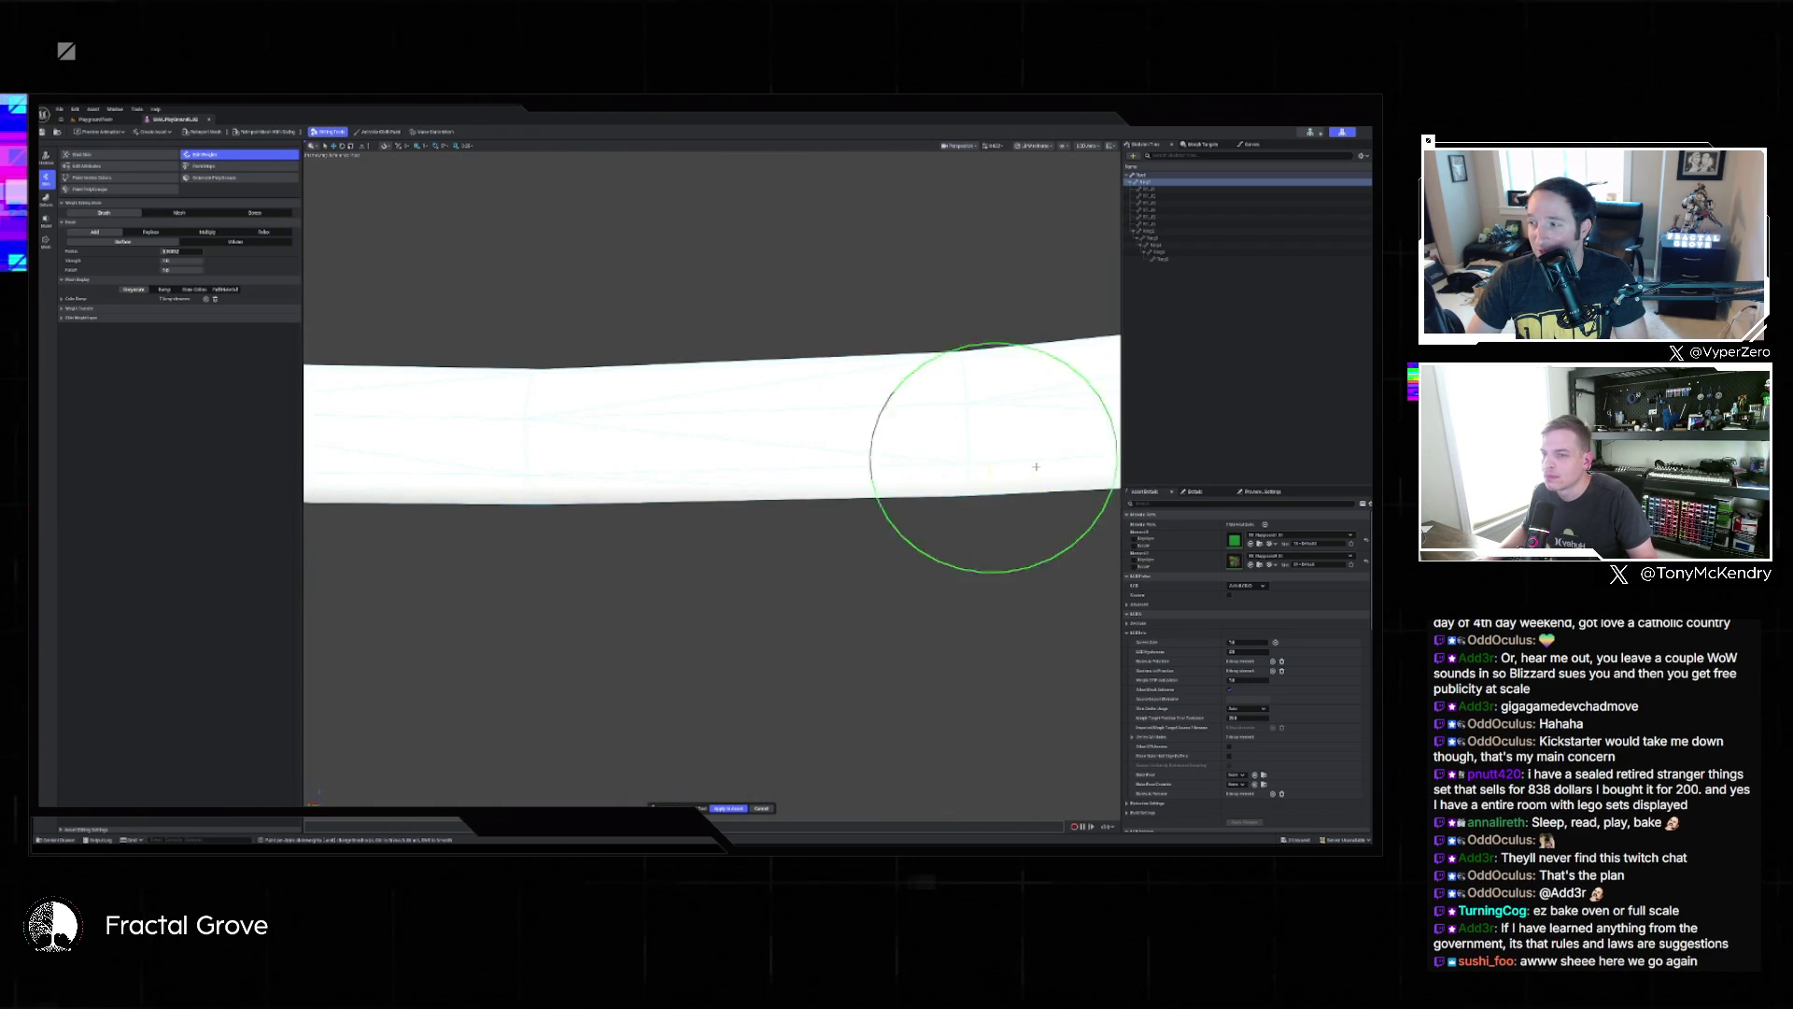
drag(729, 458, 683, 450)
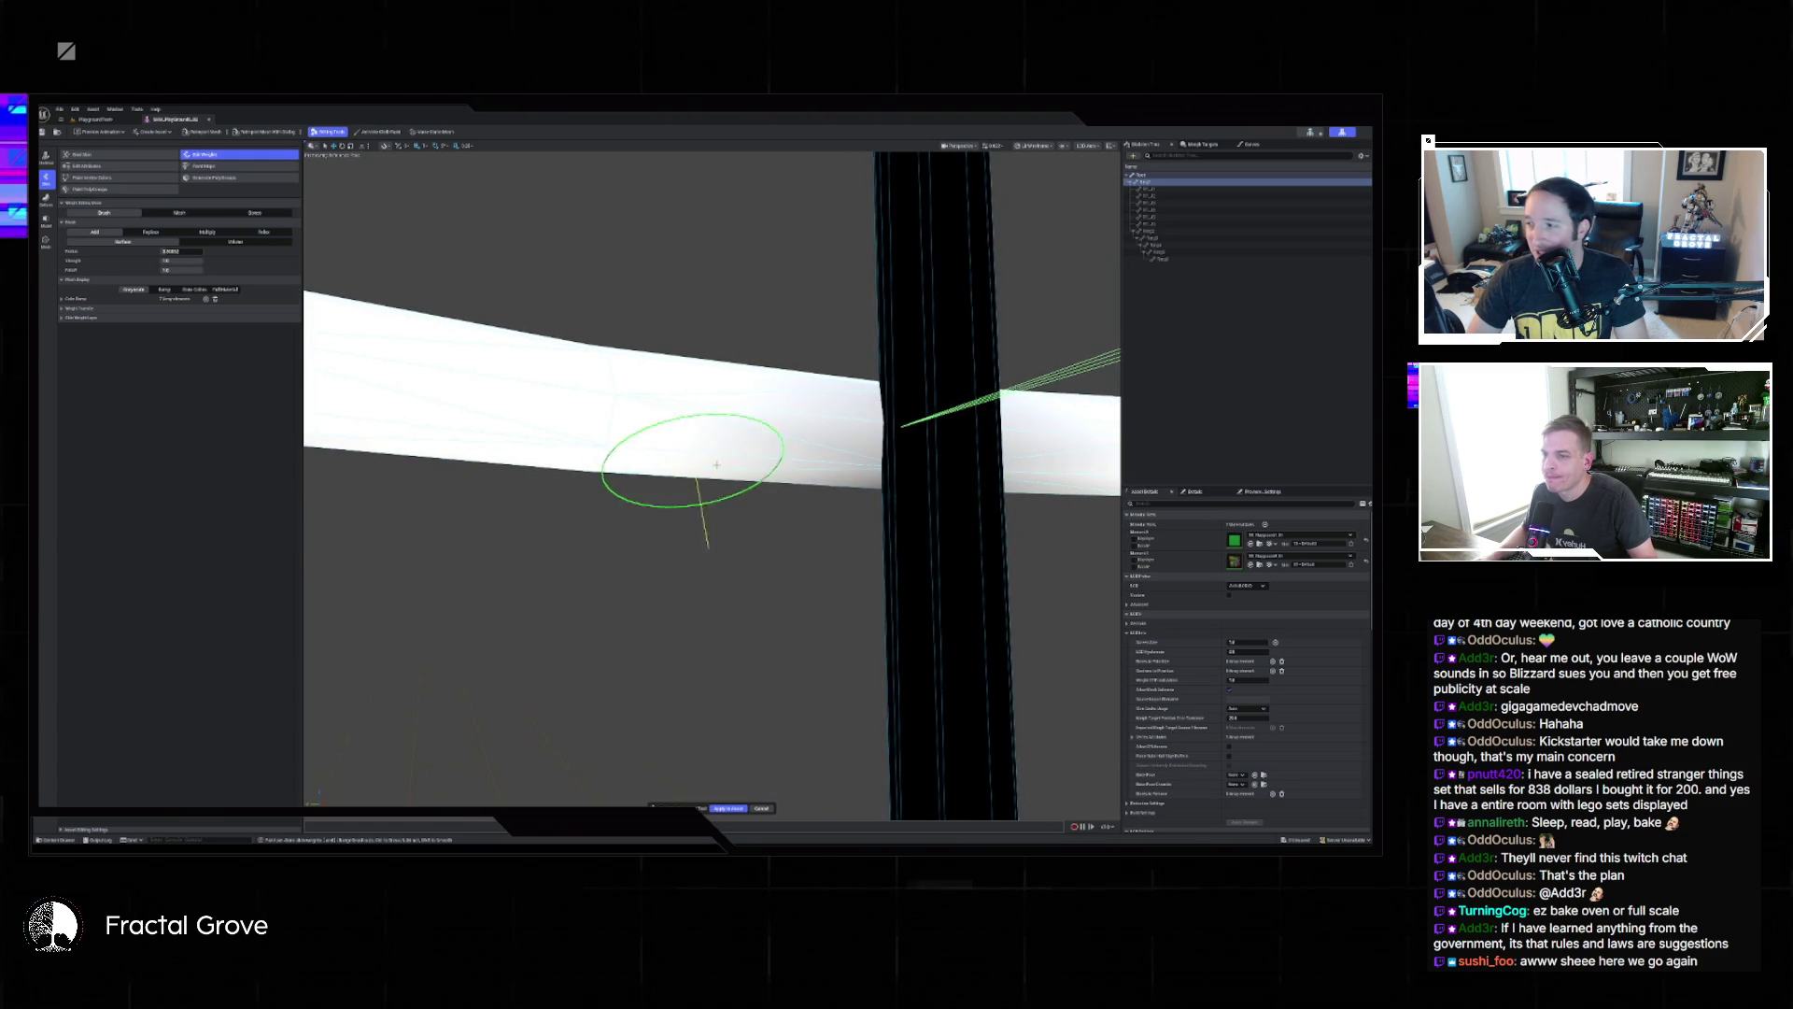
drag(901, 466, 889, 461)
mouse_move(1026, 459)
mouse_down()
mouse_move(689, 428)
mouse_move(860, 480)
mouse_move(793, 509)
mouse_up()
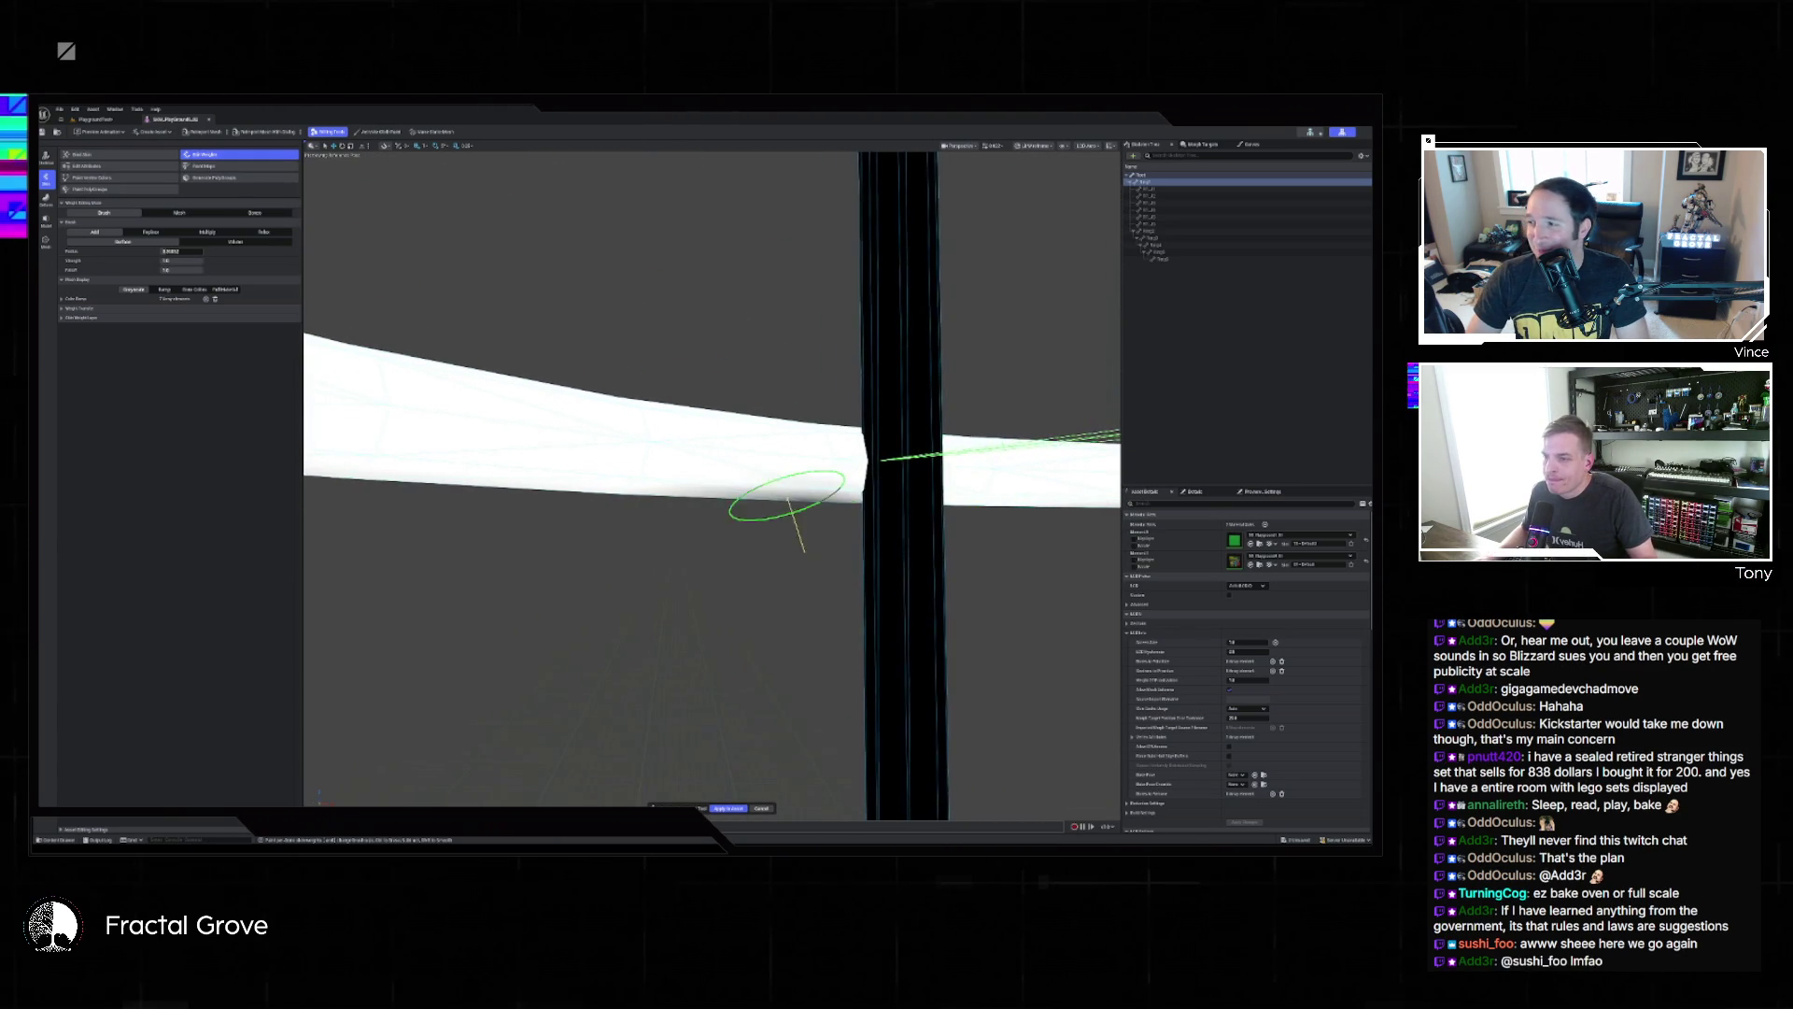
mouse_move(629, 429)
mouse_down()
mouse_move(509, 458)
mouse_move(635, 453)
mouse_move(620, 412)
mouse_move(632, 452)
mouse_move(887, 430)
mouse_up()
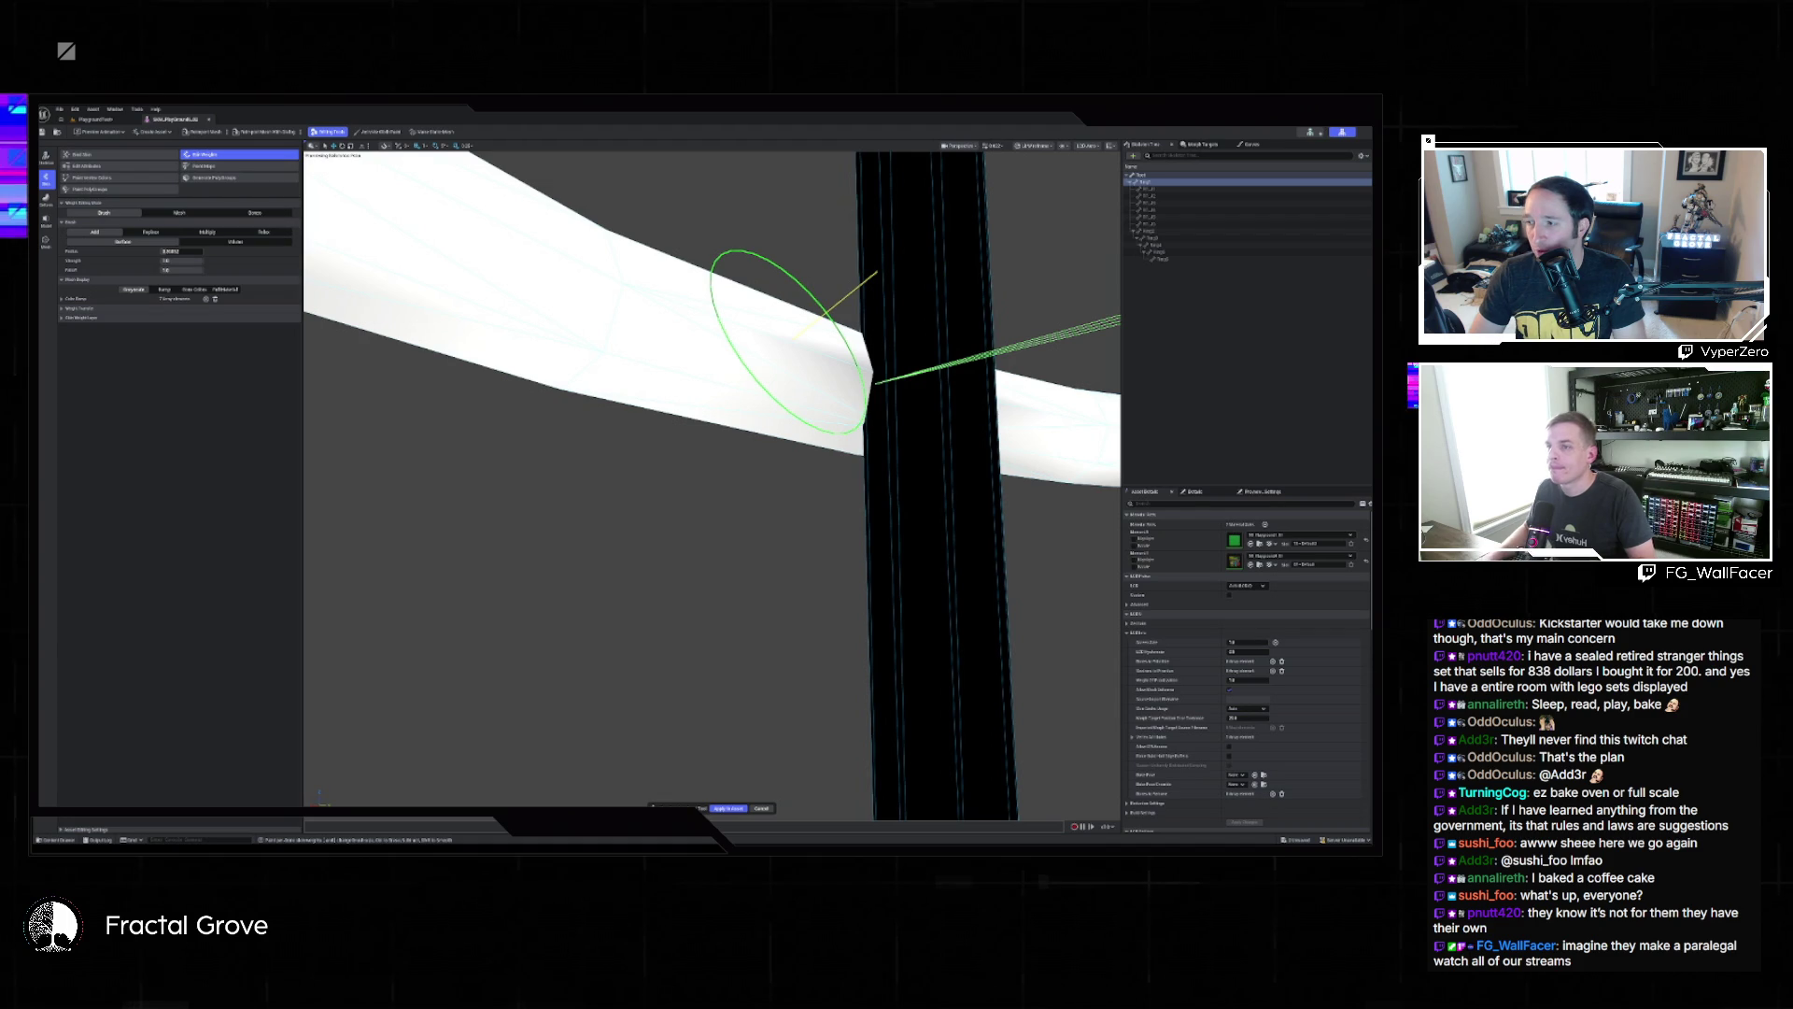
mouse_move(520, 280)
mouse_down()
mouse_move(373, 280)
mouse_move(580, 275)
mouse_up()
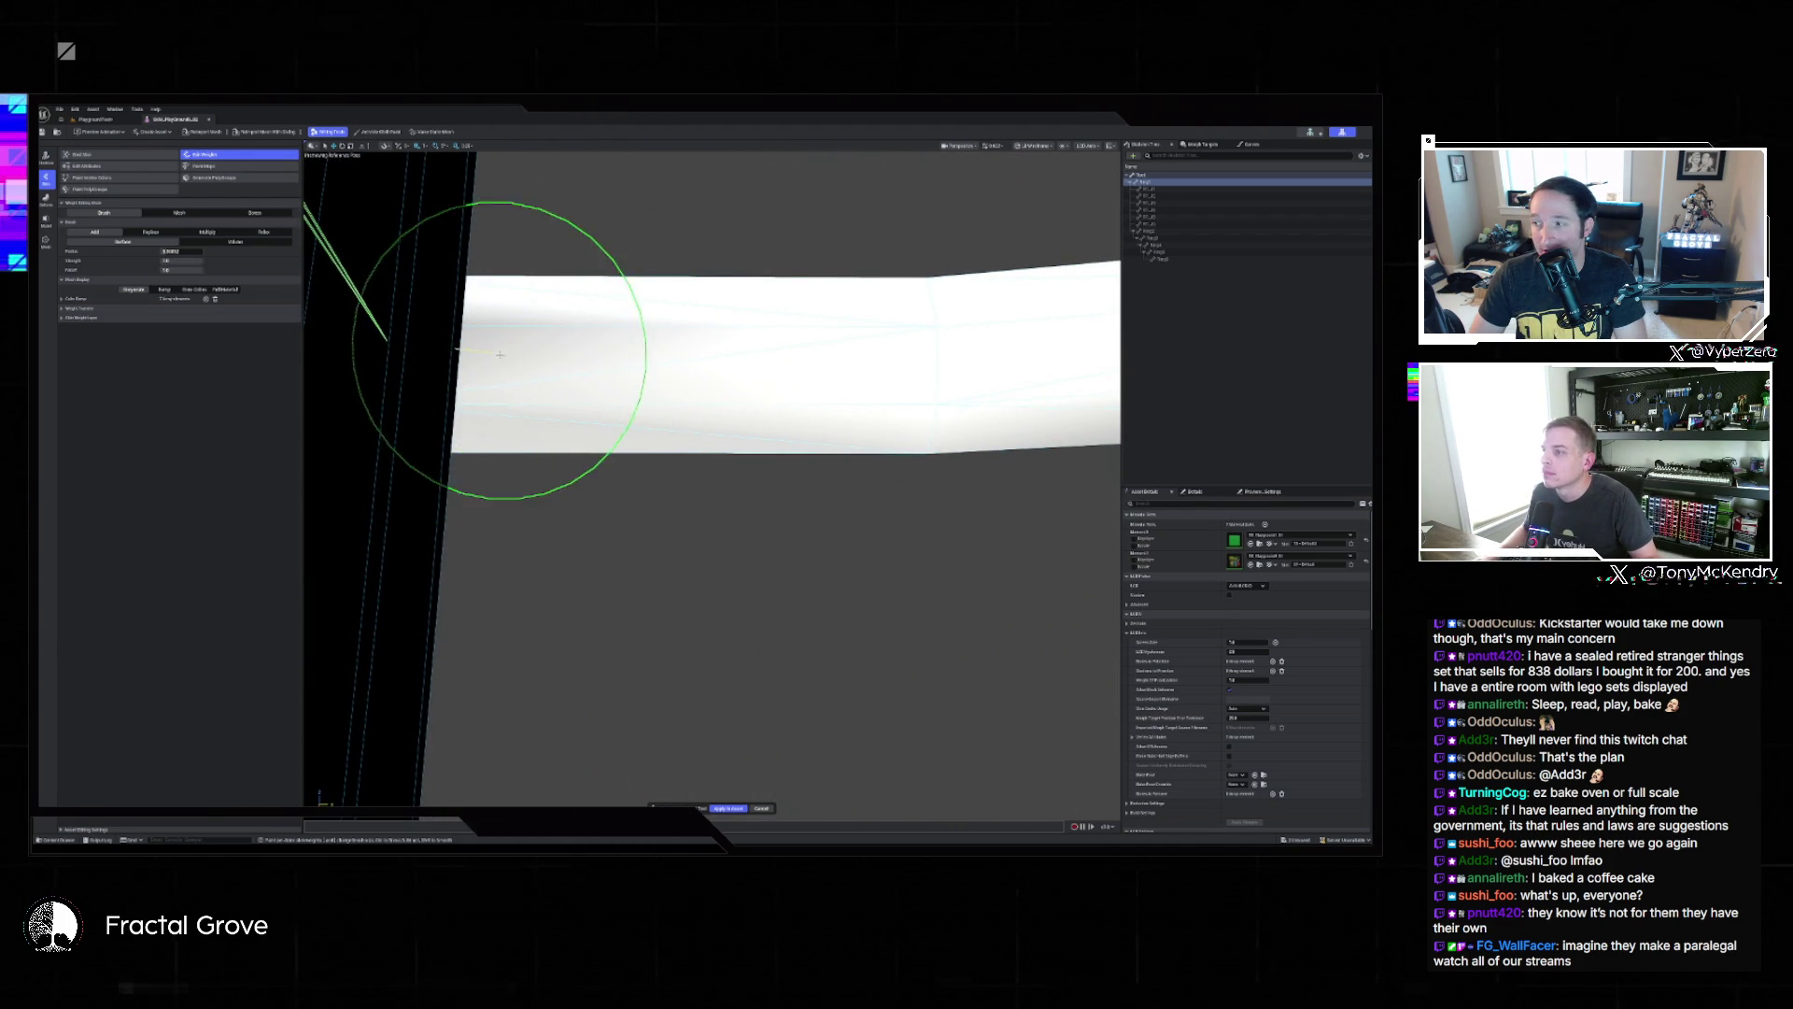
mouse_move(560, 321)
mouse_down()
mouse_move(632, 308)
mouse_move(772, 352)
mouse_move(741, 417)
mouse_up()
mouse_move(1048, 473)
mouse_down()
mouse_move(560, 440)
mouse_move(1040, 480)
mouse_move(812, 488)
mouse_up()
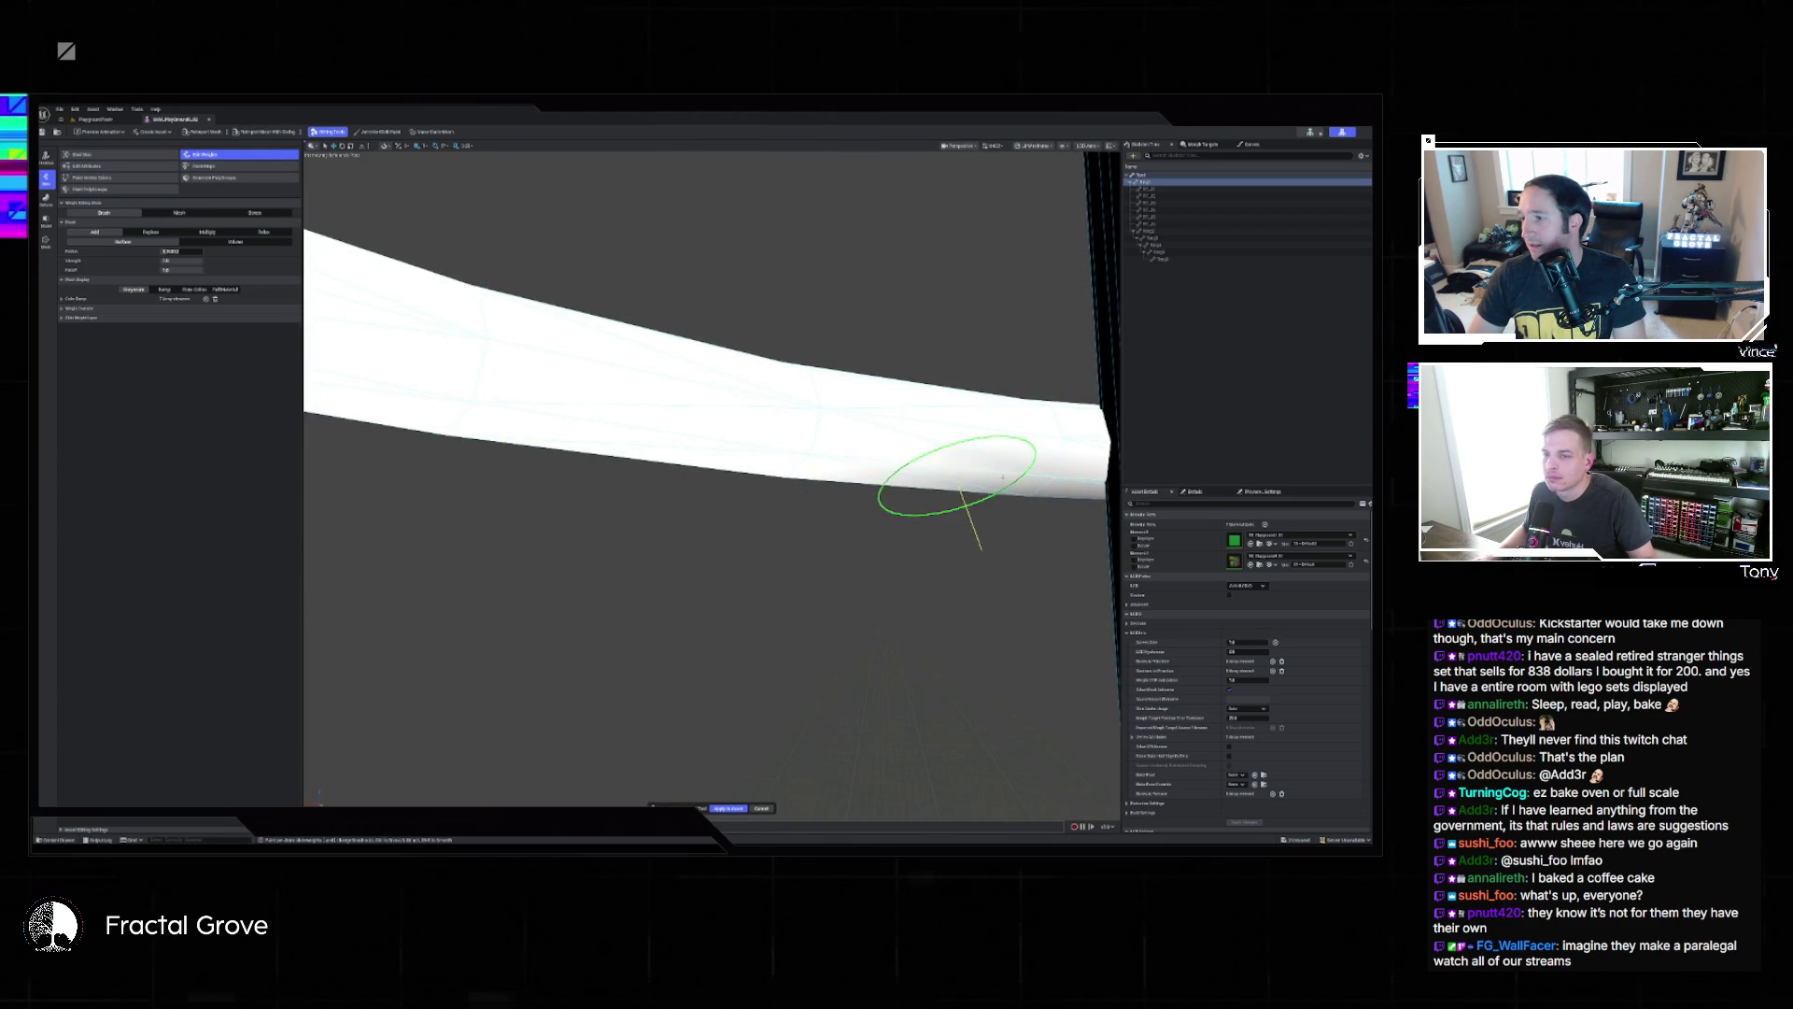
mouse_move(1025, 472)
mouse_down()
mouse_move(465, 368)
mouse_move(495, 262)
mouse_move(500, 280)
mouse_up()
mouse_move(1032, 316)
mouse_down()
mouse_move(361, 300)
mouse_move(513, 289)
mouse_move(714, 318)
mouse_up()
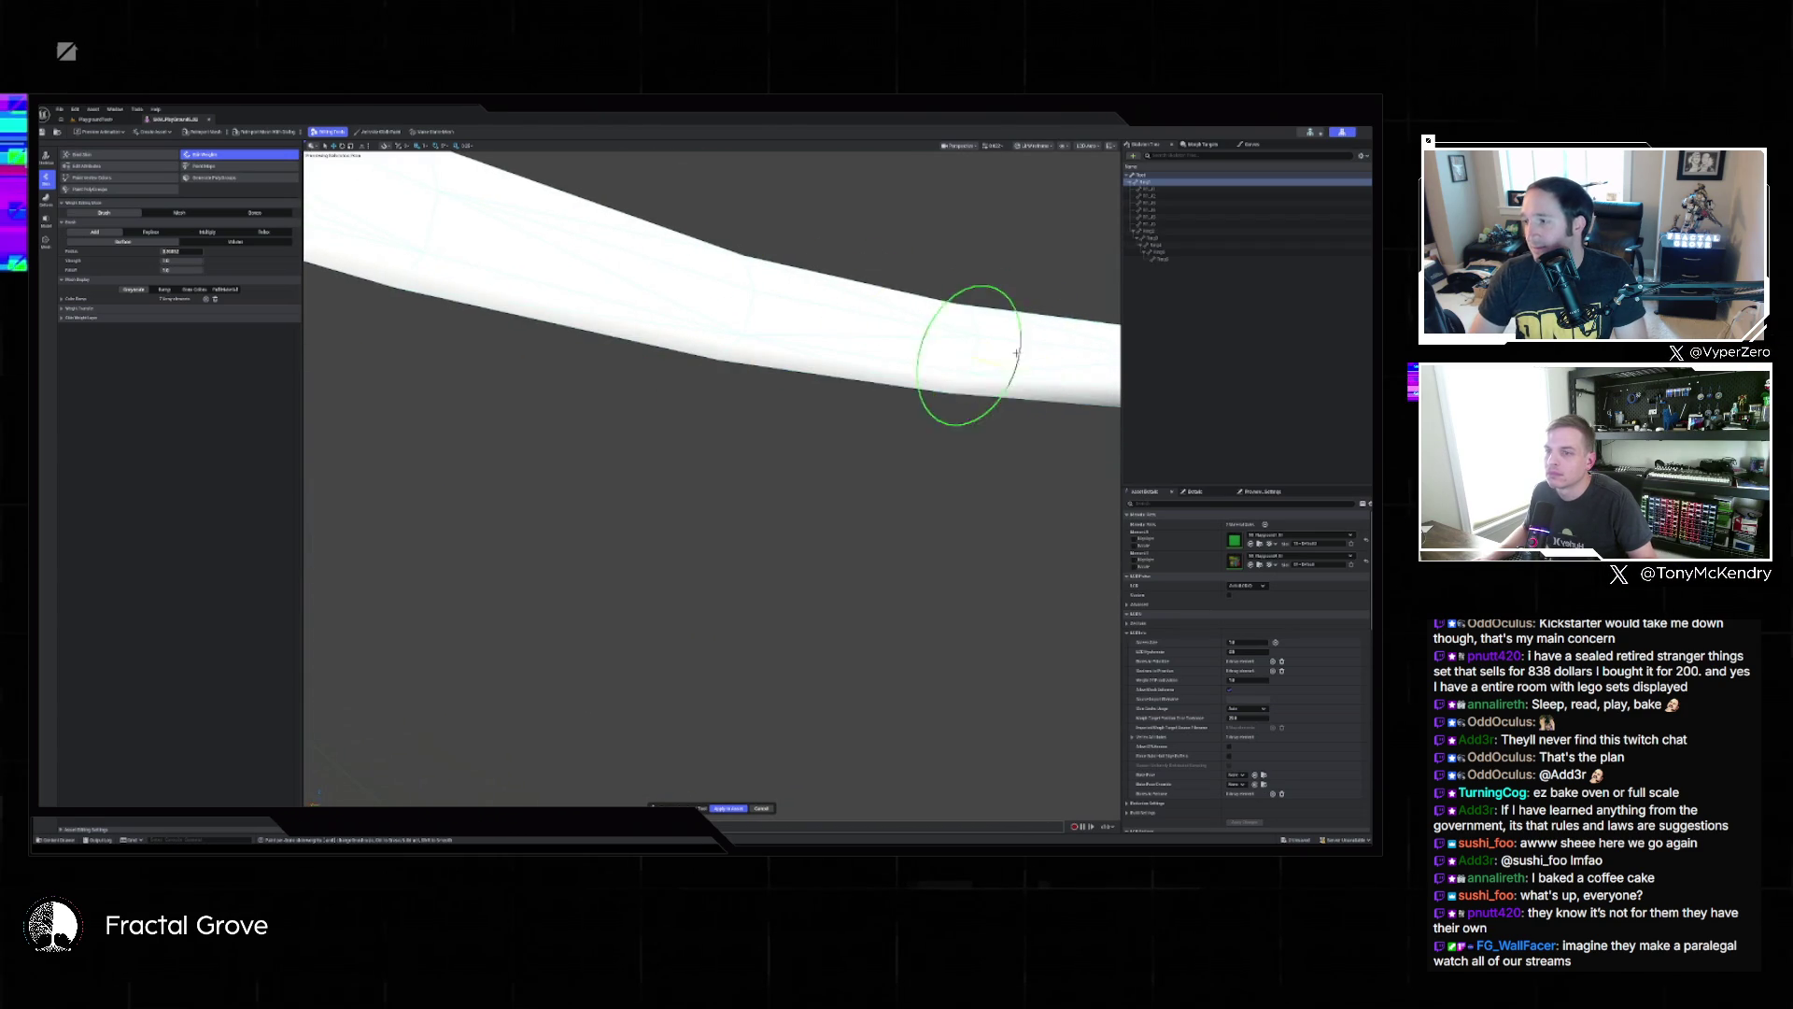
drag(1032, 375, 781, 352)
mouse_move(933, 360)
mouse_down()
mouse_move(546, 308)
mouse_move(925, 367)
mouse_up()
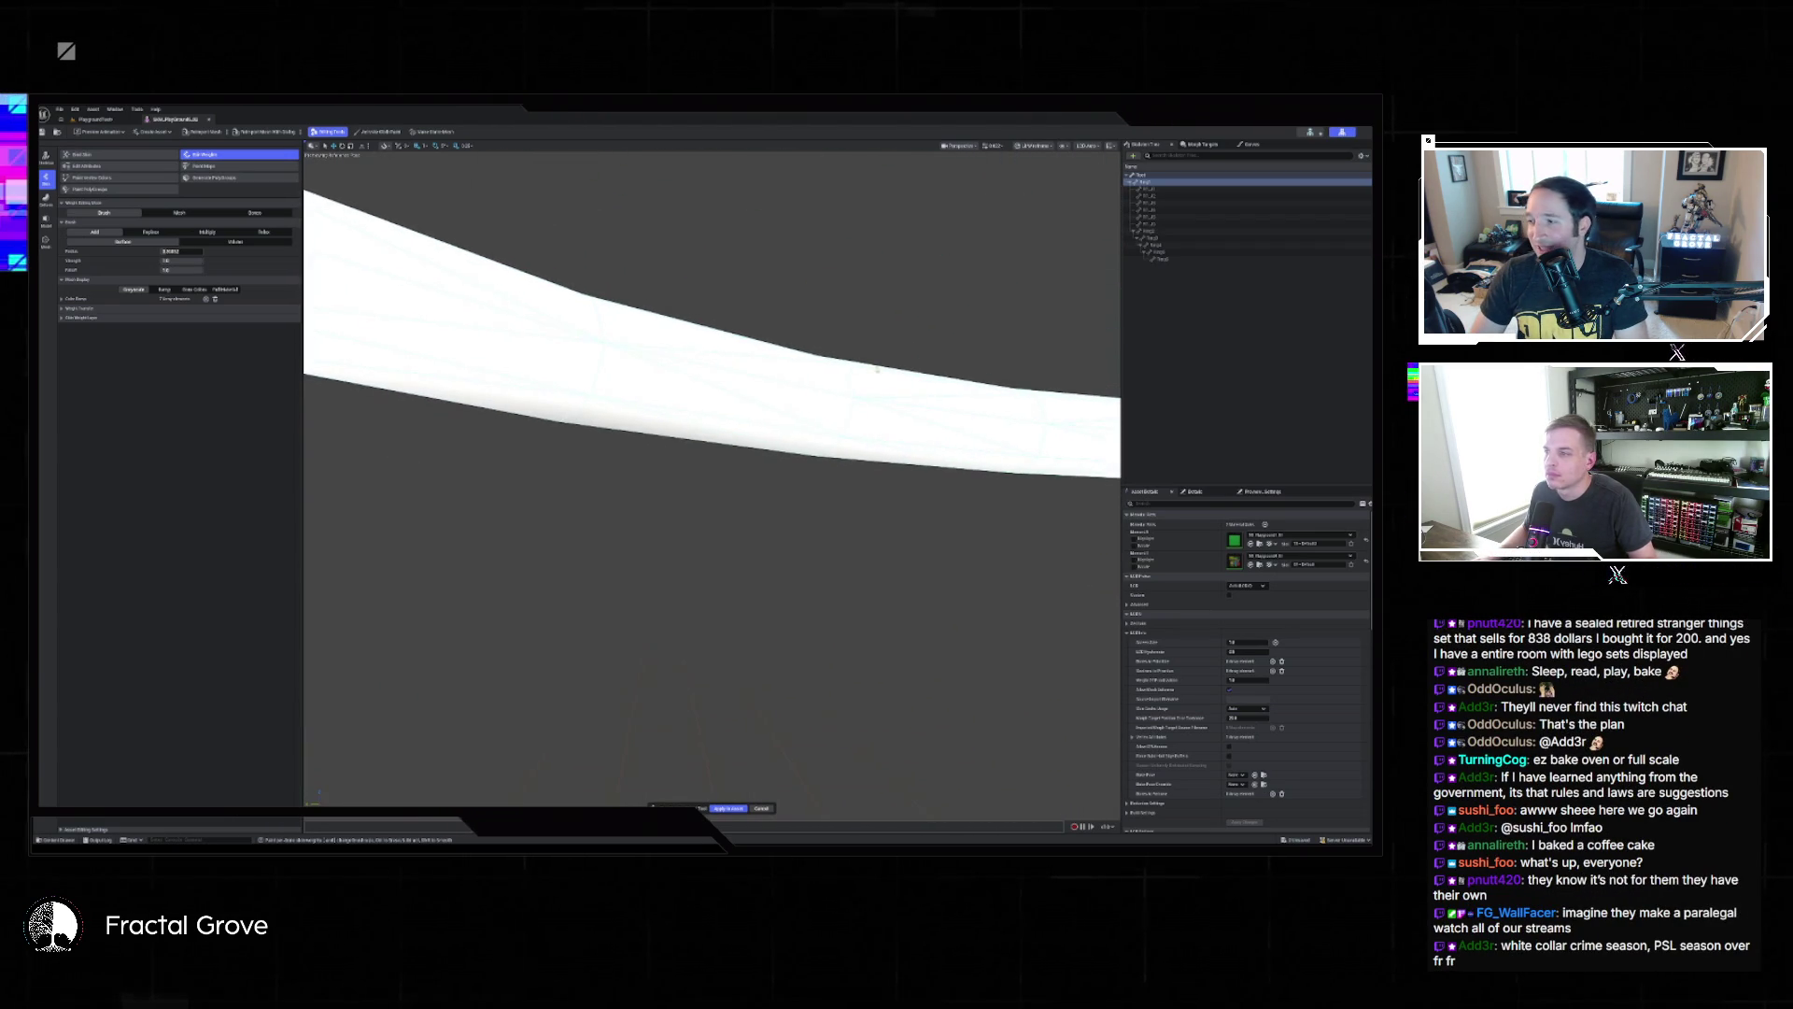
mouse_move(1011, 450)
mouse_down()
mouse_move(800, 429)
mouse_move(993, 461)
mouse_move(947, 423)
mouse_move(341, 380)
mouse_move(653, 393)
mouse_move(401, 425)
mouse_move(912, 393)
mouse_up()
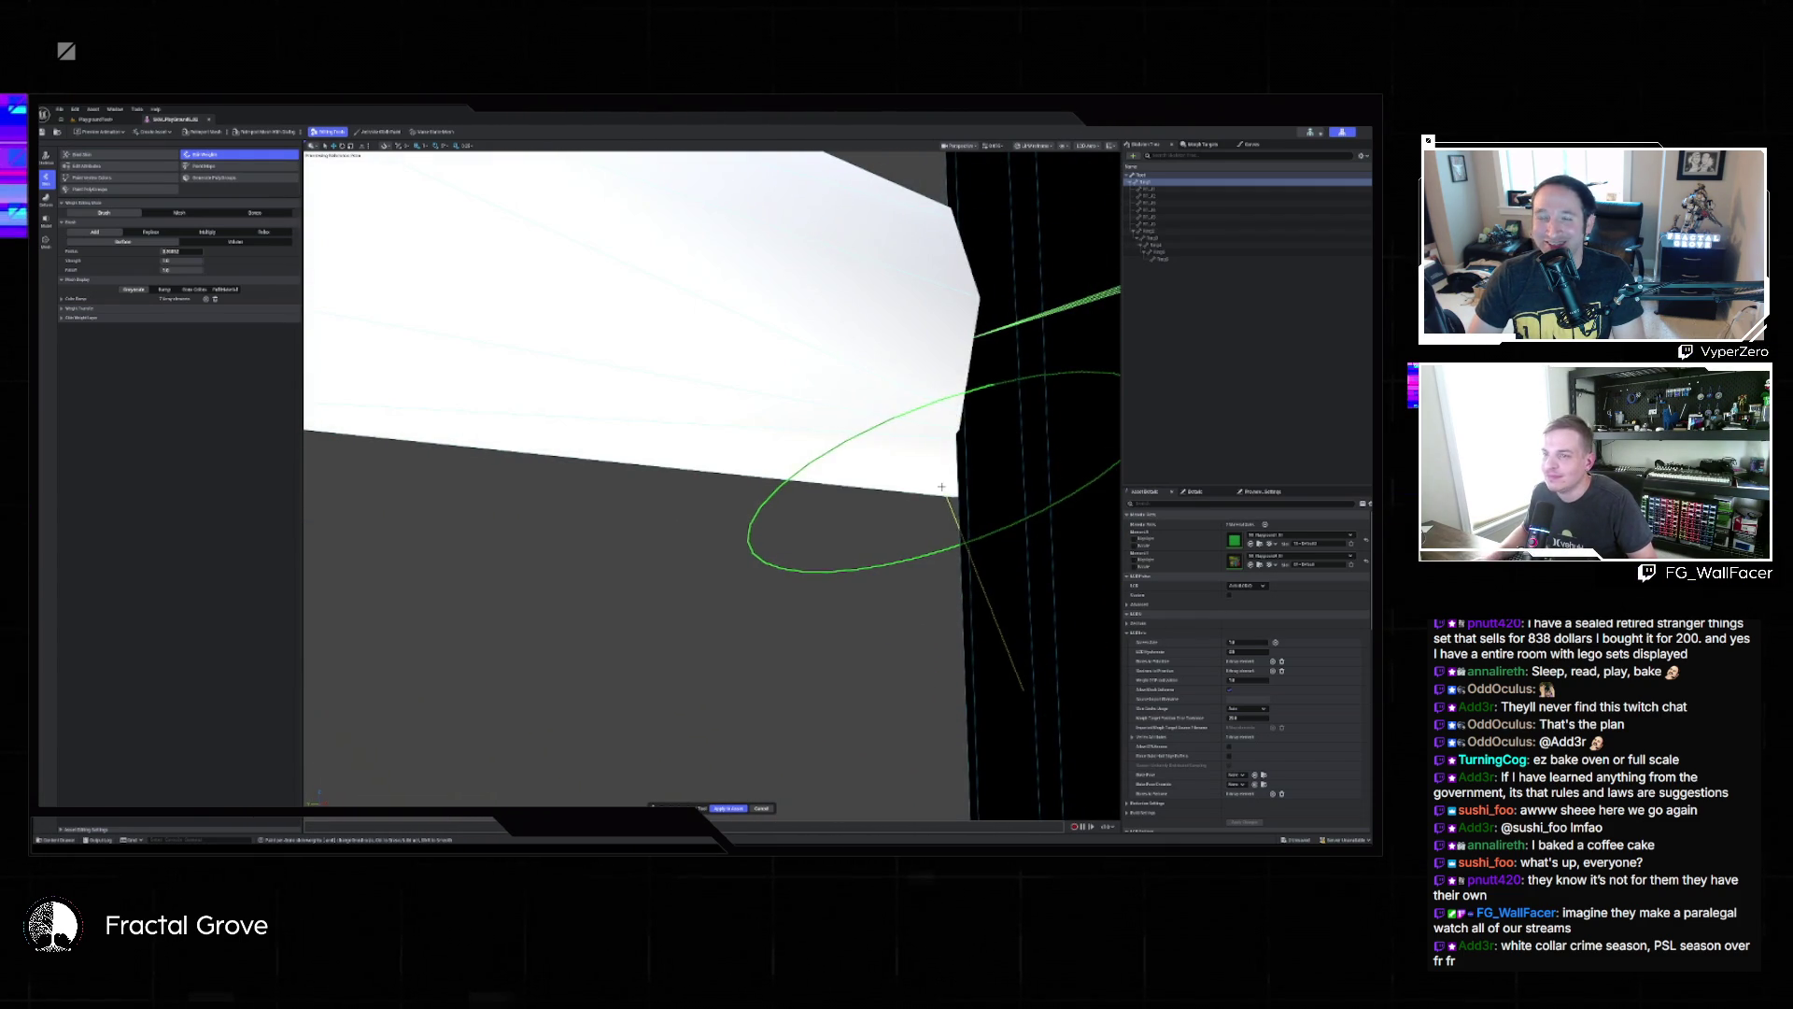
mouse_move(862, 448)
mouse_down()
mouse_move(828, 428)
mouse_move(855, 437)
mouse_move(829, 446)
mouse_up()
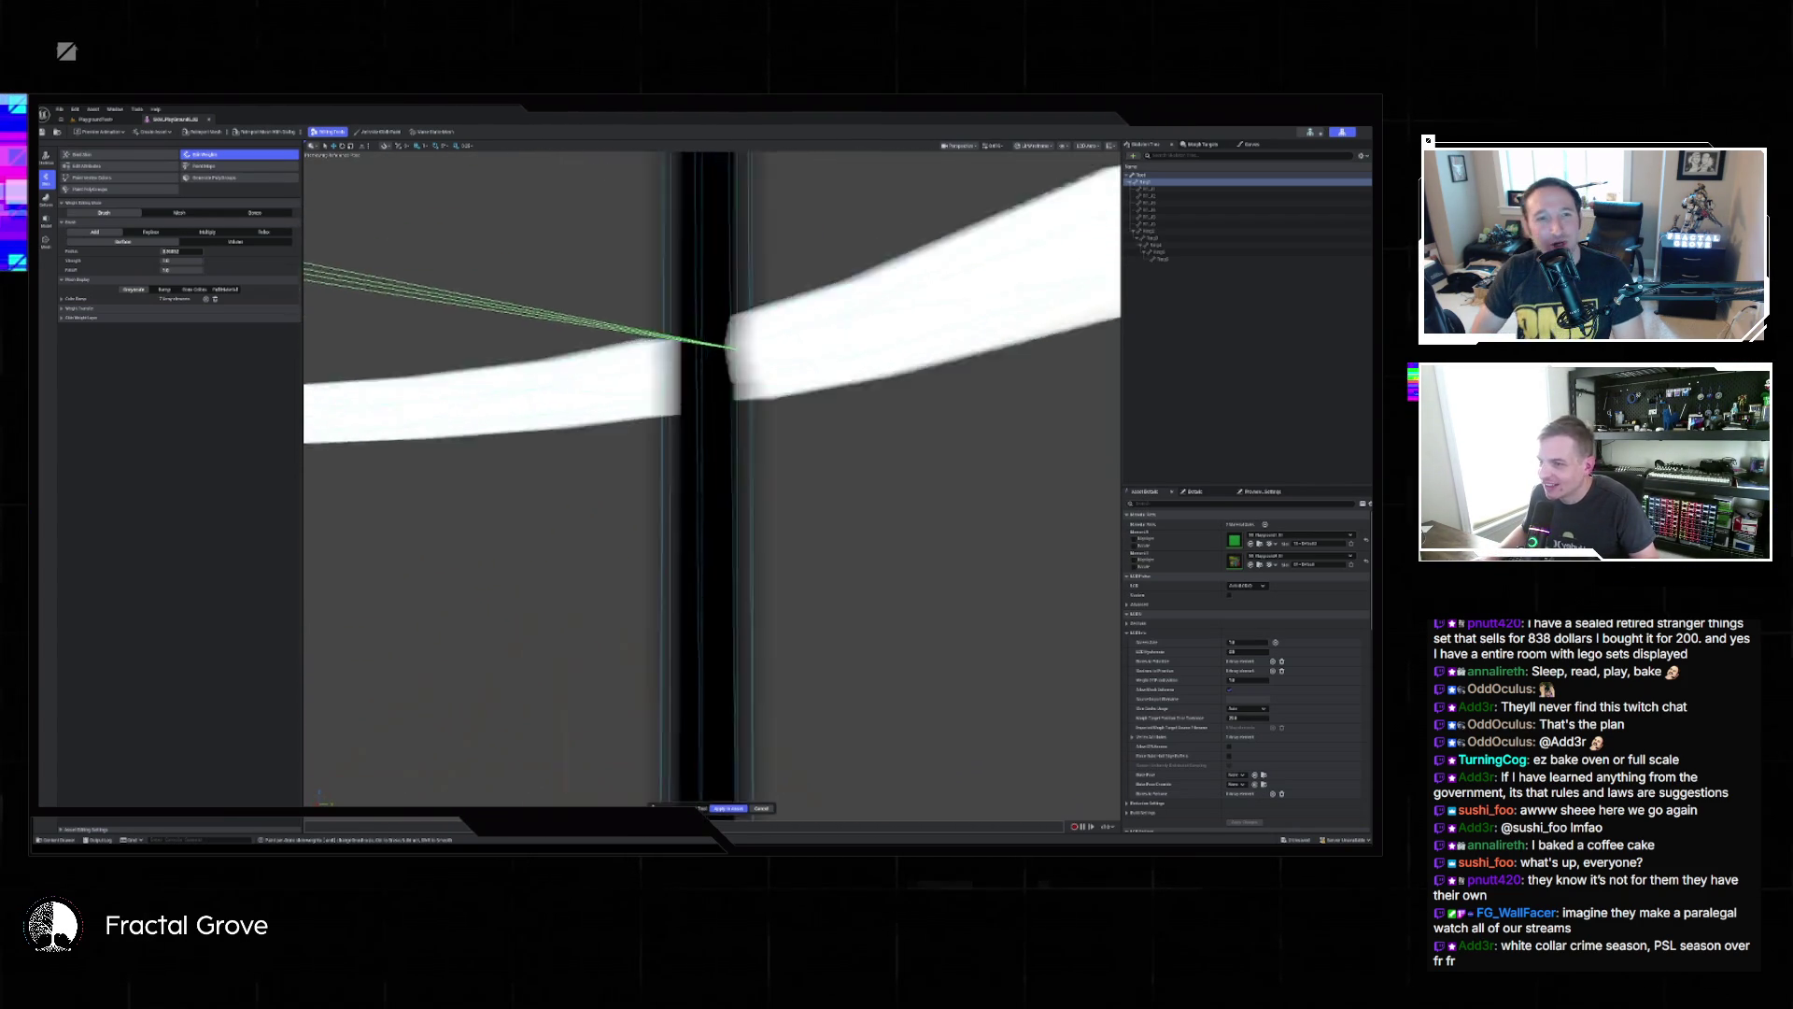
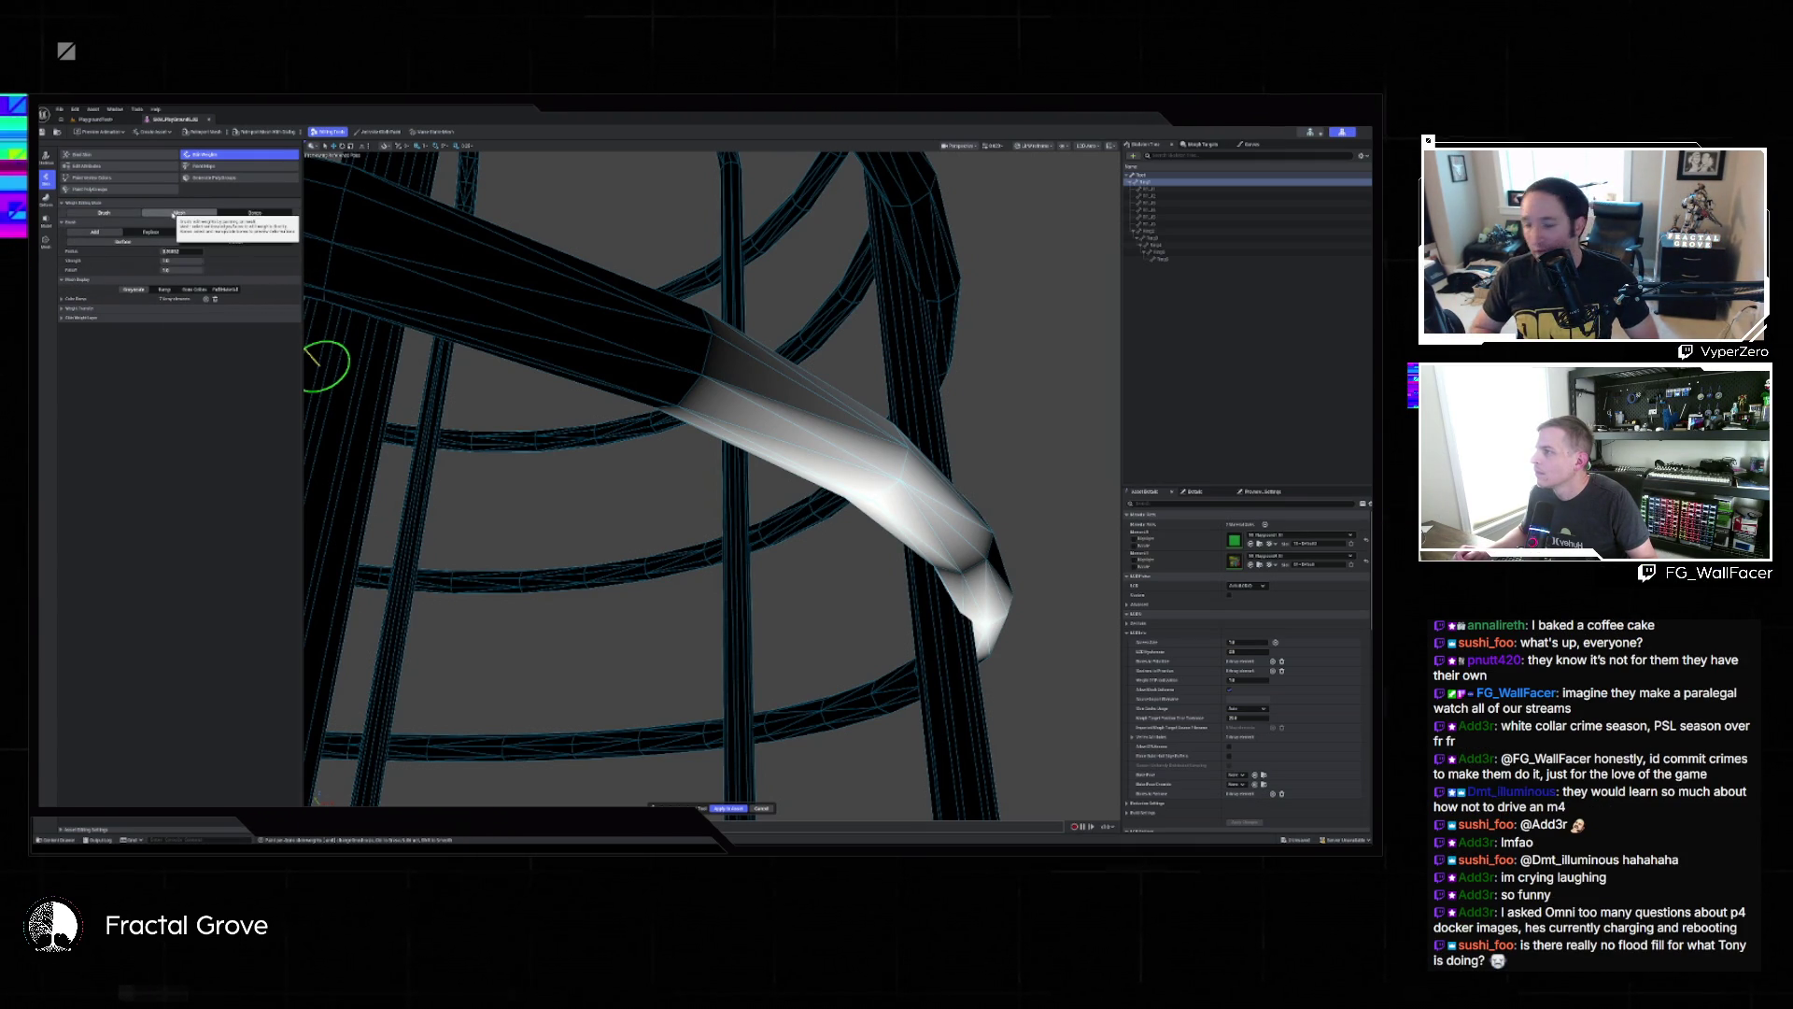
Shrink the weight brush radius and erase weight from the bent bar's white-painted region.
key(b)
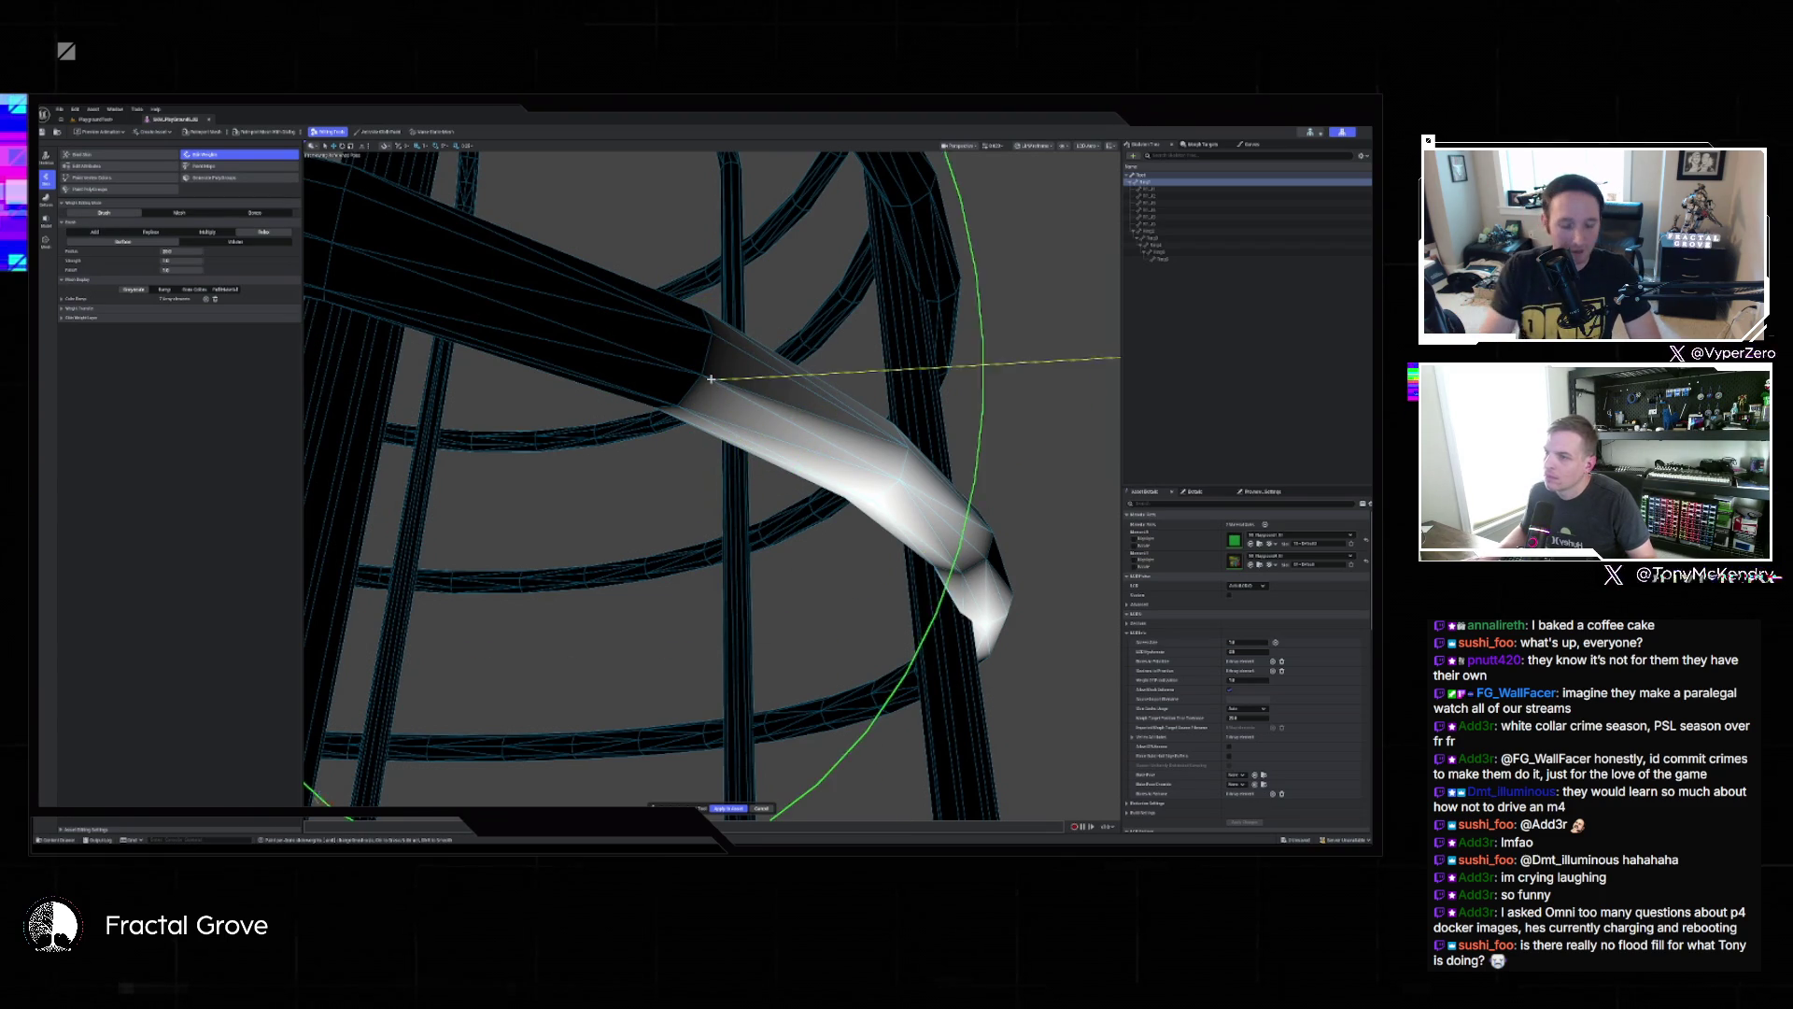
click(733, 441)
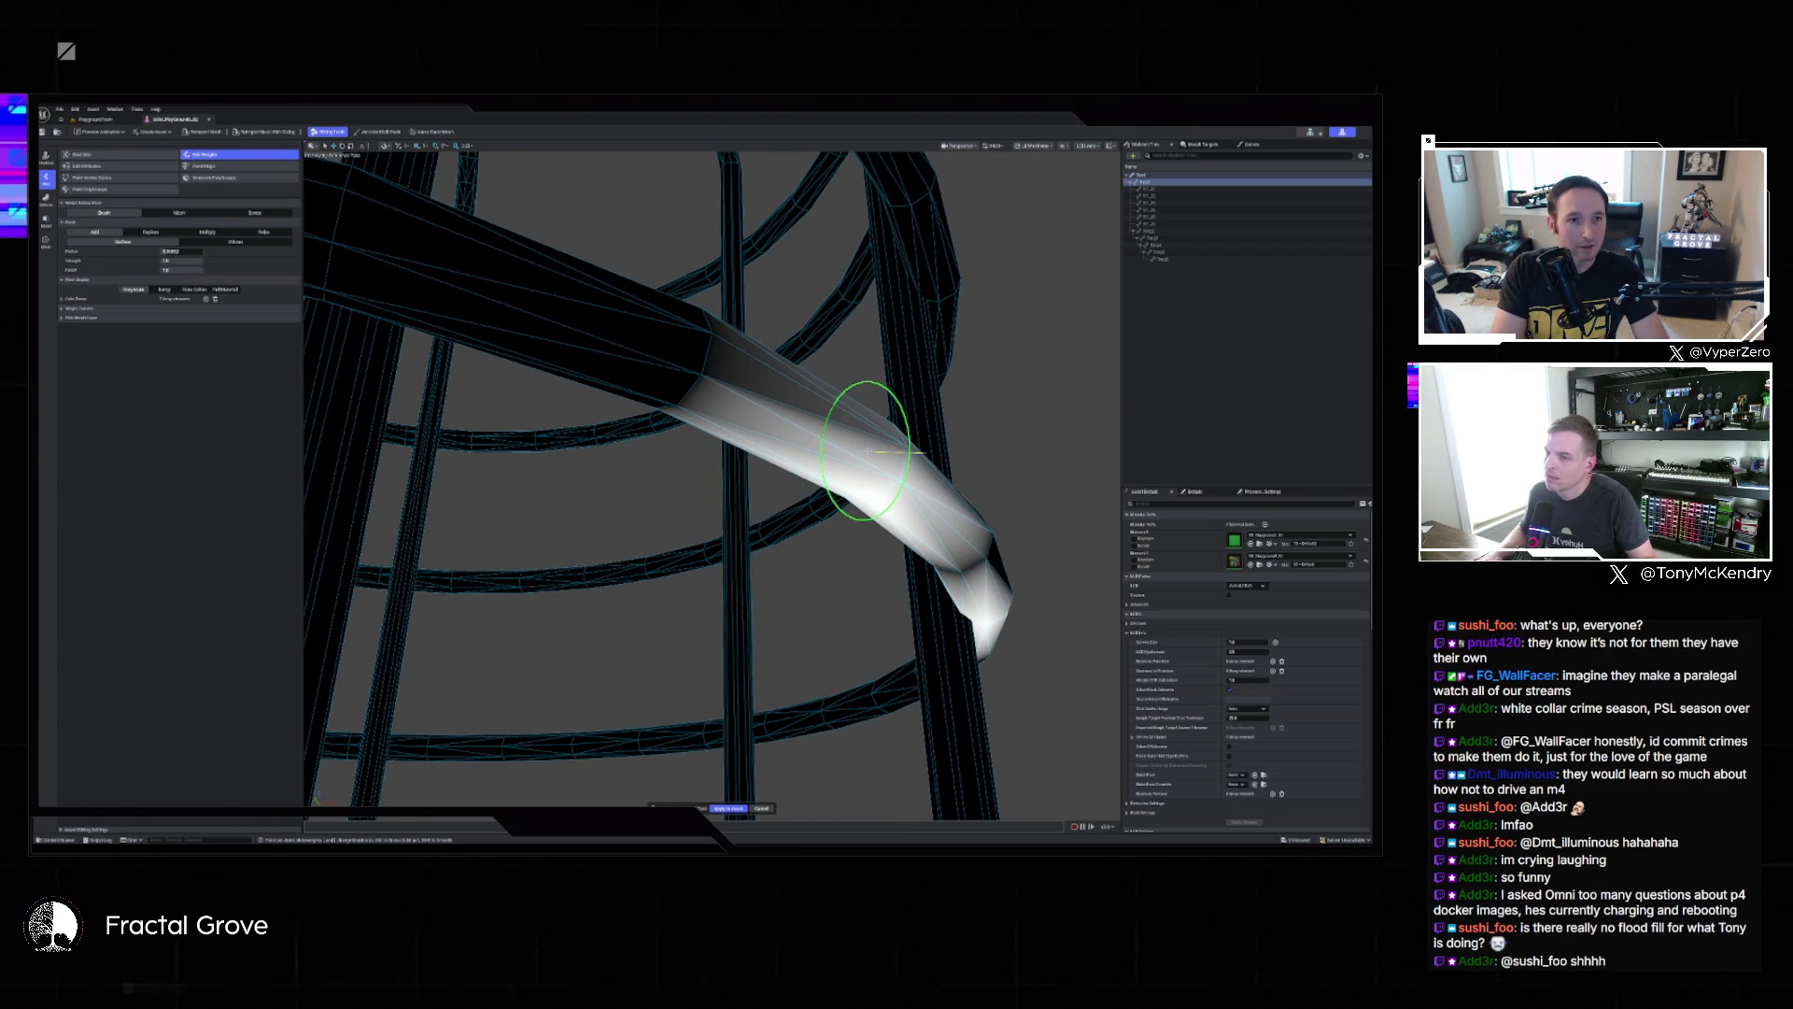
mouse_move(834, 442)
mouse_down()
mouse_move(872, 412)
mouse_move(840, 489)
mouse_move(873, 492)
mouse_move(448, 300)
mouse_move(812, 501)
mouse_move(779, 526)
mouse_move(1102, 537)
mouse_move(1061, 408)
mouse_move(873, 680)
mouse_move(899, 505)
mouse_move(947, 567)
mouse_up()
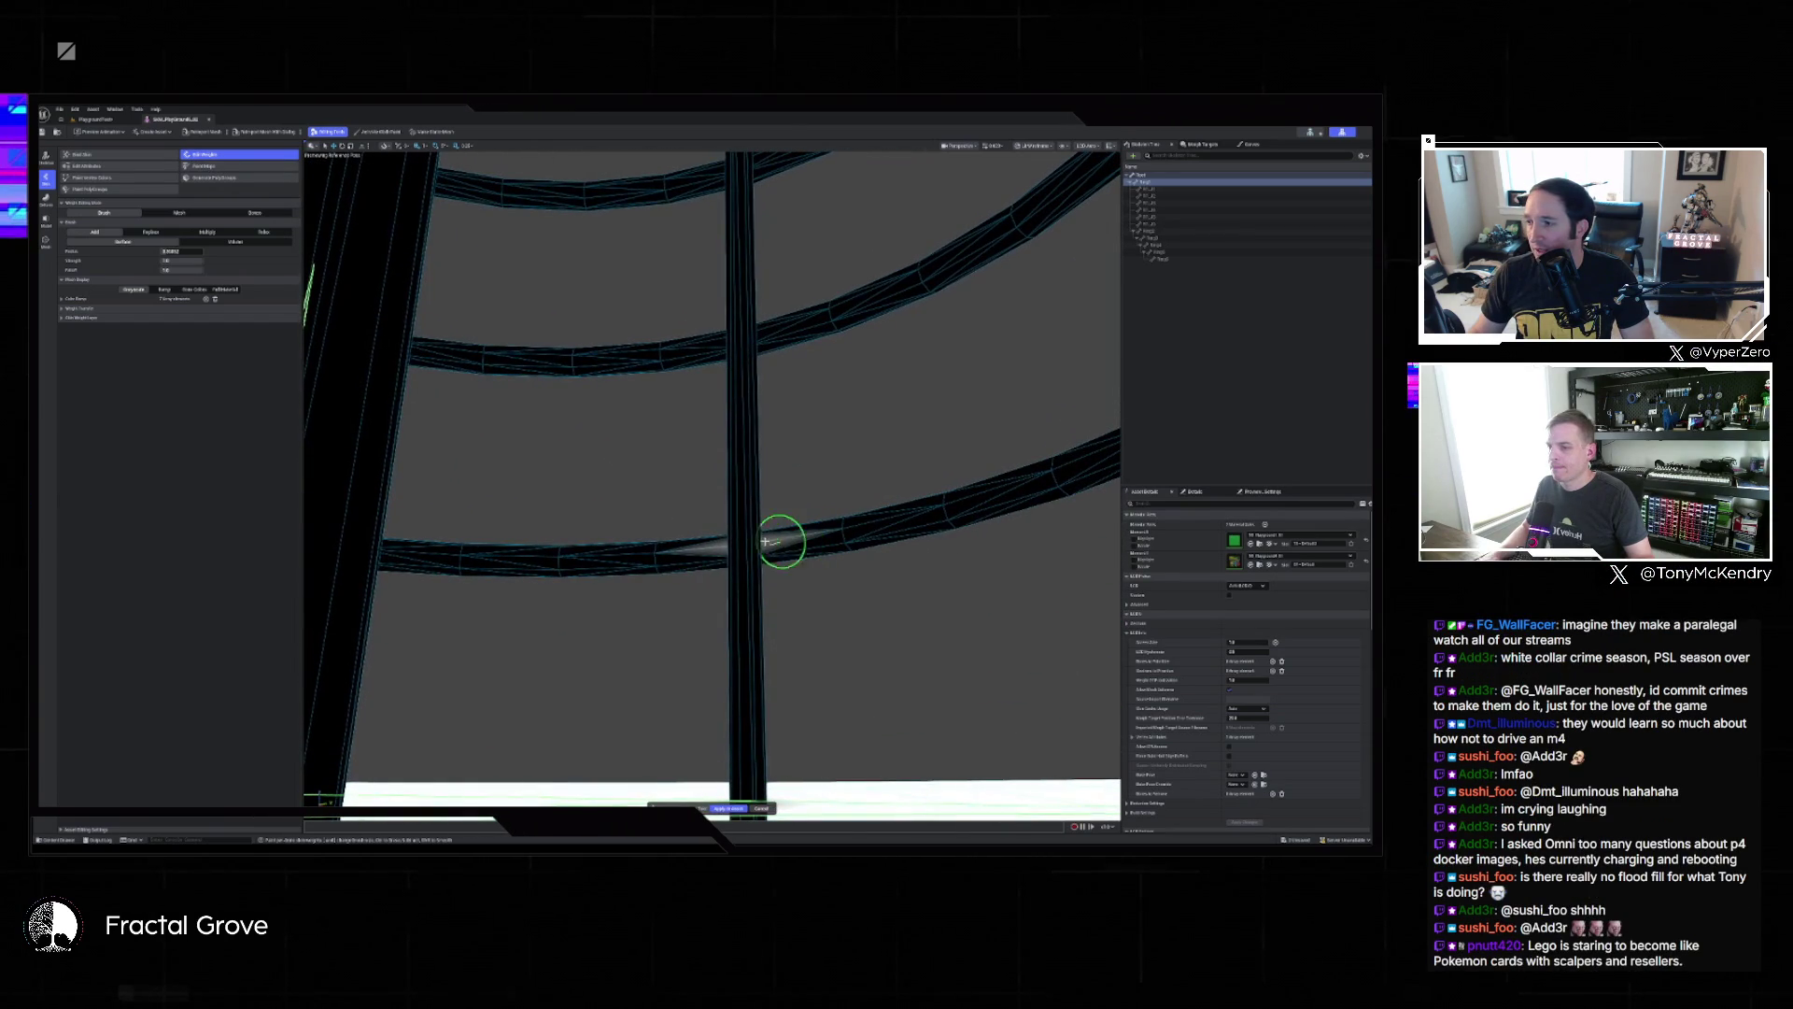
mouse_move(753, 539)
mouse_down()
mouse_move(808, 549)
mouse_move(549, 429)
mouse_move(701, 392)
mouse_move(1013, 620)
mouse_move(990, 441)
mouse_move(843, 217)
mouse_move(996, 380)
mouse_move(1025, 377)
mouse_move(996, 401)
mouse_move(920, 375)
mouse_up()
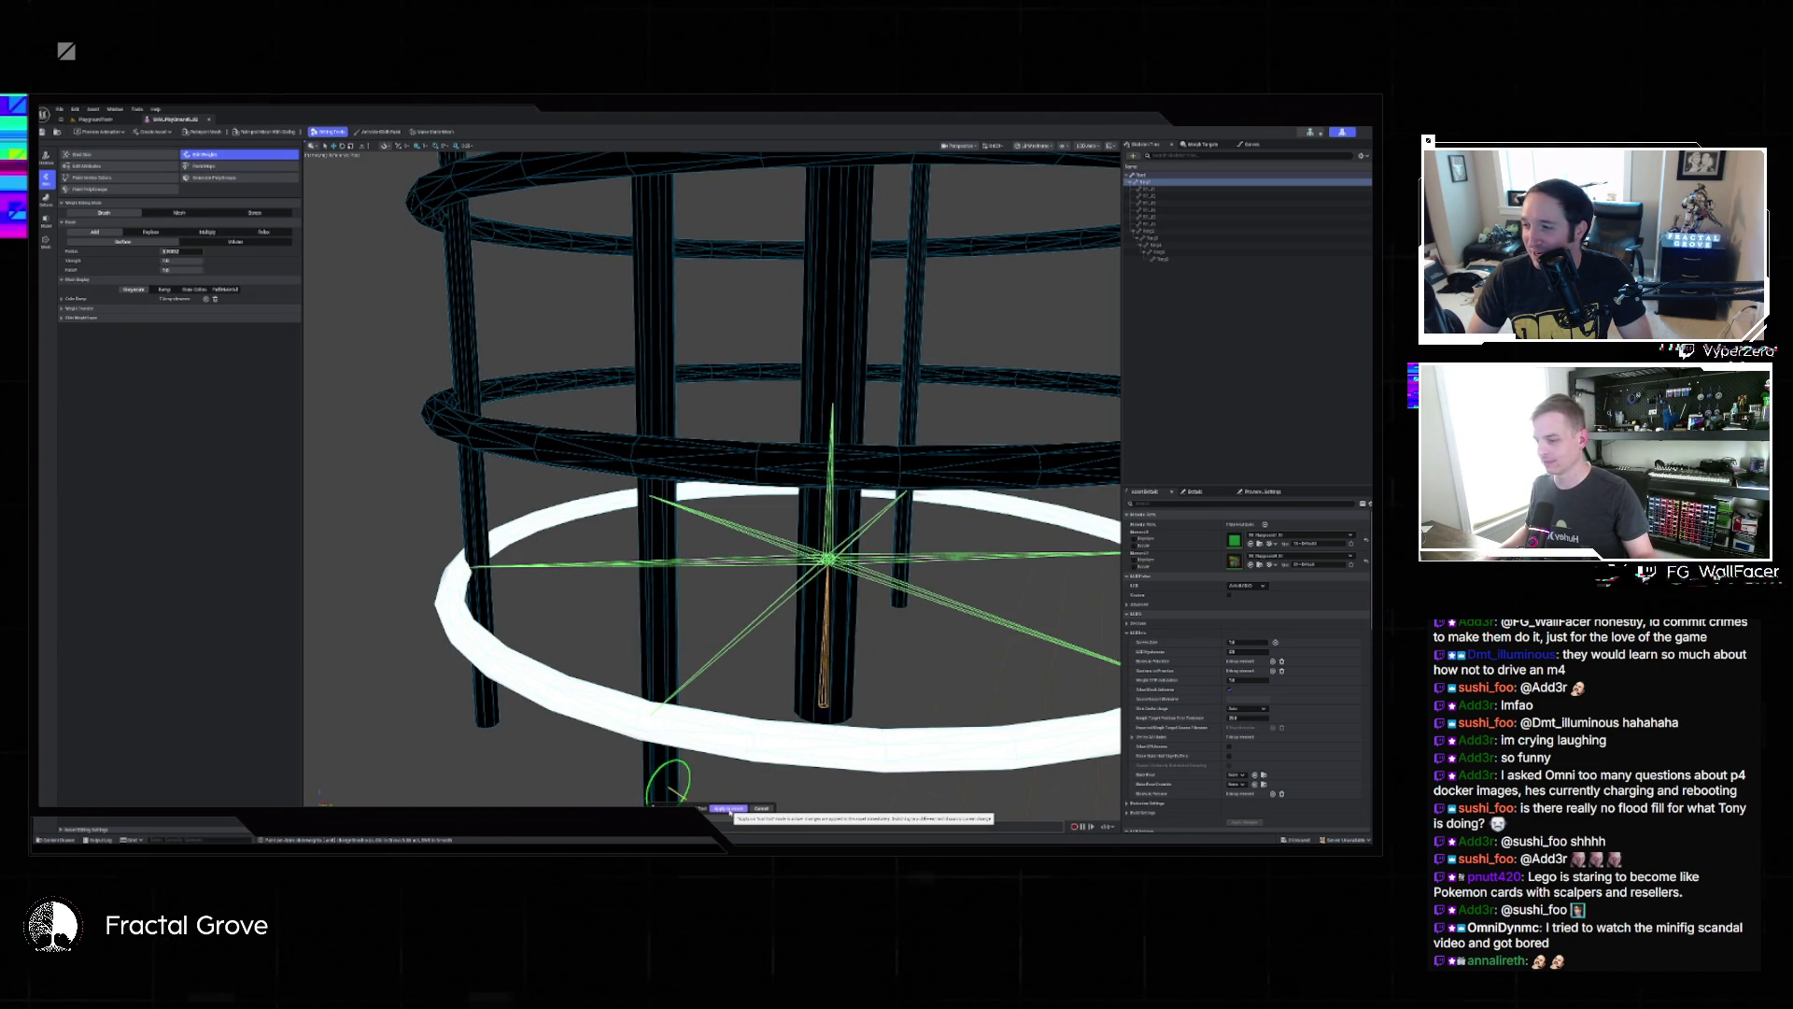
click(730, 809)
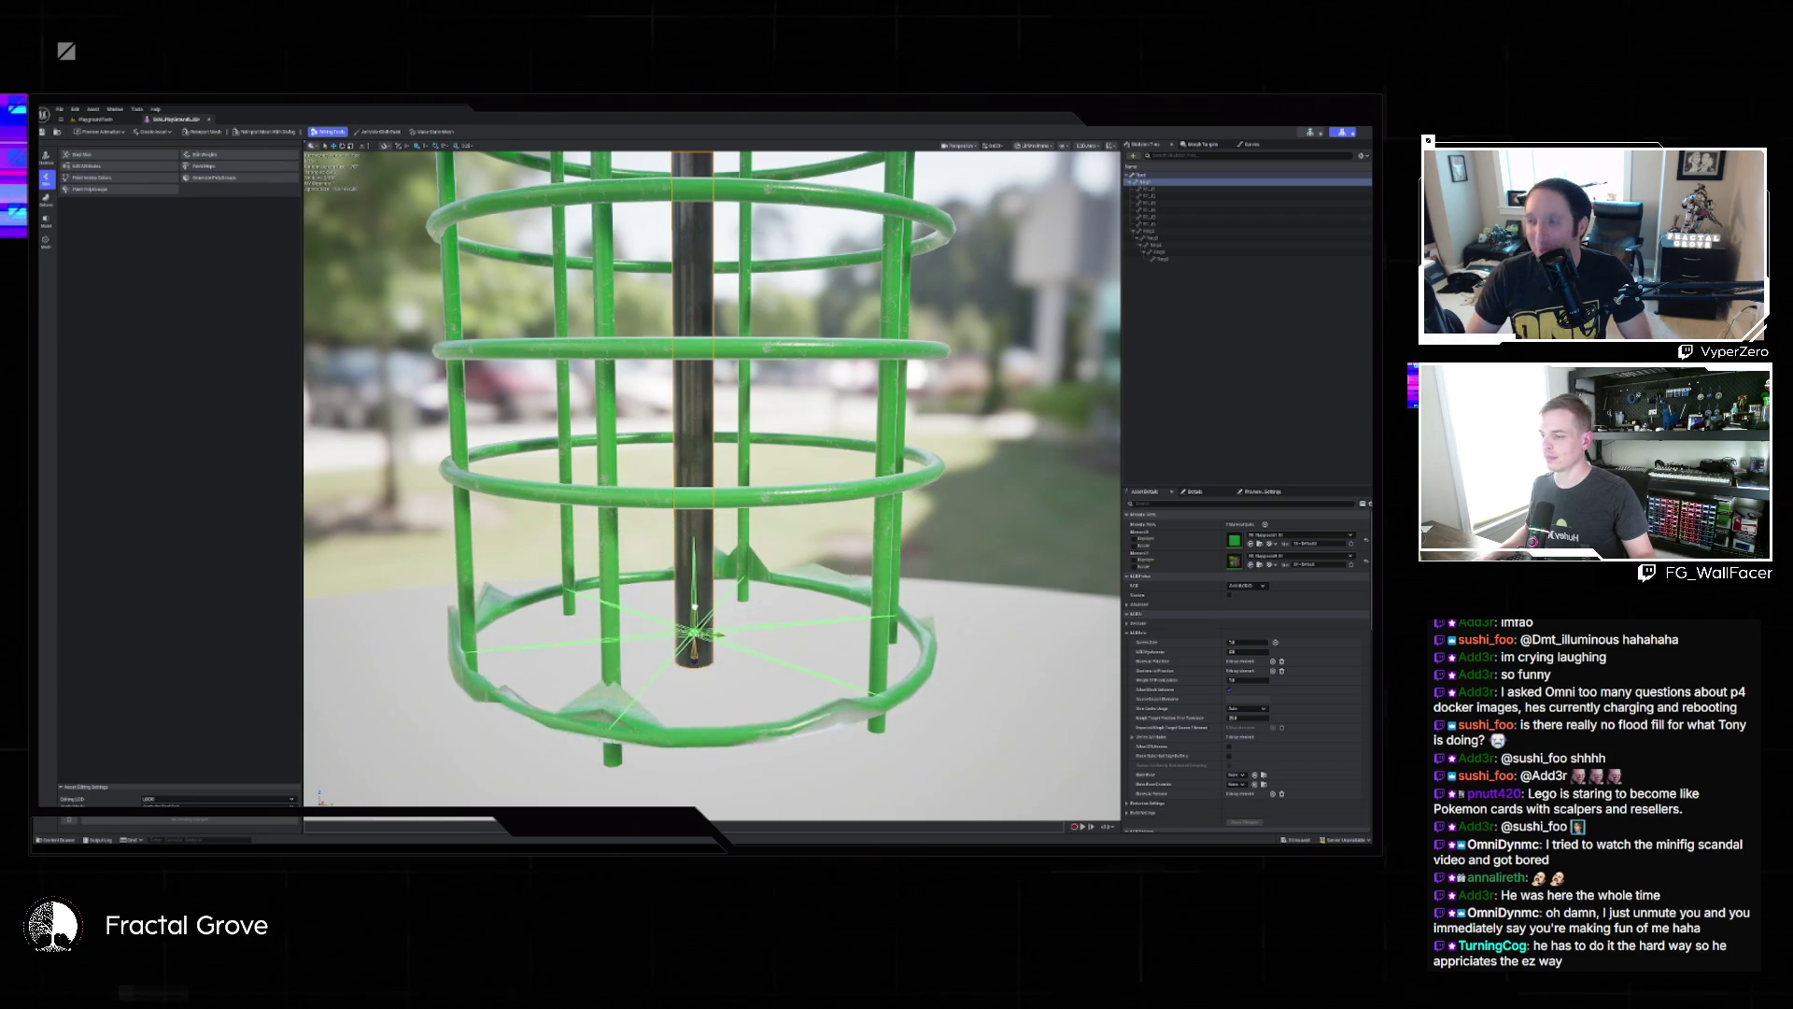
drag(689, 495, 696, 455)
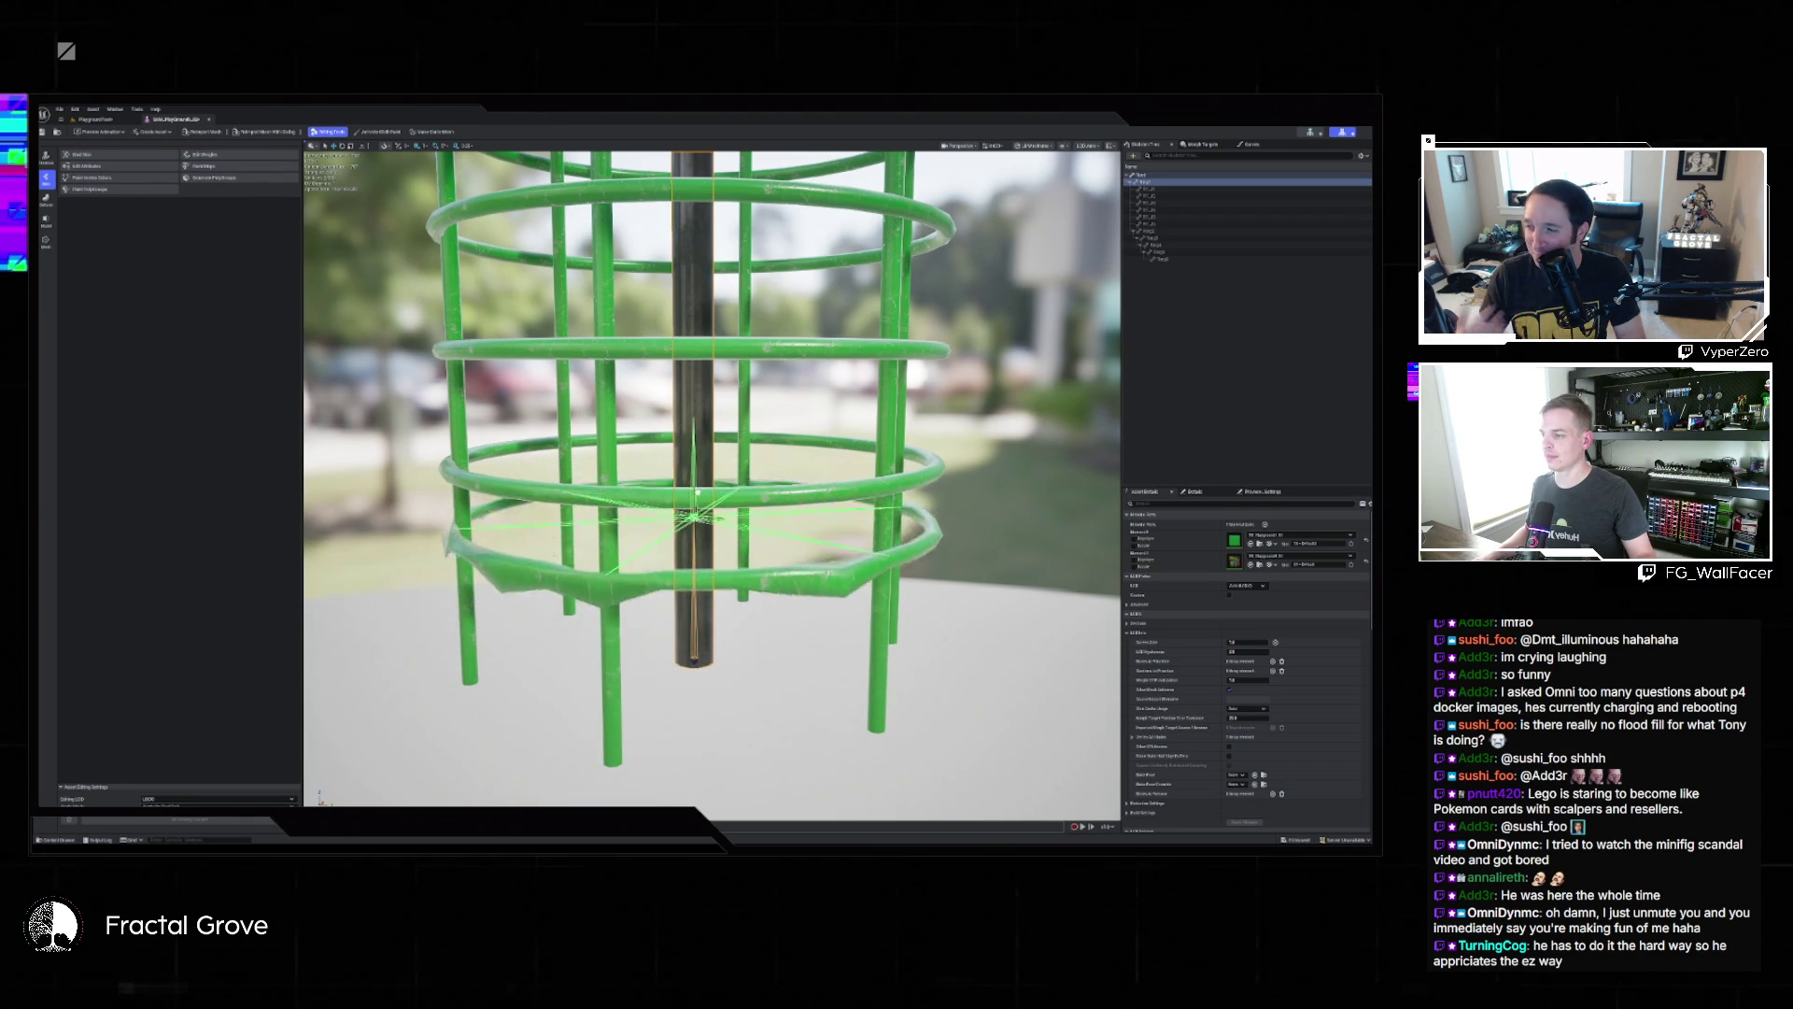
mouse_move(696, 505)
mouse_down()
mouse_move(701, 537)
mouse_move(708, 523)
mouse_move(739, 564)
mouse_up()
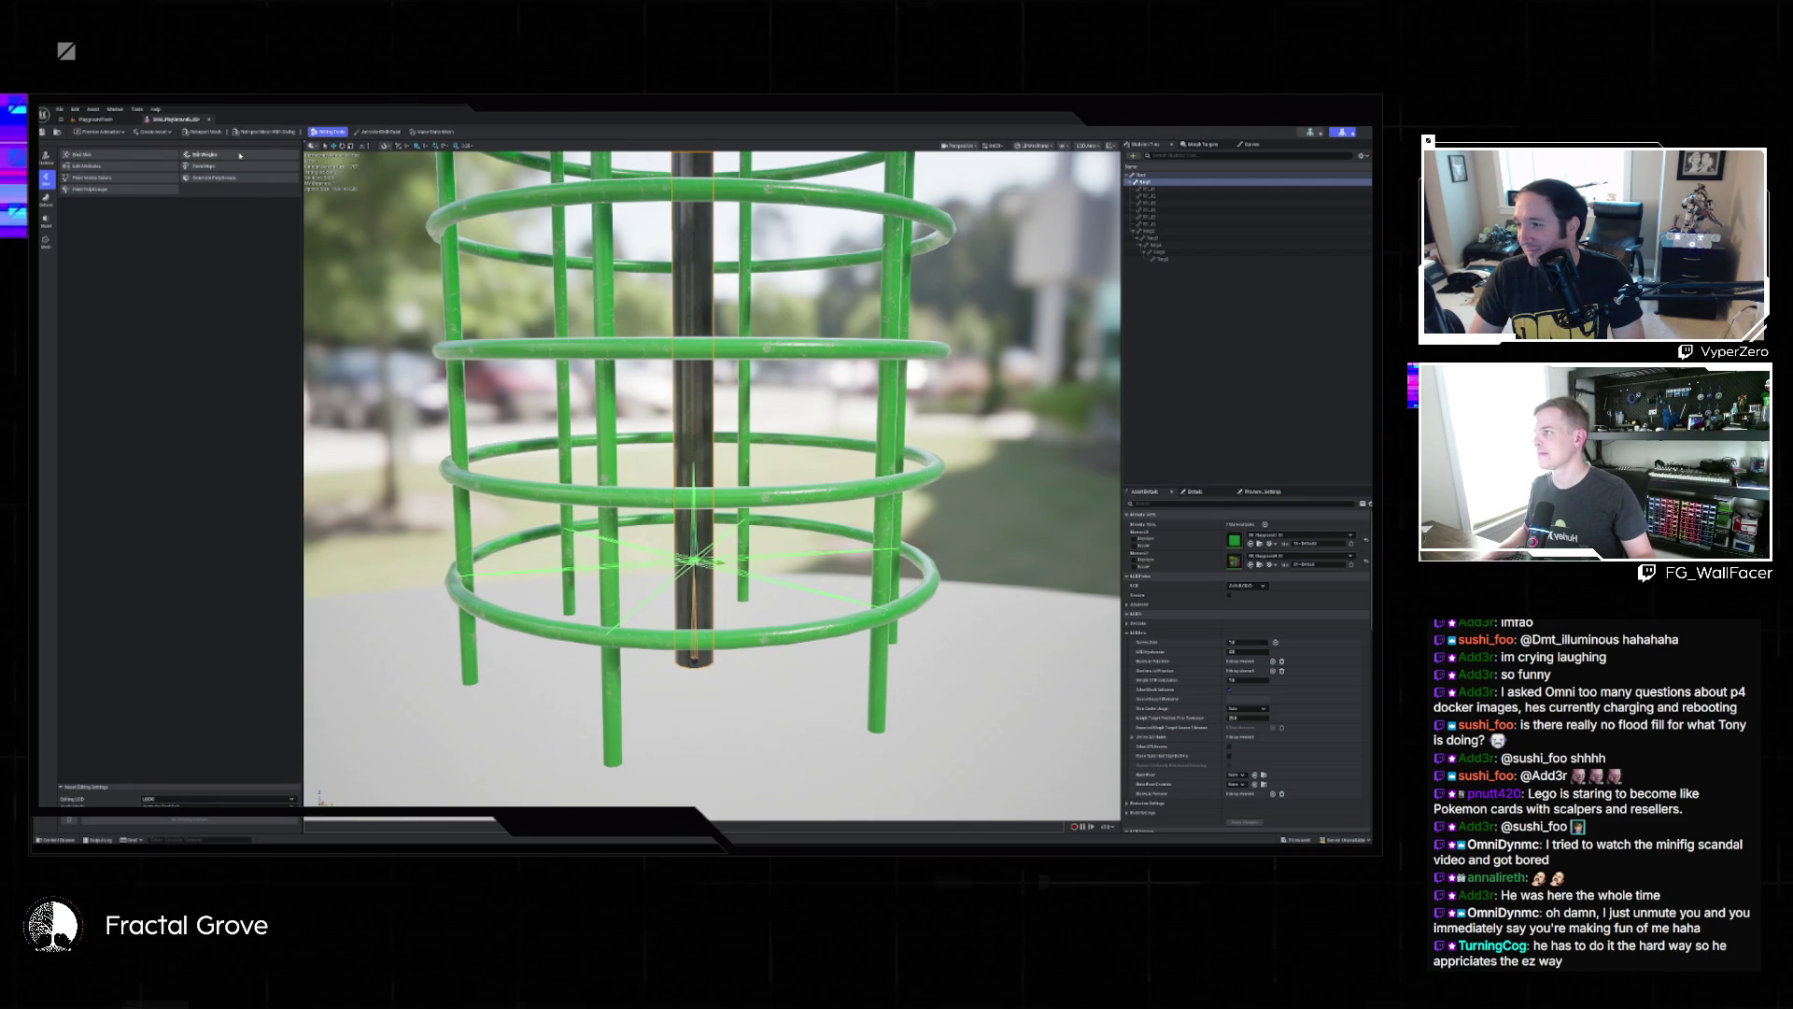
click(209, 156)
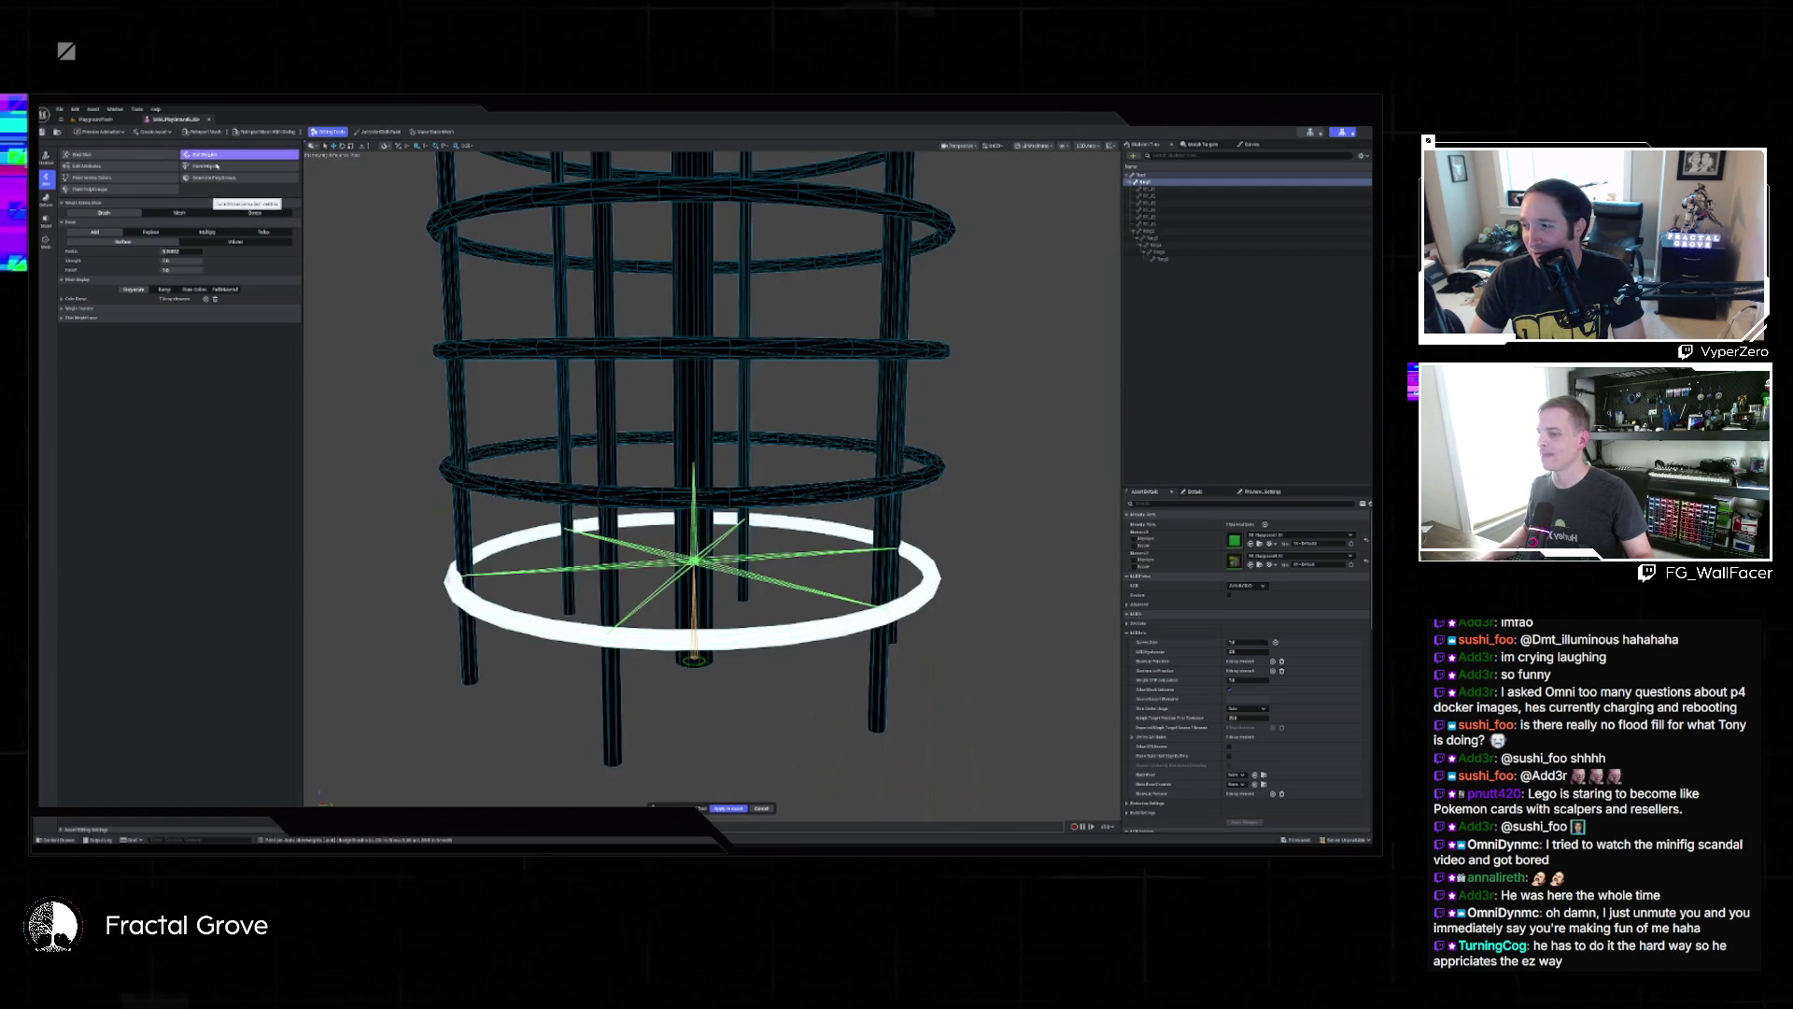
scroll(713, 452, up, 6)
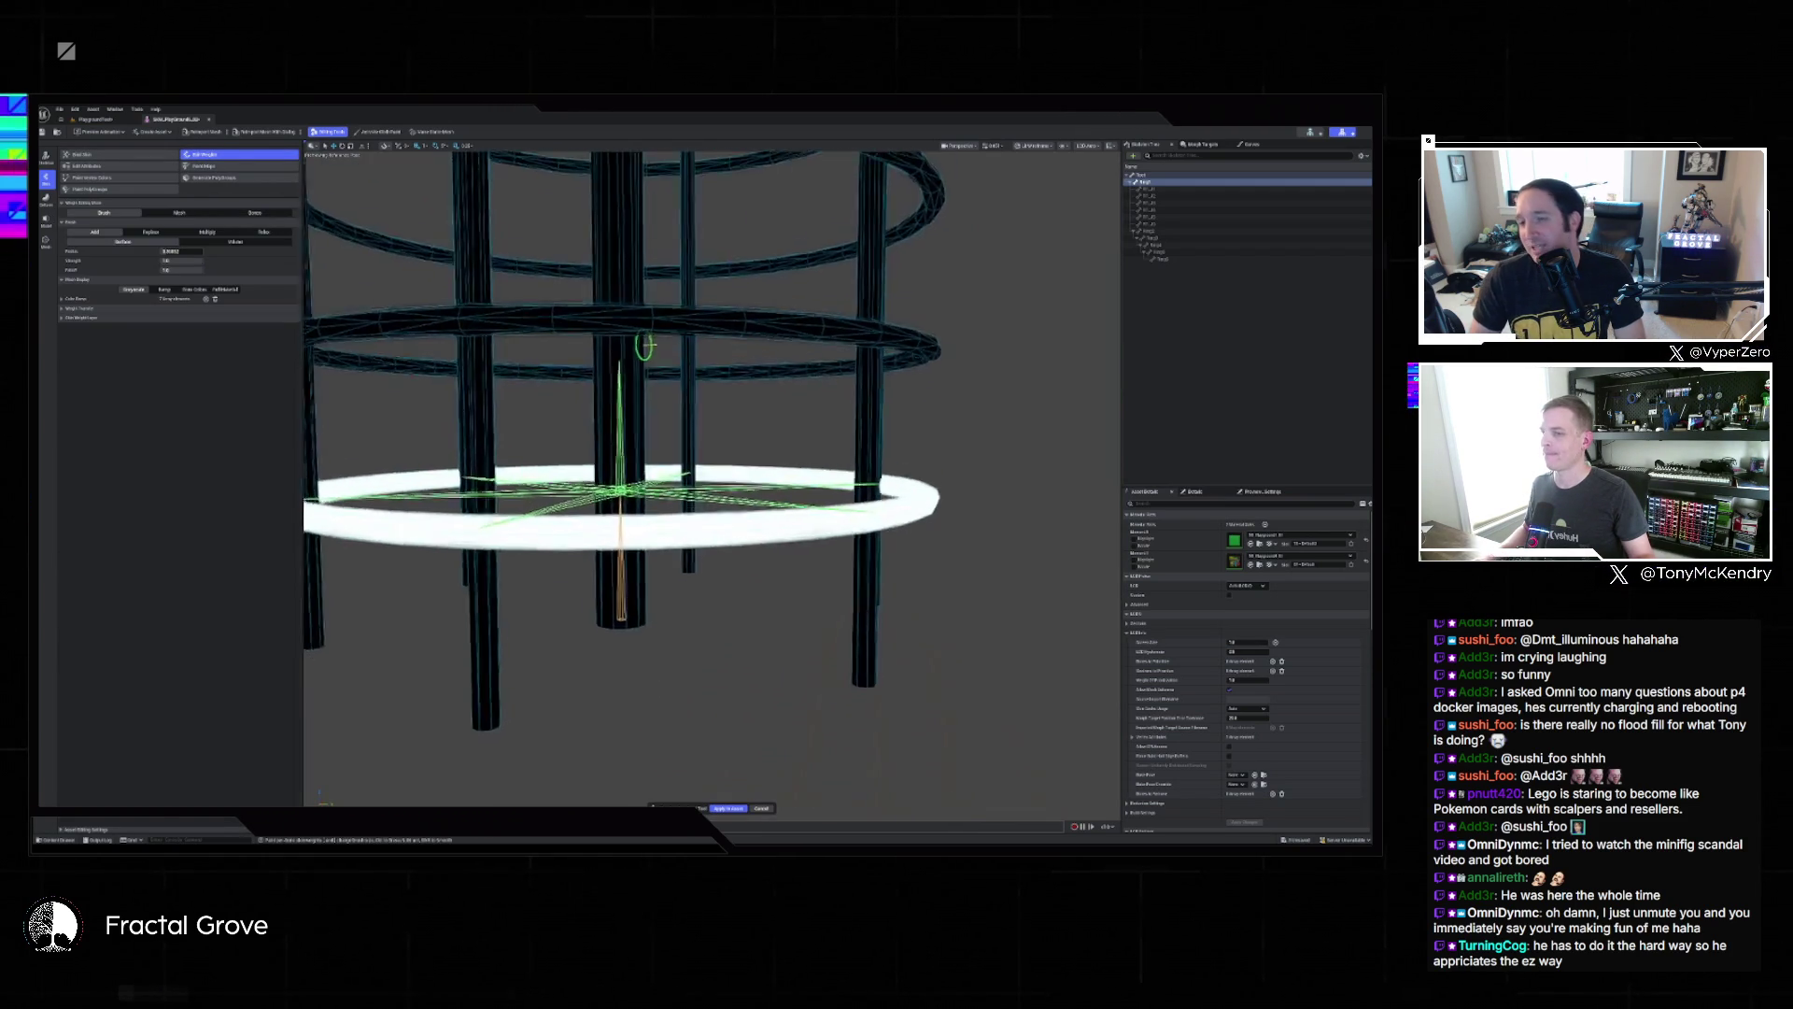
mouse_move(703, 431)
mouse_down()
mouse_move(523, 401)
mouse_move(476, 430)
mouse_move(461, 380)
mouse_move(660, 620)
mouse_up()
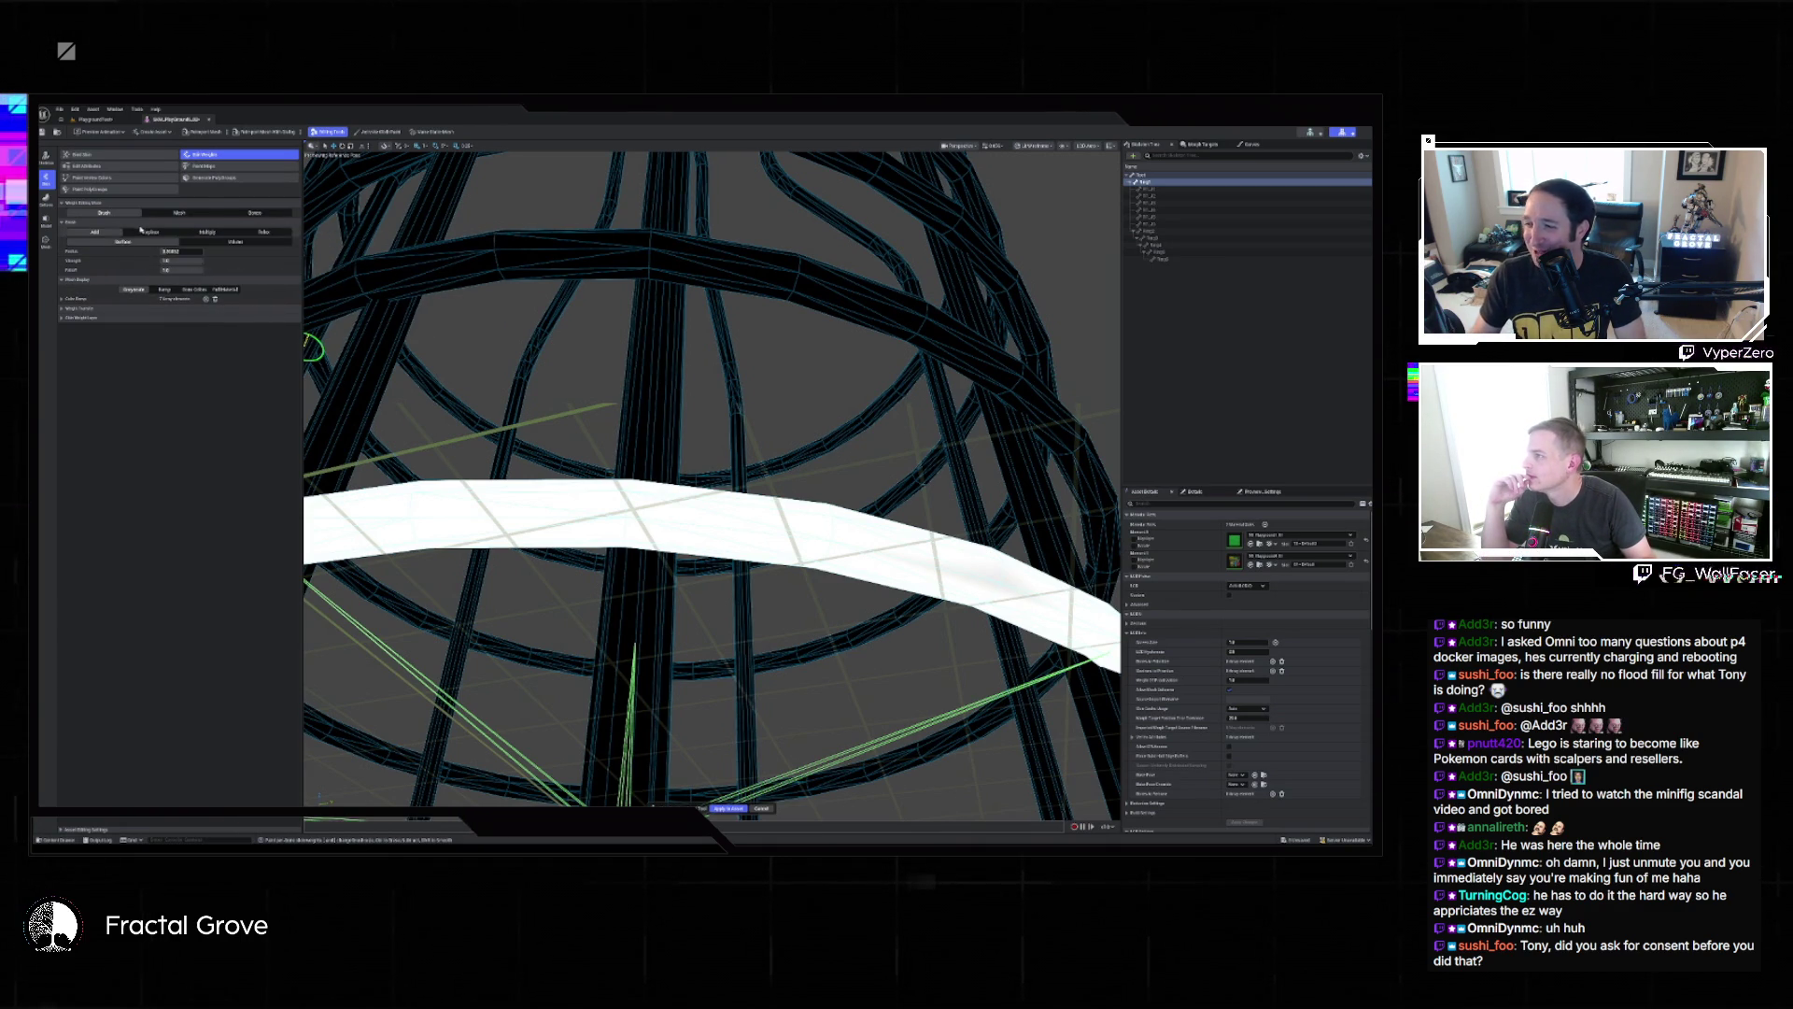
click(168, 214)
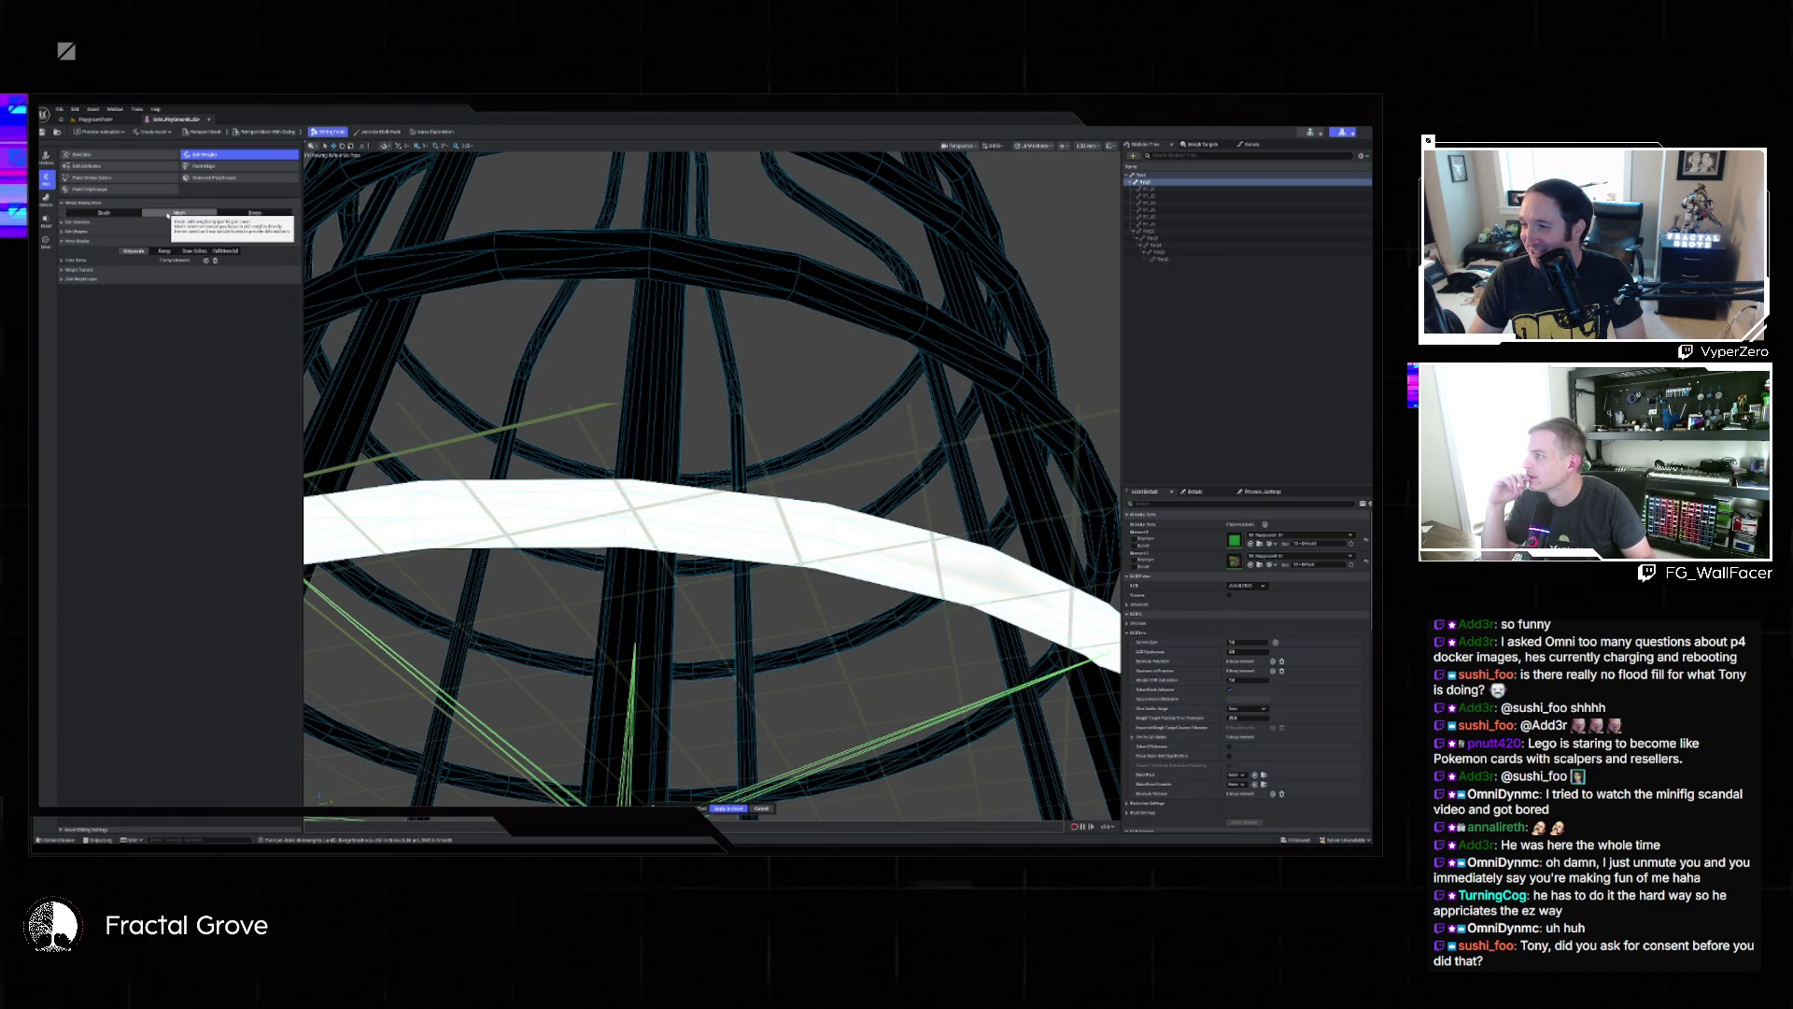
click(103, 213)
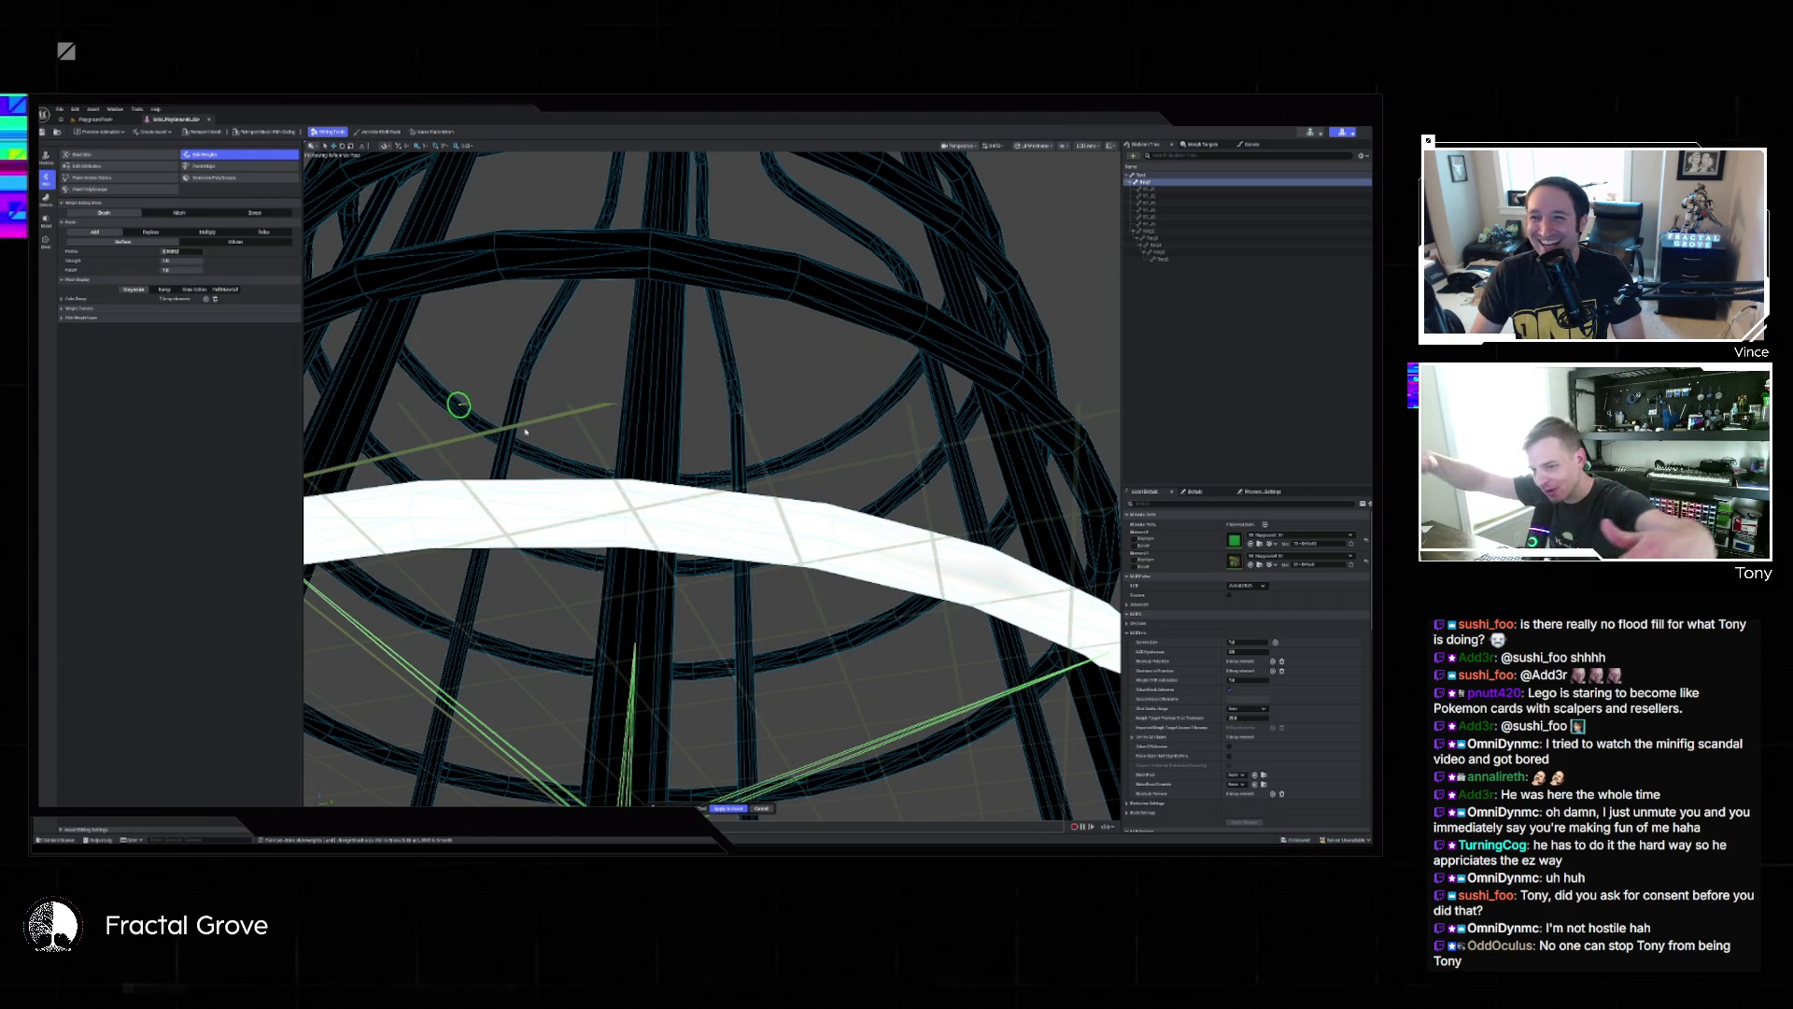
mouse_move(525, 431)
mouse_down()
mouse_move(733, 344)
mouse_move(659, 415)
mouse_move(785, 495)
mouse_up()
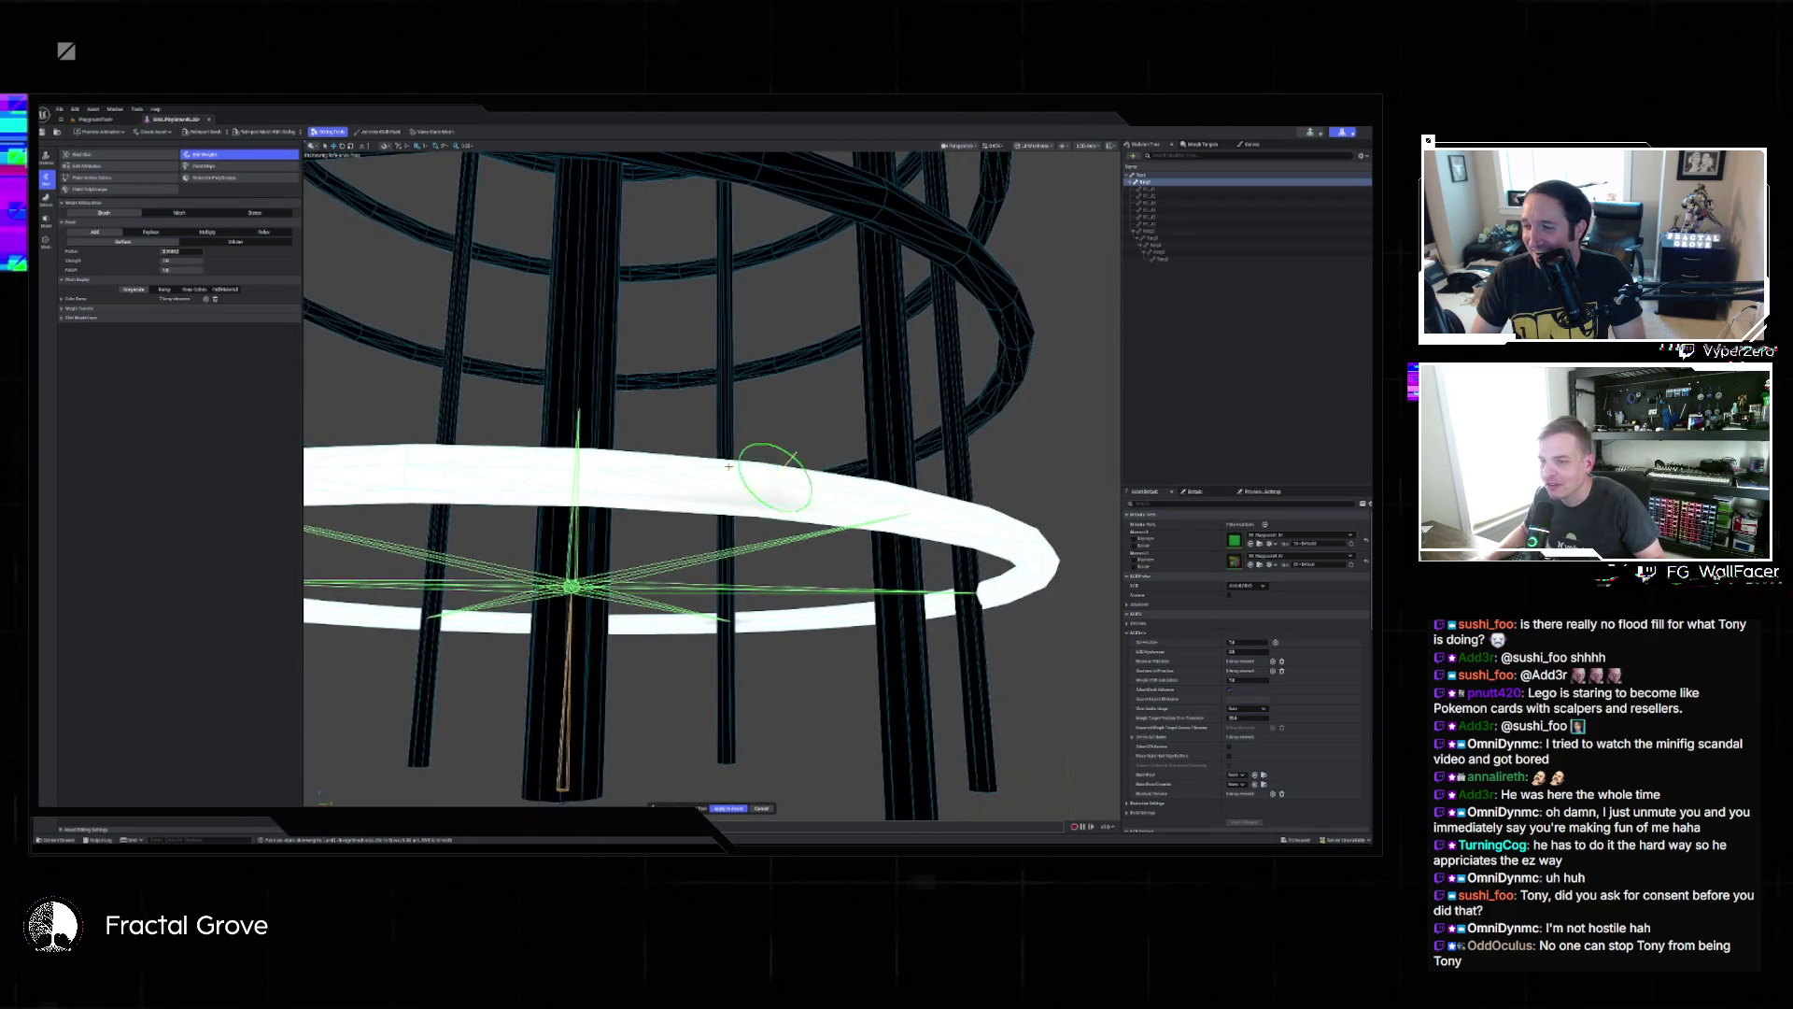
scroll(904, 509, up, 3)
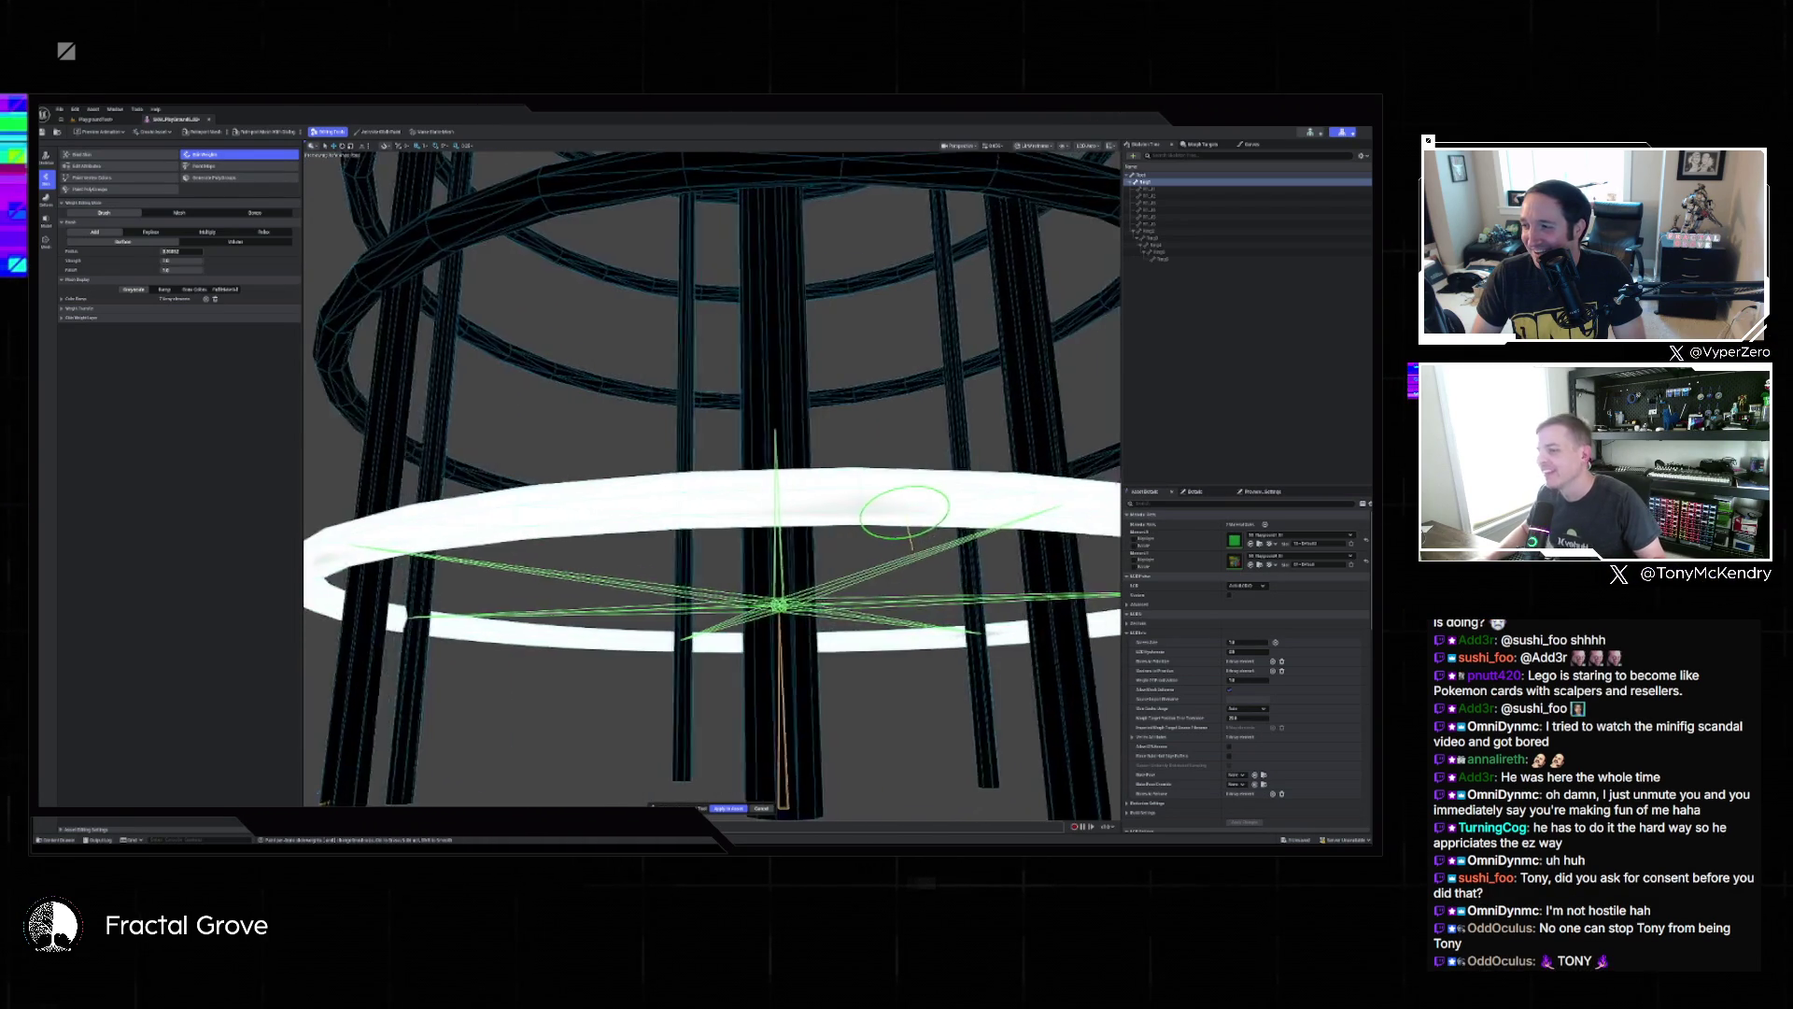
mouse_move(904, 509)
mouse_down()
mouse_move(932, 501)
mouse_move(693, 478)
mouse_up()
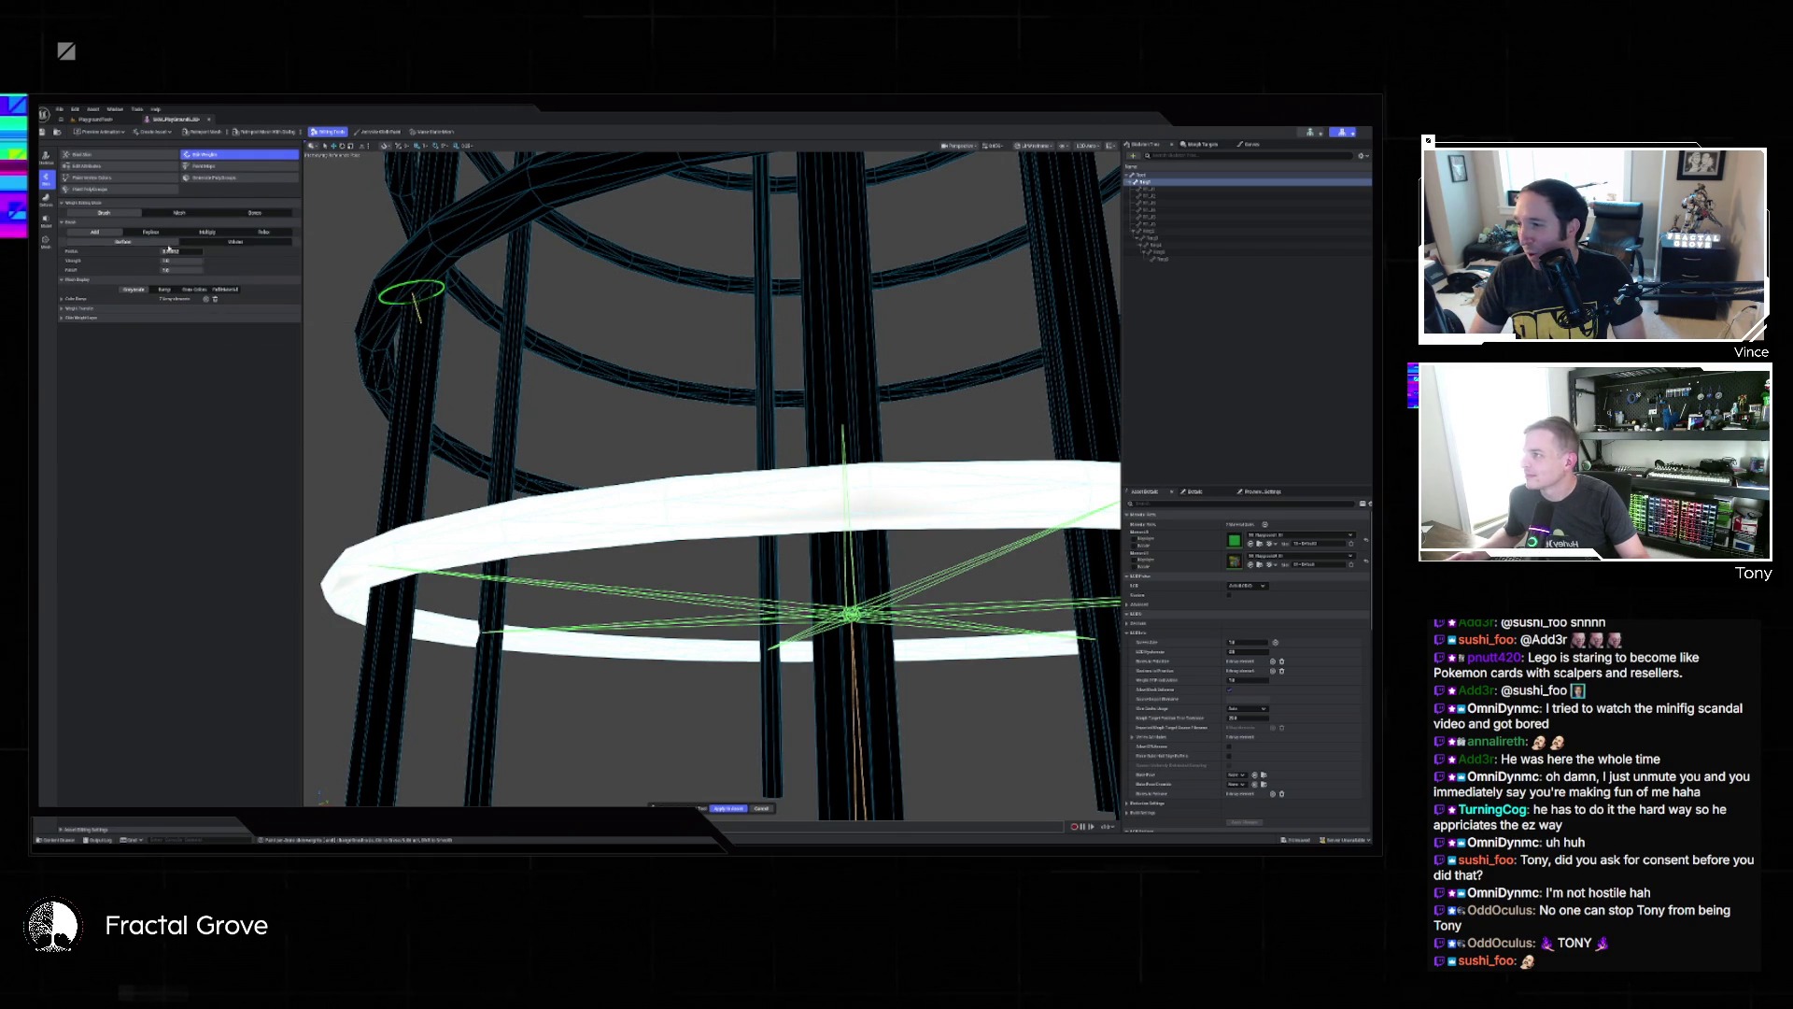
click(250, 243)
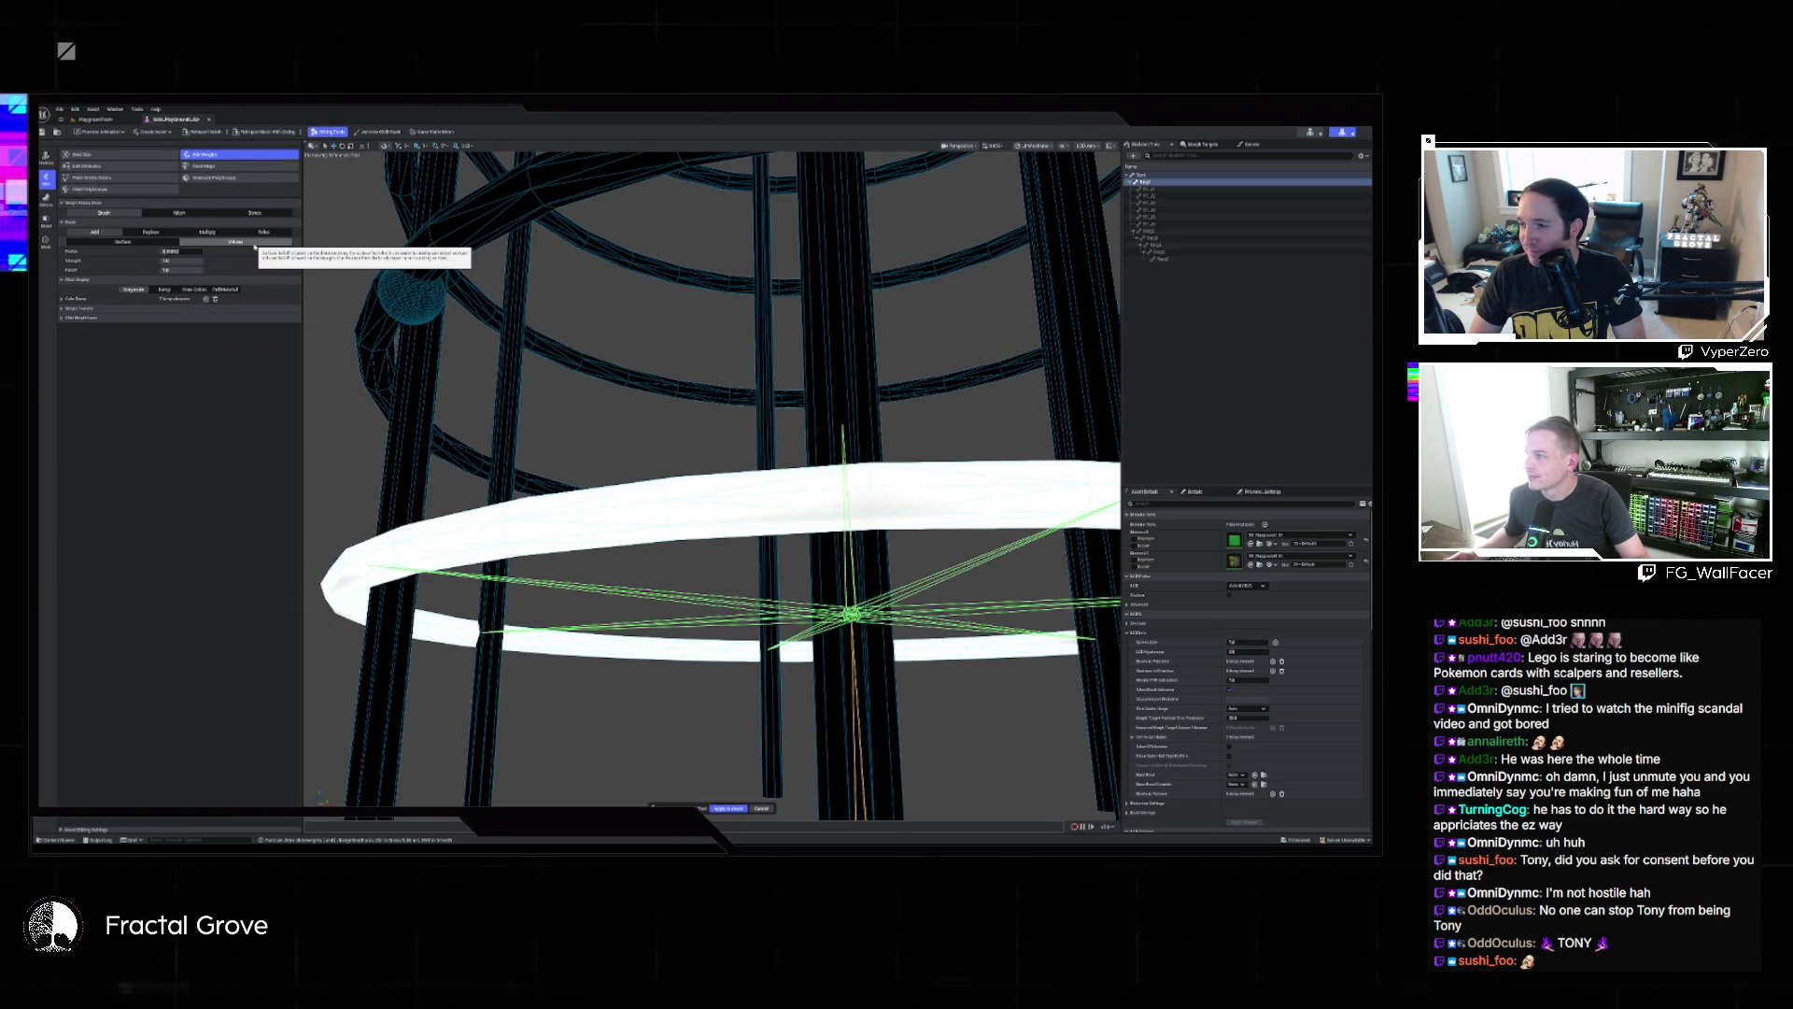
scroll(710, 485, up, 2)
drag(710, 486, 669, 507)
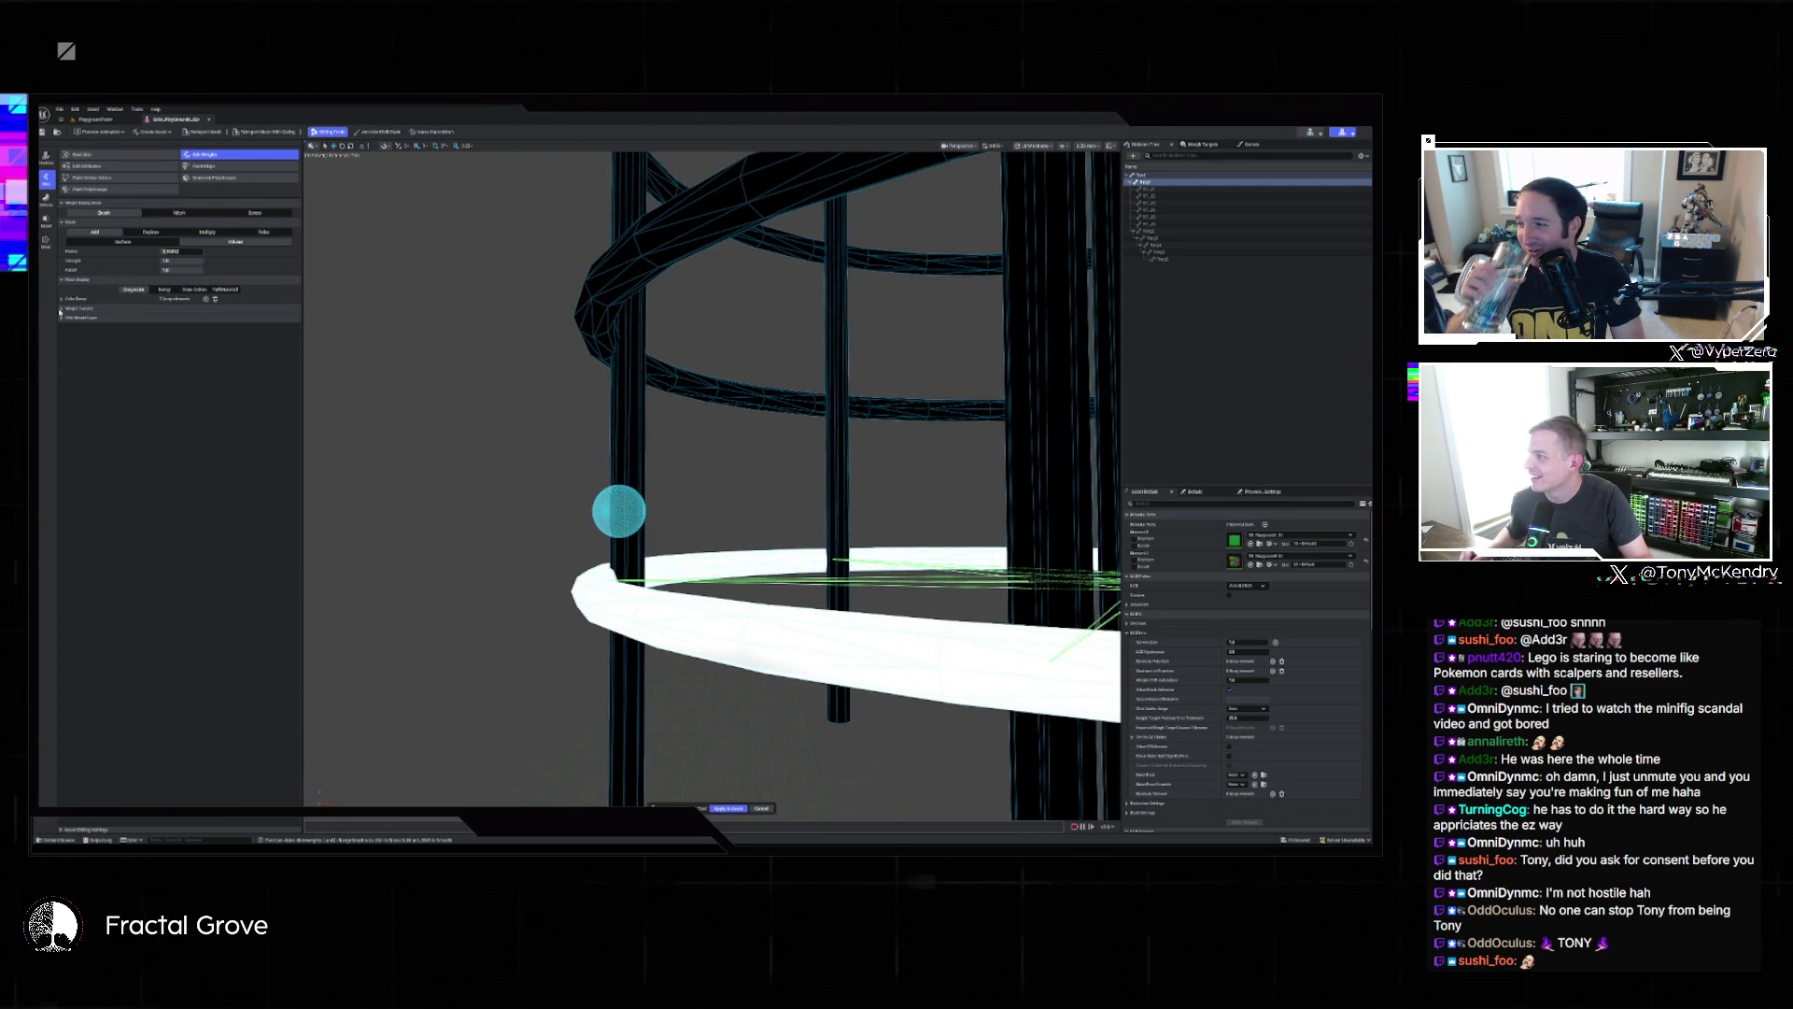
drag(743, 576, 727, 547)
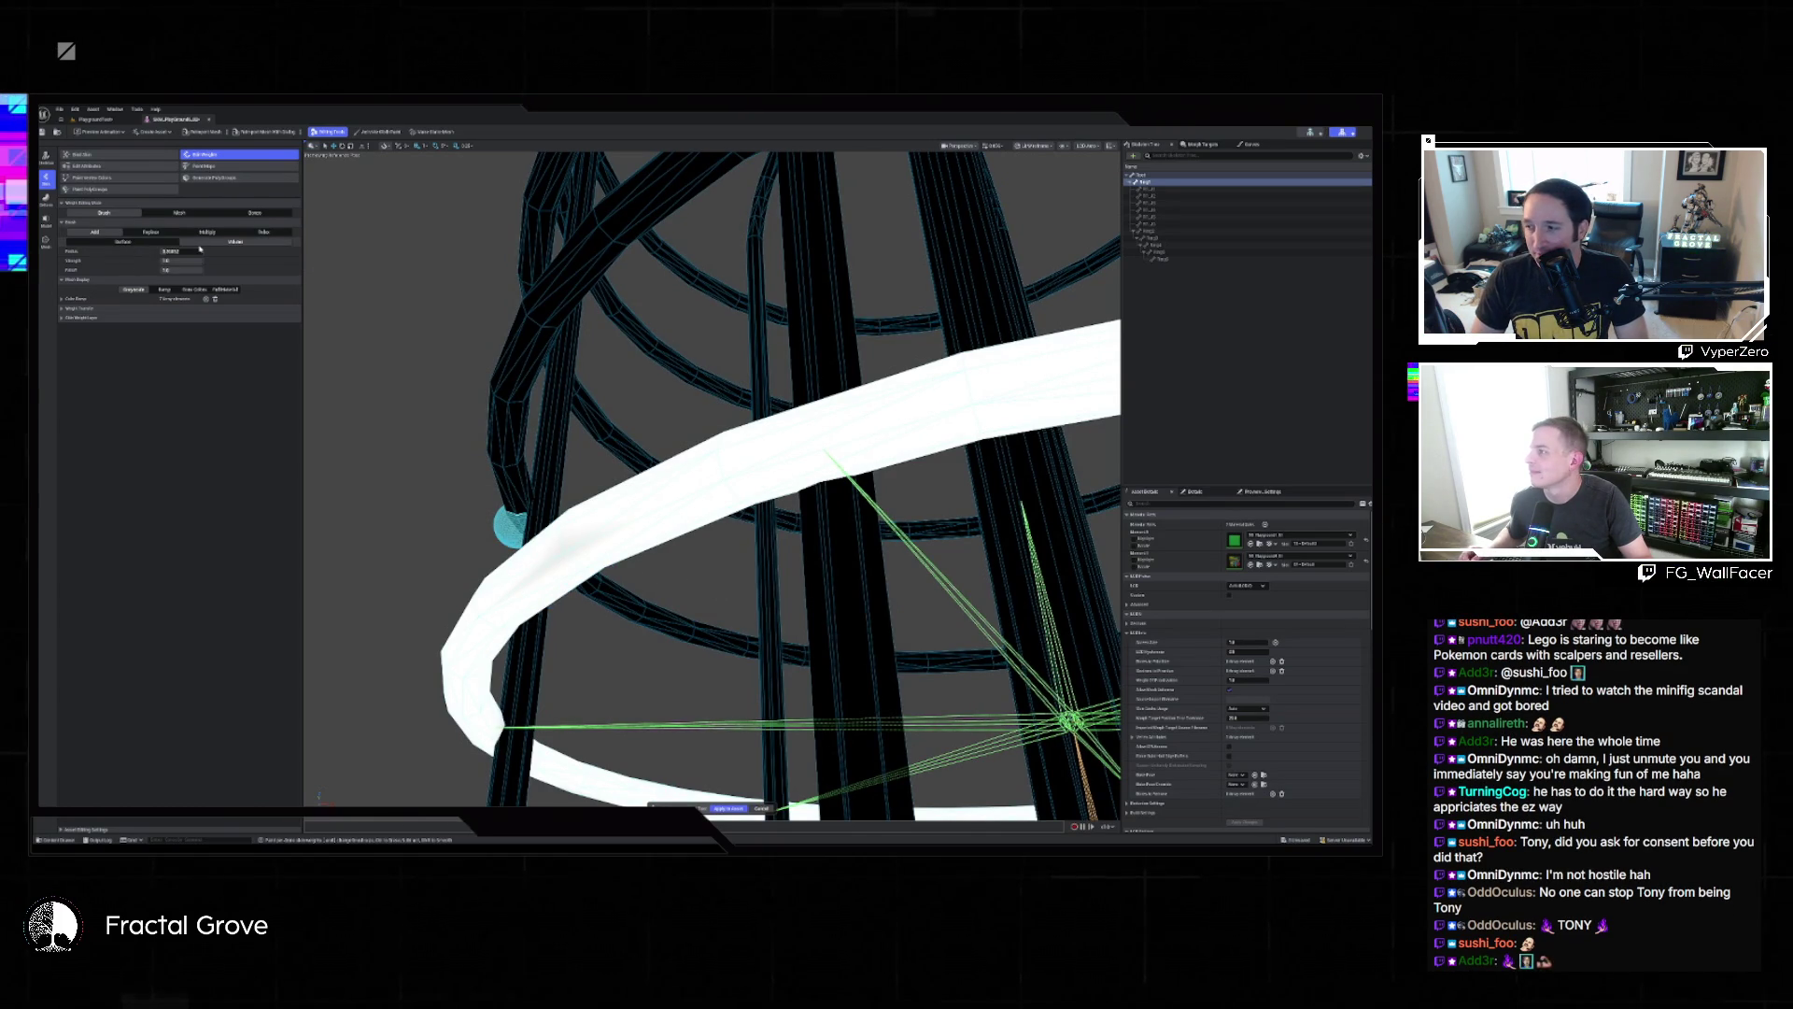
click(163, 242)
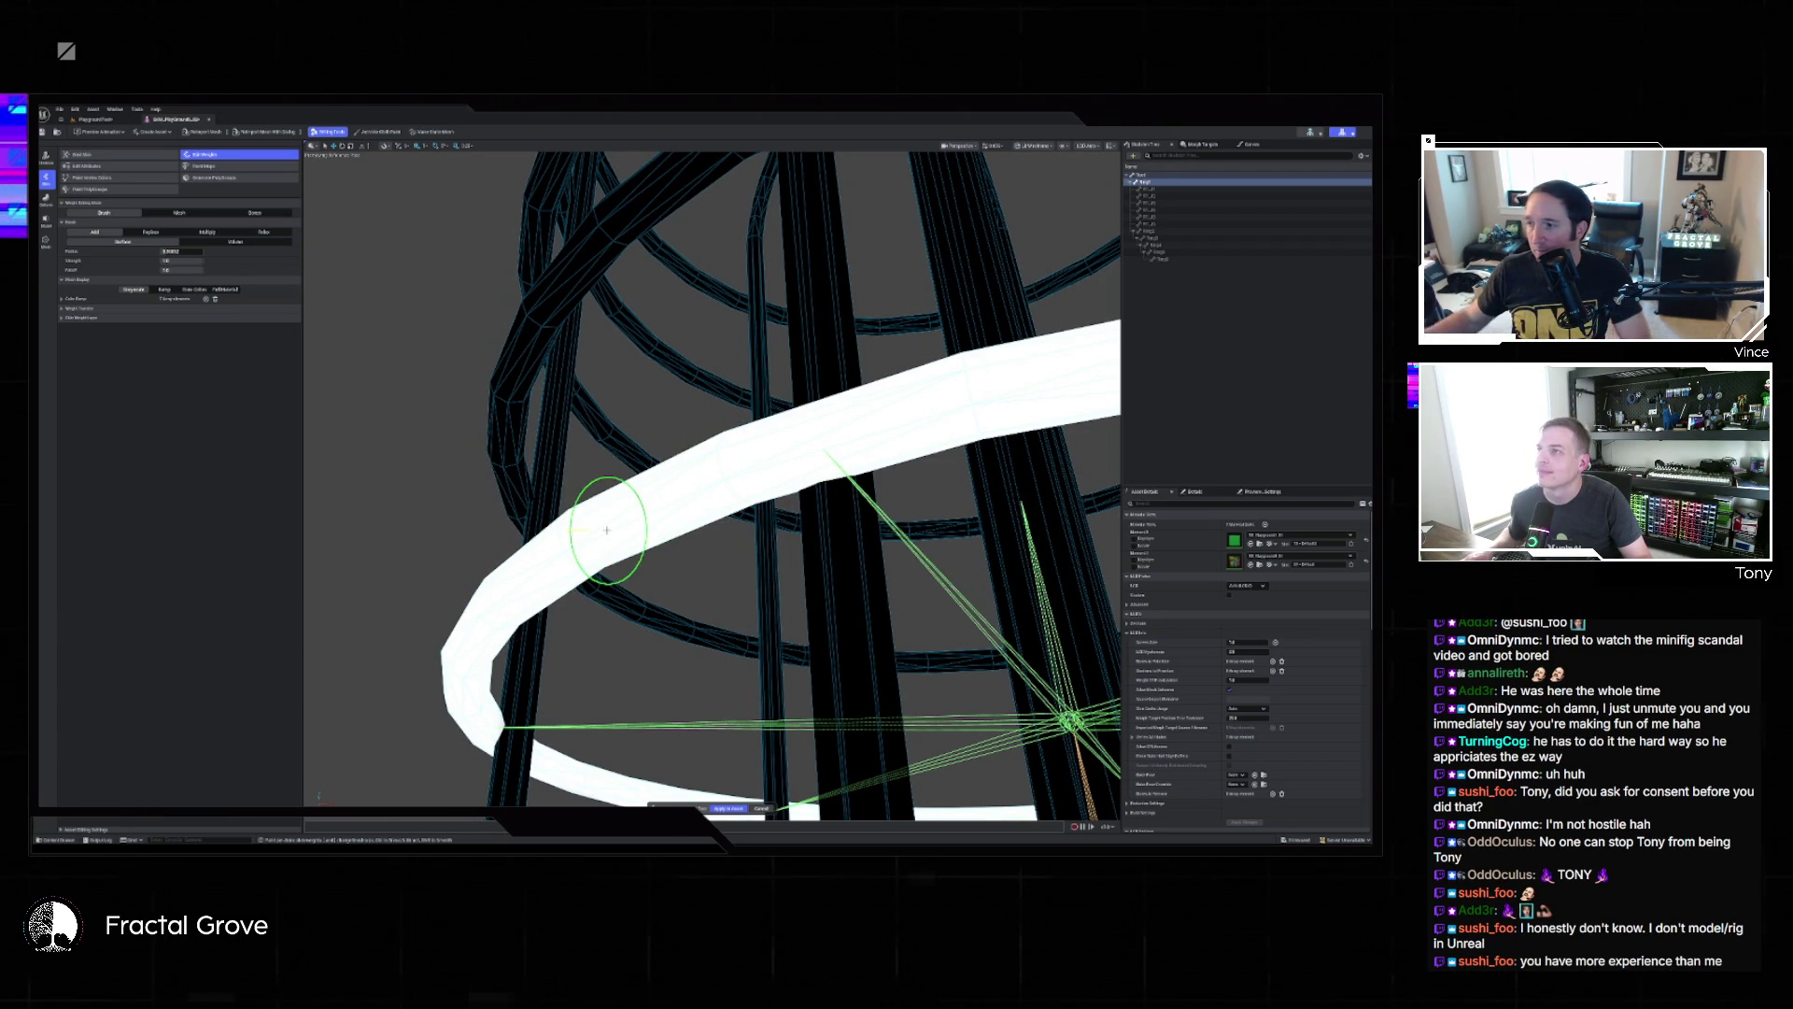
mouse_move(580, 520)
mouse_down()
mouse_move(364, 485)
mouse_move(533, 467)
mouse_move(841, 509)
mouse_move(705, 380)
mouse_move(579, 394)
mouse_up()
mouse_move(727, 337)
mouse_down()
mouse_move(788, 355)
mouse_move(452, 340)
mouse_move(656, 365)
mouse_up()
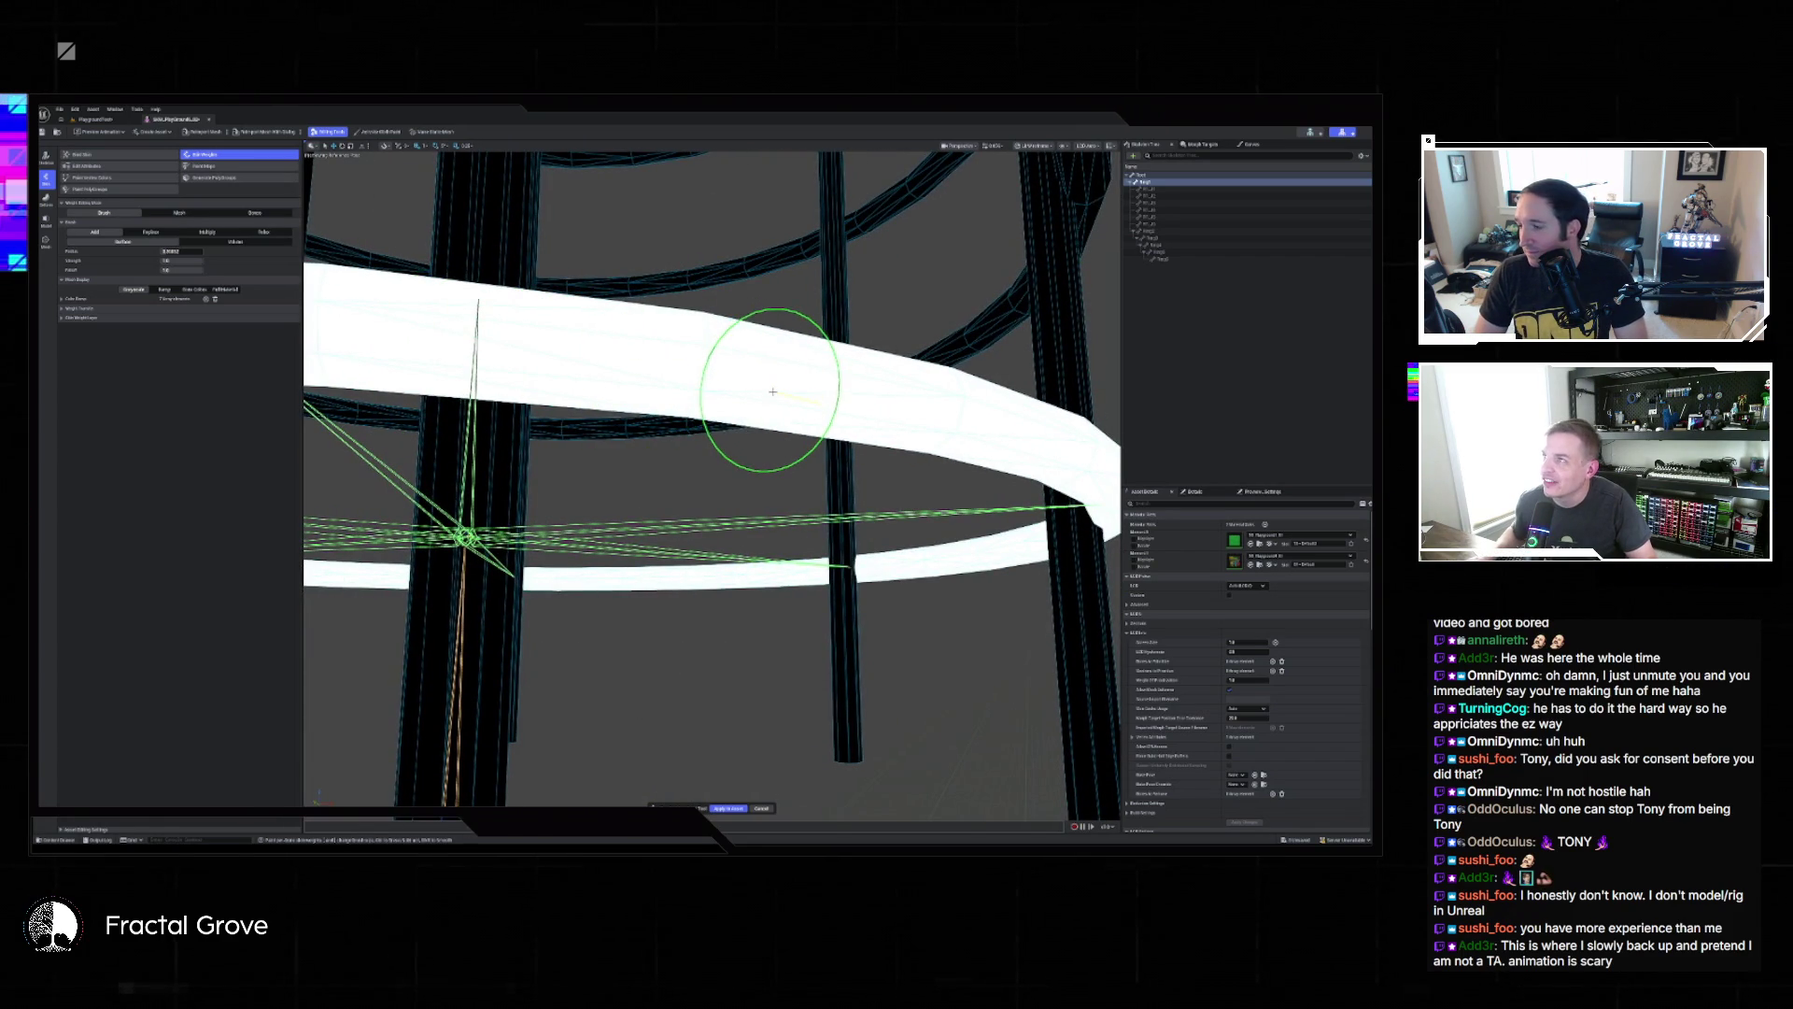
mouse_move(774, 372)
mouse_down()
mouse_move(573, 389)
mouse_move(532, 271)
mouse_move(1021, 460)
mouse_move(733, 393)
mouse_move(607, 402)
mouse_move(784, 400)
mouse_move(315, 319)
mouse_up()
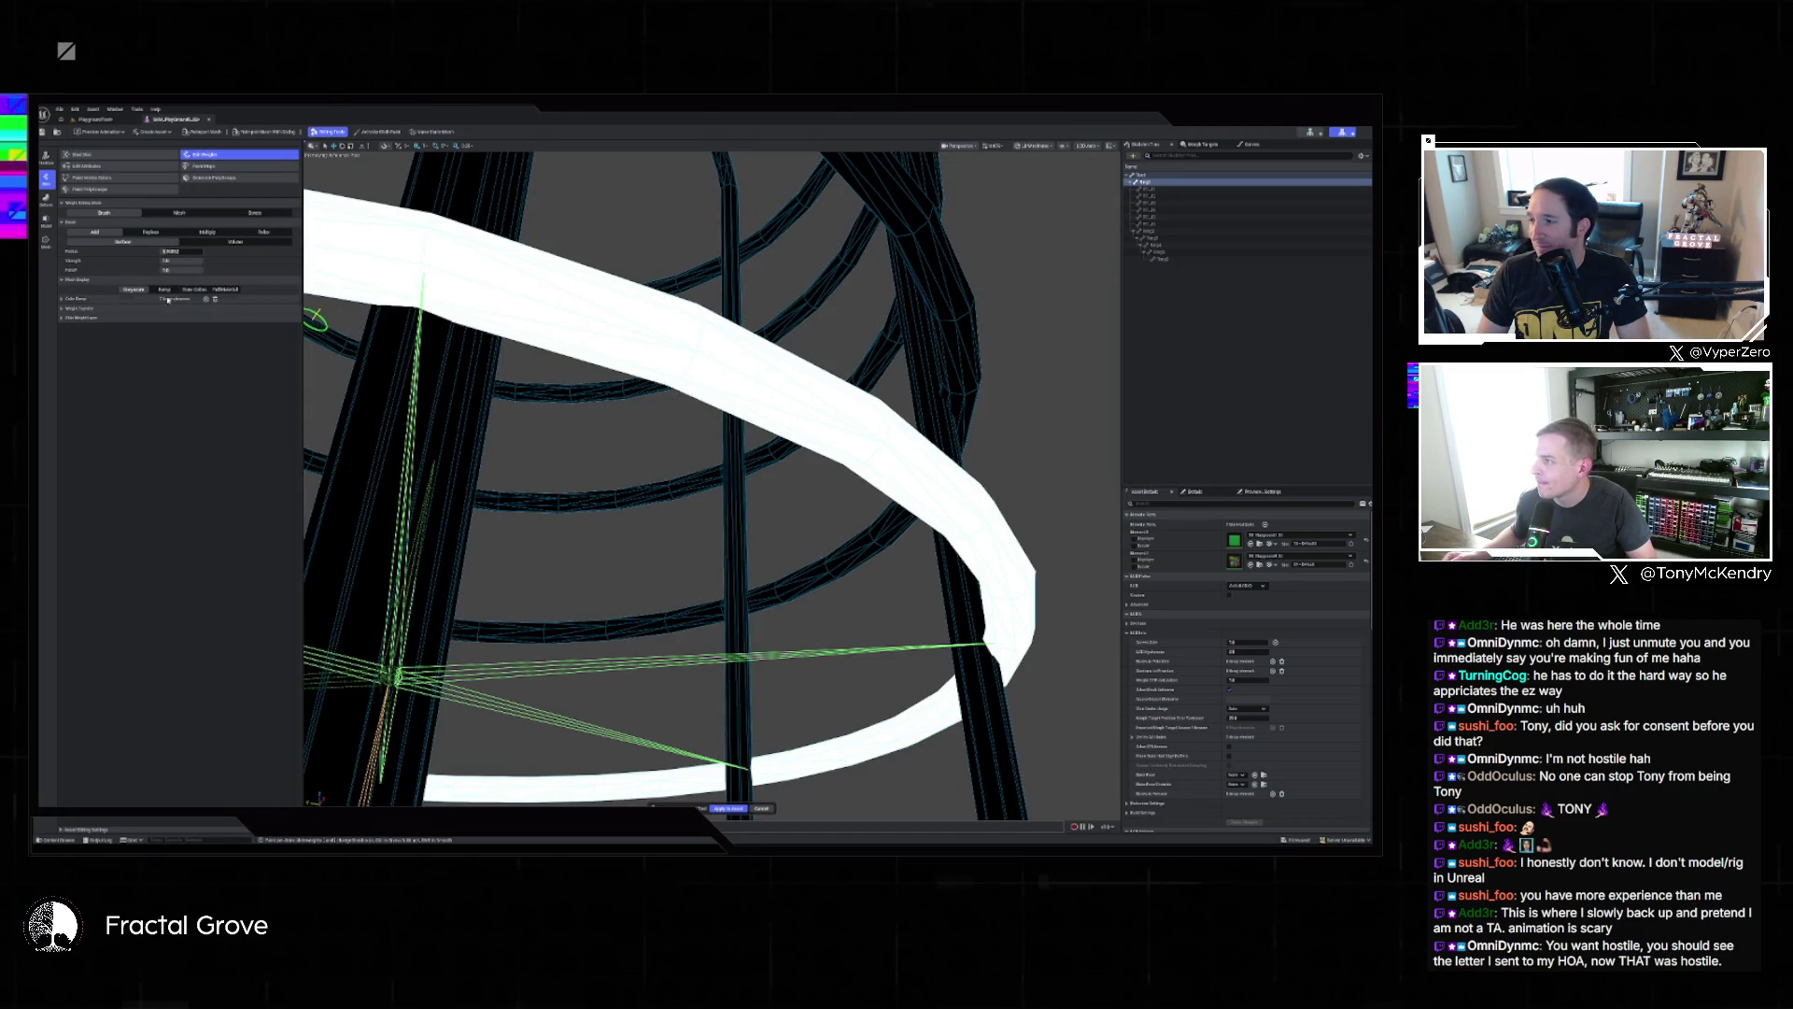
Show weights as a colour heat map and paint the ring's orange and yellow patches toward red.
click(169, 292)
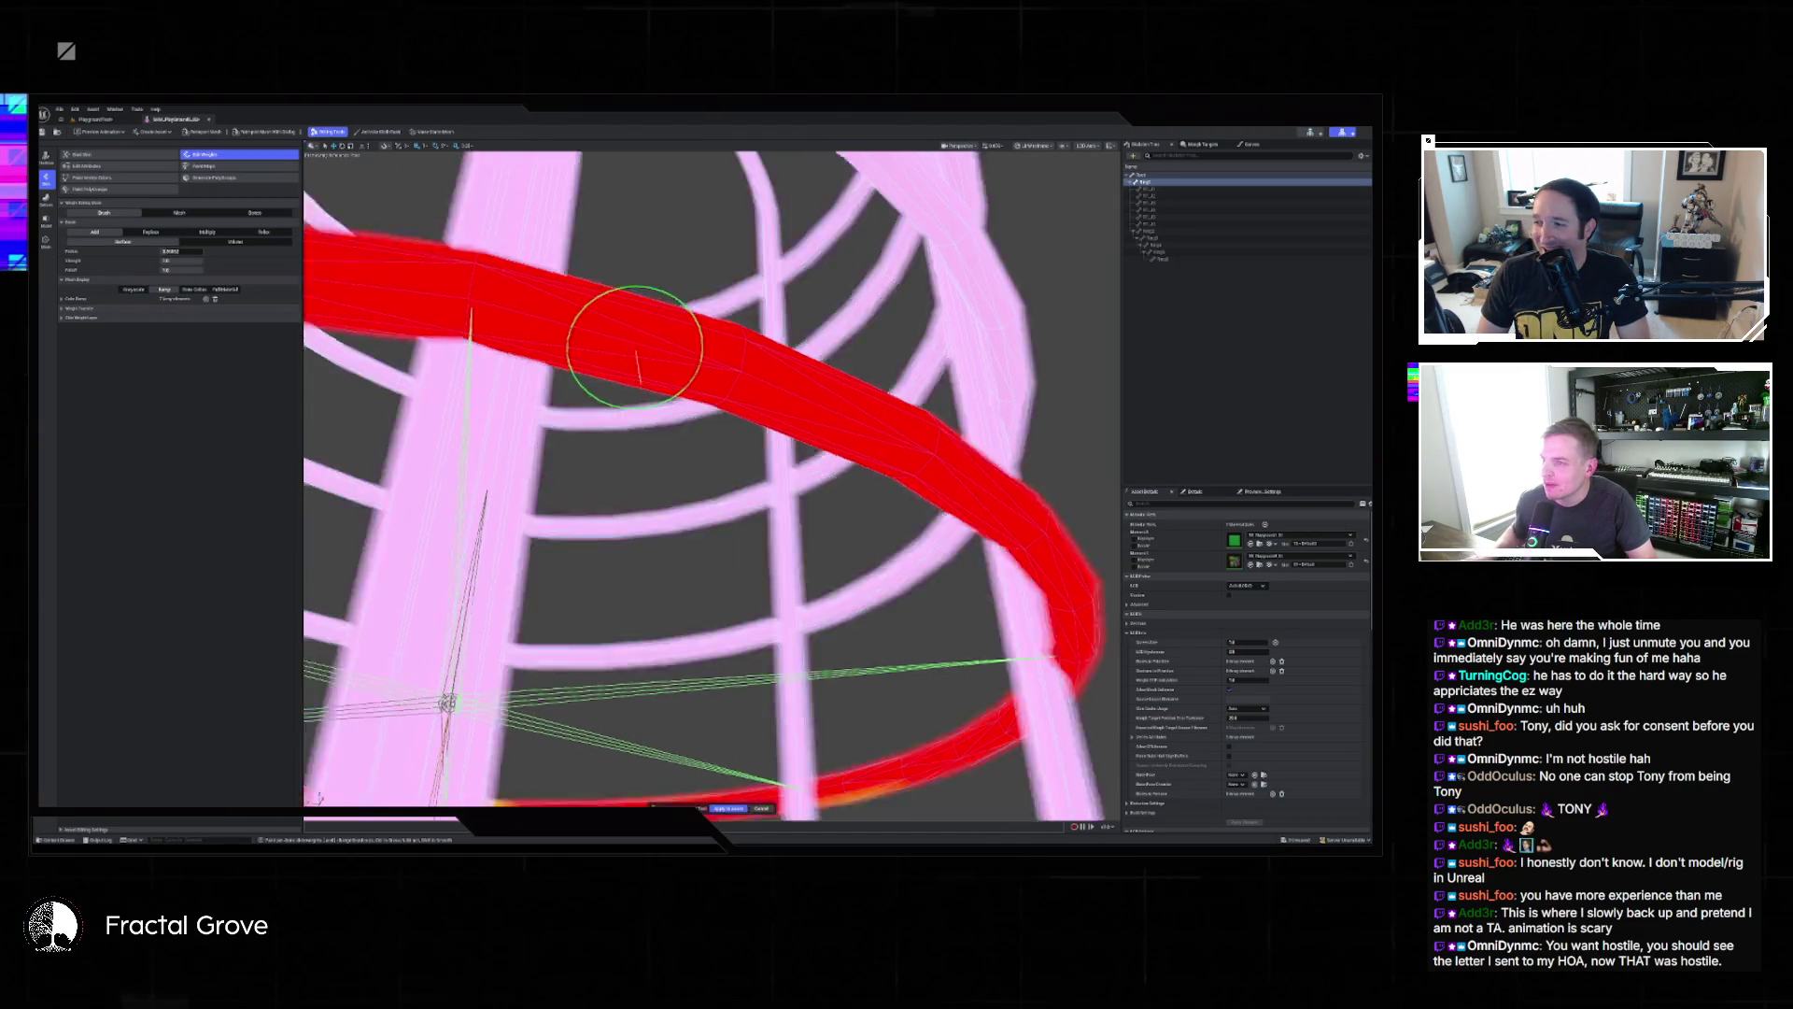
mouse_move(854, 360)
mouse_down()
mouse_move(900, 361)
mouse_move(1061, 627)
mouse_up()
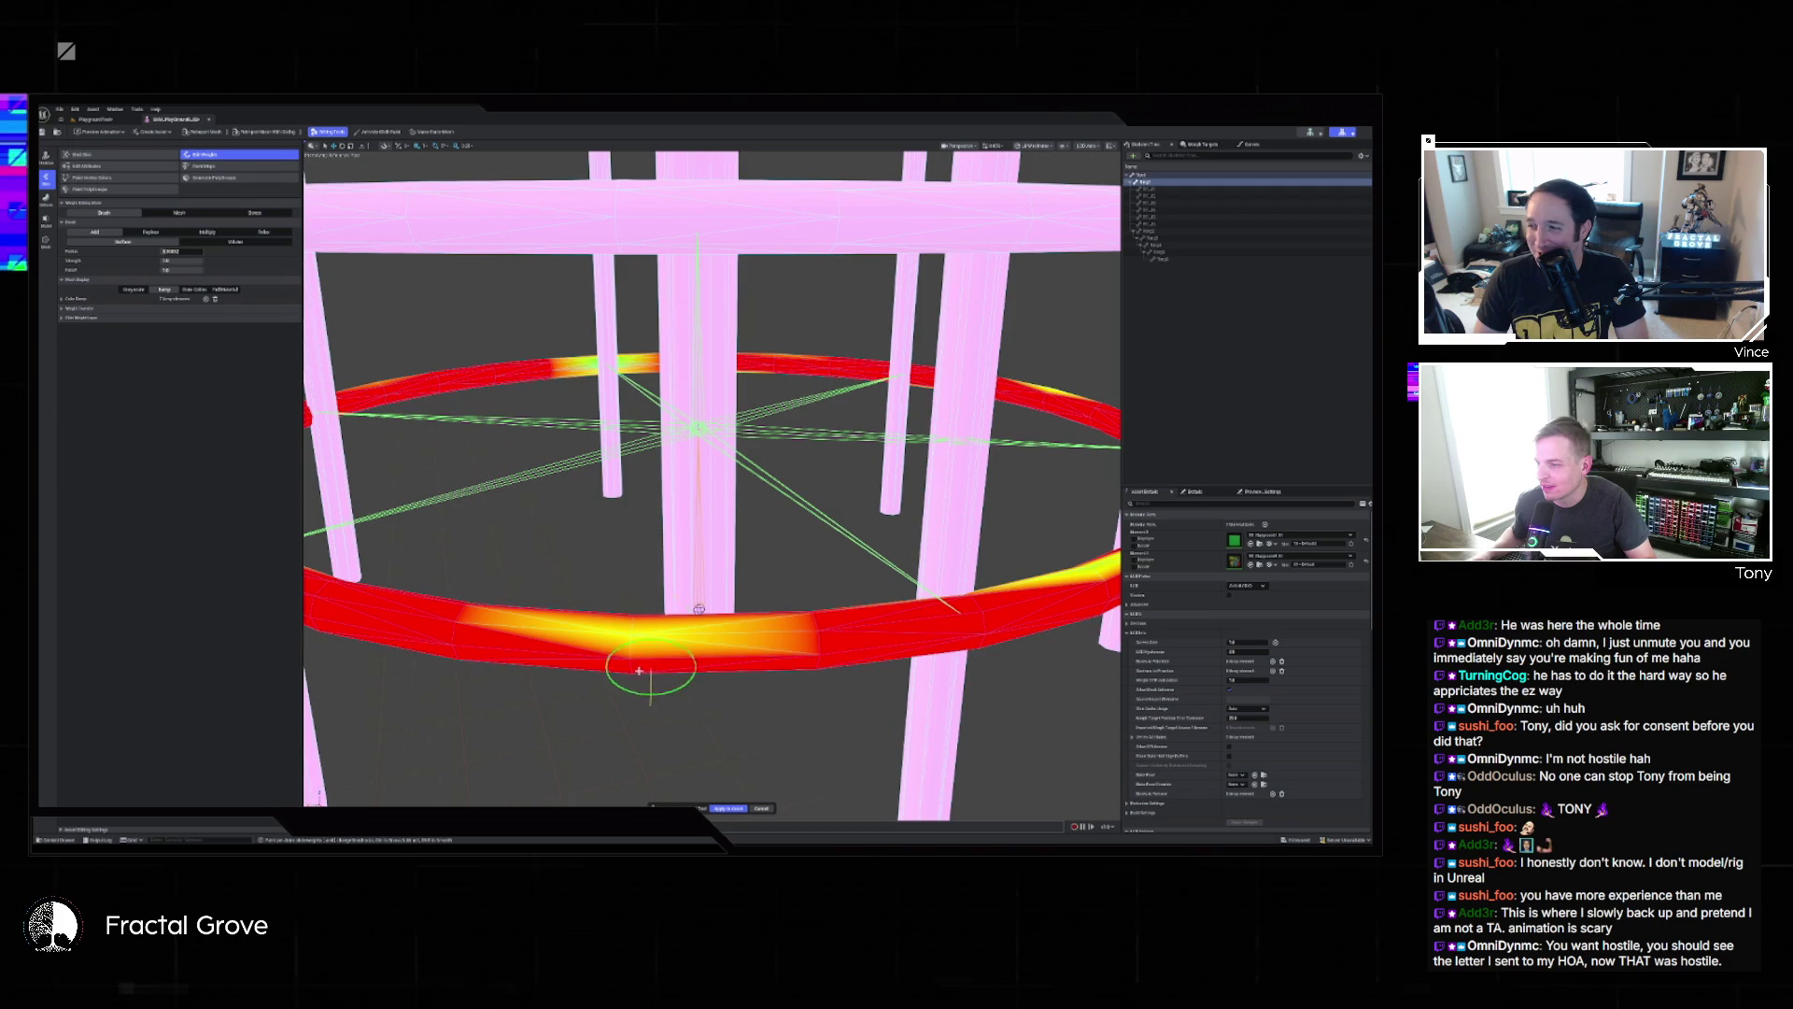
mouse_move(741, 641)
mouse_down()
mouse_move(560, 682)
mouse_move(754, 534)
mouse_move(308, 745)
mouse_move(821, 629)
mouse_move(577, 691)
mouse_move(523, 728)
mouse_move(420, 672)
mouse_move(665, 607)
mouse_move(632, 520)
mouse_move(600, 620)
mouse_move(401, 548)
mouse_move(775, 543)
mouse_up()
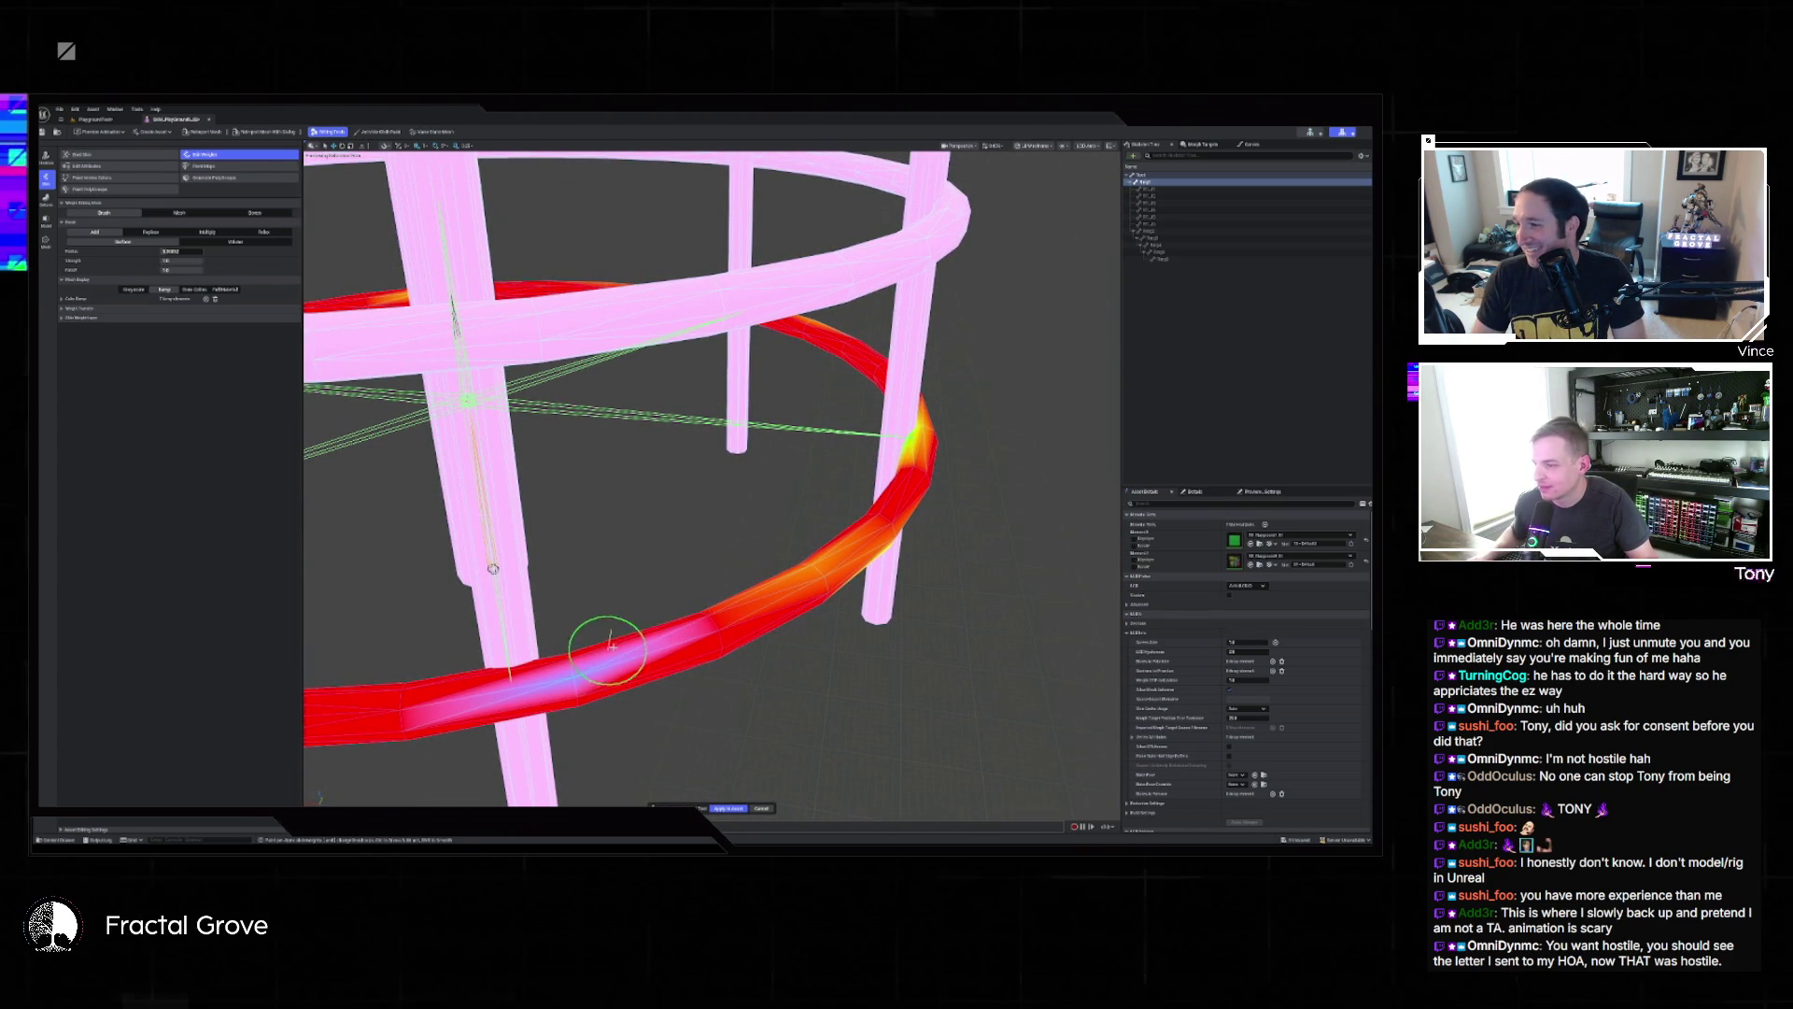
drag(796, 574, 933, 573)
drag(920, 476, 883, 467)
drag(1054, 467, 1044, 475)
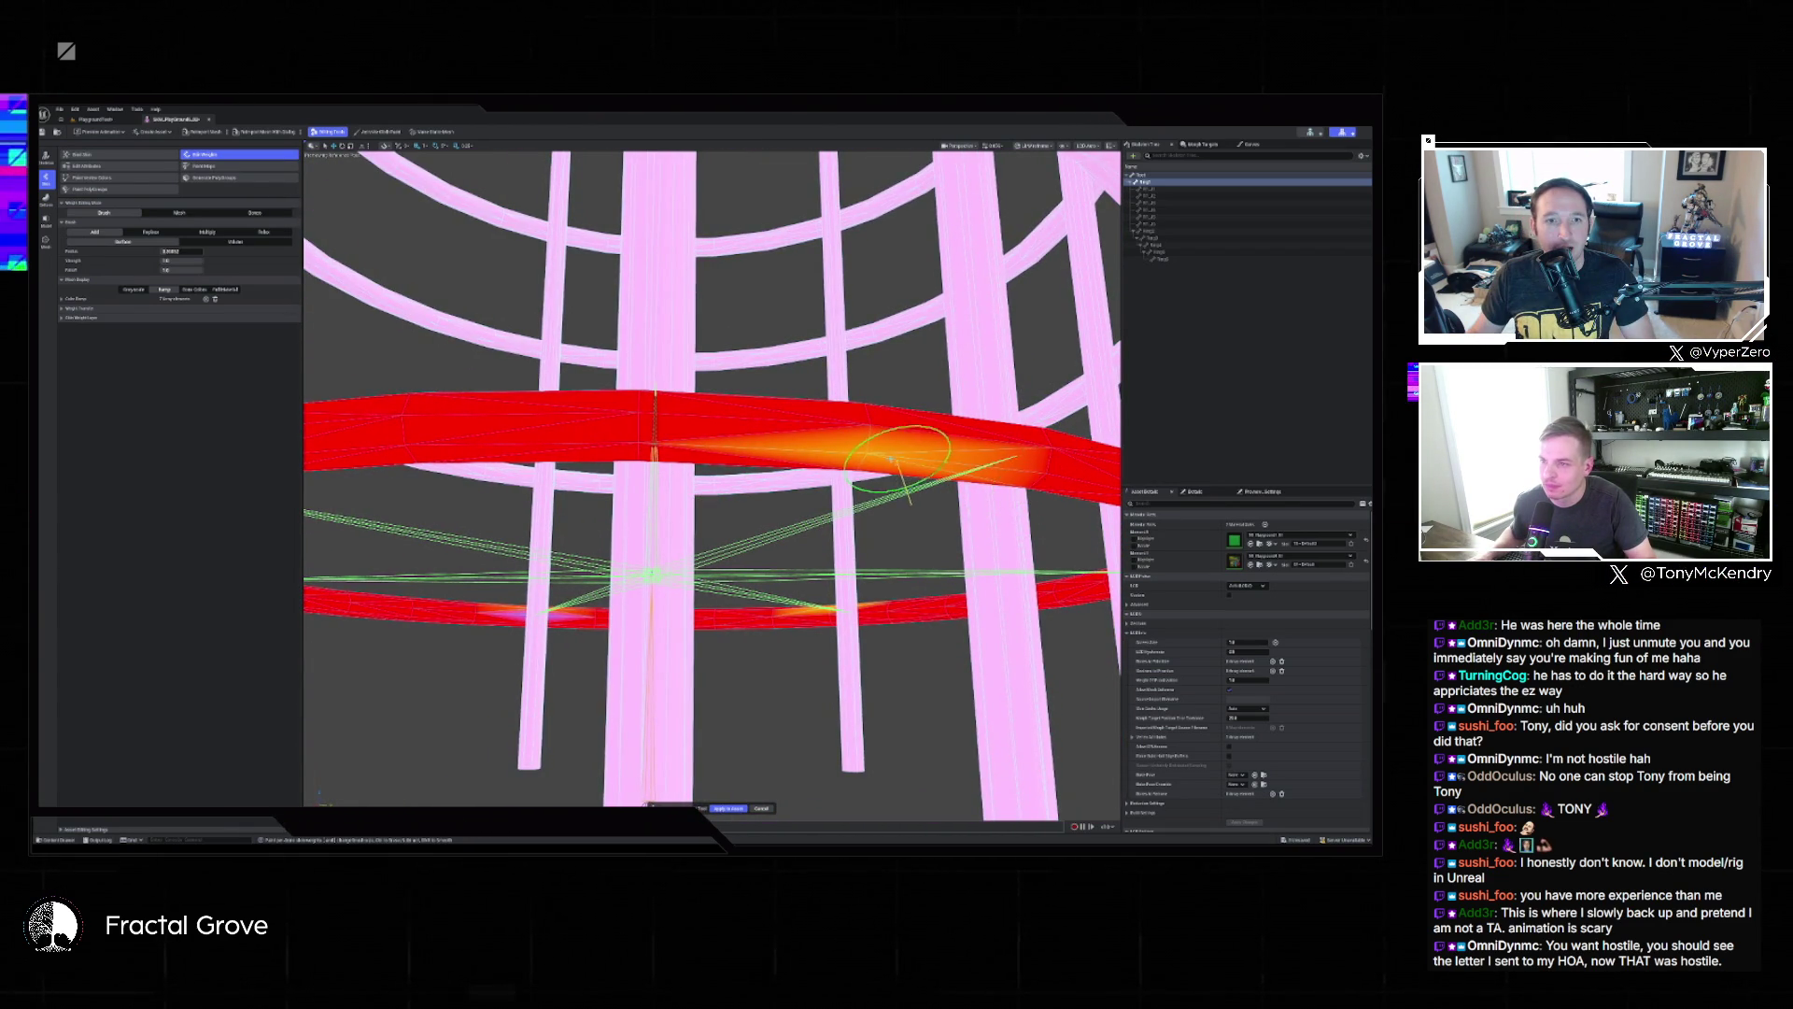
mouse_move(926, 461)
mouse_down()
mouse_move(882, 447)
mouse_move(875, 496)
mouse_move(541, 620)
mouse_move(745, 641)
mouse_move(751, 560)
mouse_move(698, 558)
mouse_move(744, 519)
mouse_move(661, 520)
mouse_move(1004, 476)
mouse_move(831, 438)
mouse_move(929, 481)
mouse_move(841, 486)
mouse_move(757, 537)
mouse_move(654, 504)
mouse_move(728, 486)
mouse_move(761, 533)
mouse_up()
Undo the yellow stroke, paint the whole band solid red, and accept the weights.
key(ctrl+z)
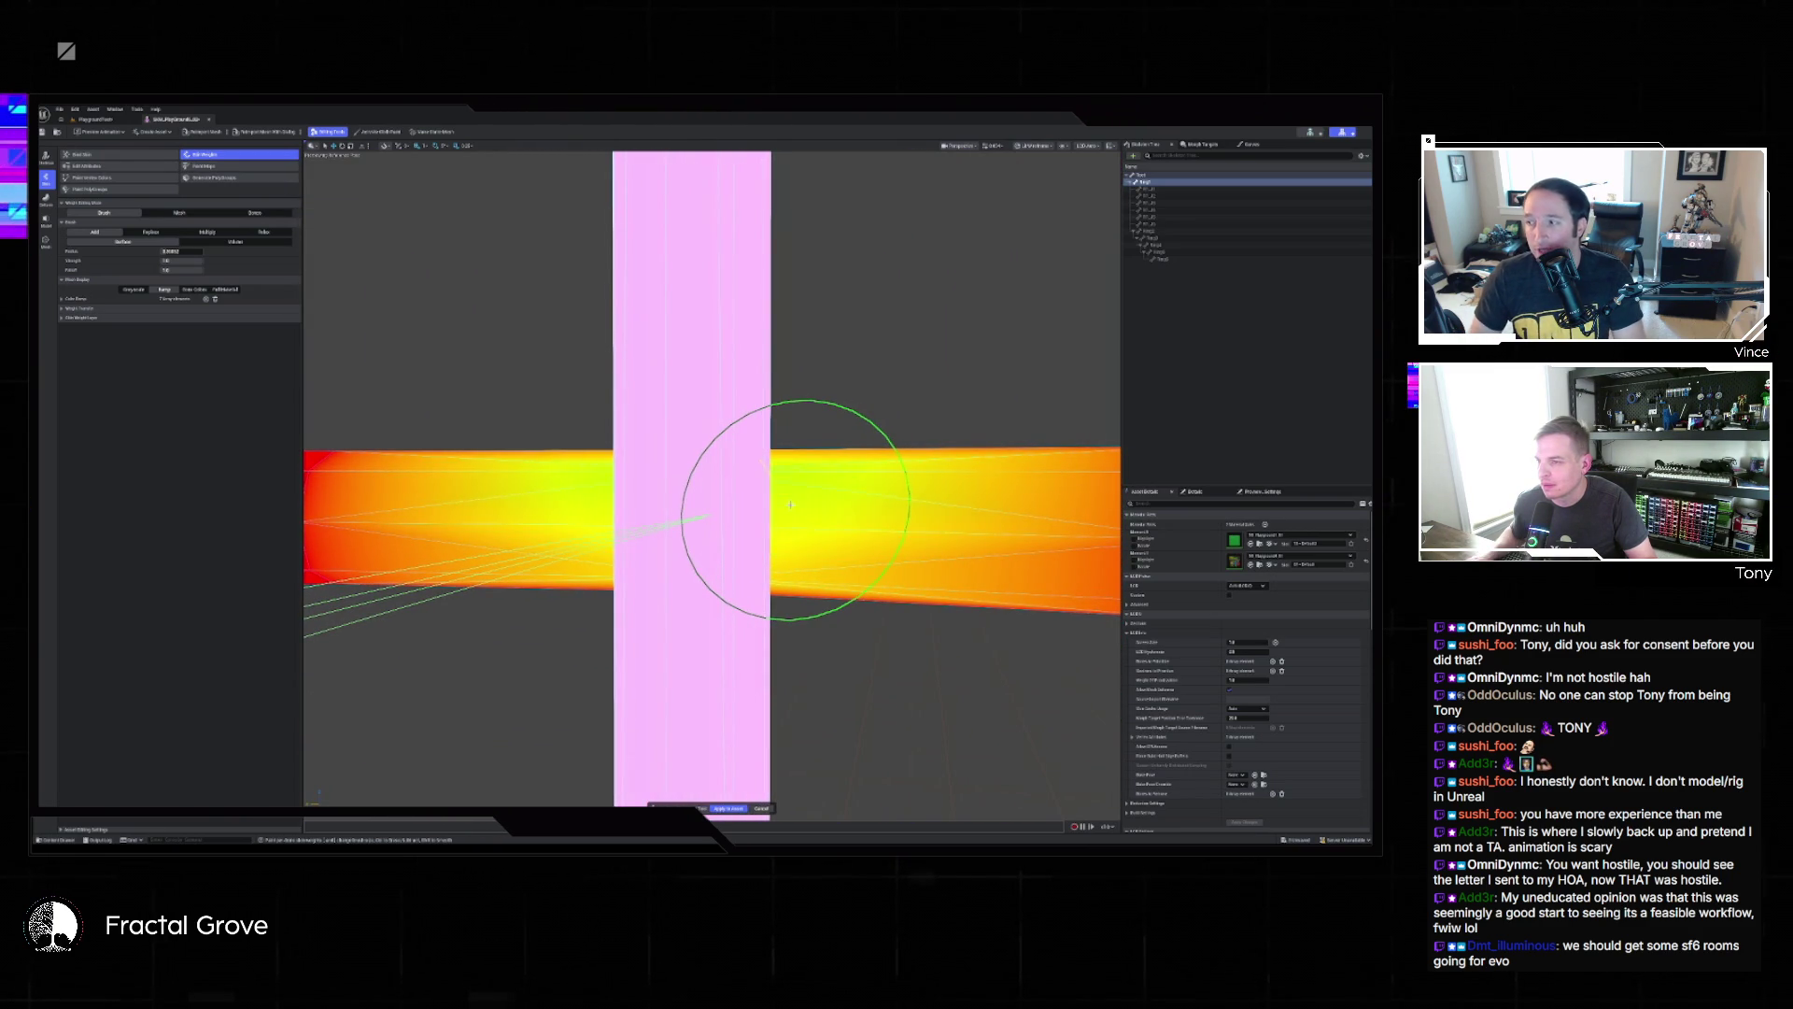
drag(775, 504, 789, 486)
click(788, 485)
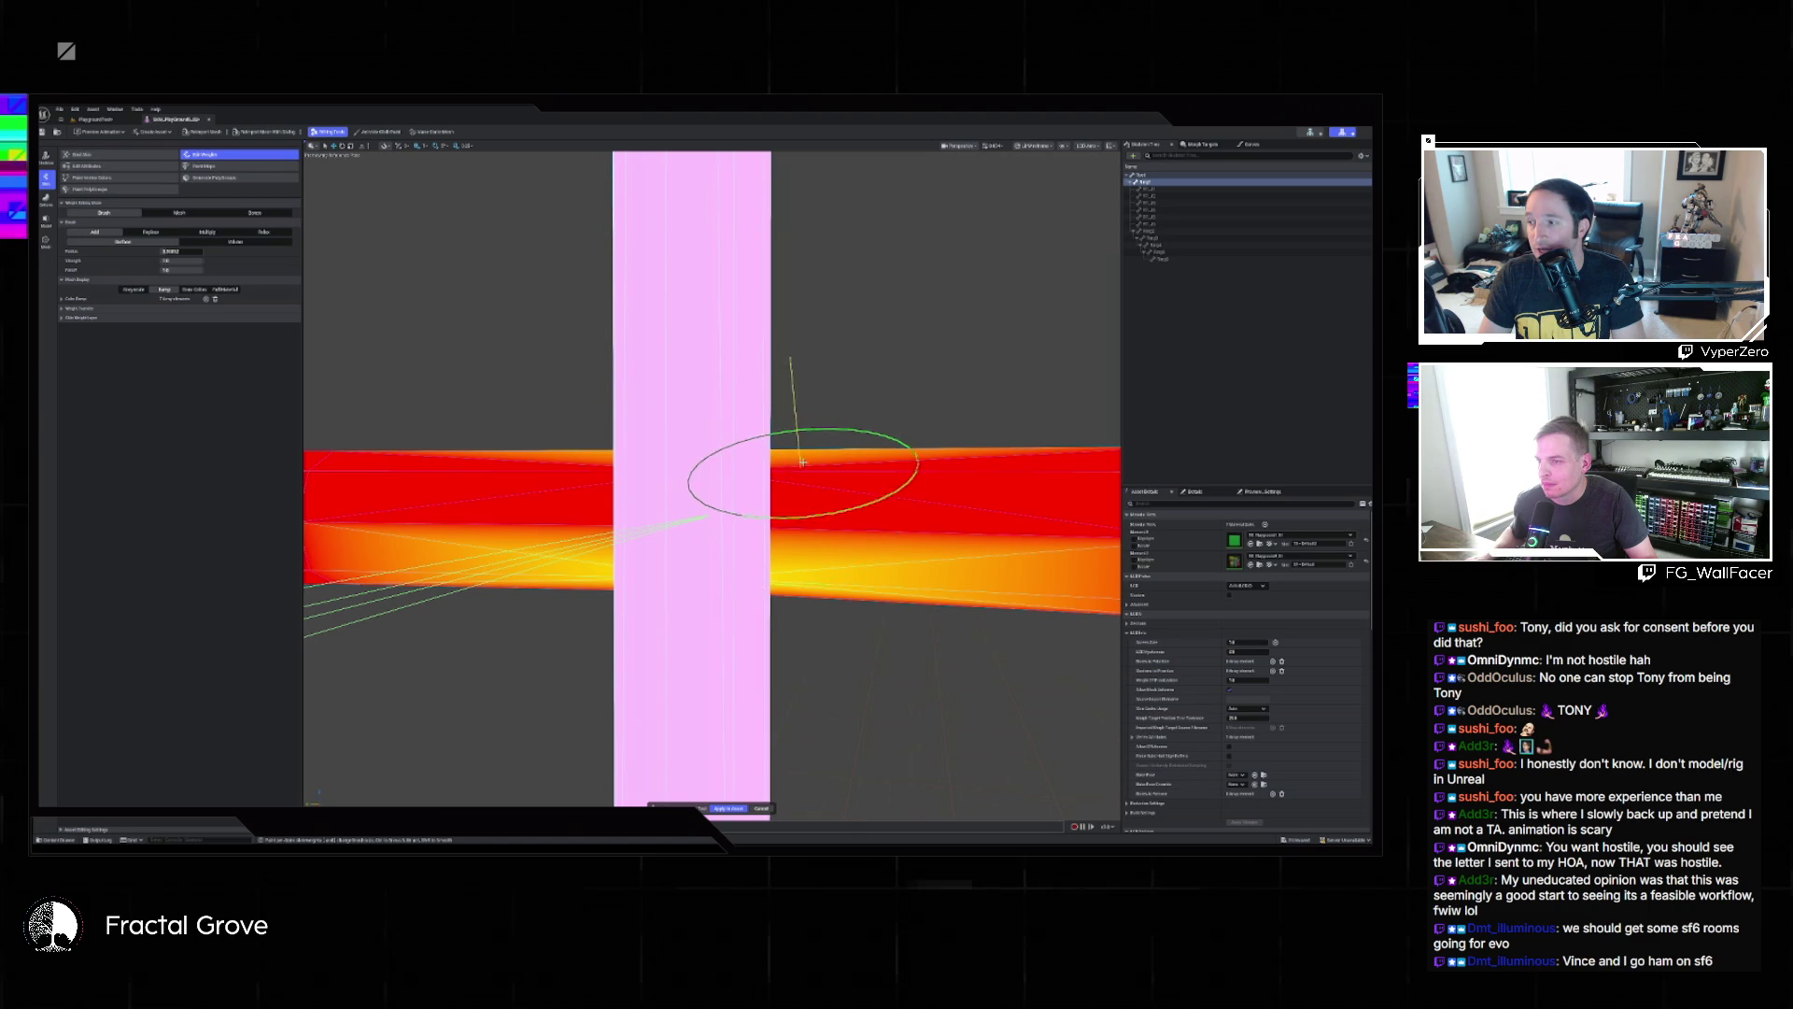
drag(801, 546, 792, 569)
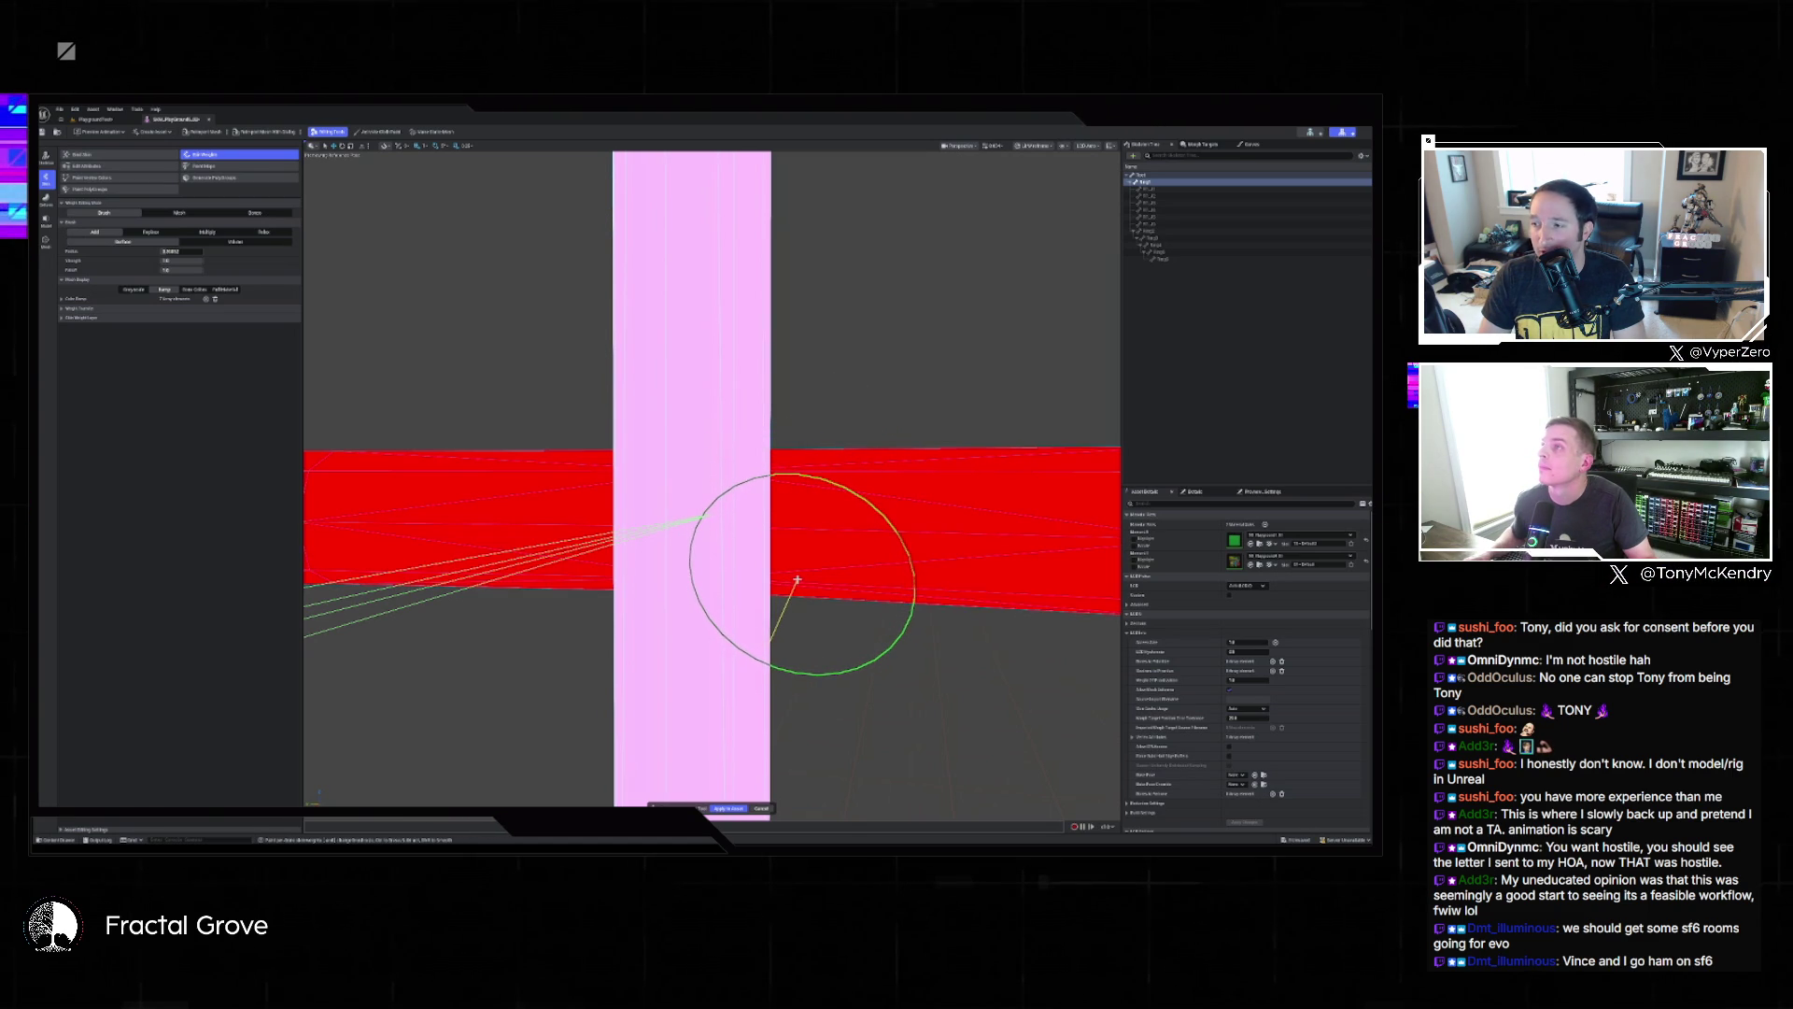
mouse_move(876, 582)
mouse_down()
mouse_move(840, 598)
mouse_move(766, 541)
mouse_up()
mouse_move(464, 671)
mouse_down()
mouse_move(784, 565)
mouse_move(709, 587)
mouse_move(747, 619)
mouse_move(819, 514)
mouse_move(868, 720)
mouse_move(840, 415)
mouse_move(718, 696)
mouse_move(729, 768)
mouse_up()
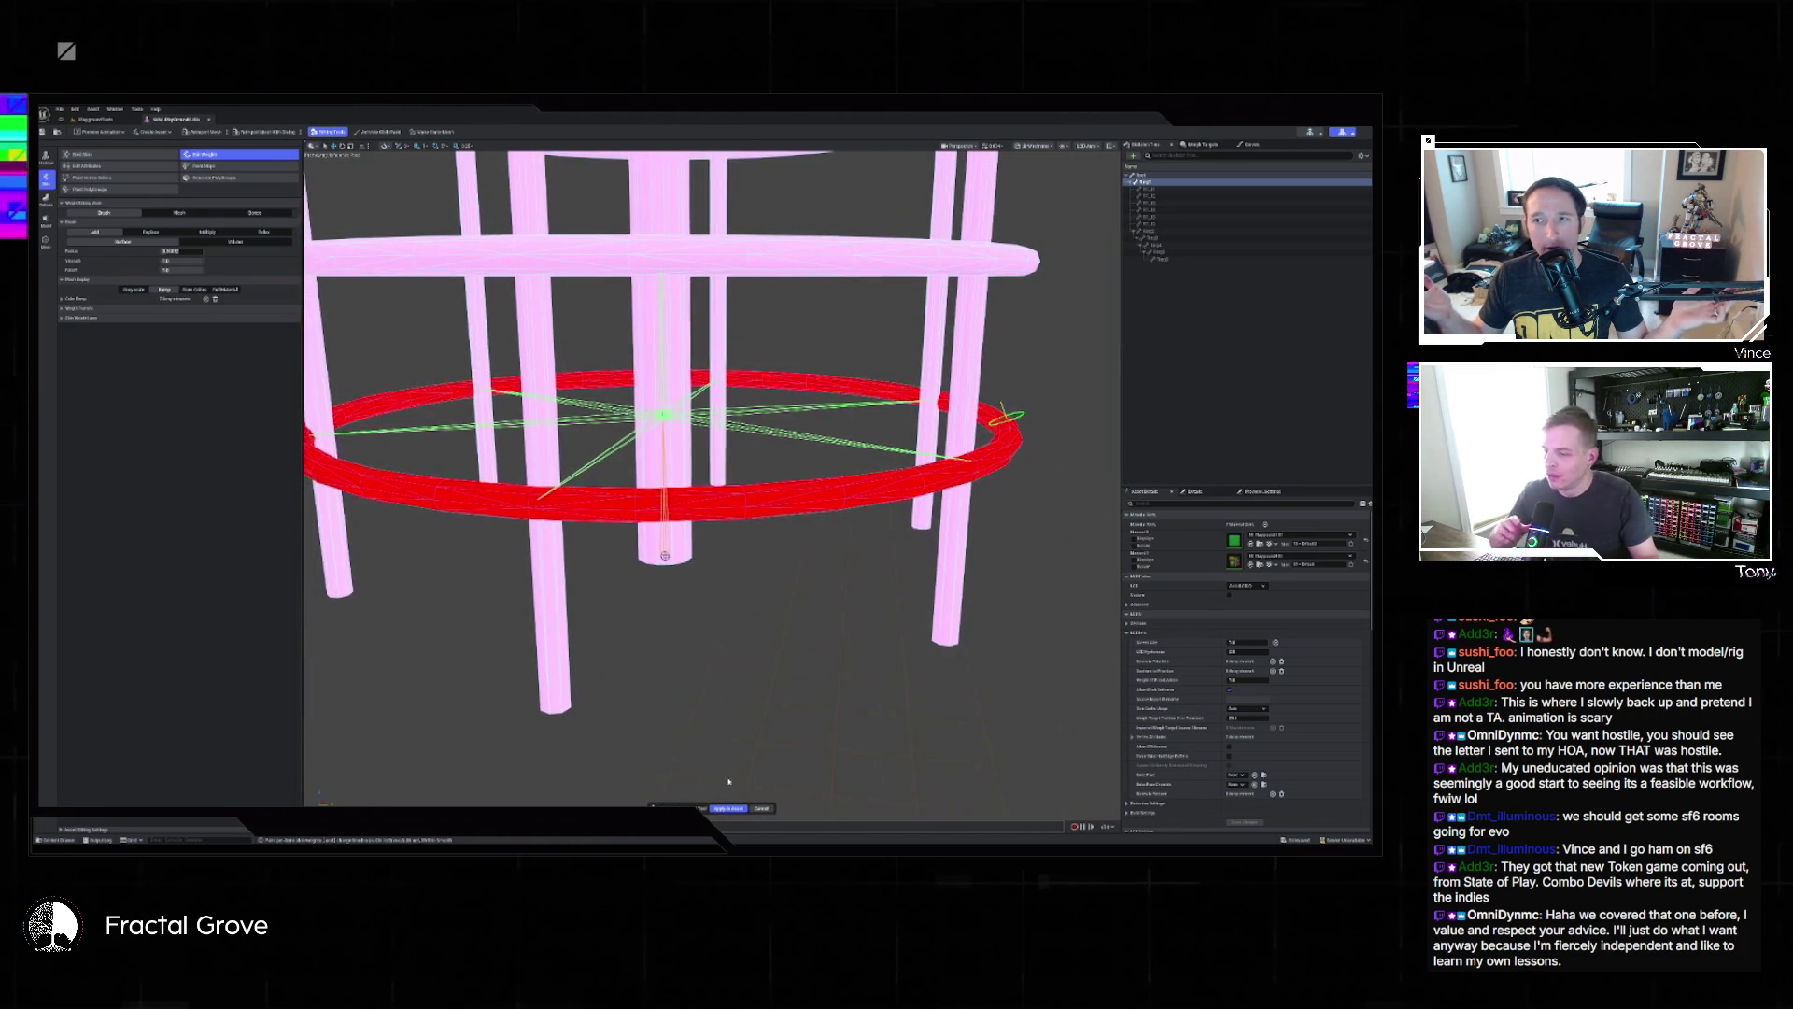
click(727, 809)
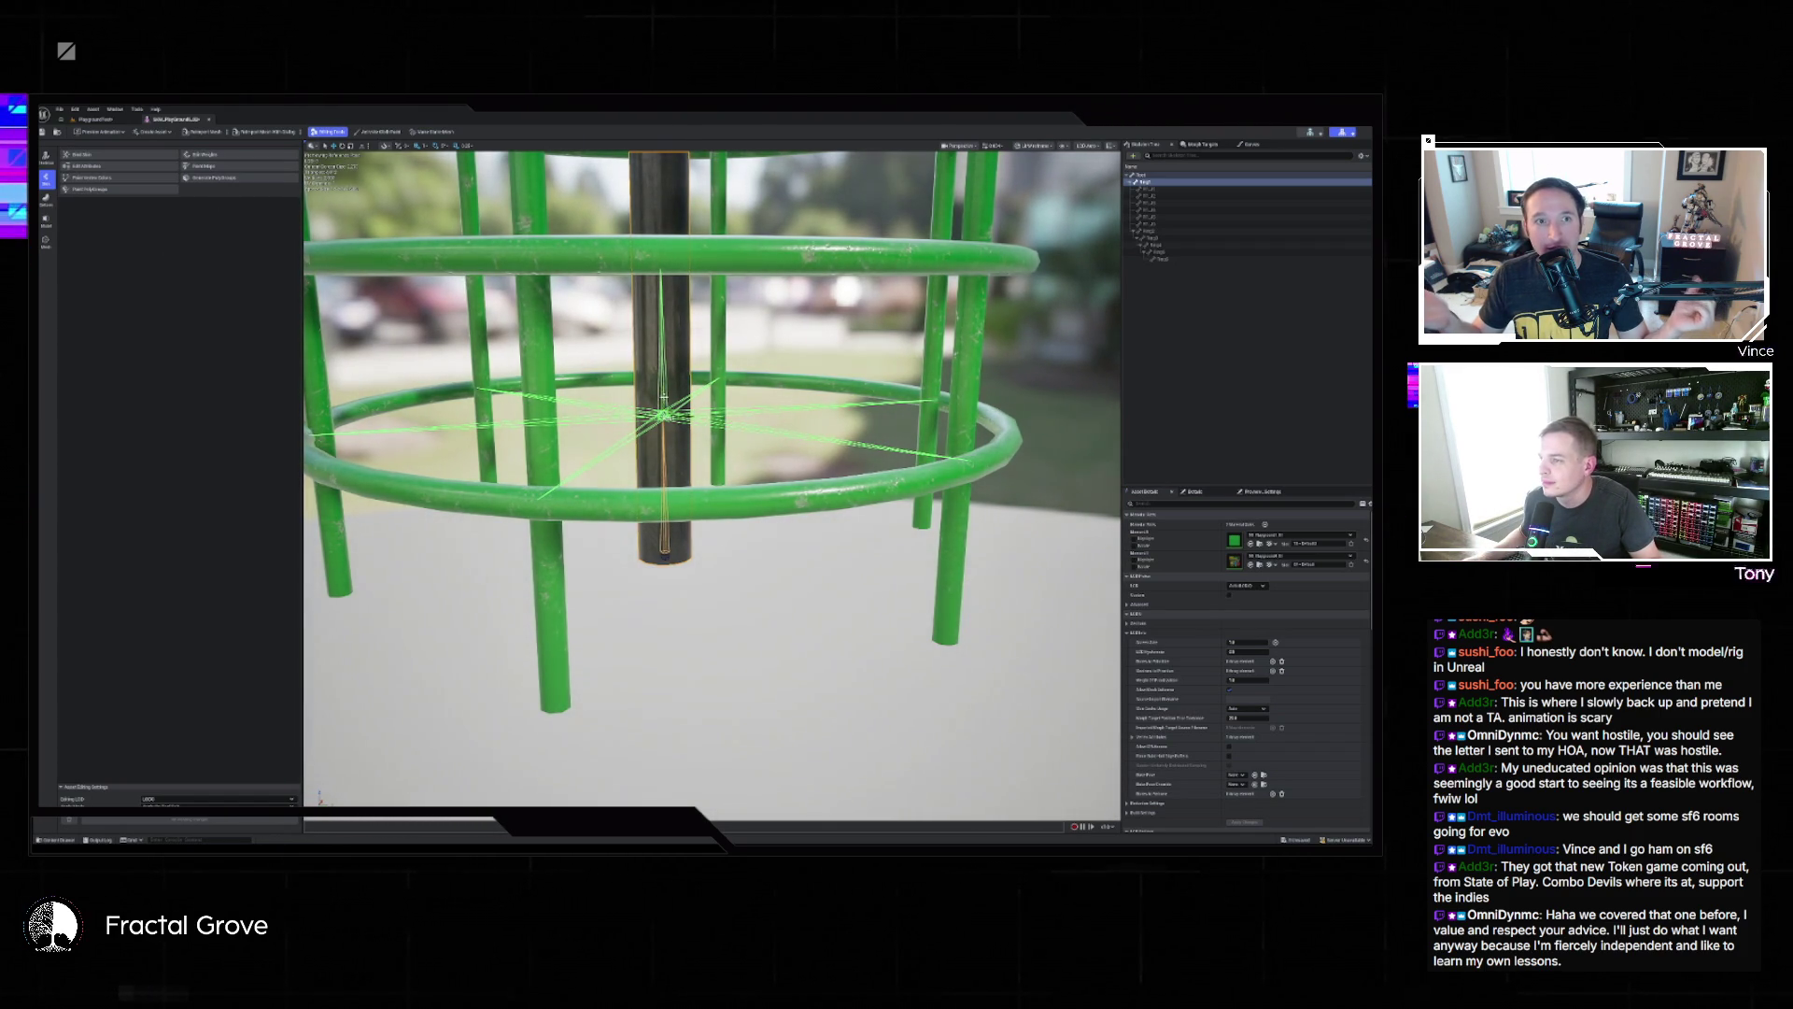
Raise the middle ring bone to just below the top ring and lift the lower ring slightly.
mouse_move(673, 356)
mouse_down()
mouse_move(655, 458)
mouse_move(663, 392)
mouse_move(654, 458)
mouse_move(651, 434)
mouse_up()
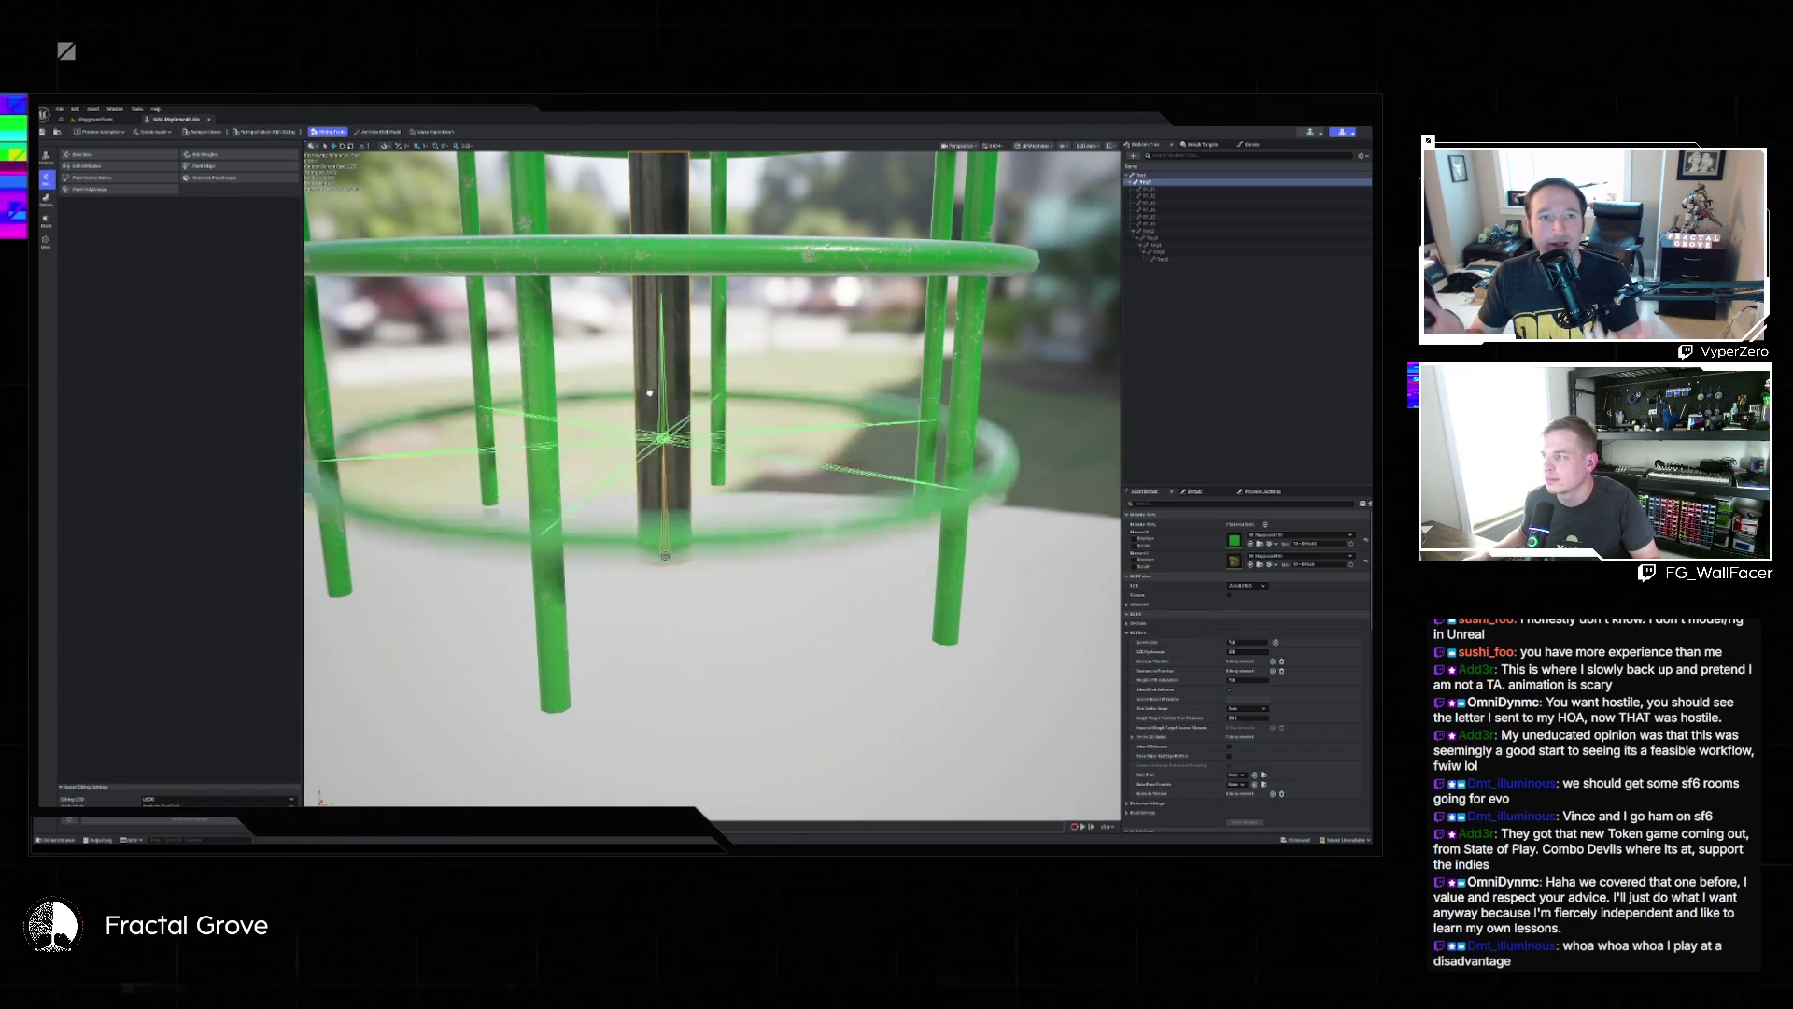
mouse_move(653, 342)
mouse_down()
mouse_move(646, 284)
mouse_move(649, 449)
mouse_move(645, 224)
mouse_move(649, 471)
mouse_move(645, 219)
mouse_move(665, 558)
mouse_move(645, 220)
mouse_move(641, 560)
mouse_move(653, 440)
mouse_move(680, 460)
mouse_move(678, 425)
mouse_move(598, 406)
mouse_up()
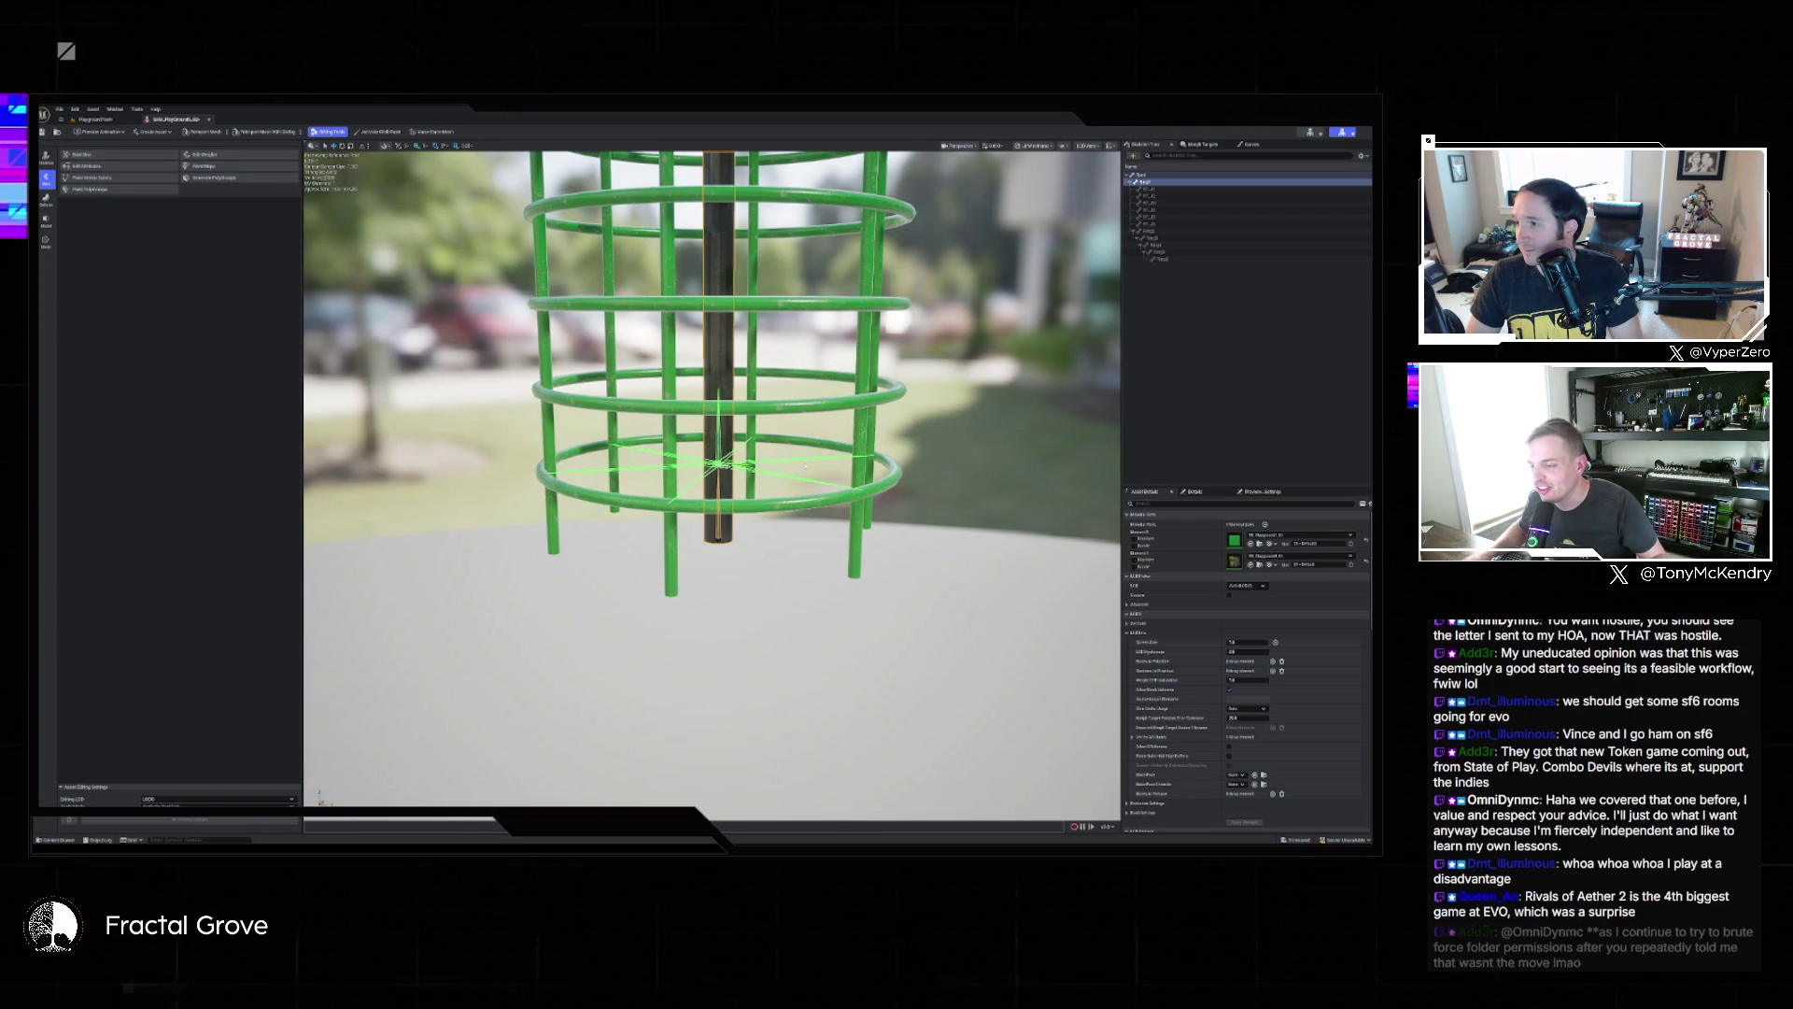
drag(598, 406, 560, 402)
mouse_move(692, 478)
mouse_down()
mouse_move(690, 461)
mouse_move(674, 476)
mouse_move(720, 474)
mouse_up()
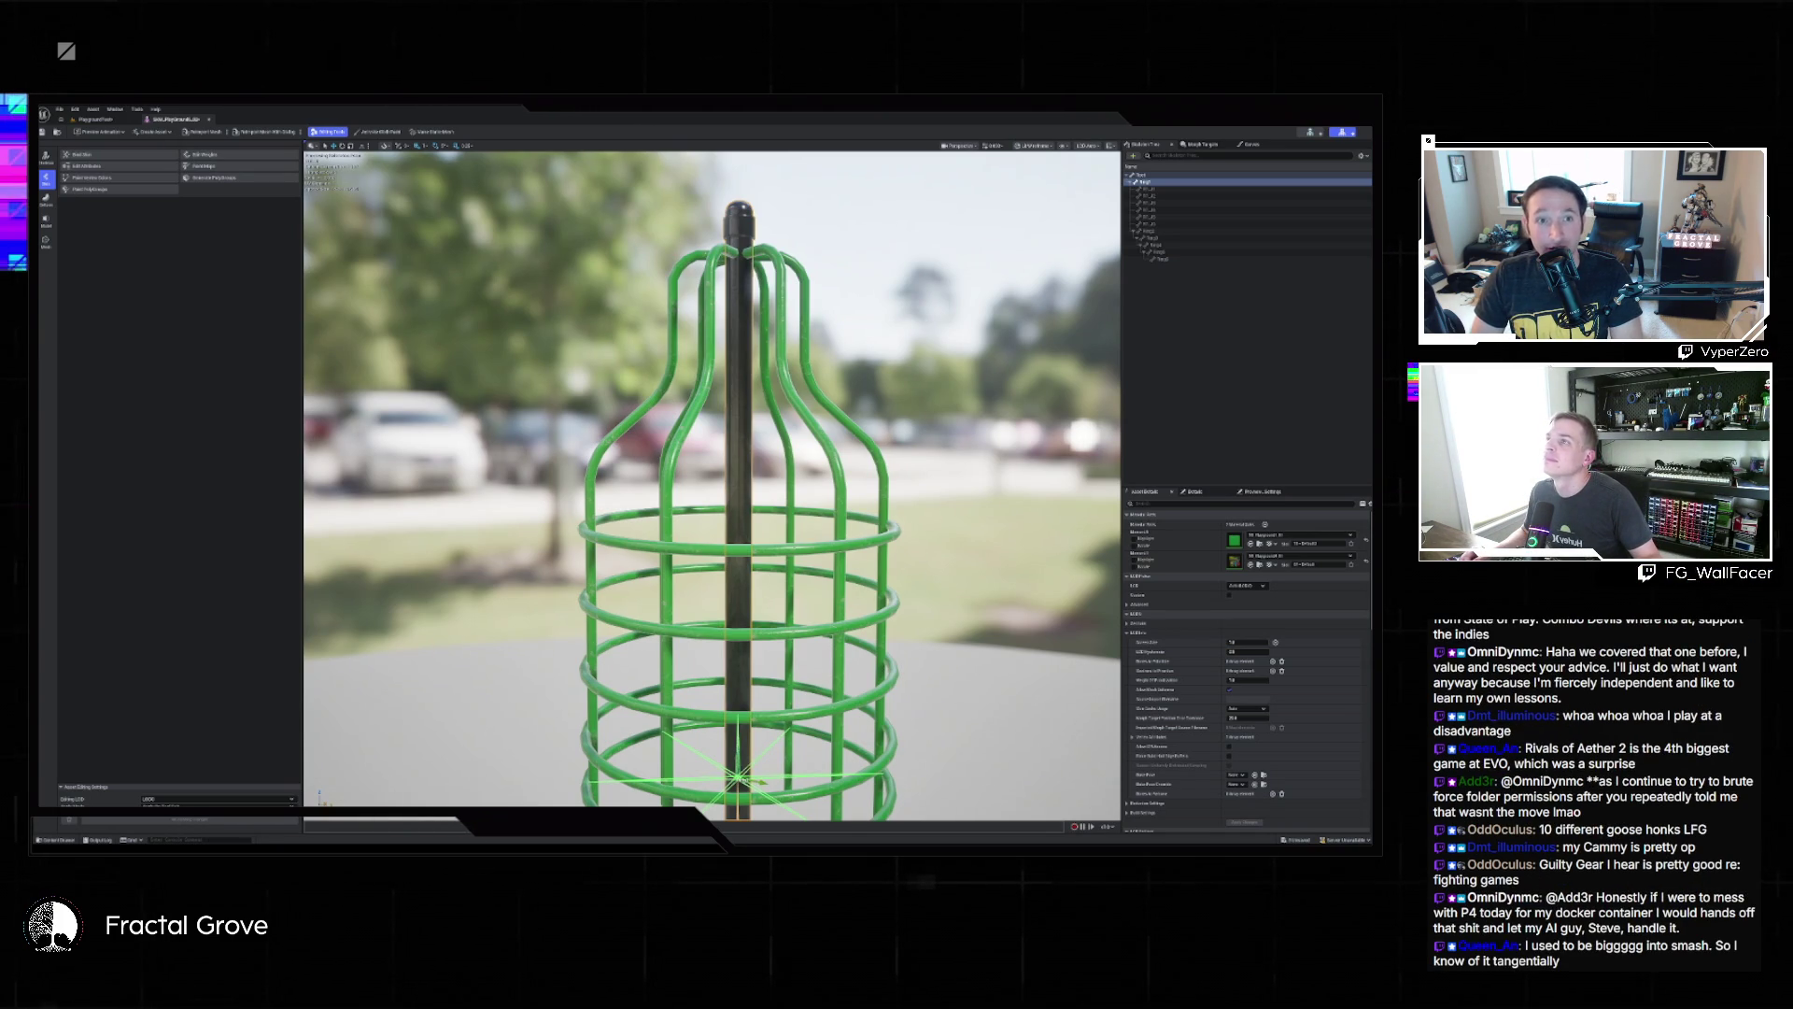
drag(895, 355, 784, 228)
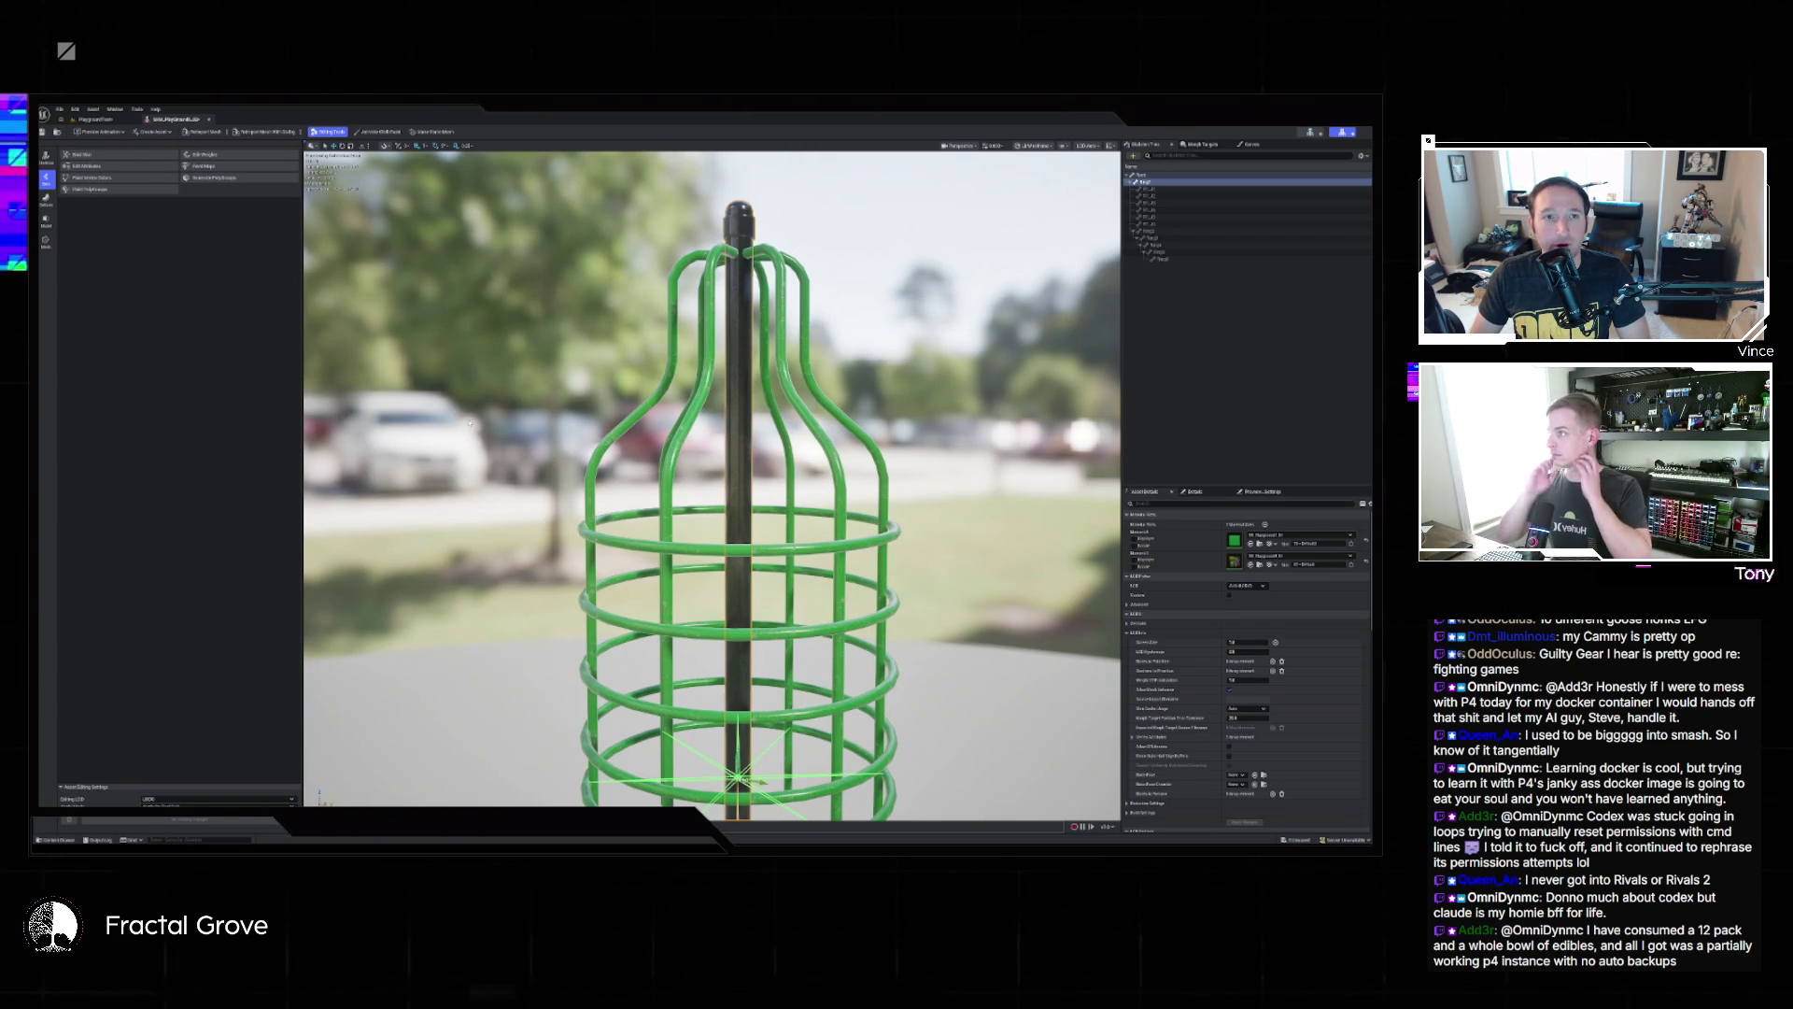
click(234, 180)
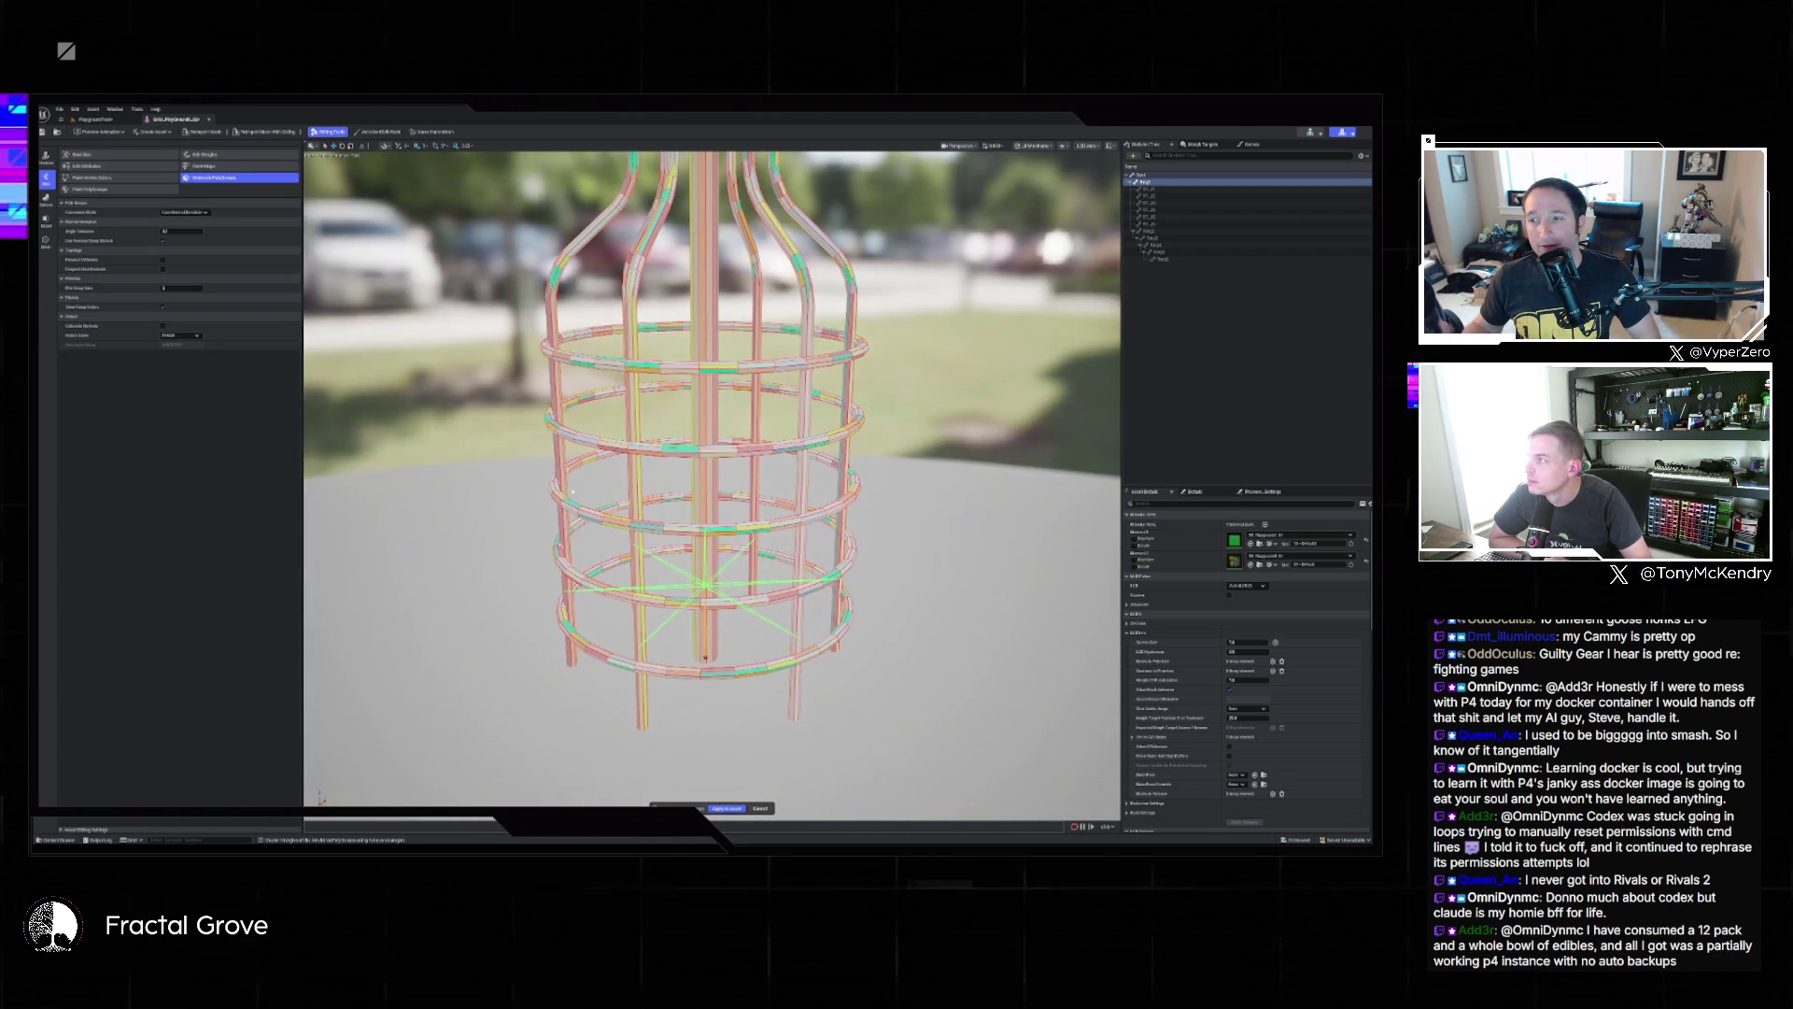
Generate per-tube polygroups on the cage mesh, then select a ring bone in the Skeleton Tree.
click(185, 212)
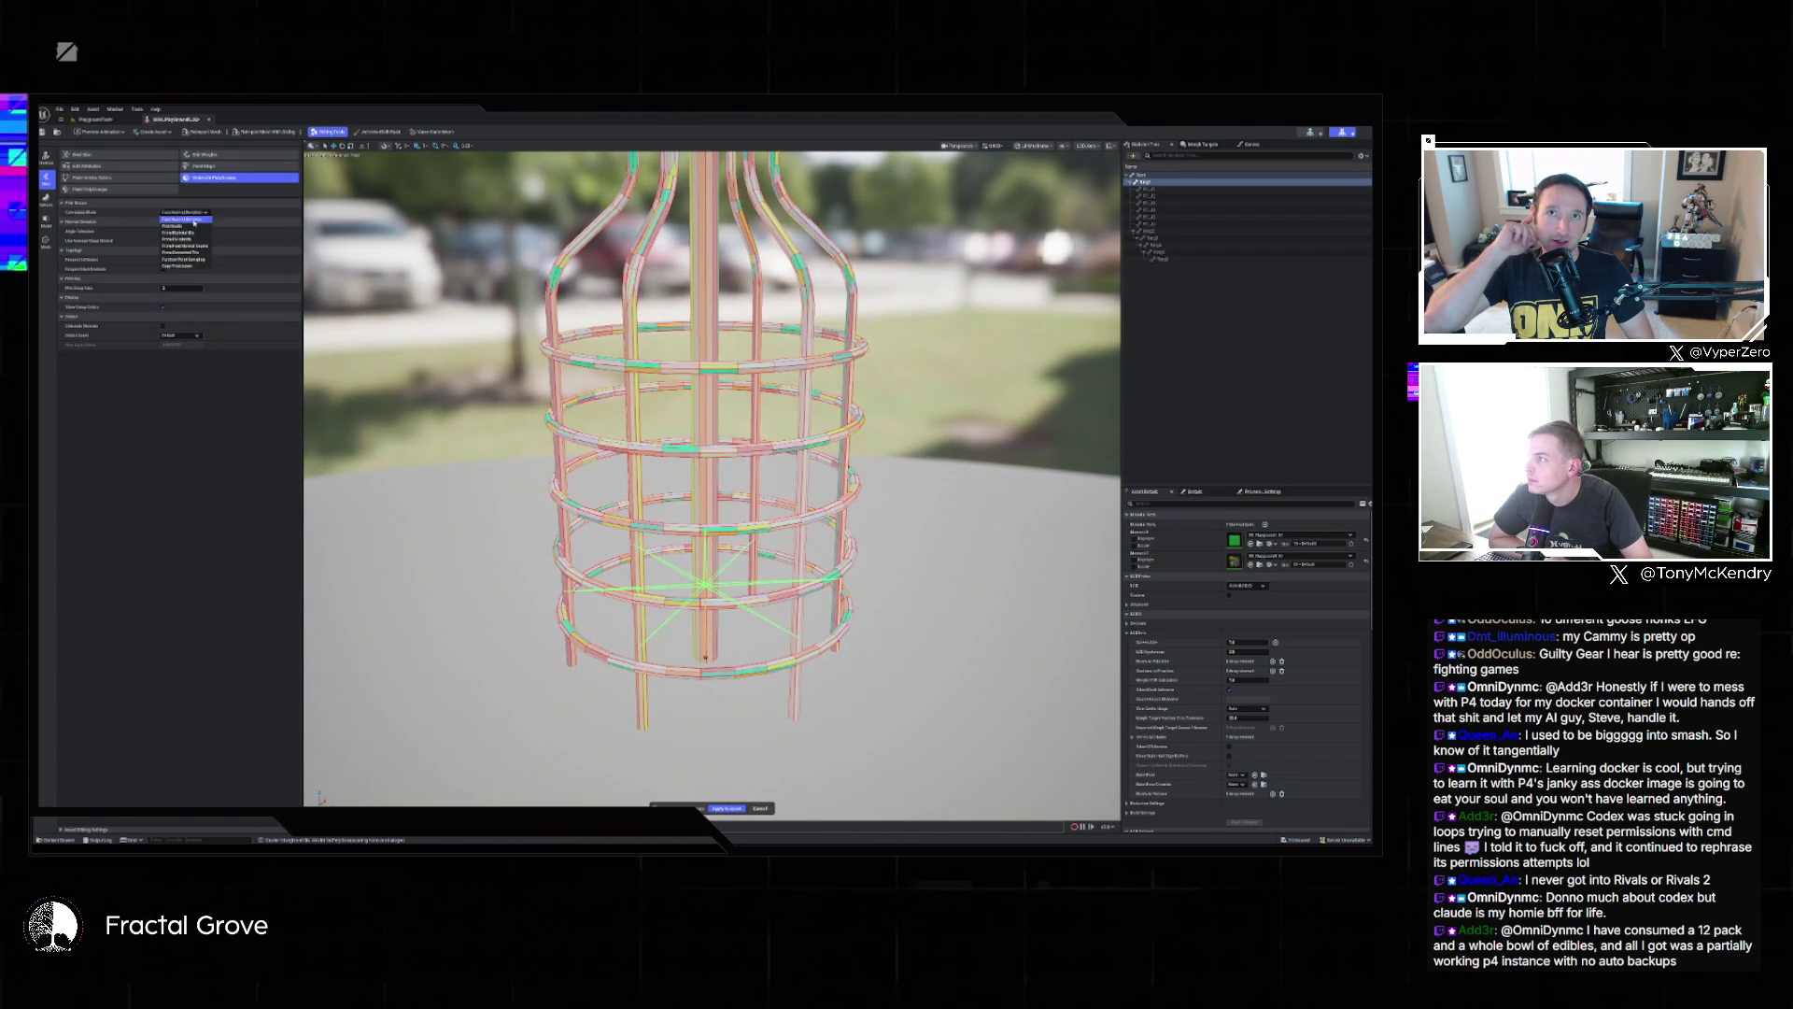
click(191, 229)
click(182, 212)
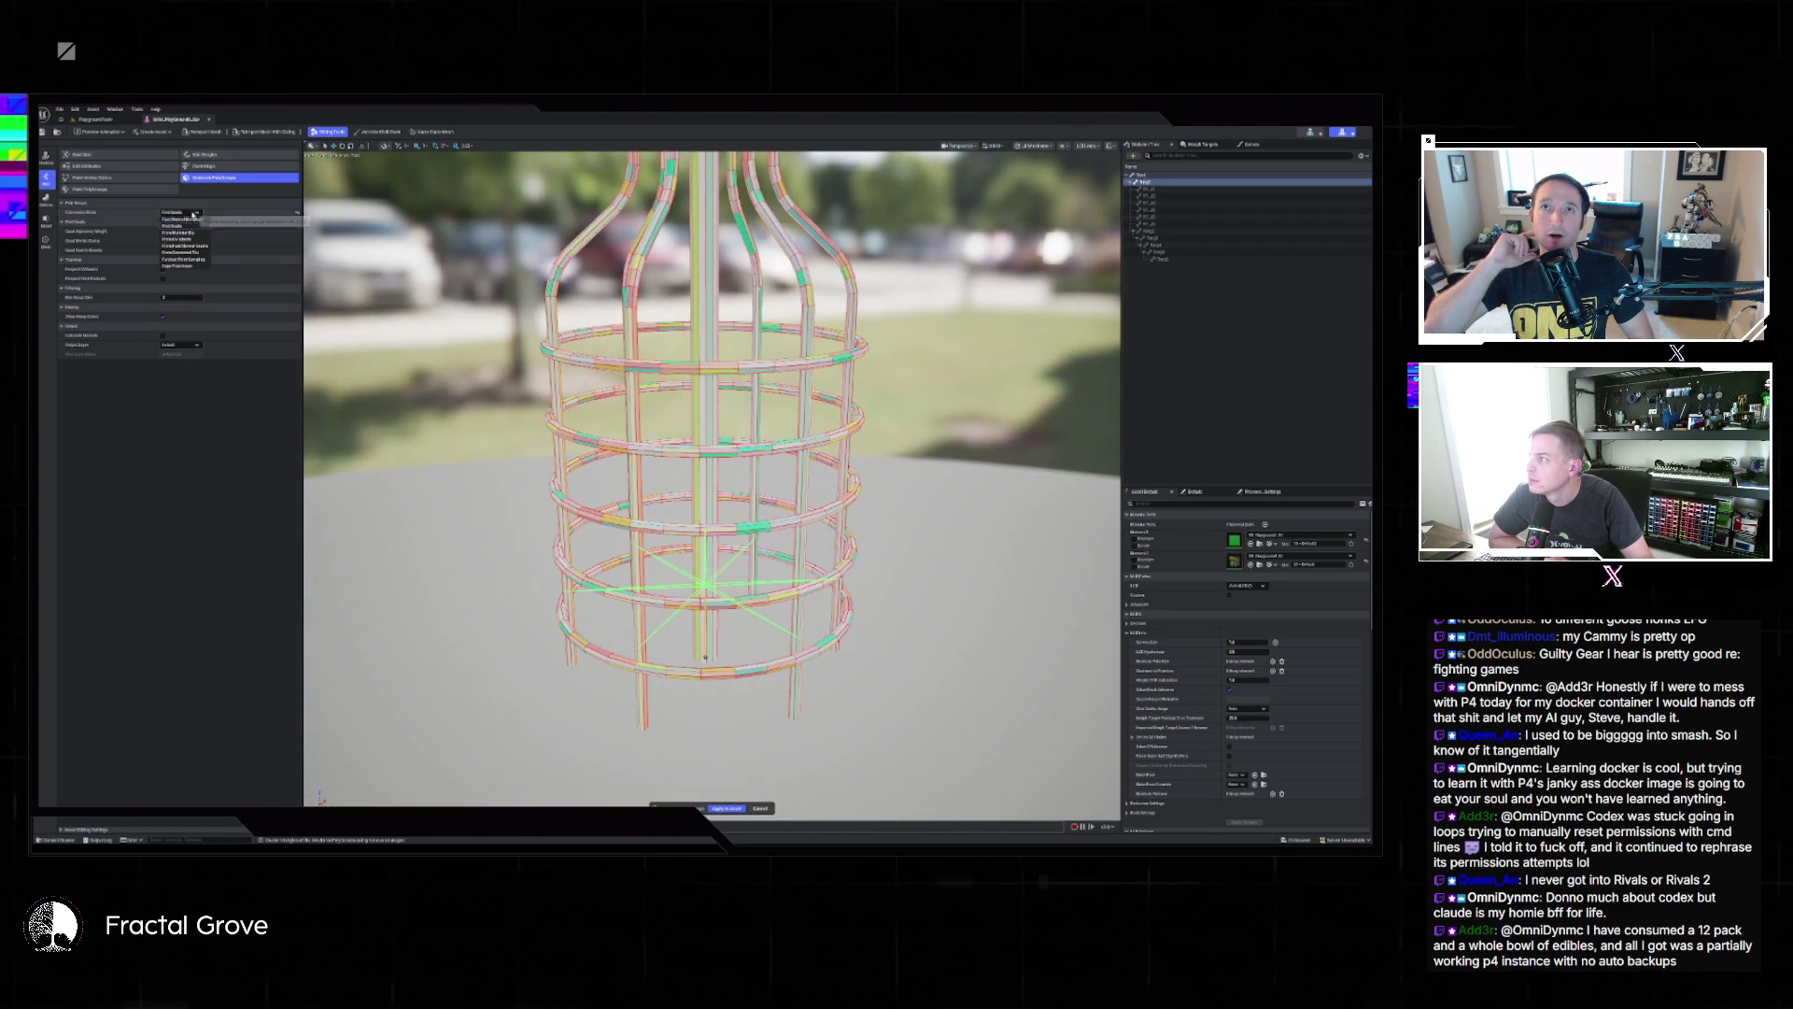
click(185, 216)
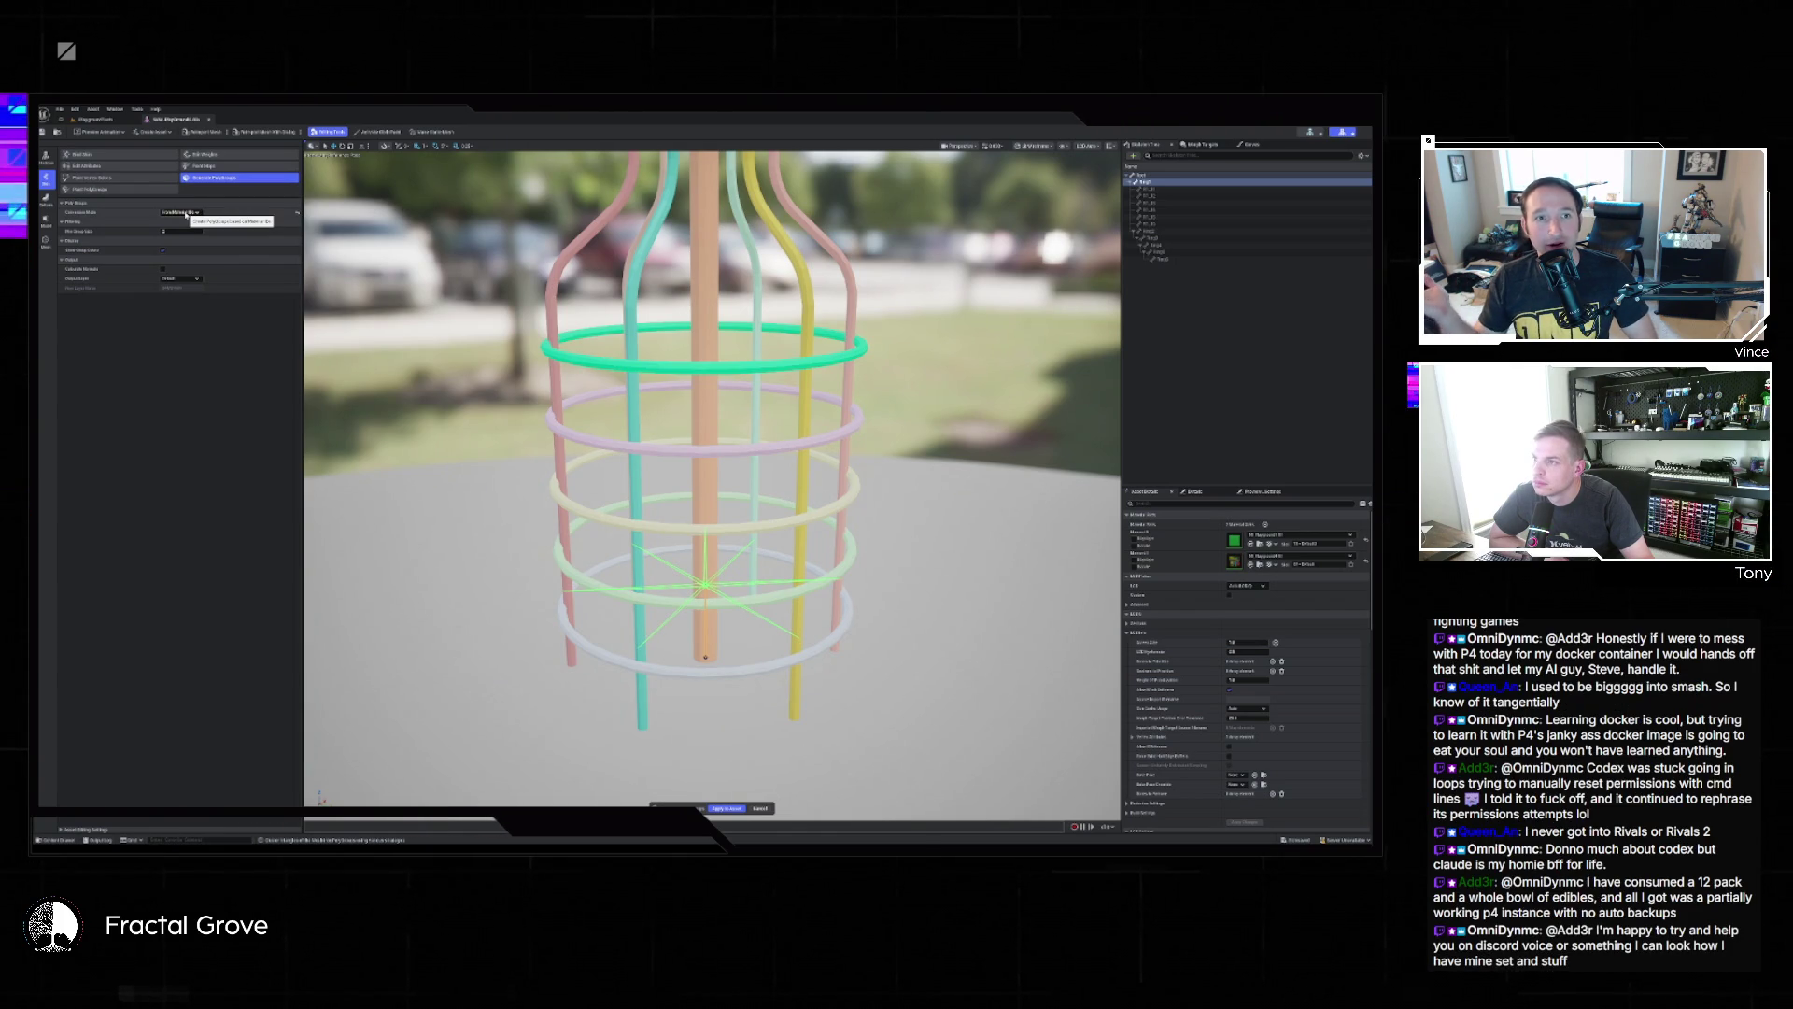
click(727, 808)
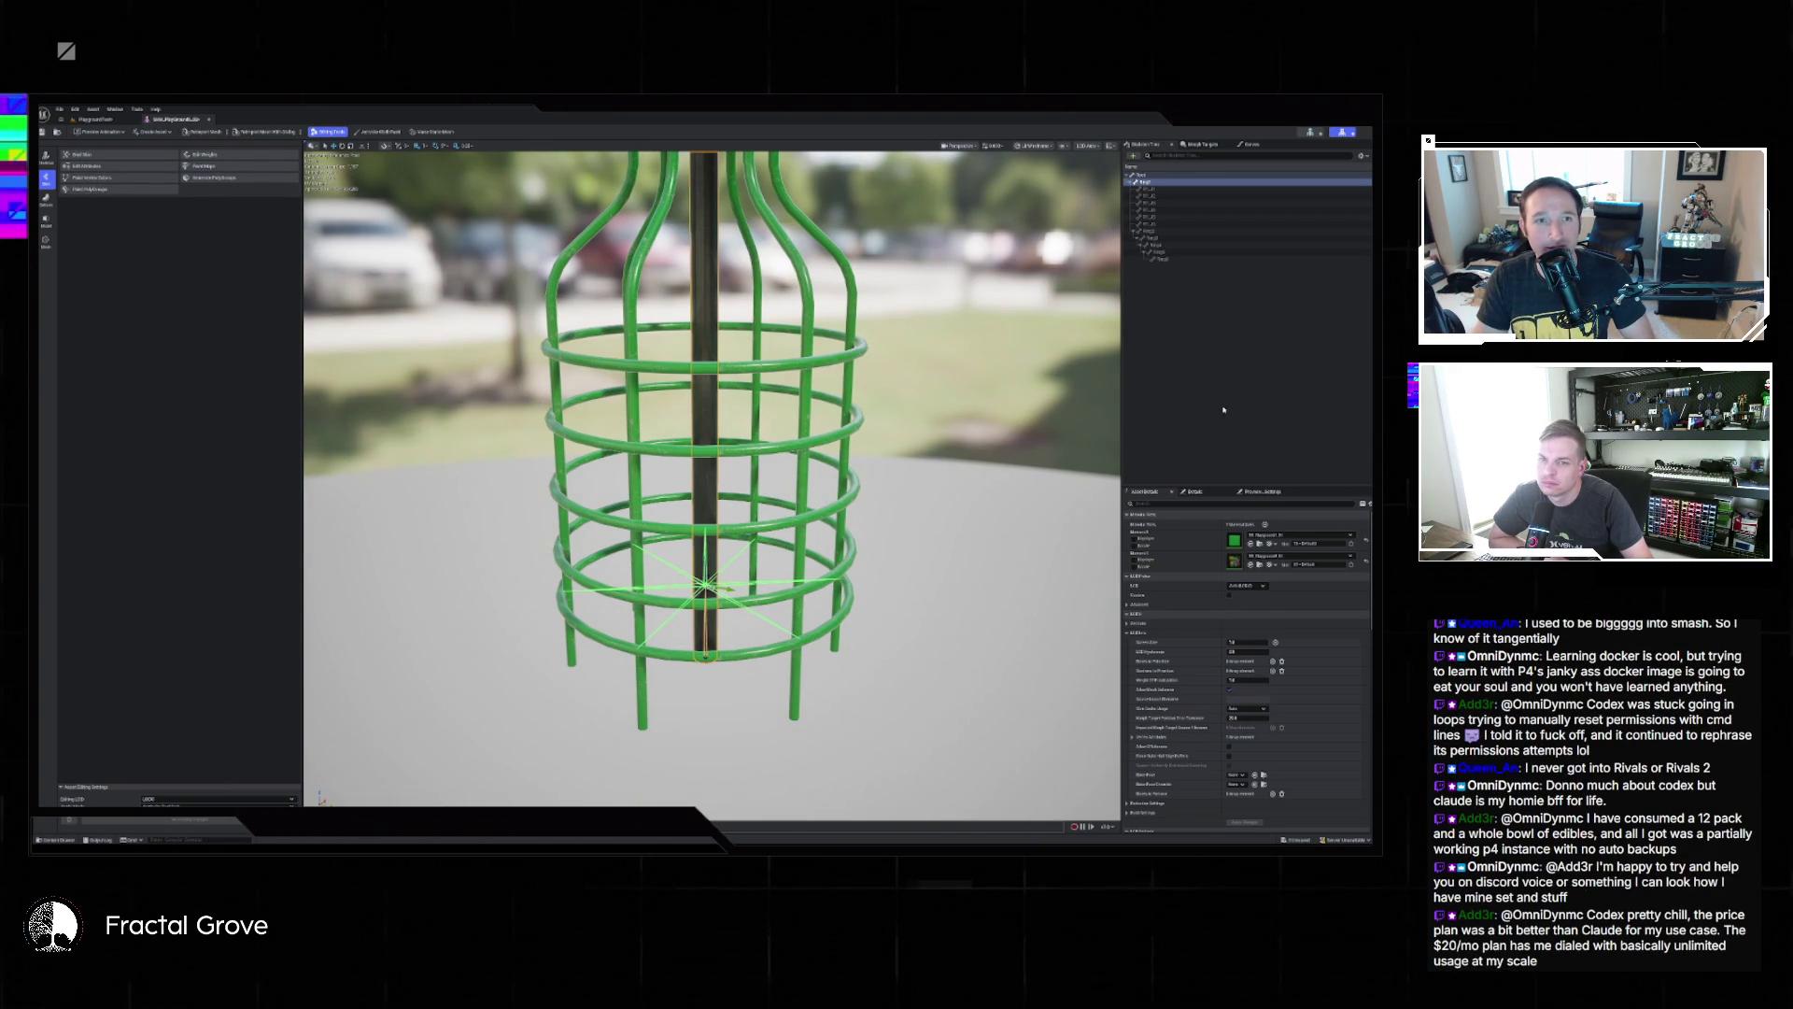
click(1162, 231)
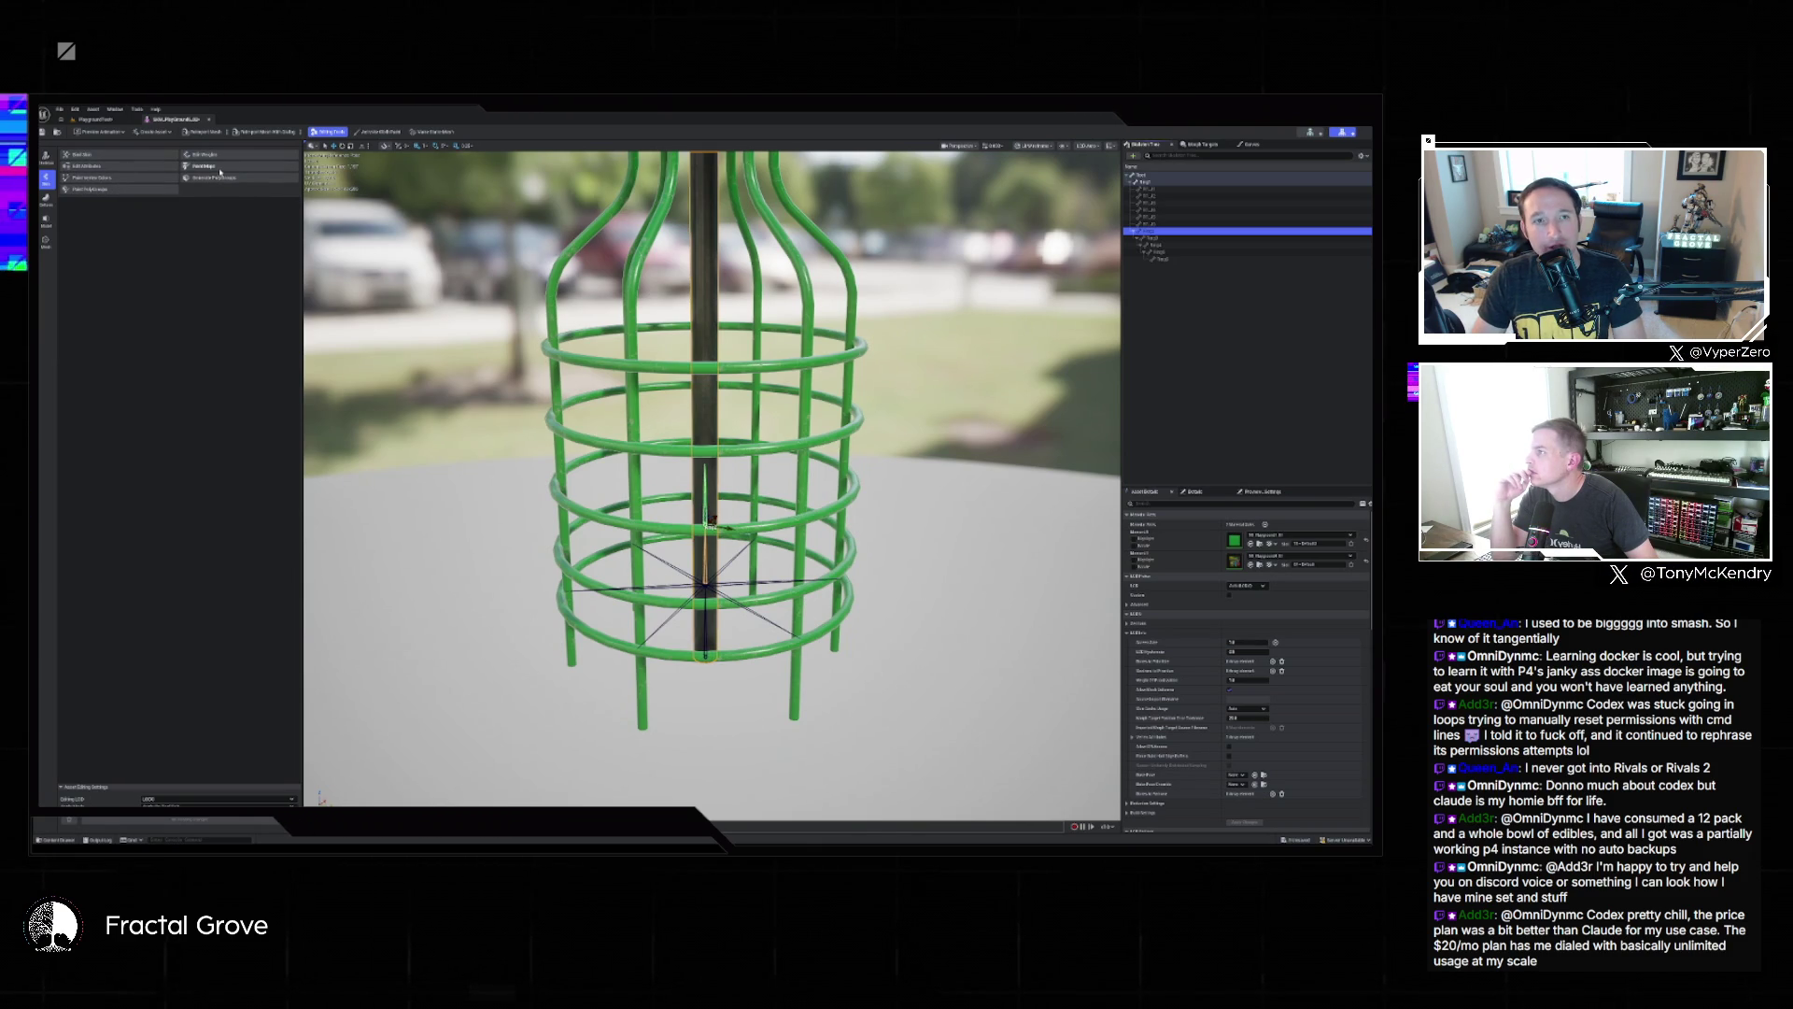
click(122, 154)
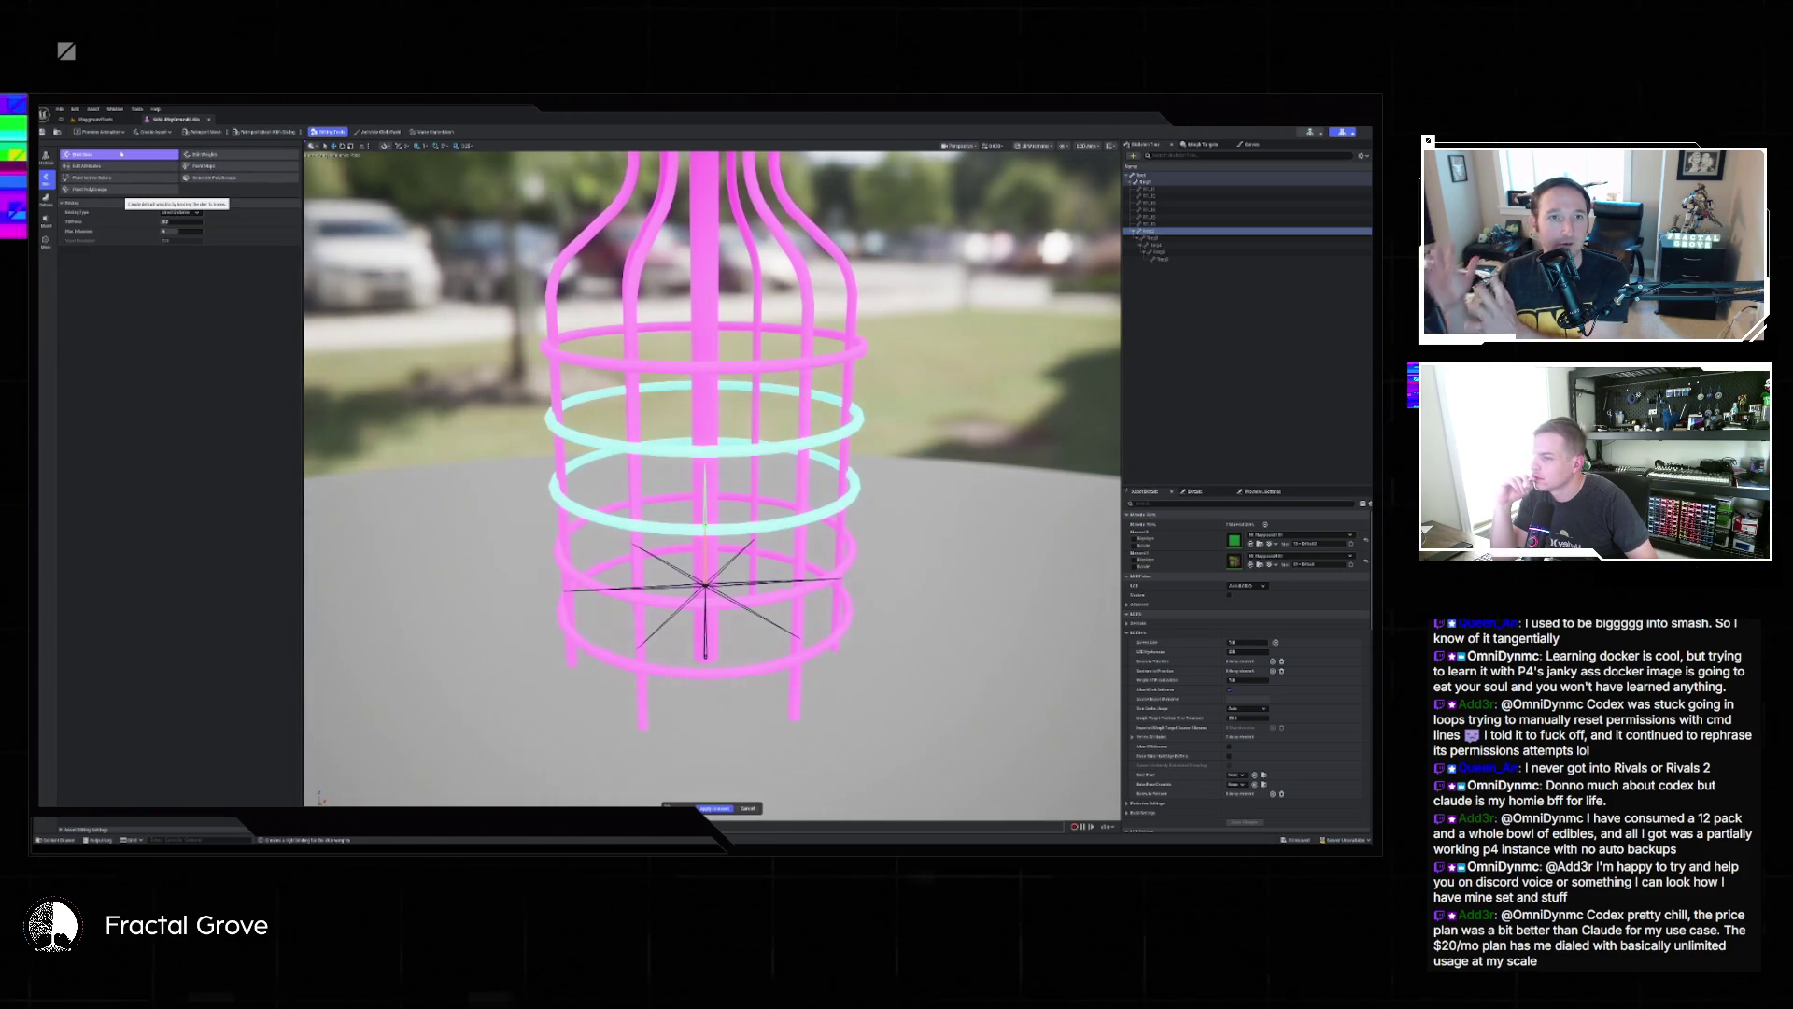
Bind the cage skin using a voxel-based binding type with an edited stiffness value, and apply.
click(195, 212)
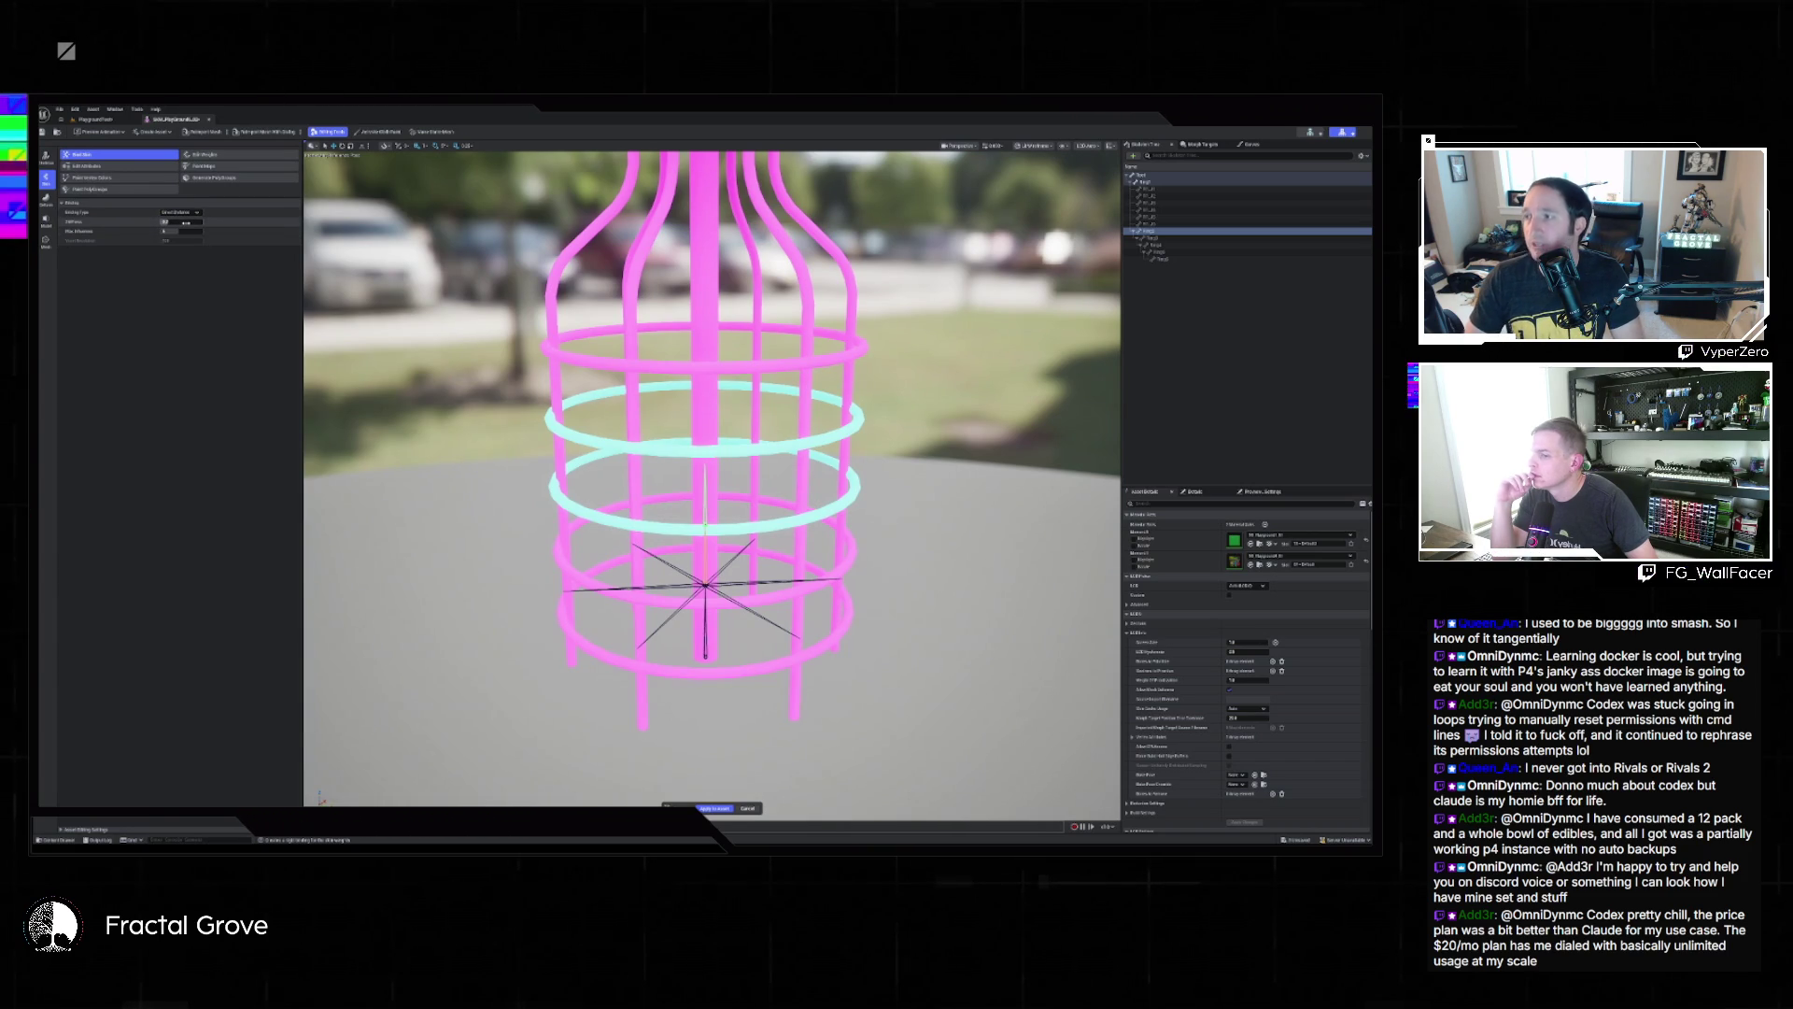
drag(170, 222, 176, 221)
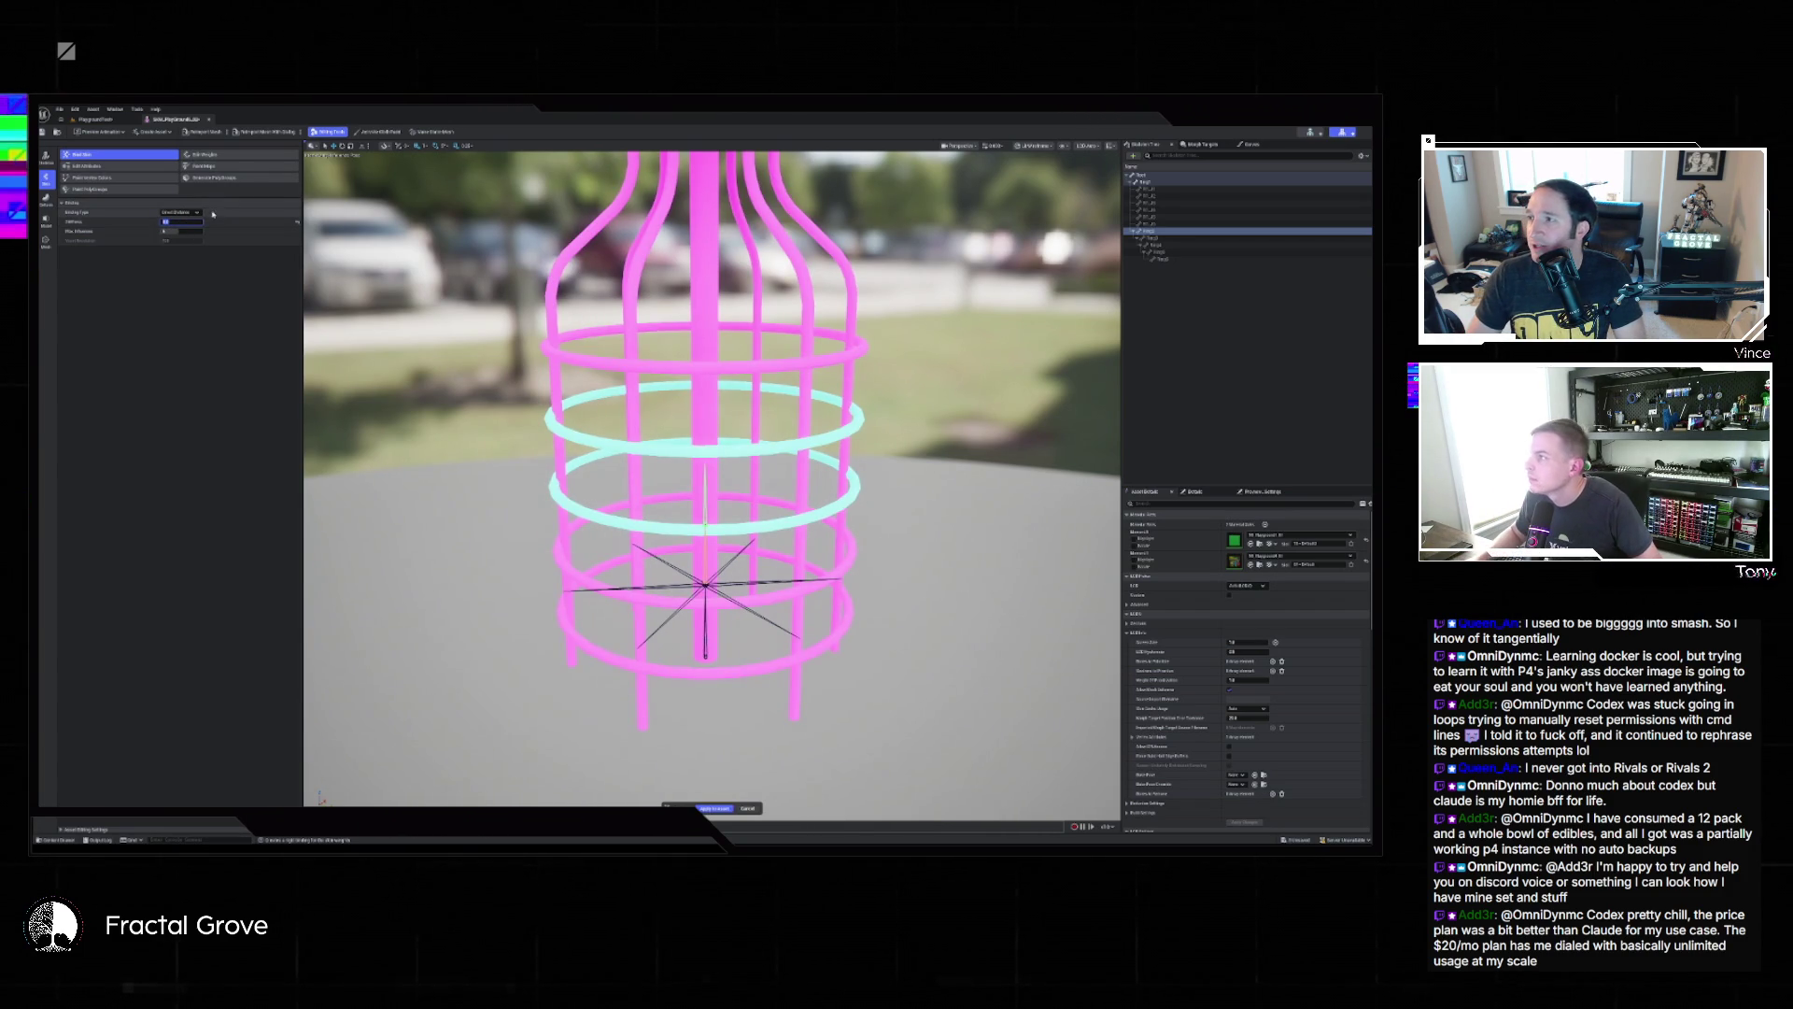
click(180, 212)
click(188, 228)
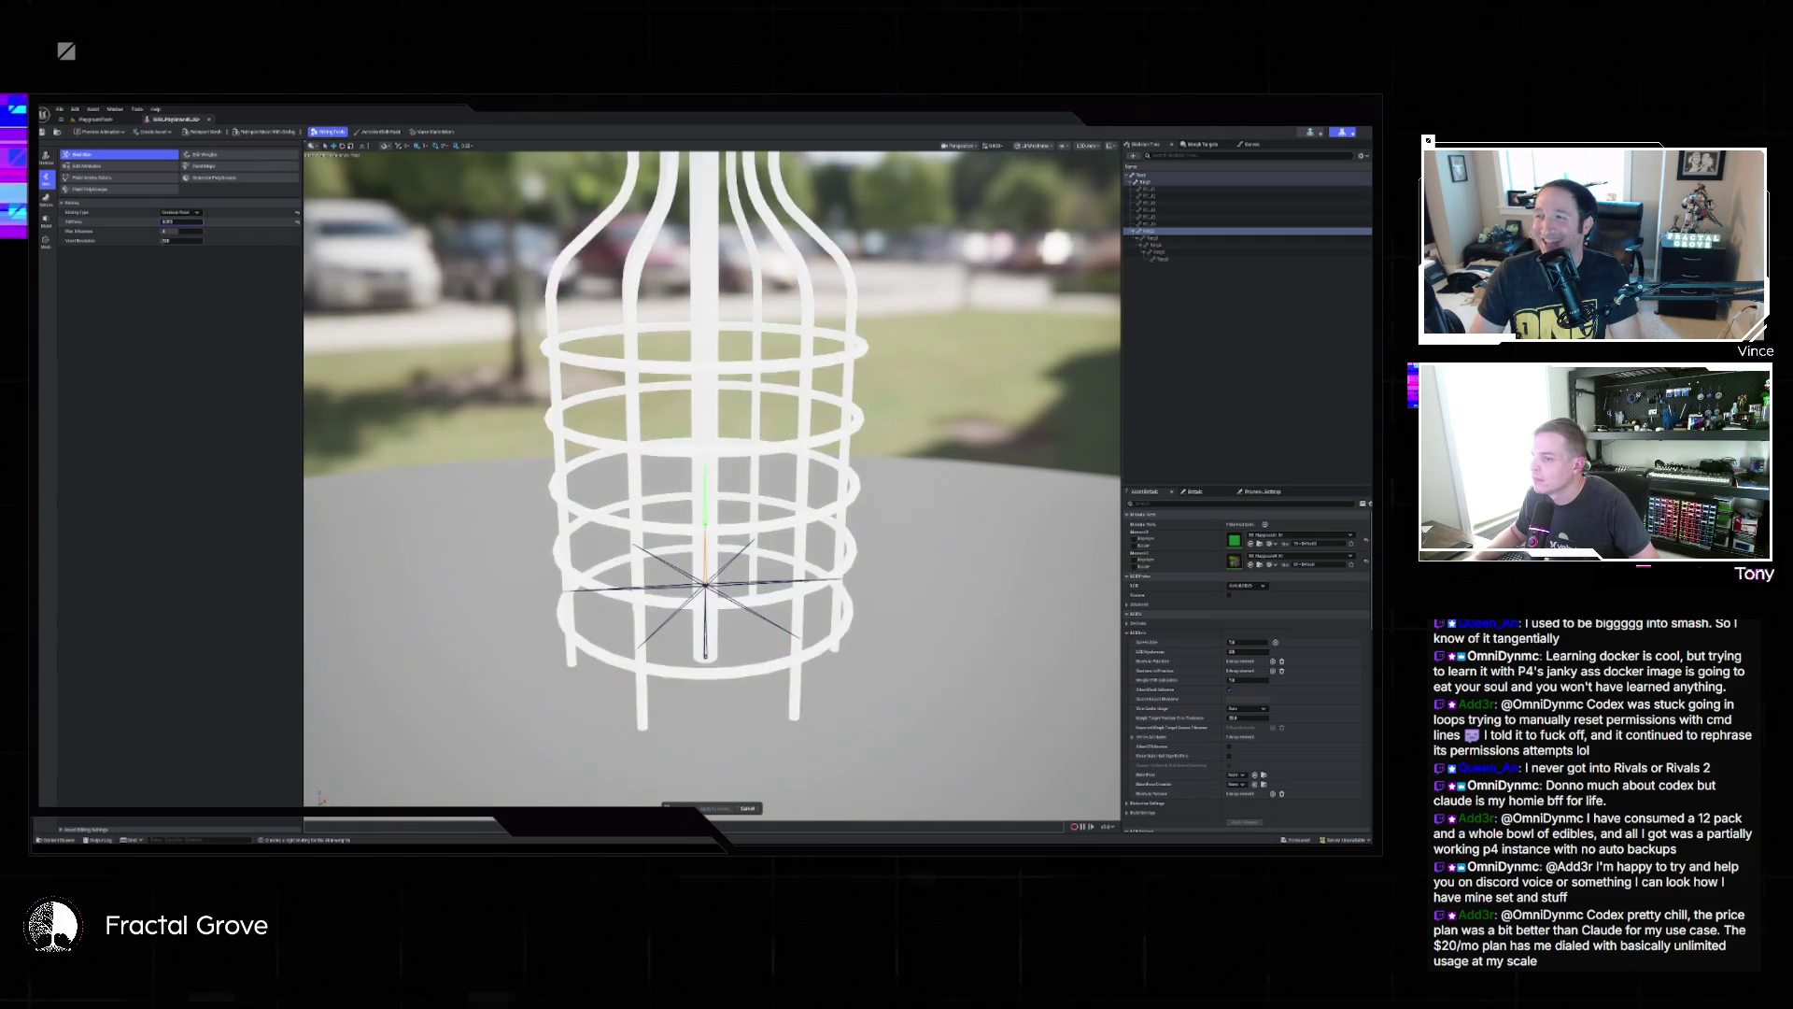
key(Return)
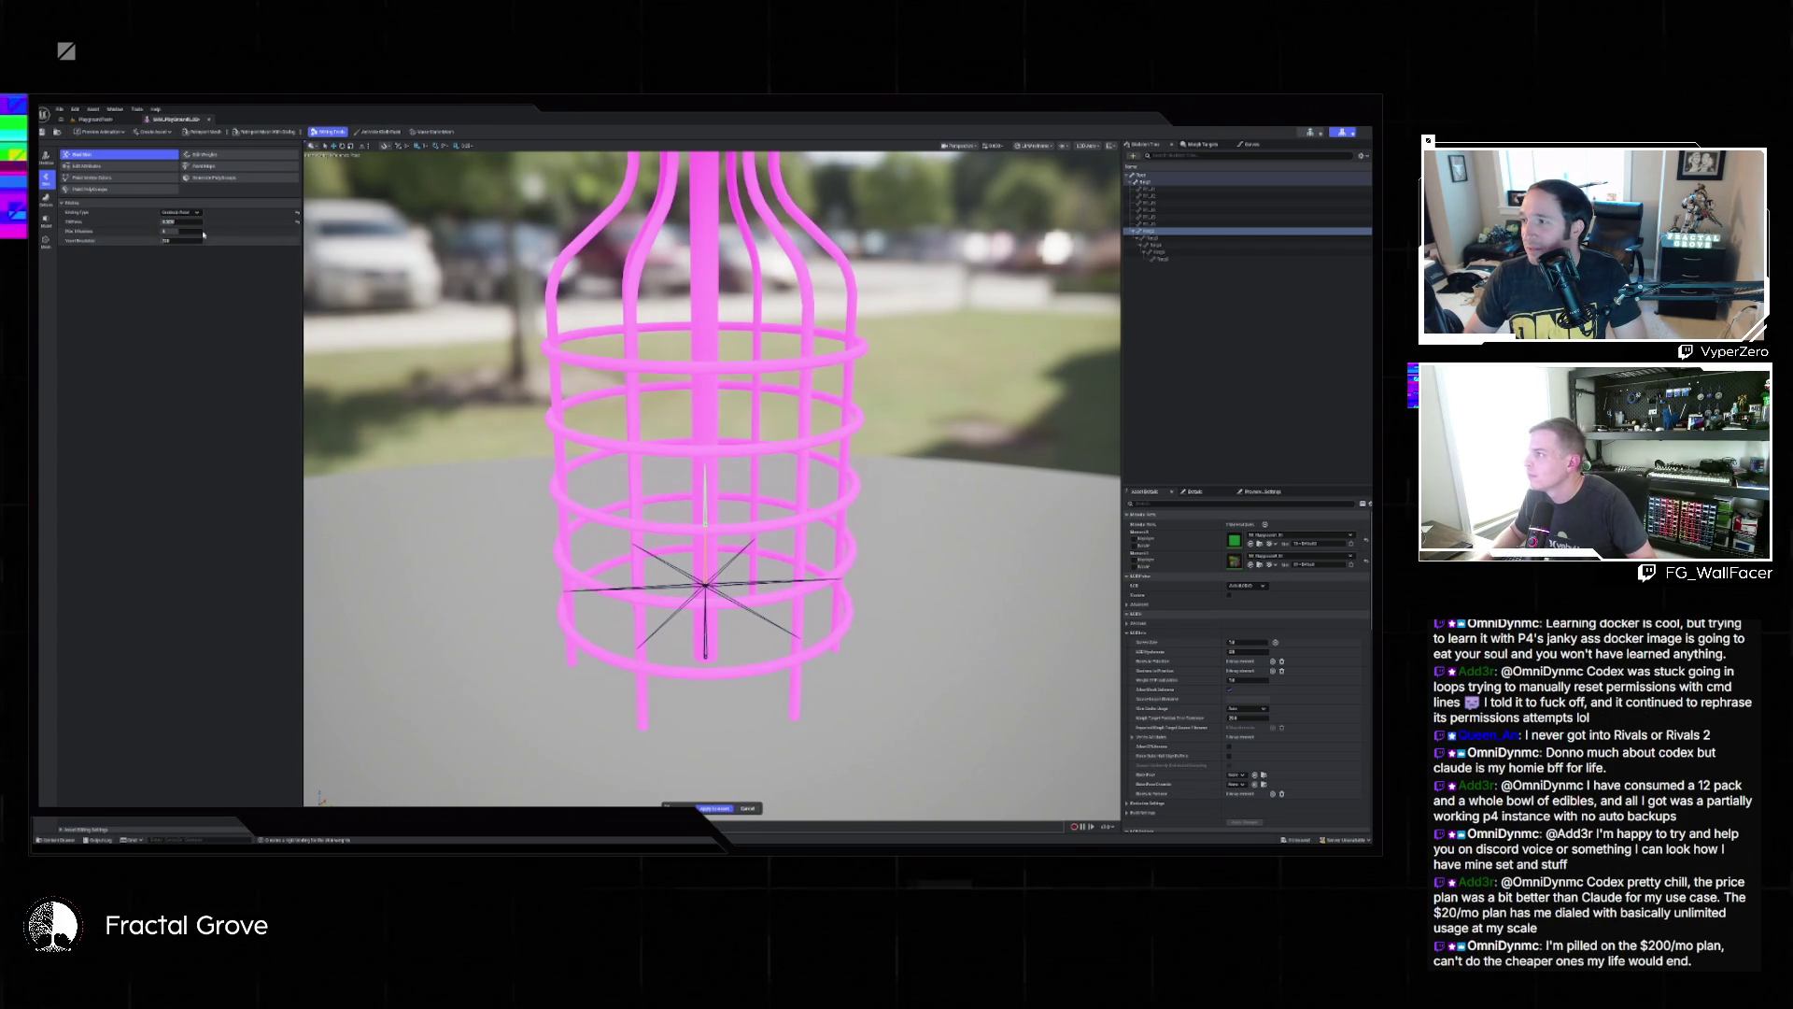
click(191, 221)
key(Return)
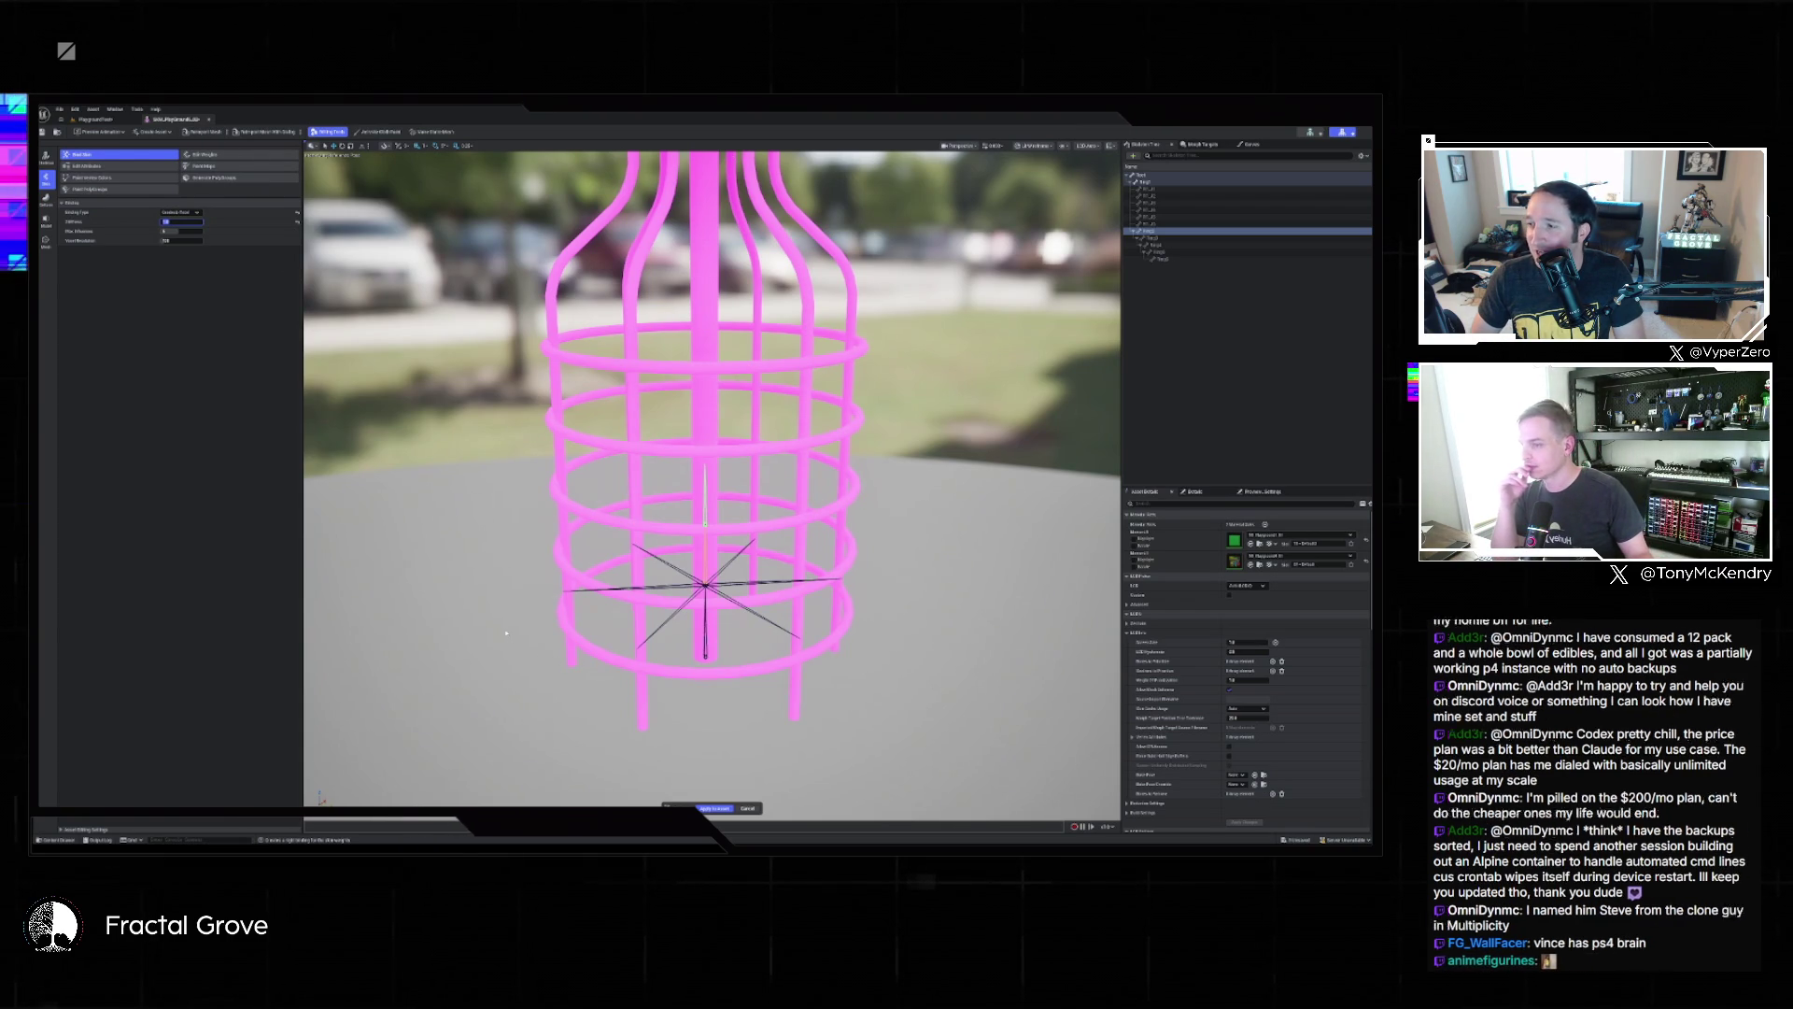
click(749, 809)
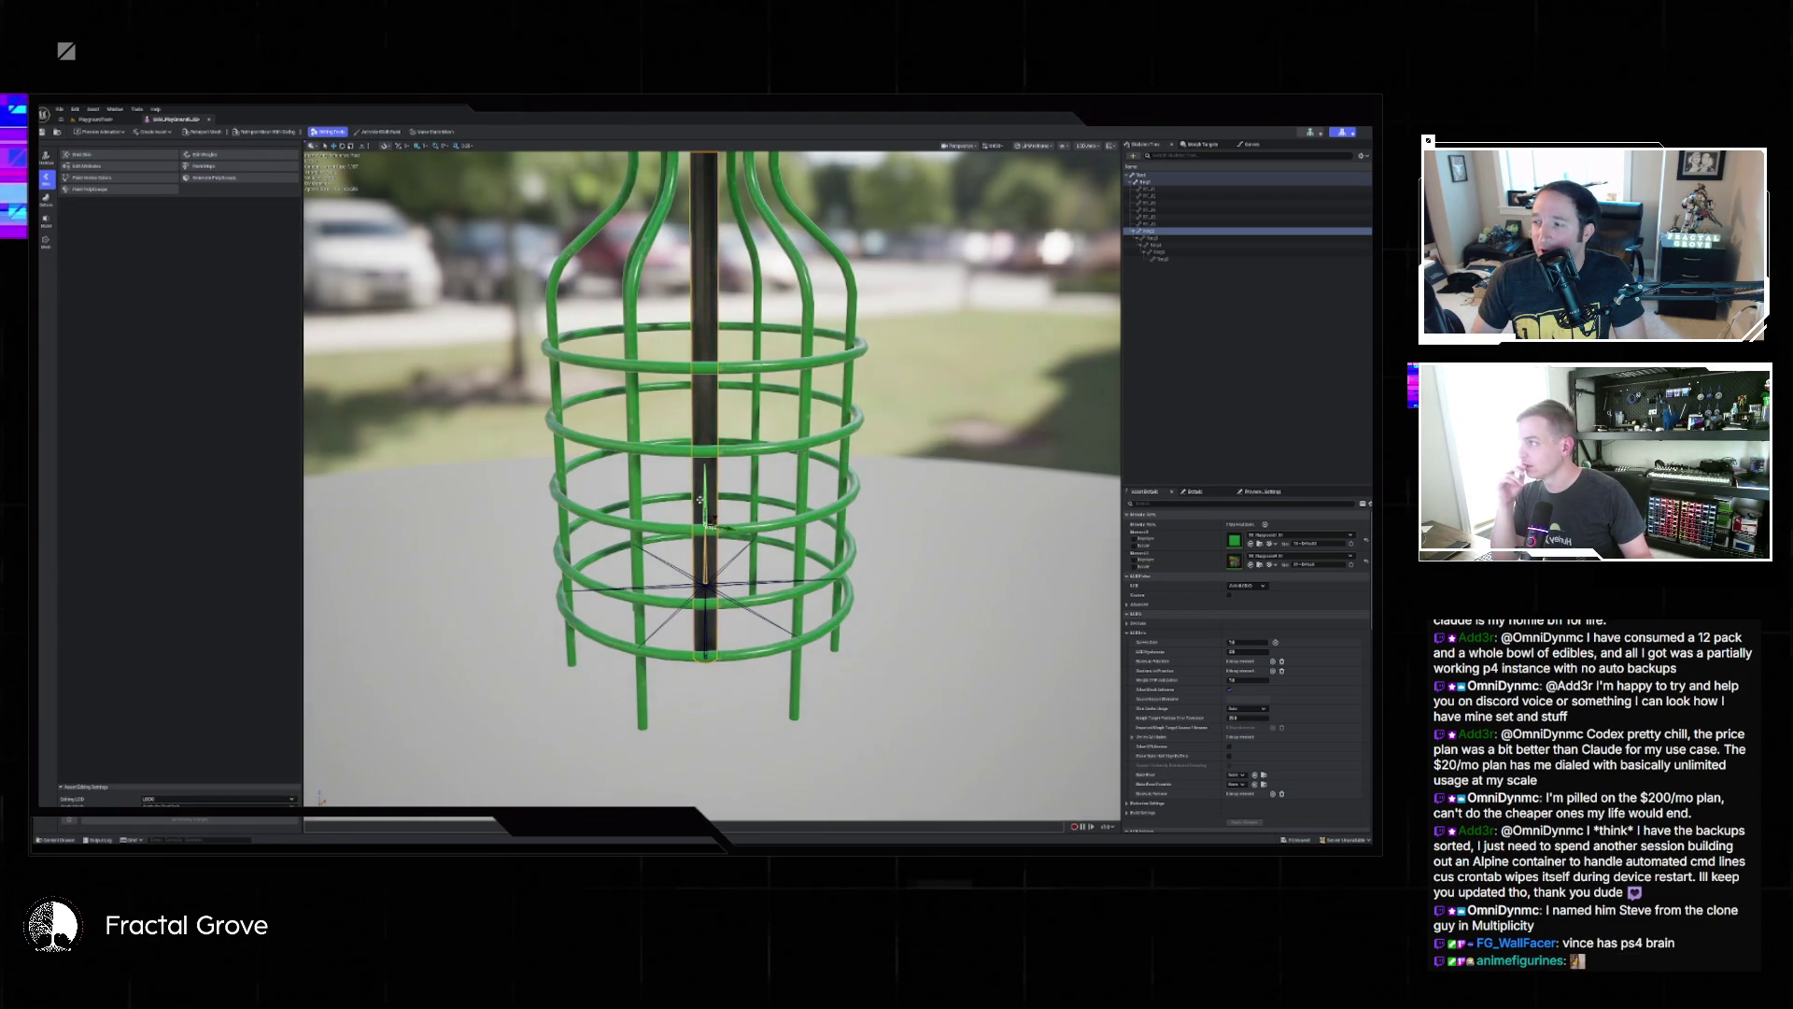
Open skin-weight editing in Mesh mode and expand the Brush settings panel.
click(223, 158)
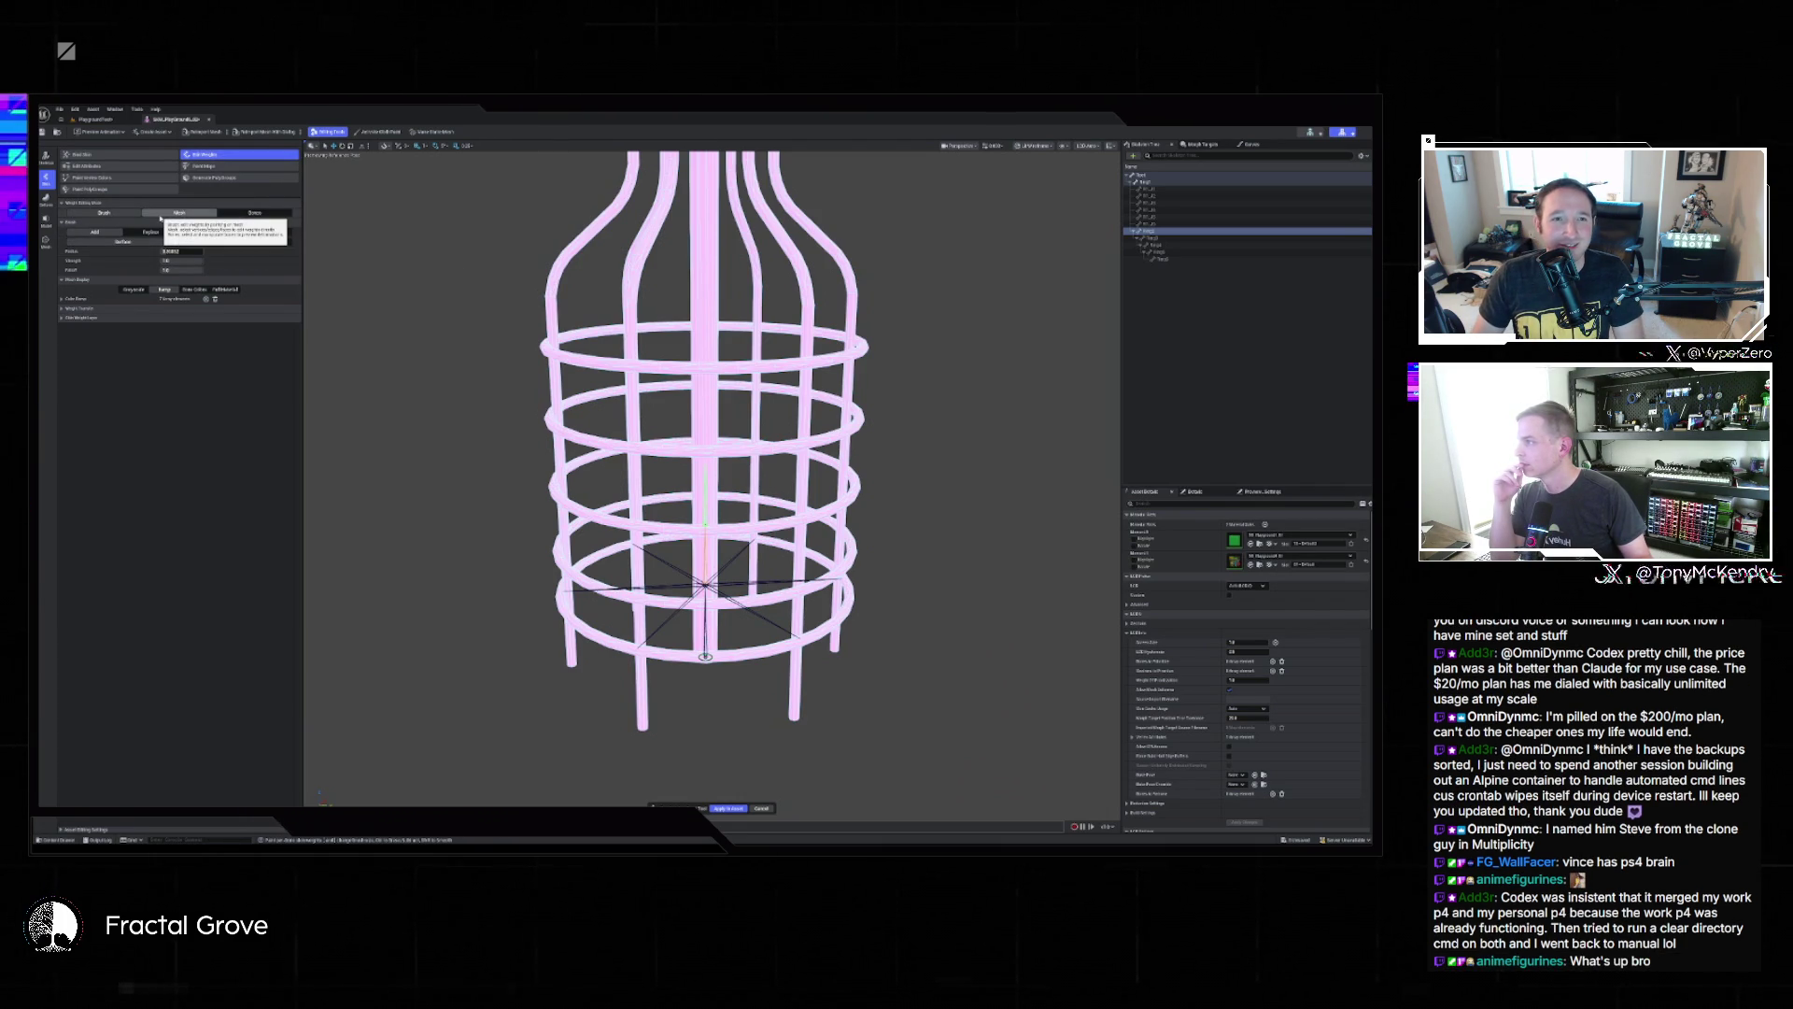
click(160, 216)
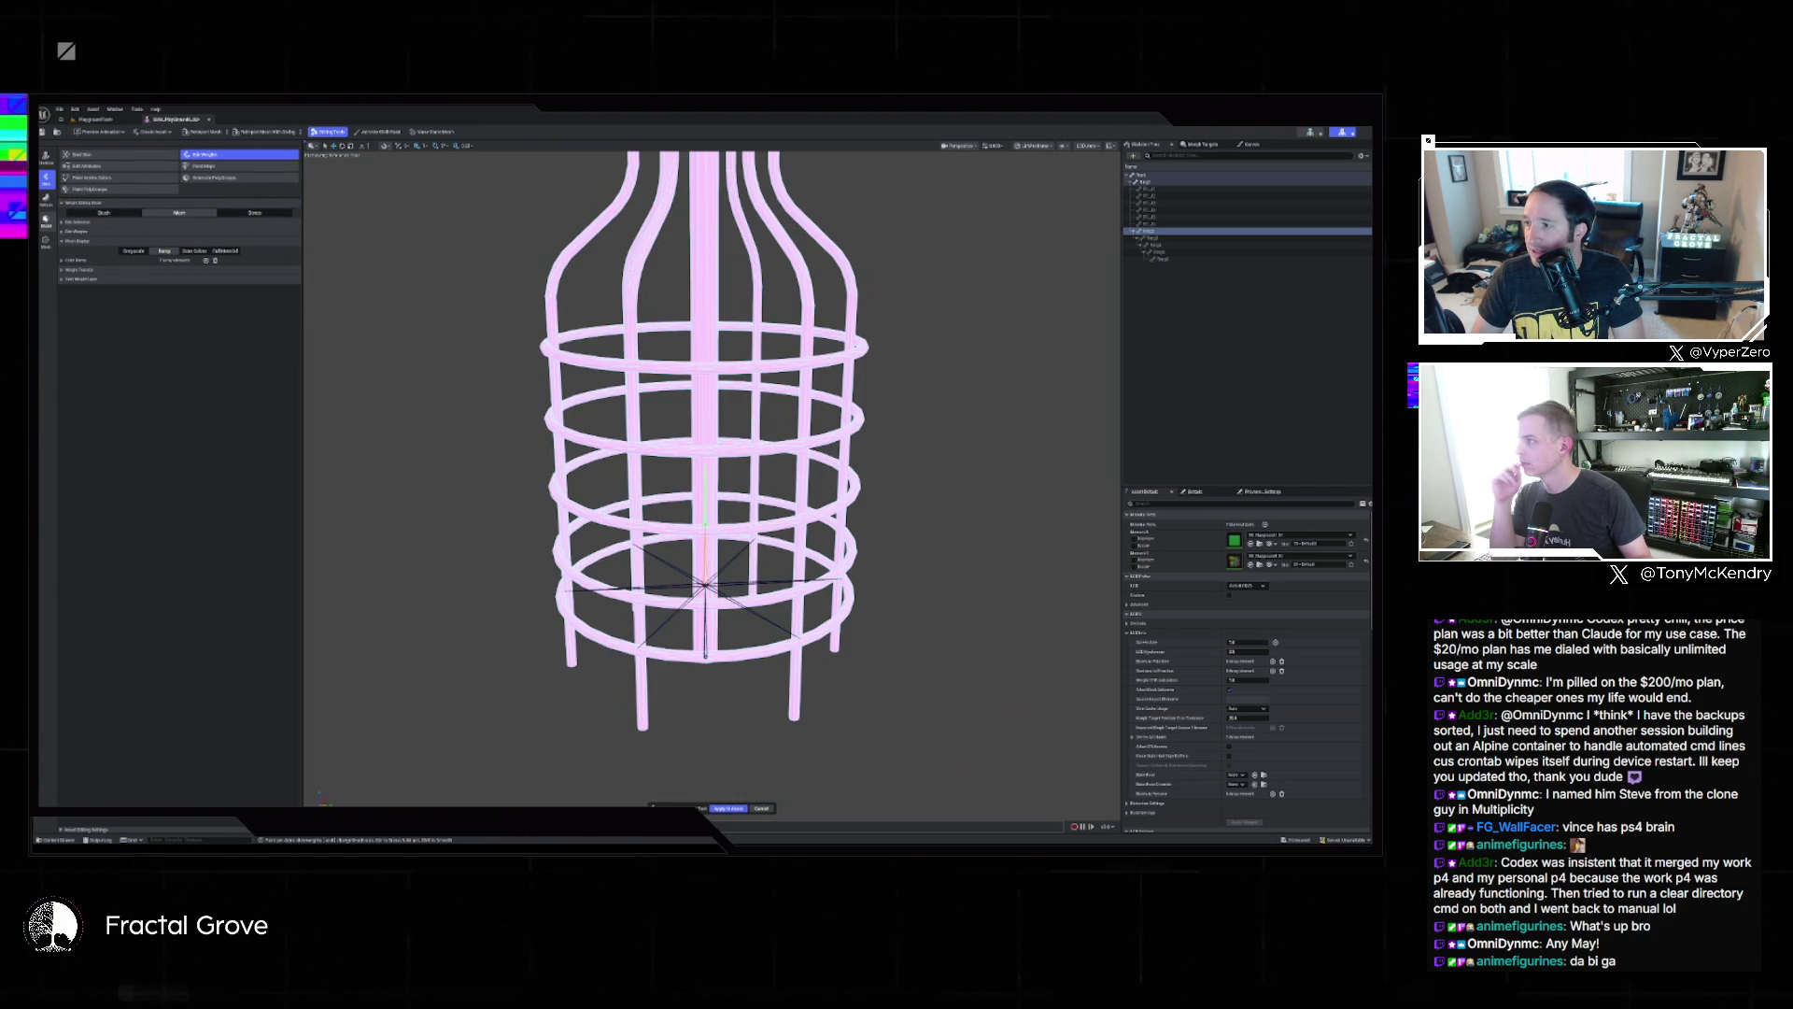
click(92, 215)
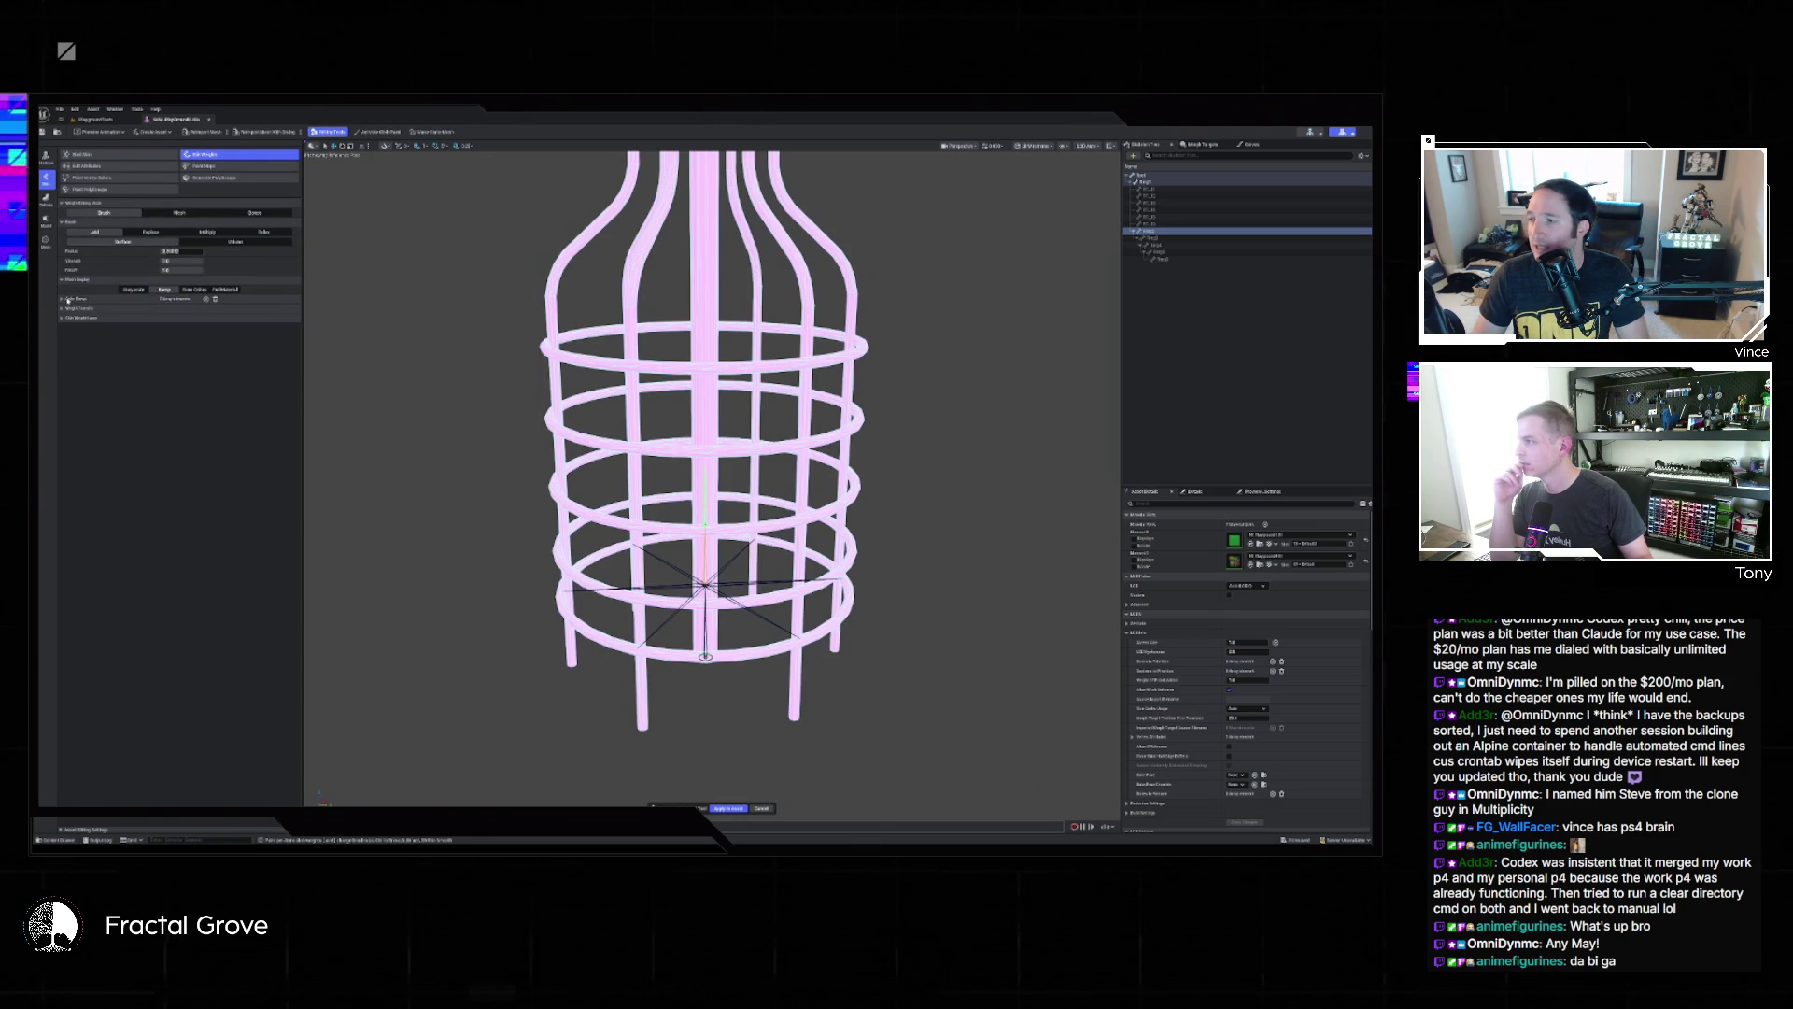
Collapse the extra settings panels and set the brush to Relax with volume falloff.
click(62, 309)
click(63, 309)
click(62, 319)
click(62, 319)
click(61, 280)
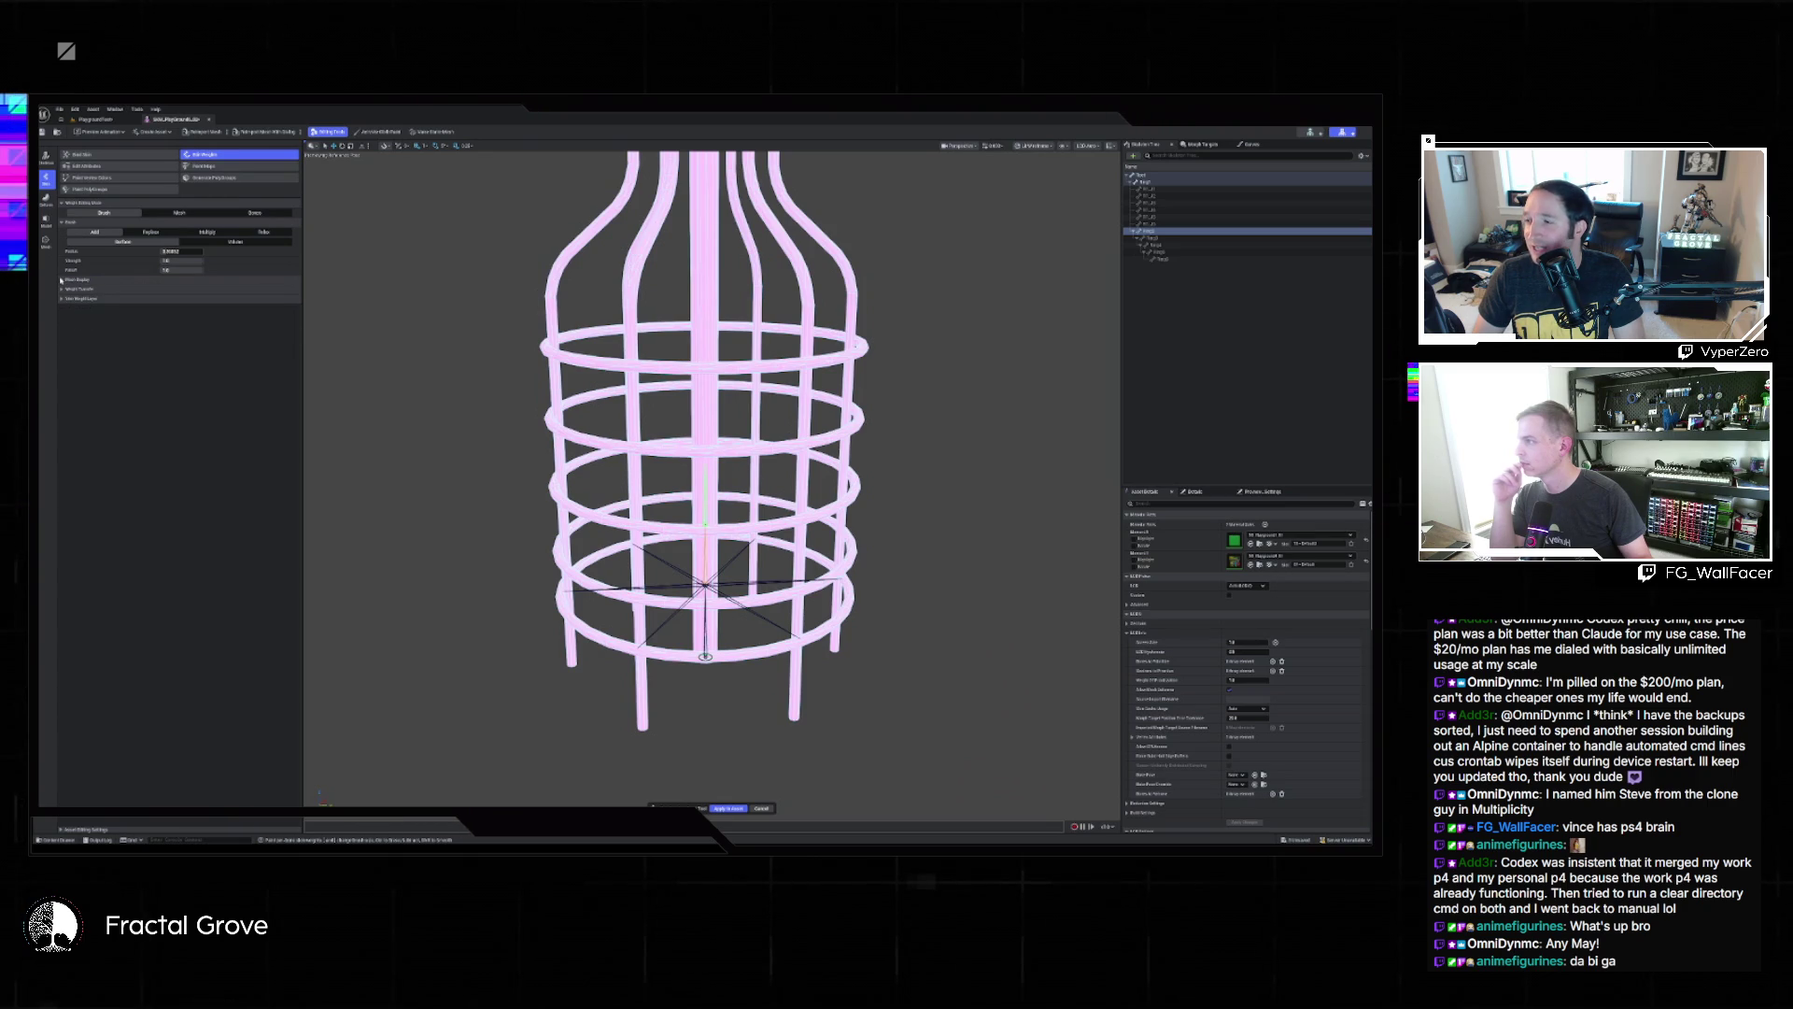
click(289, 233)
click(287, 244)
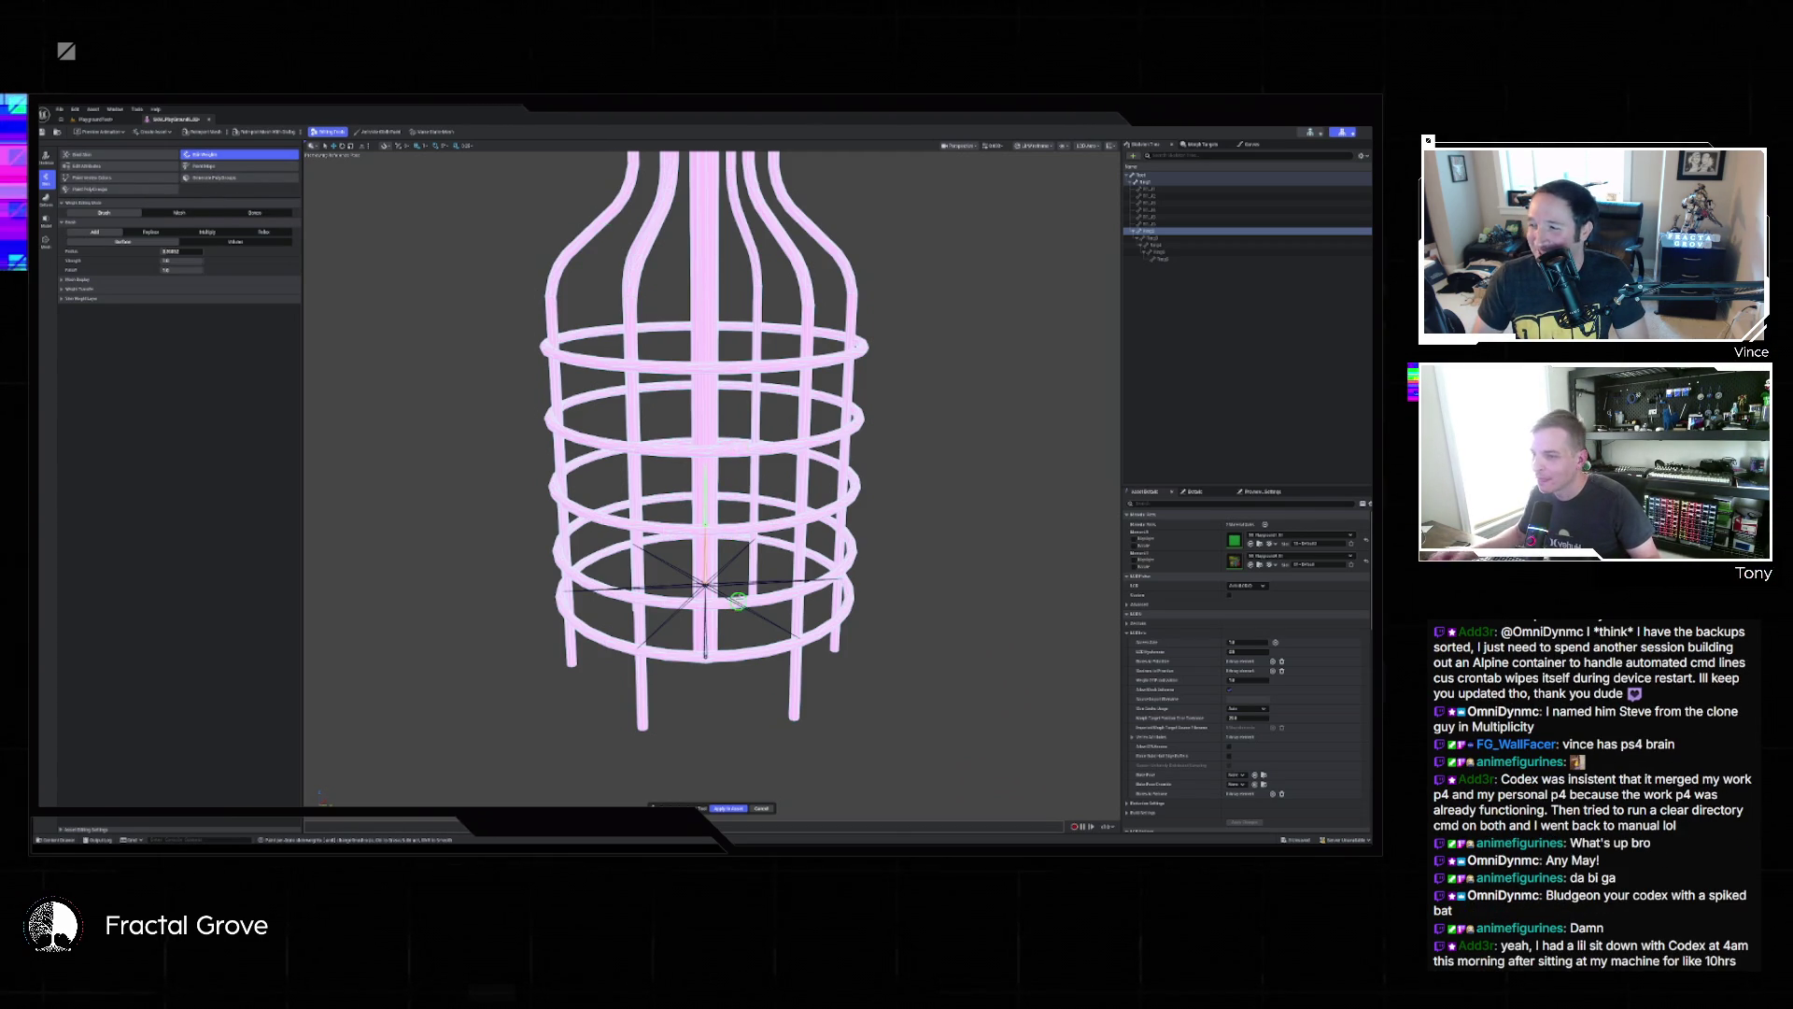
Paint relaxed weights onto the lower ring and accept to return to the textured mesh.
mouse_move(726, 427)
mouse_down()
mouse_move(691, 429)
mouse_move(673, 330)
mouse_up()
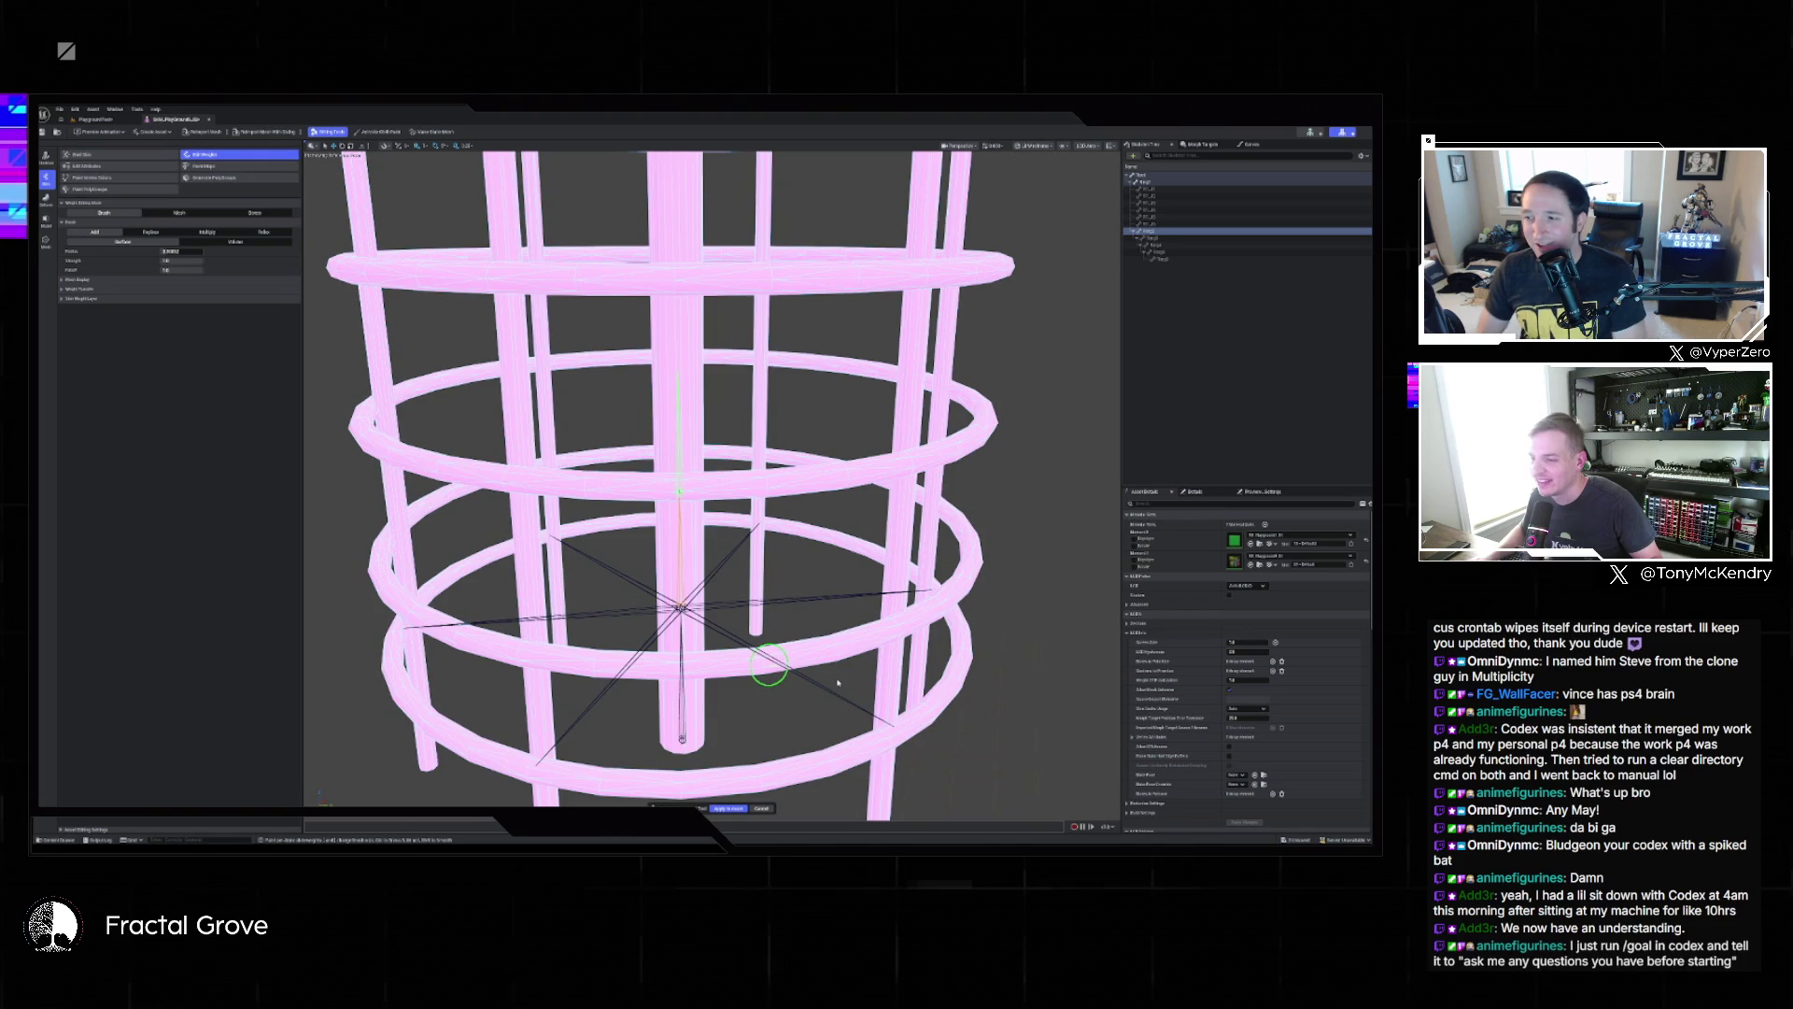
click(839, 647)
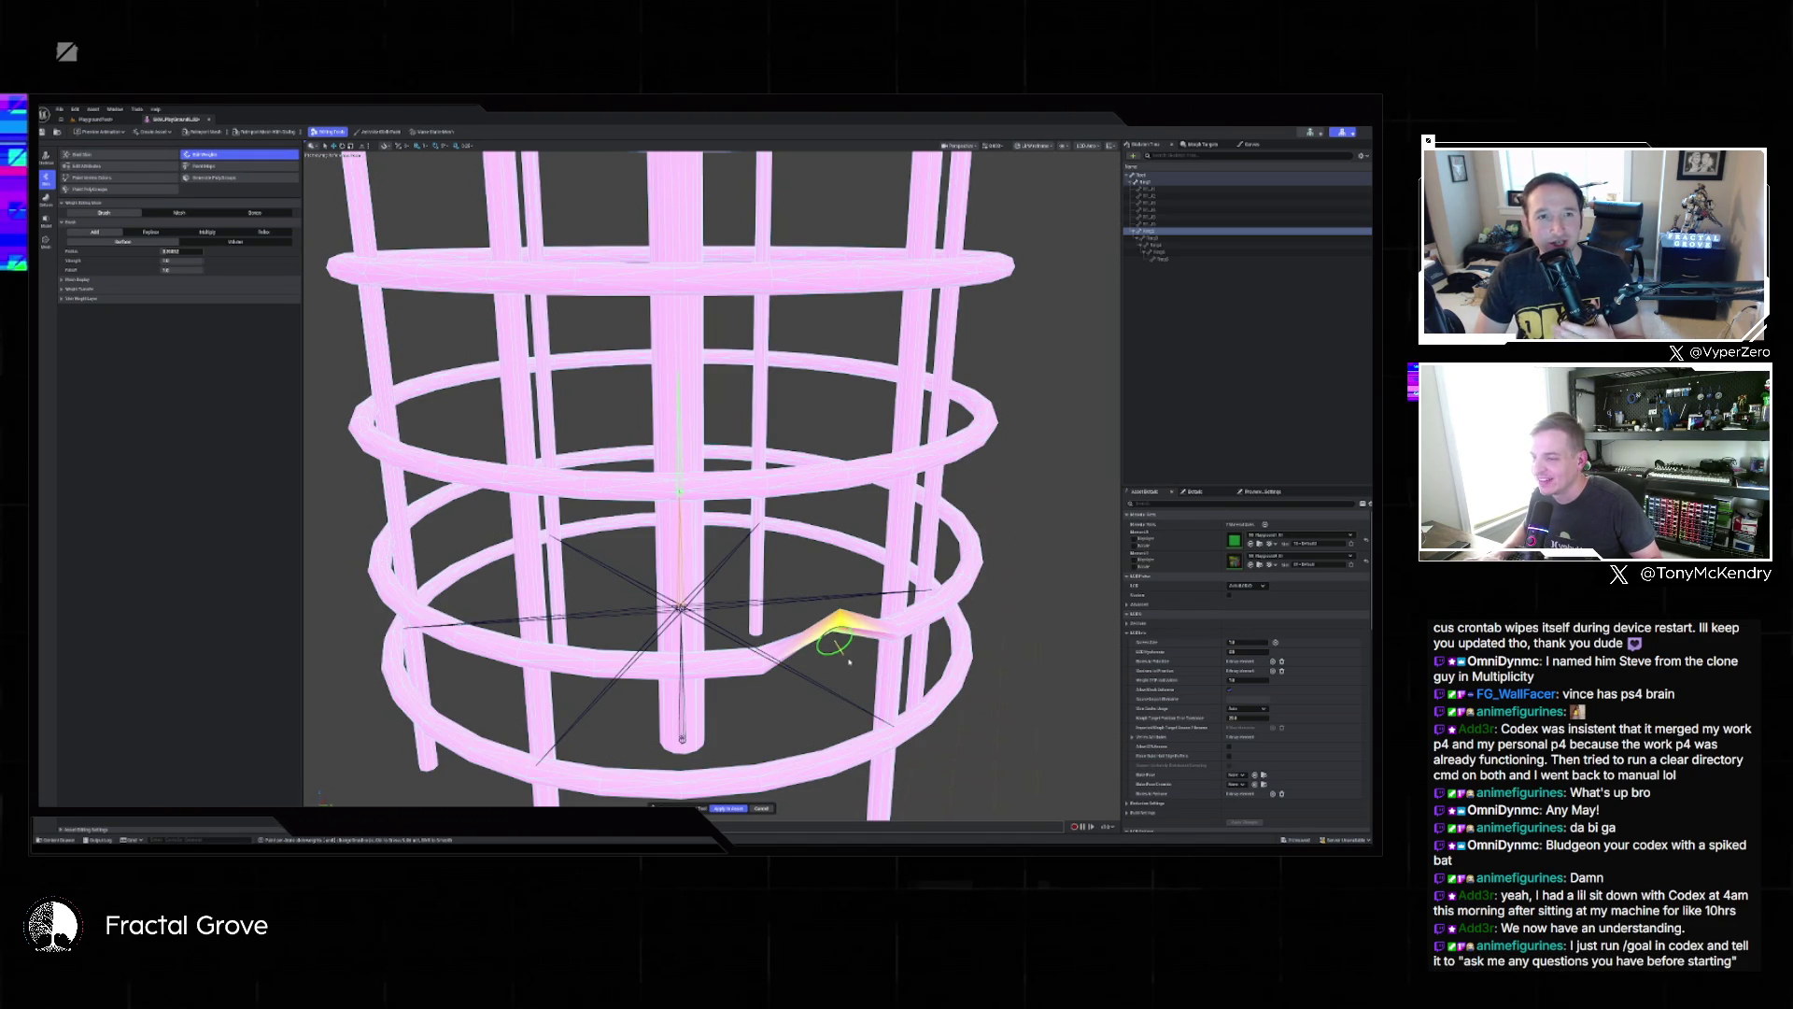
key(ctrl+z)
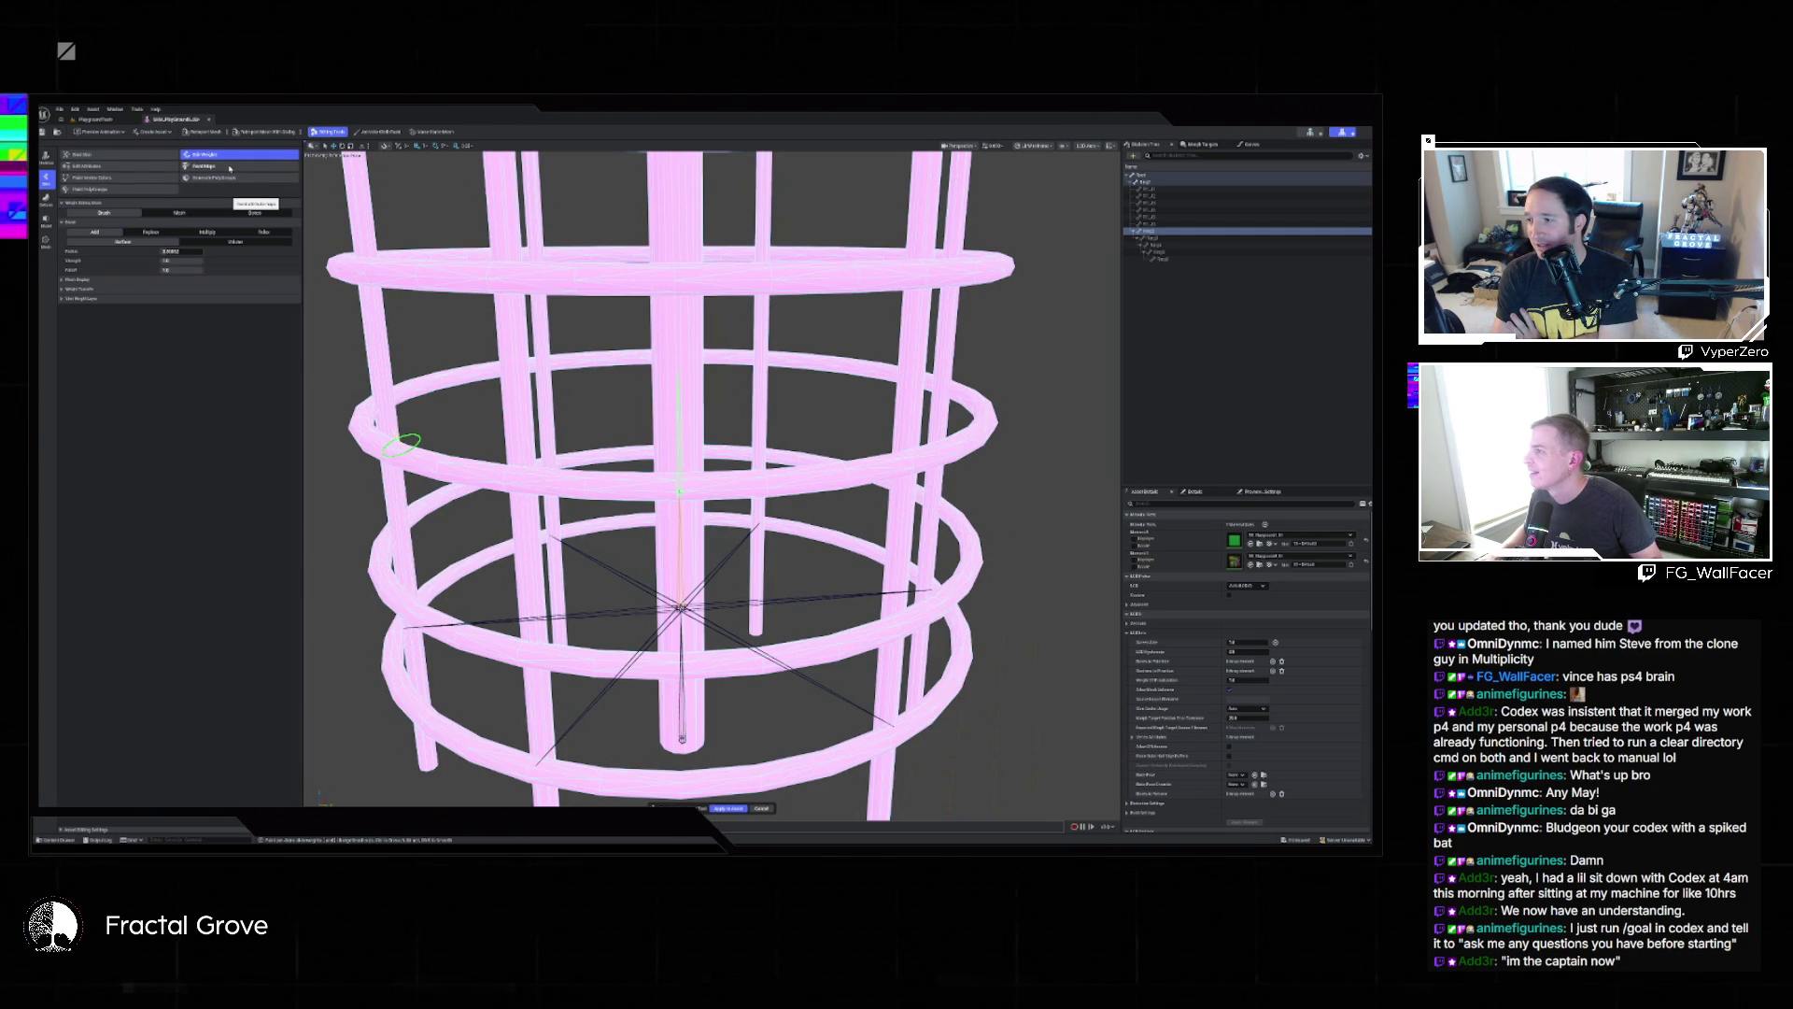
click(762, 659)
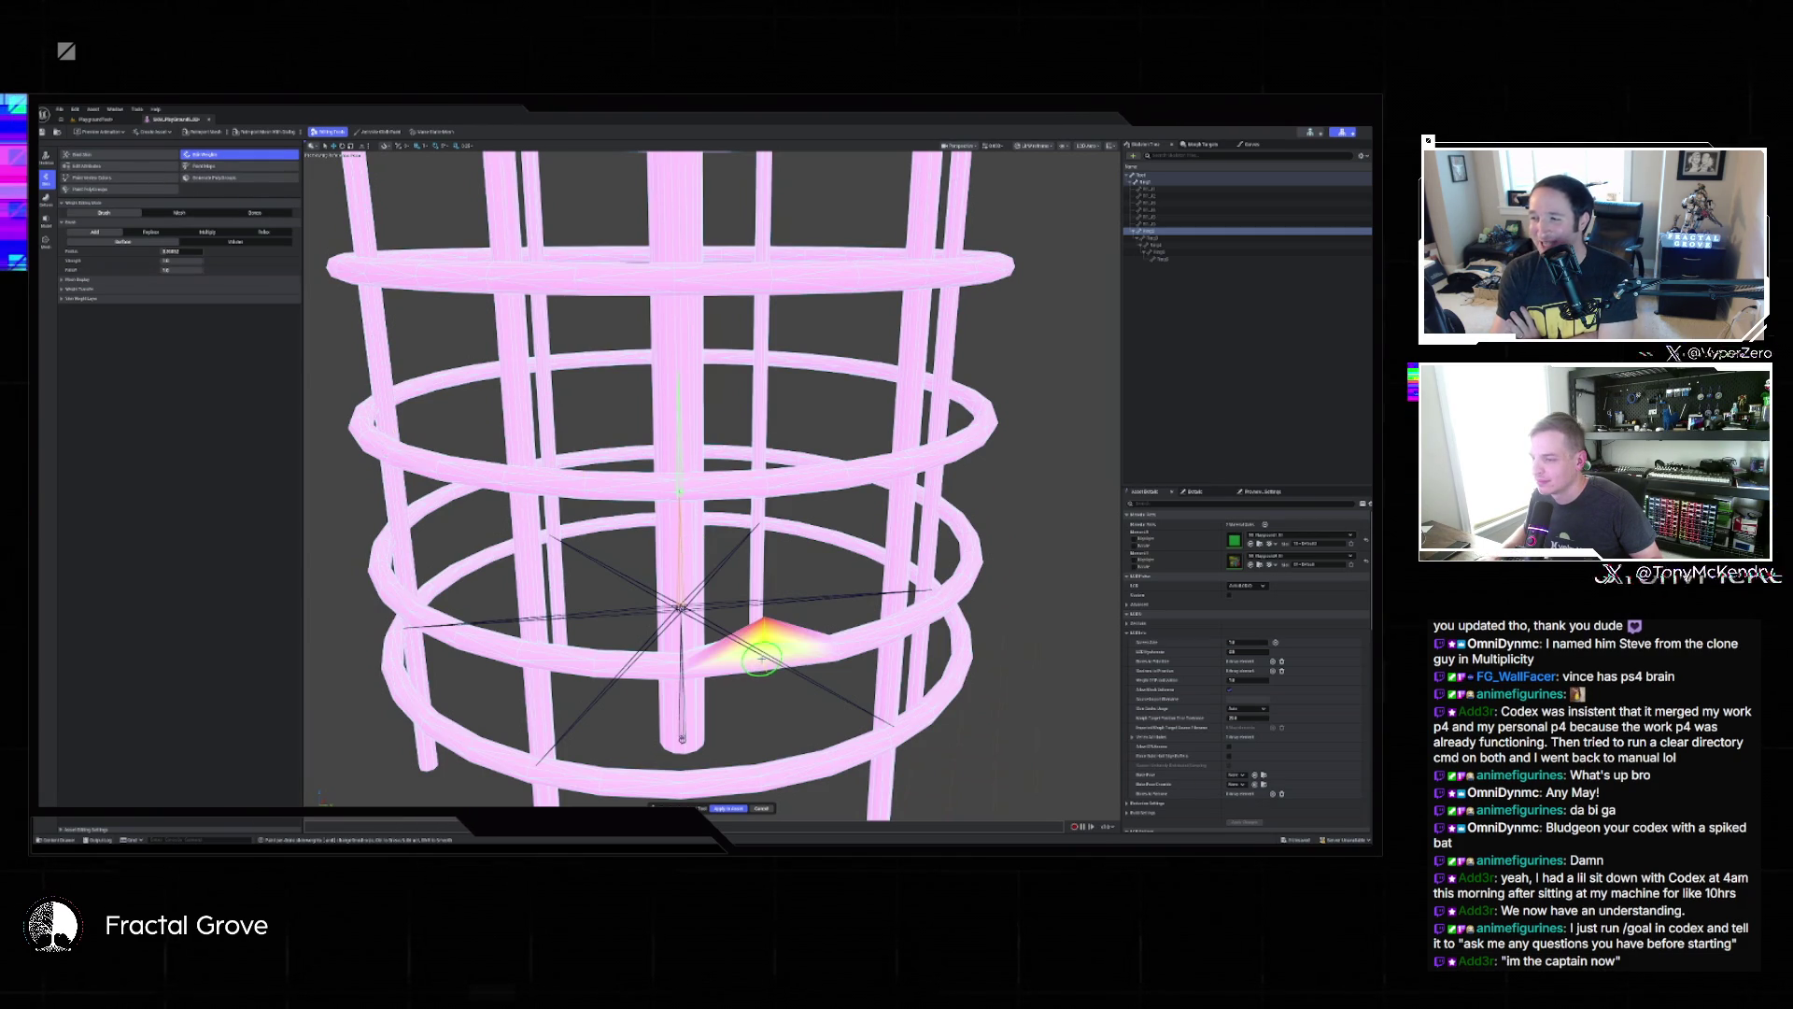
key(ctrl+z)
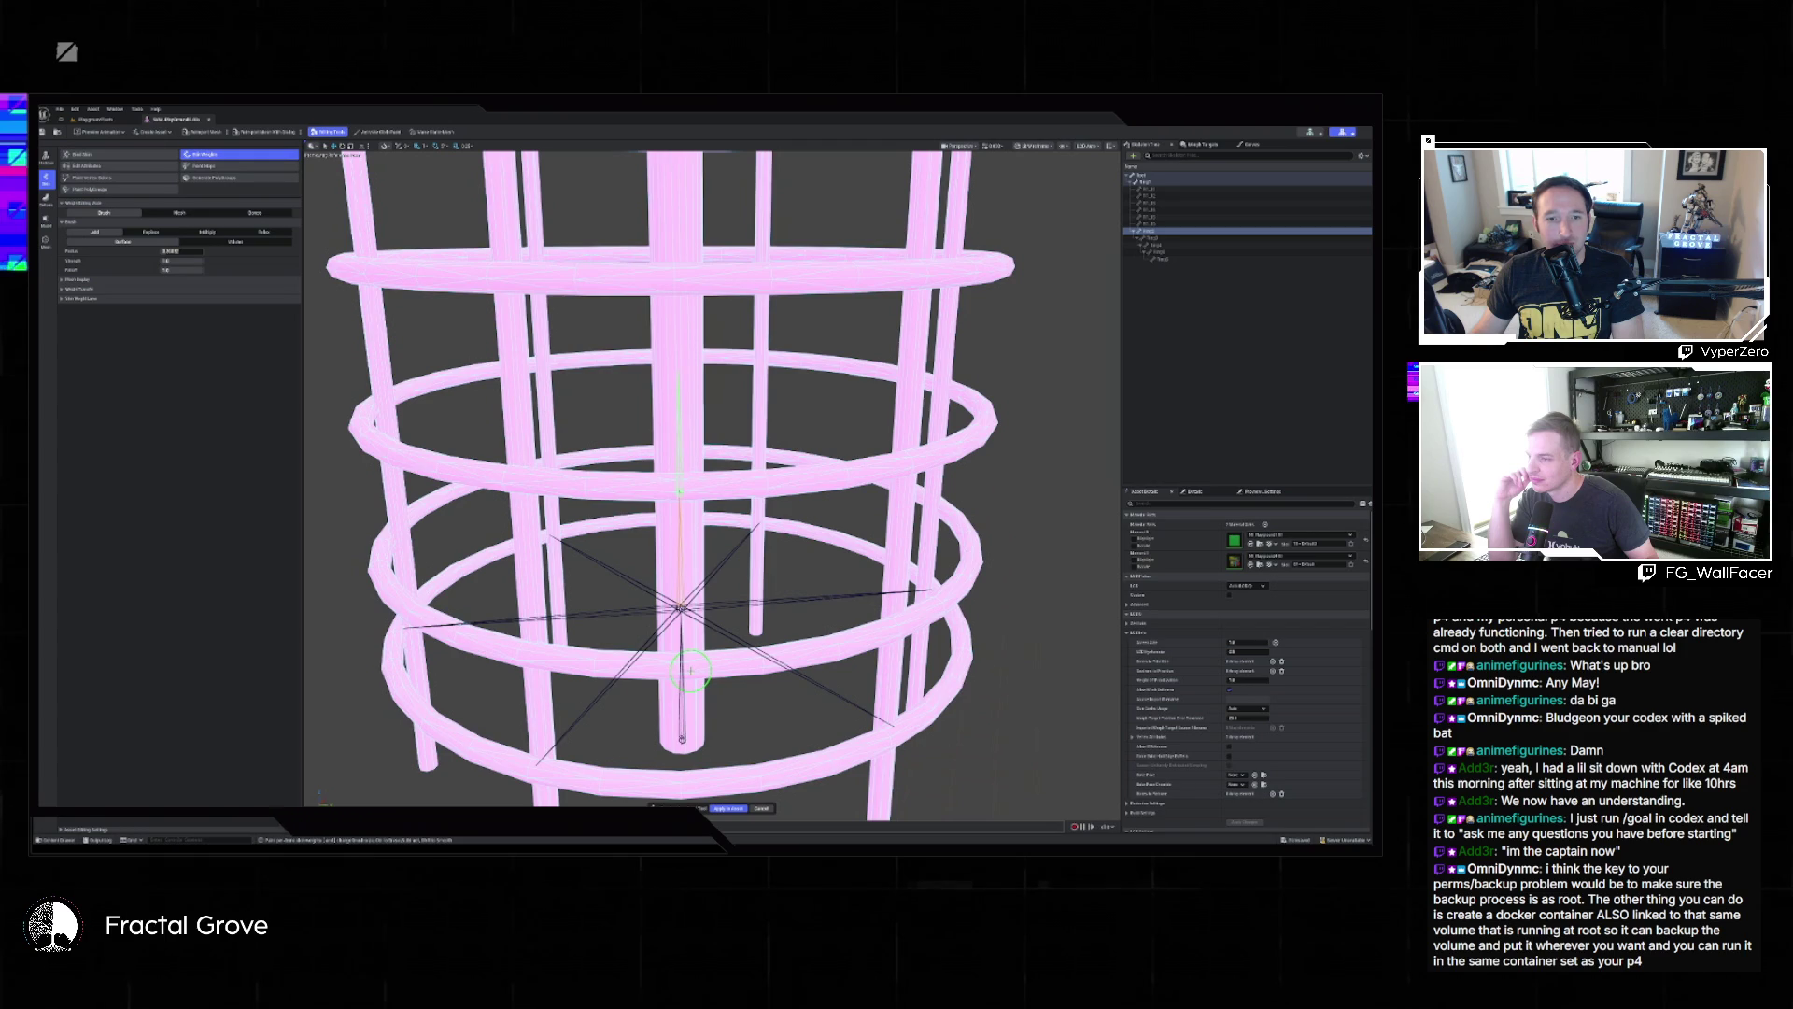
drag(701, 658, 762, 645)
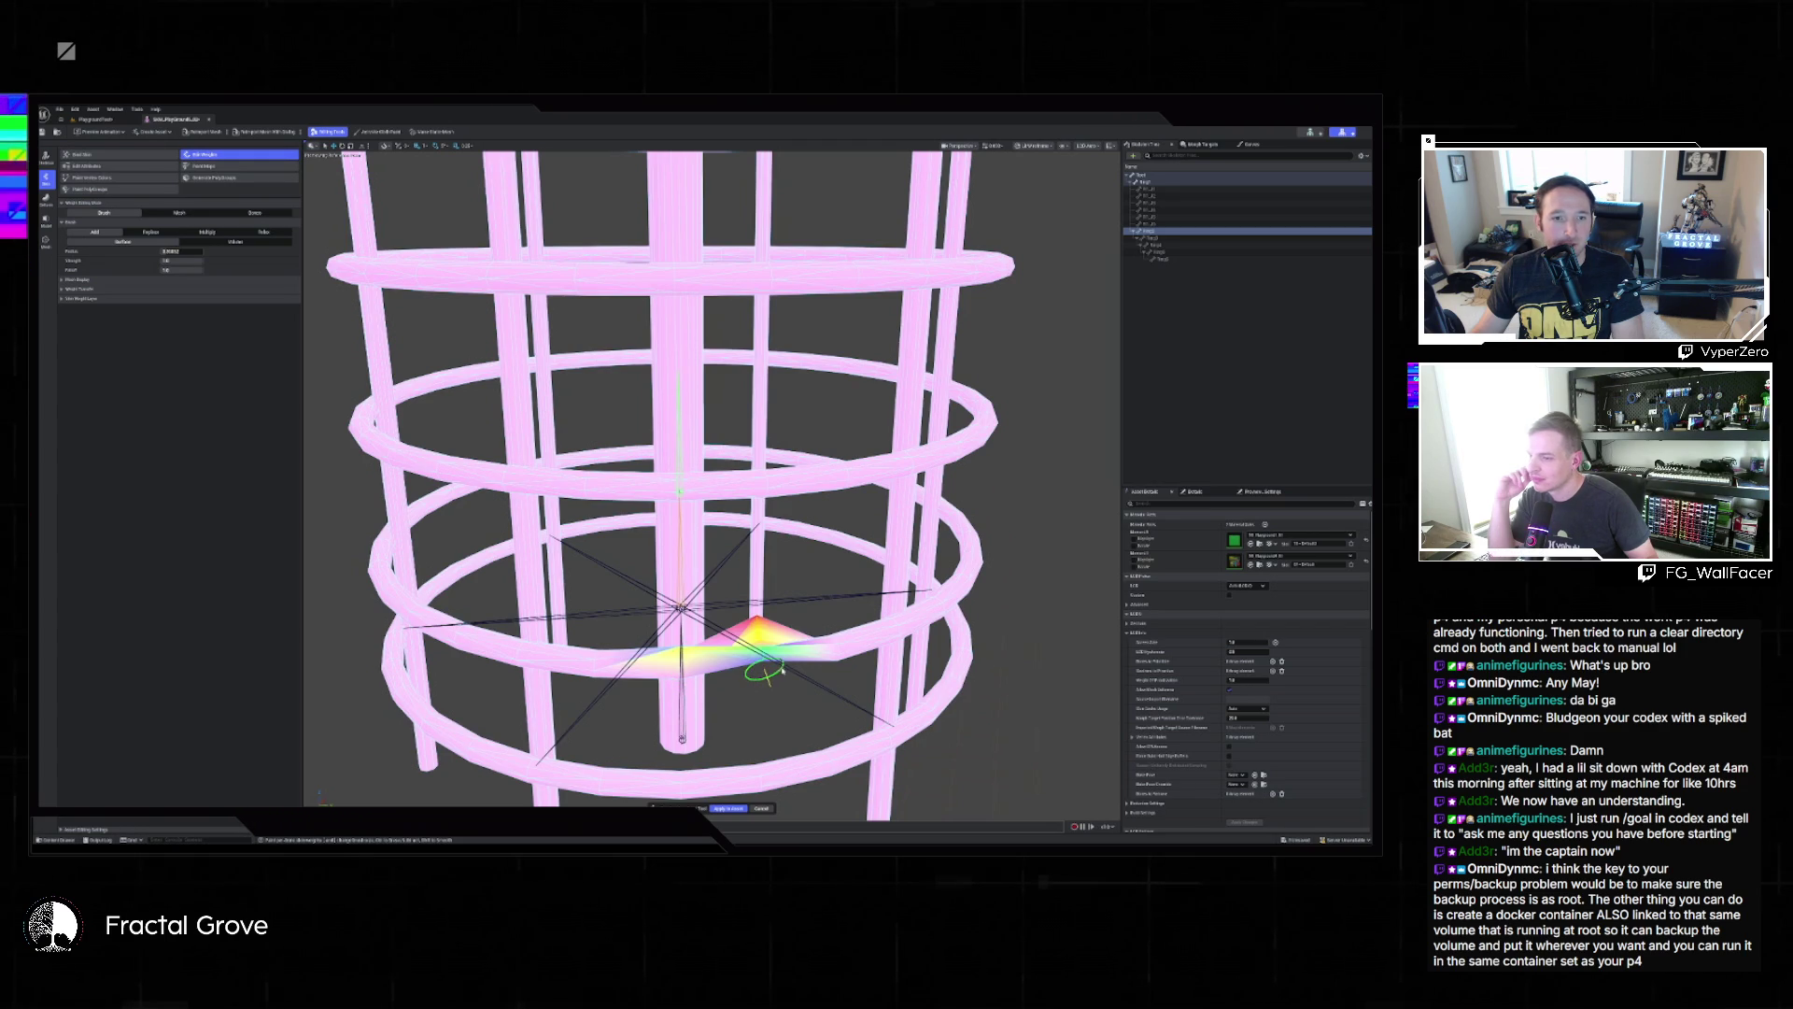
drag(607, 768, 754, 507)
scroll(755, 508, down, 5)
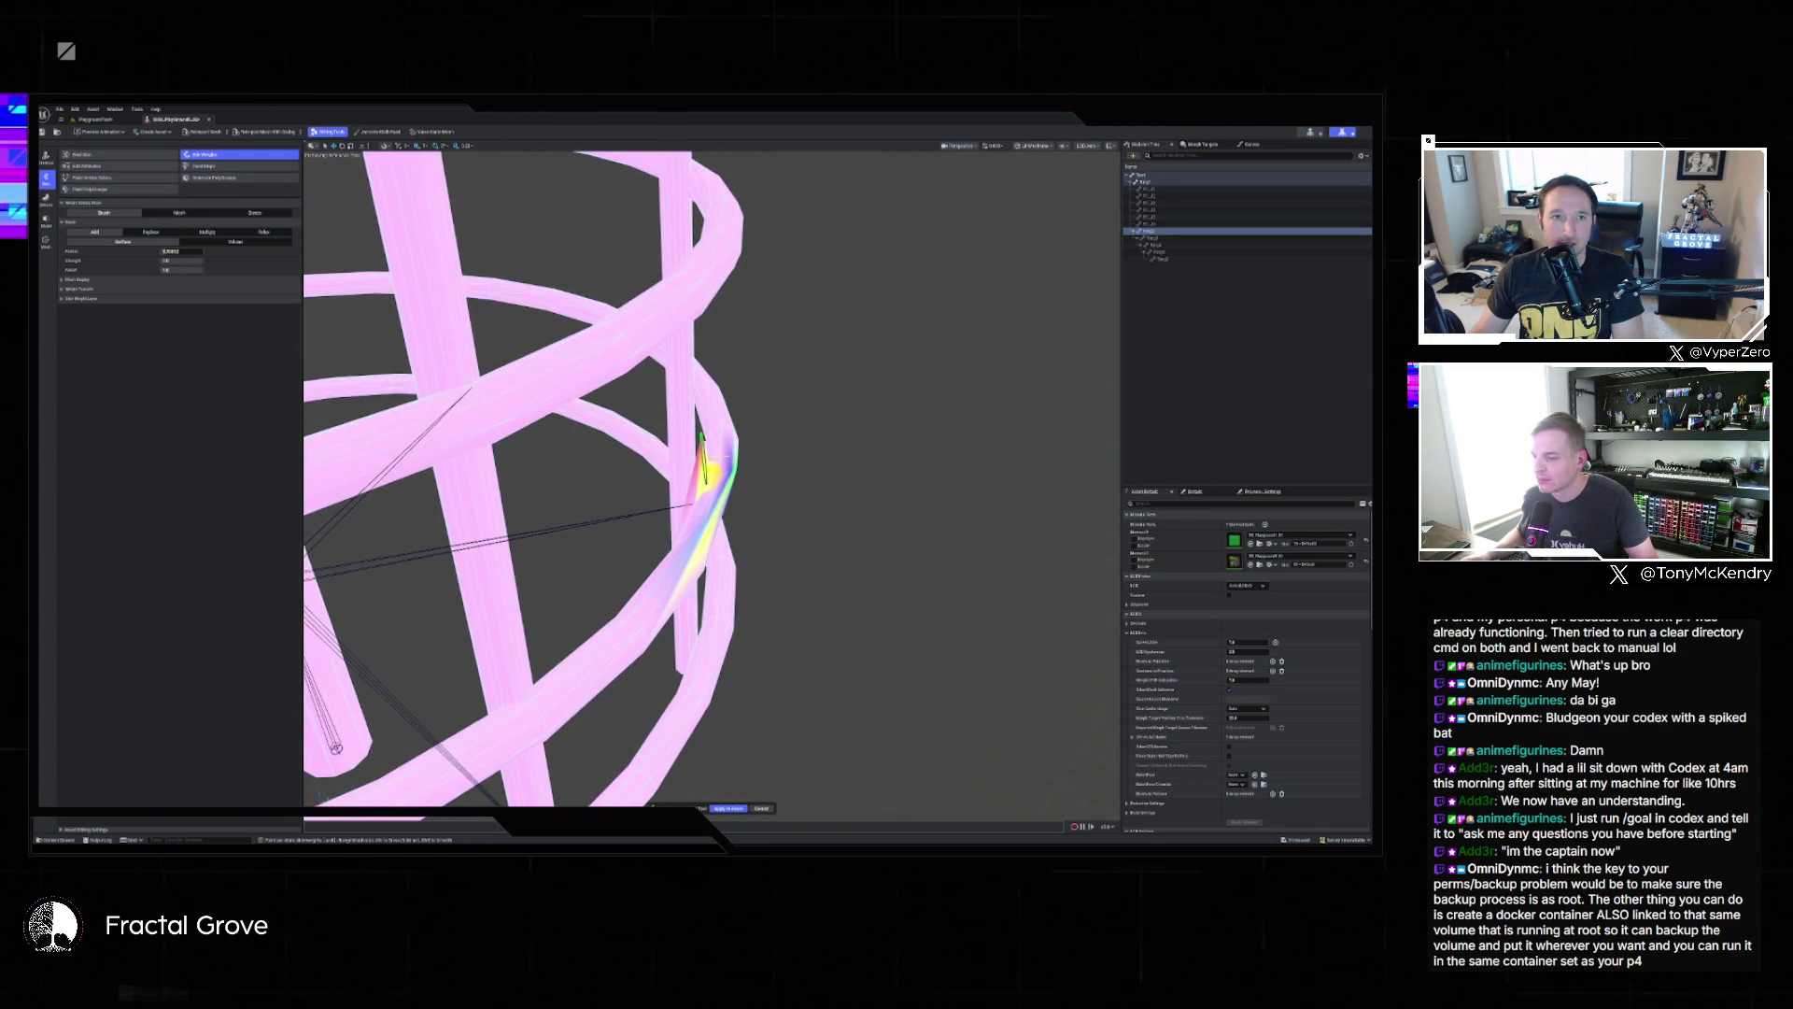
click(762, 808)
mouse_move(774, 805)
mouse_down()
mouse_move(710, 766)
mouse_move(775, 677)
mouse_up()
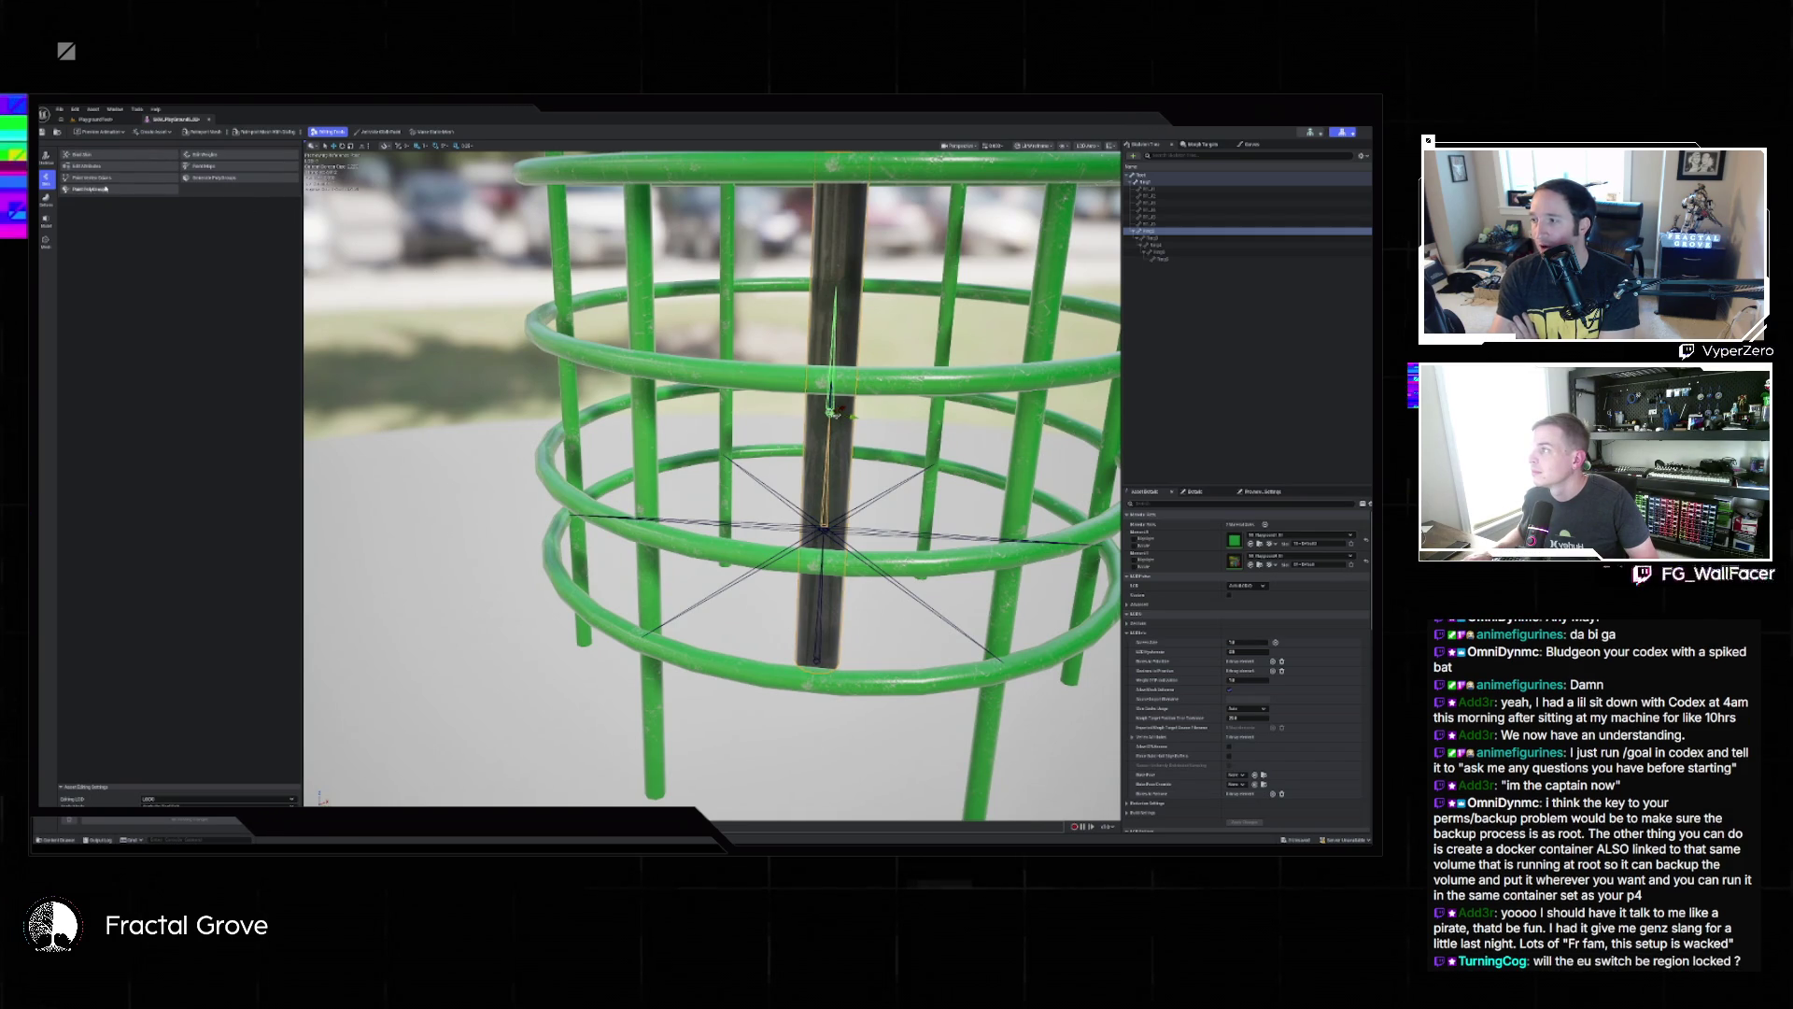
Enter skeleton editing and switch to a top-down view of the ring.
click(49, 160)
click(93, 154)
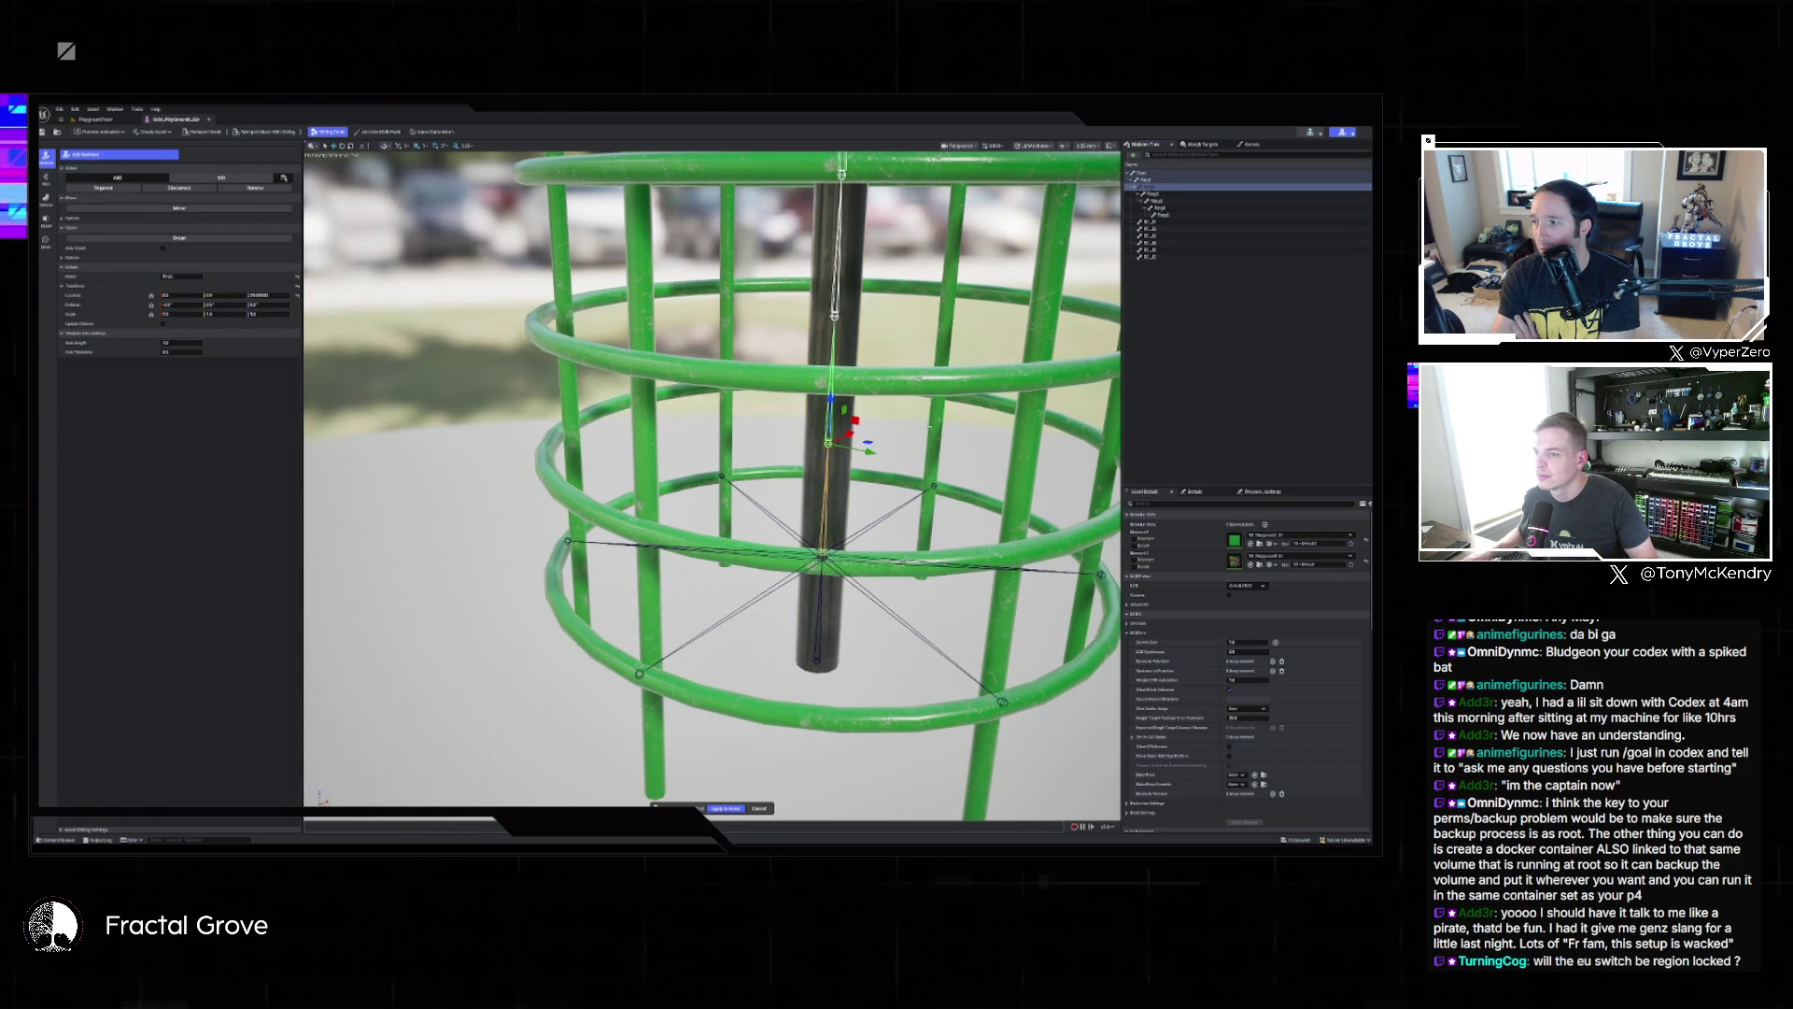
drag(930, 424, 942, 430)
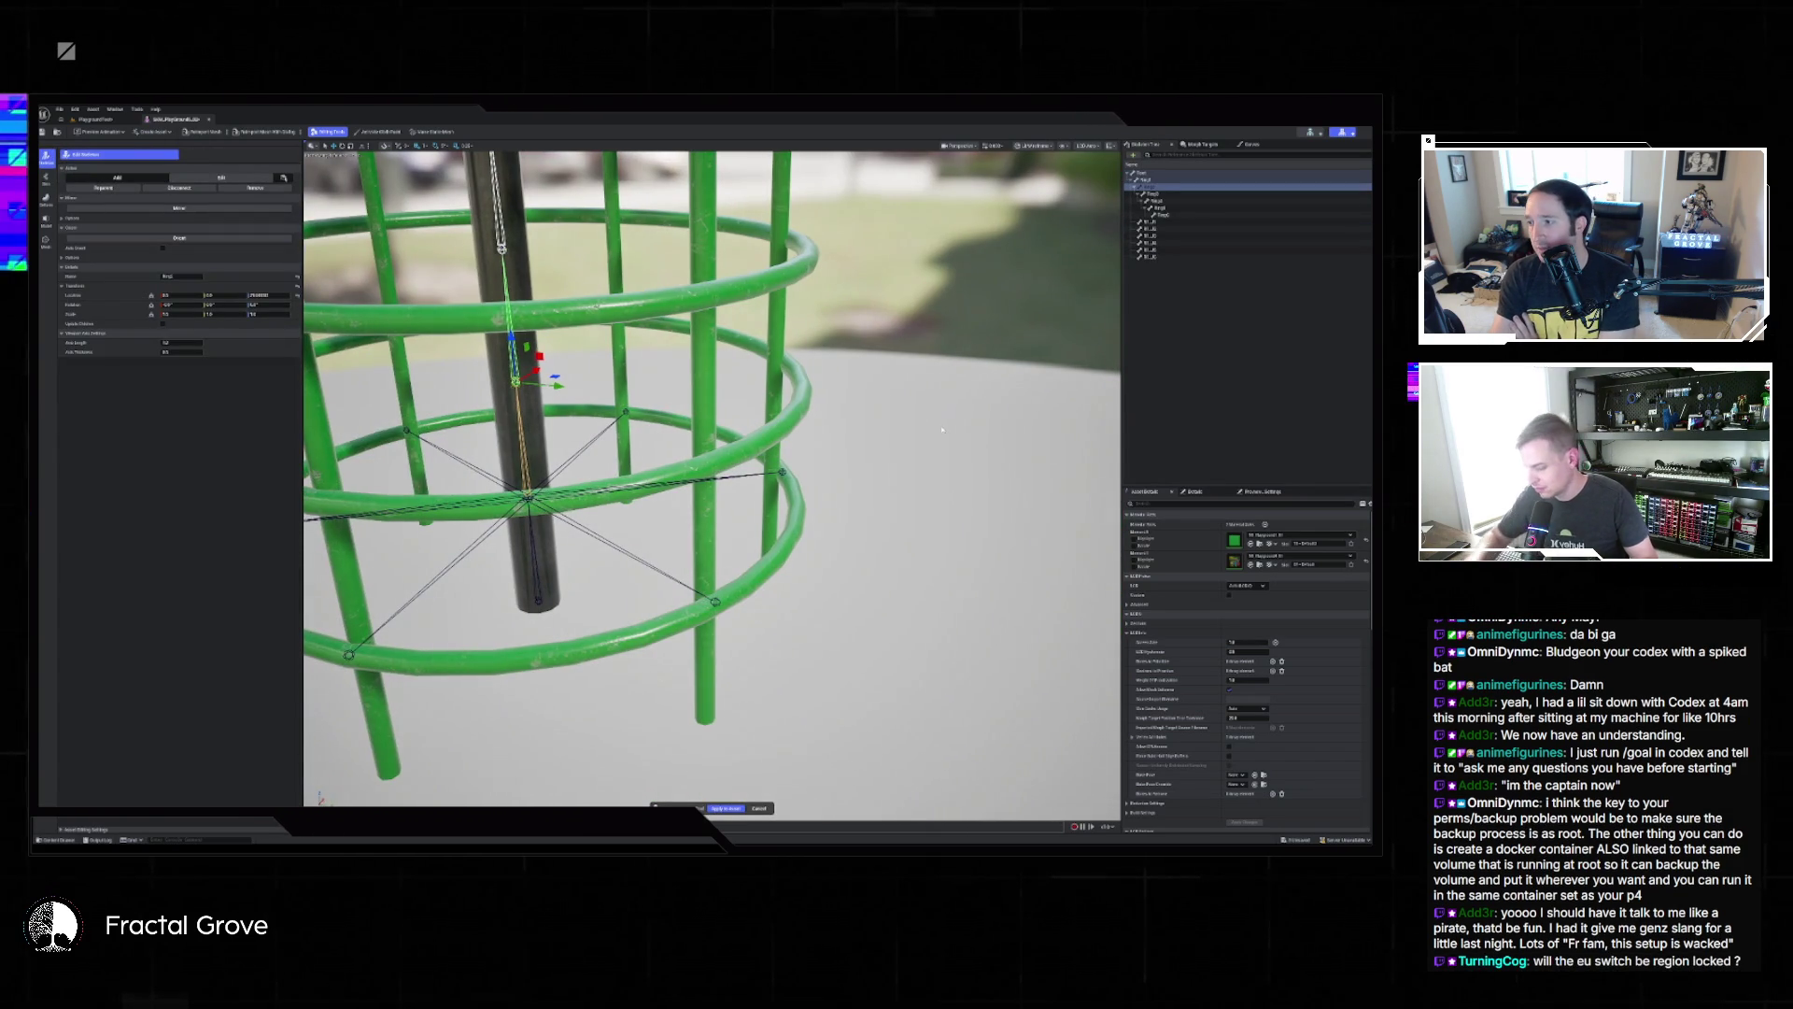
key(alt+j)
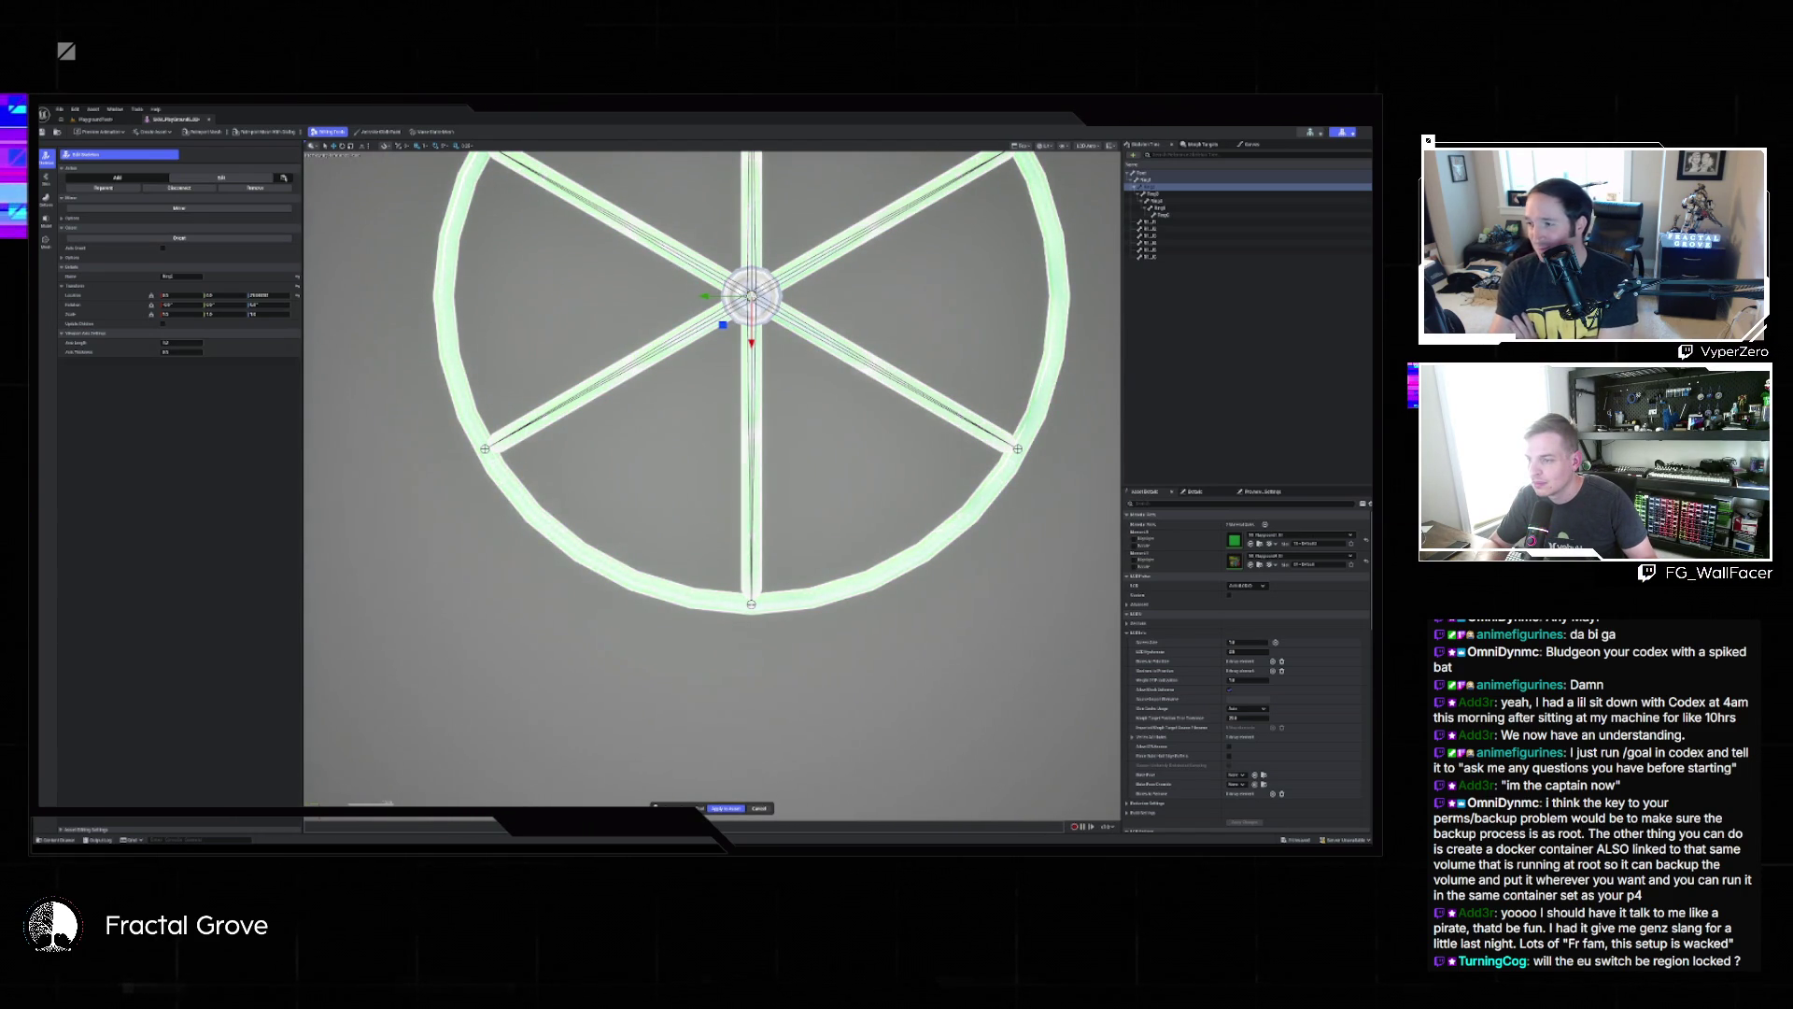
Inspect the bottom-rim and hub bones, leaving the hub bone 'Bone' selected for editing.
click(834, 607)
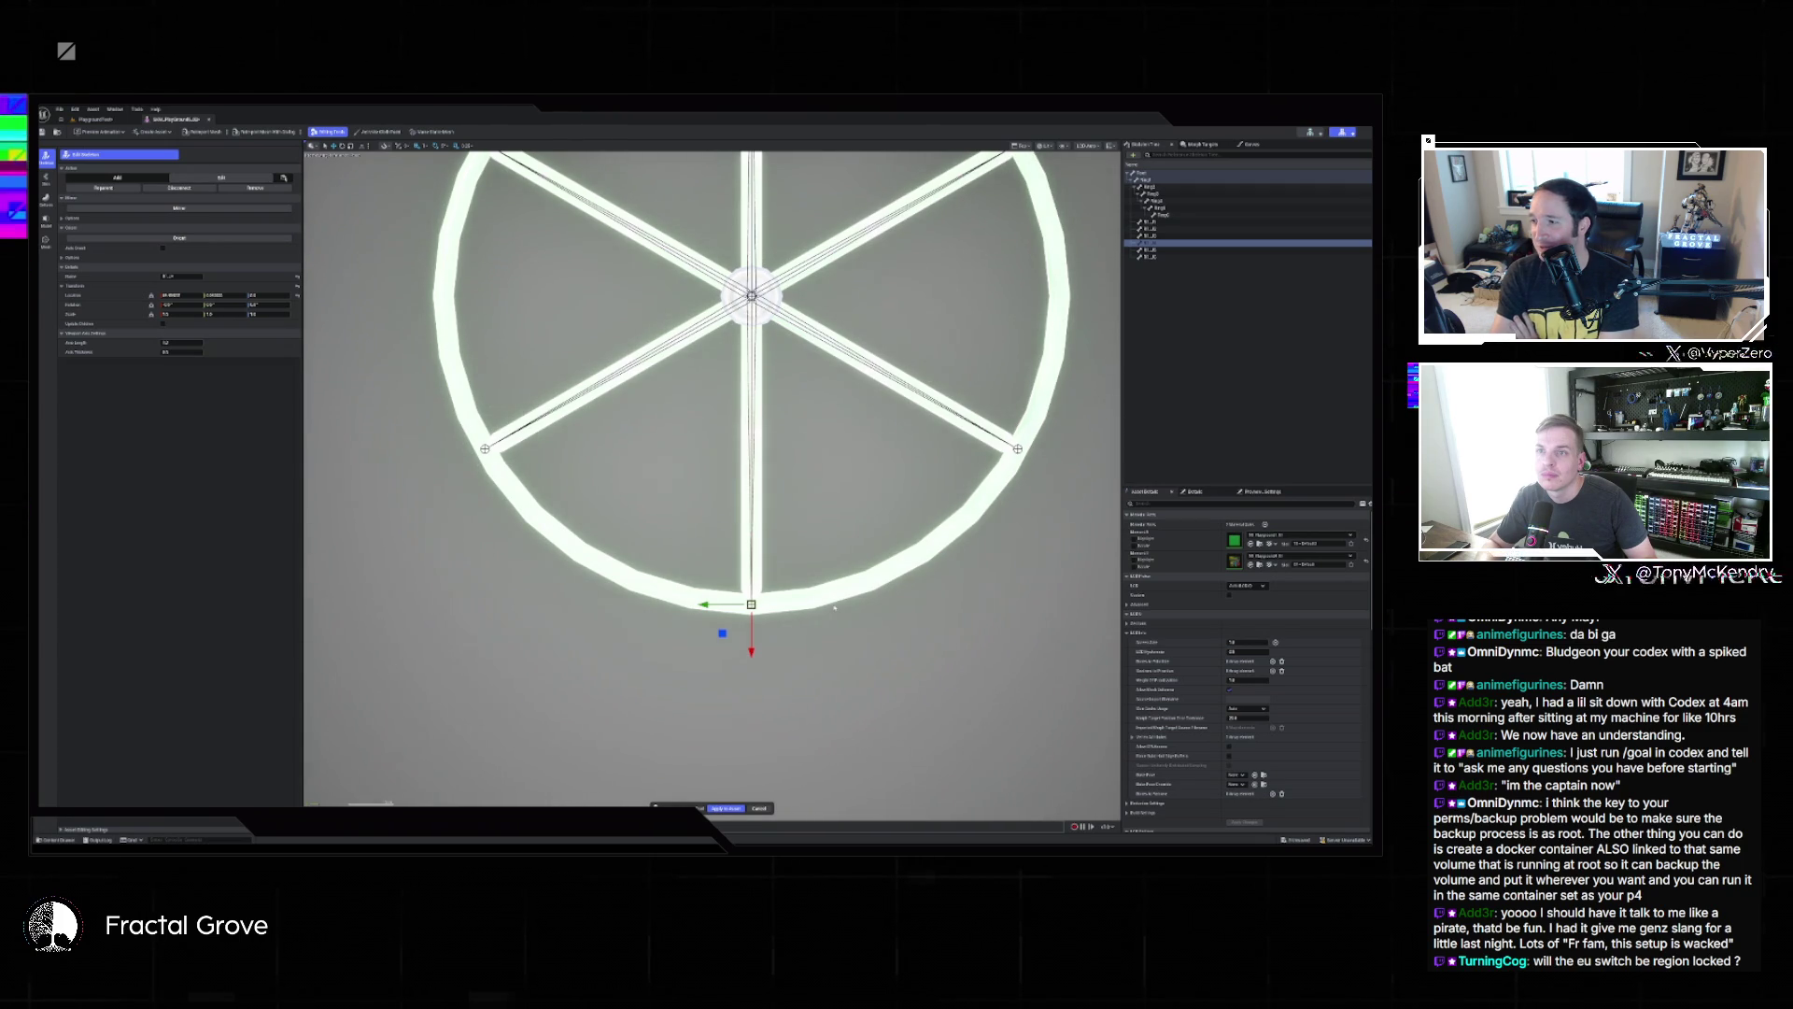
click(1149, 186)
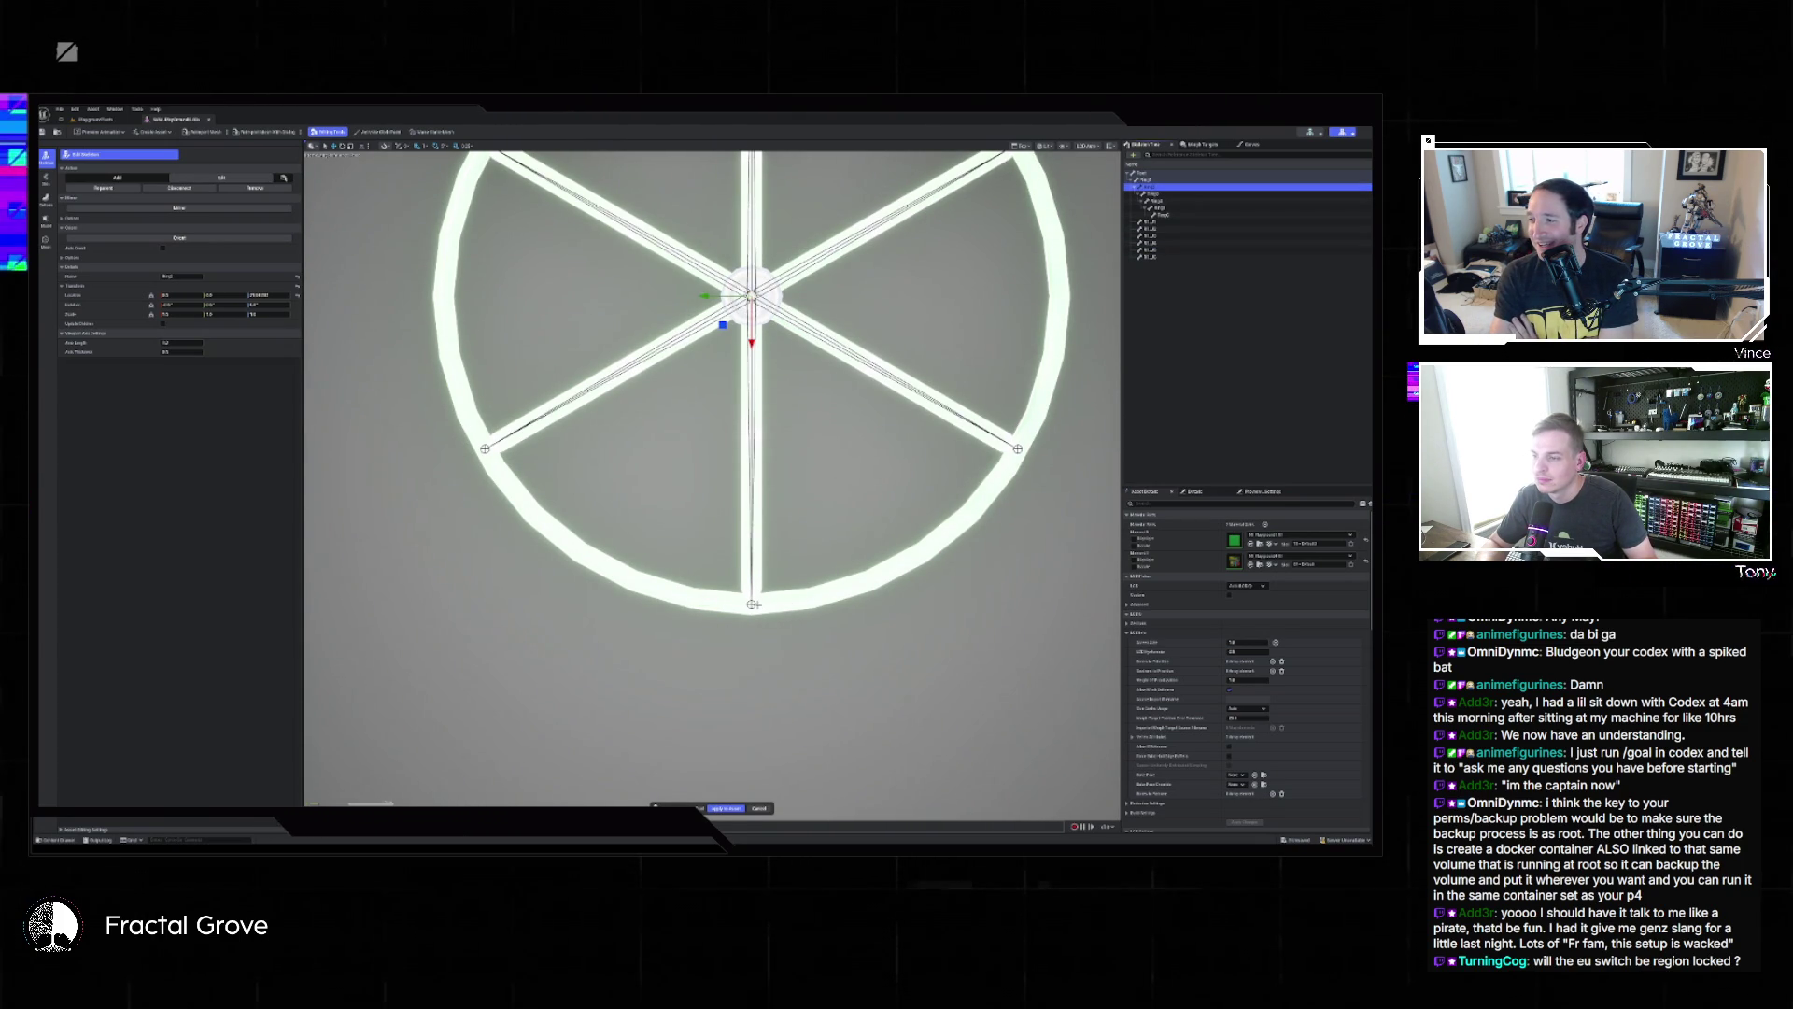
click(754, 605)
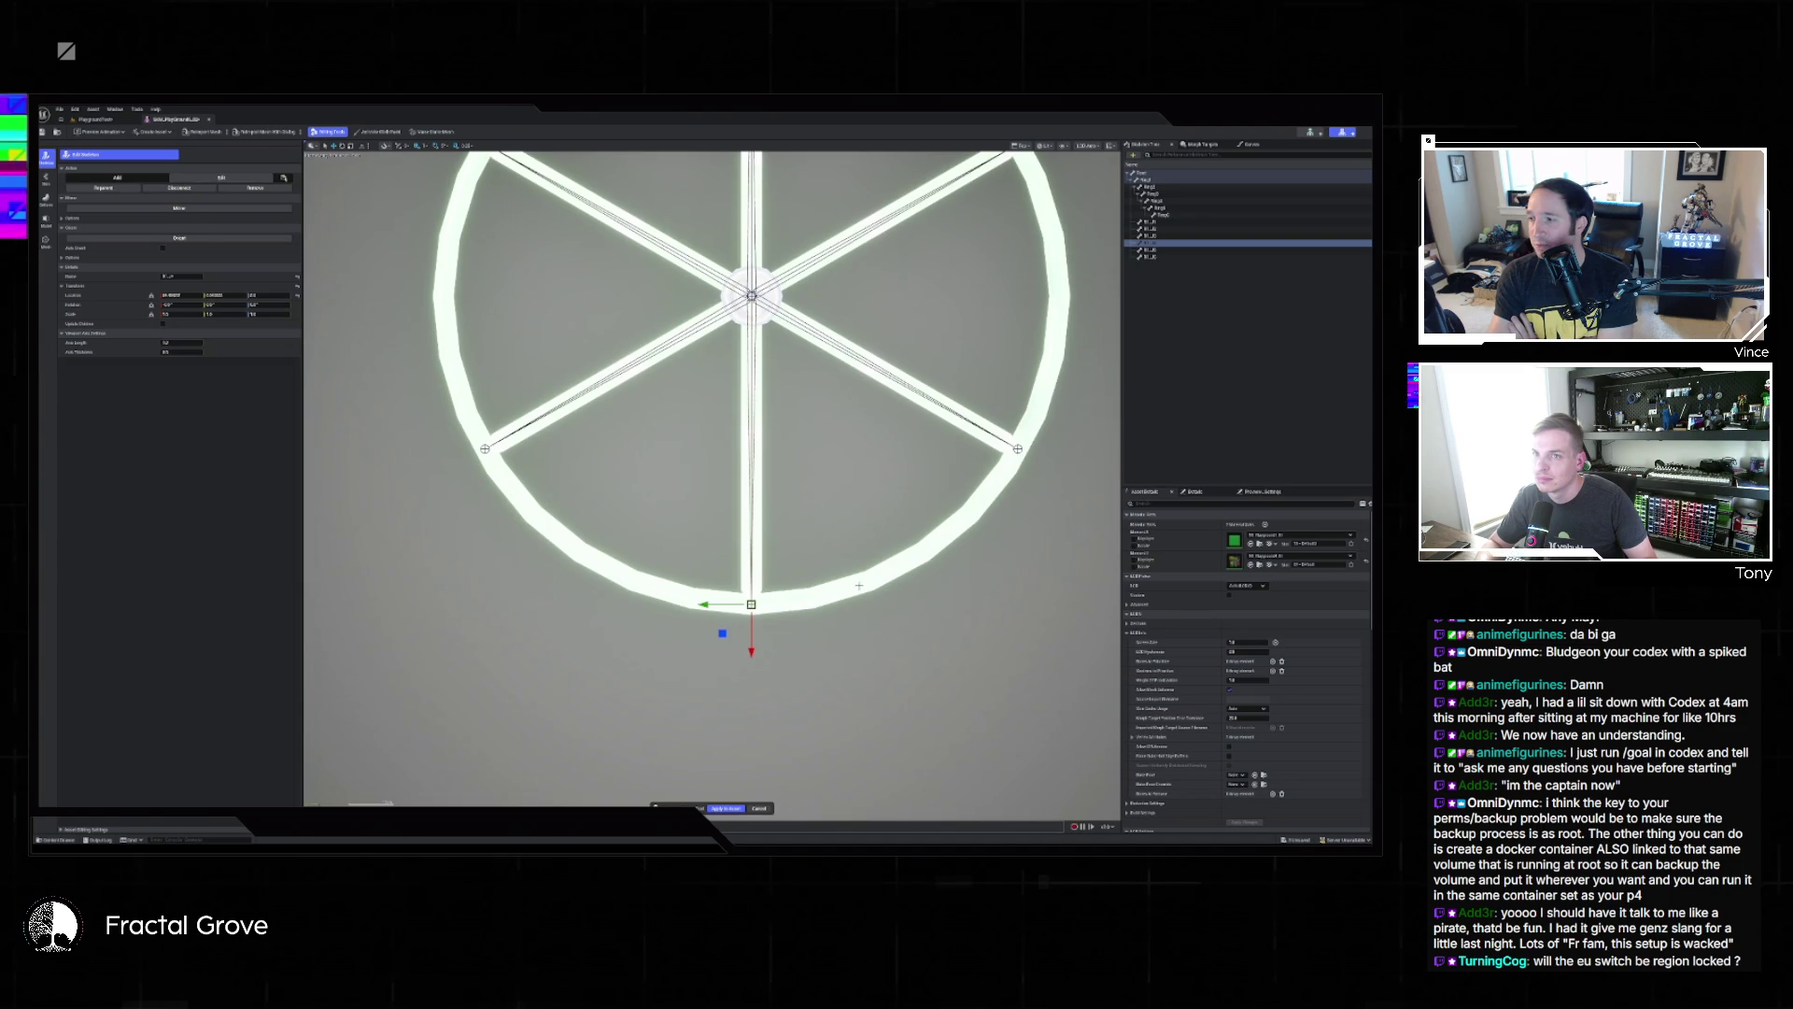
click(1178, 188)
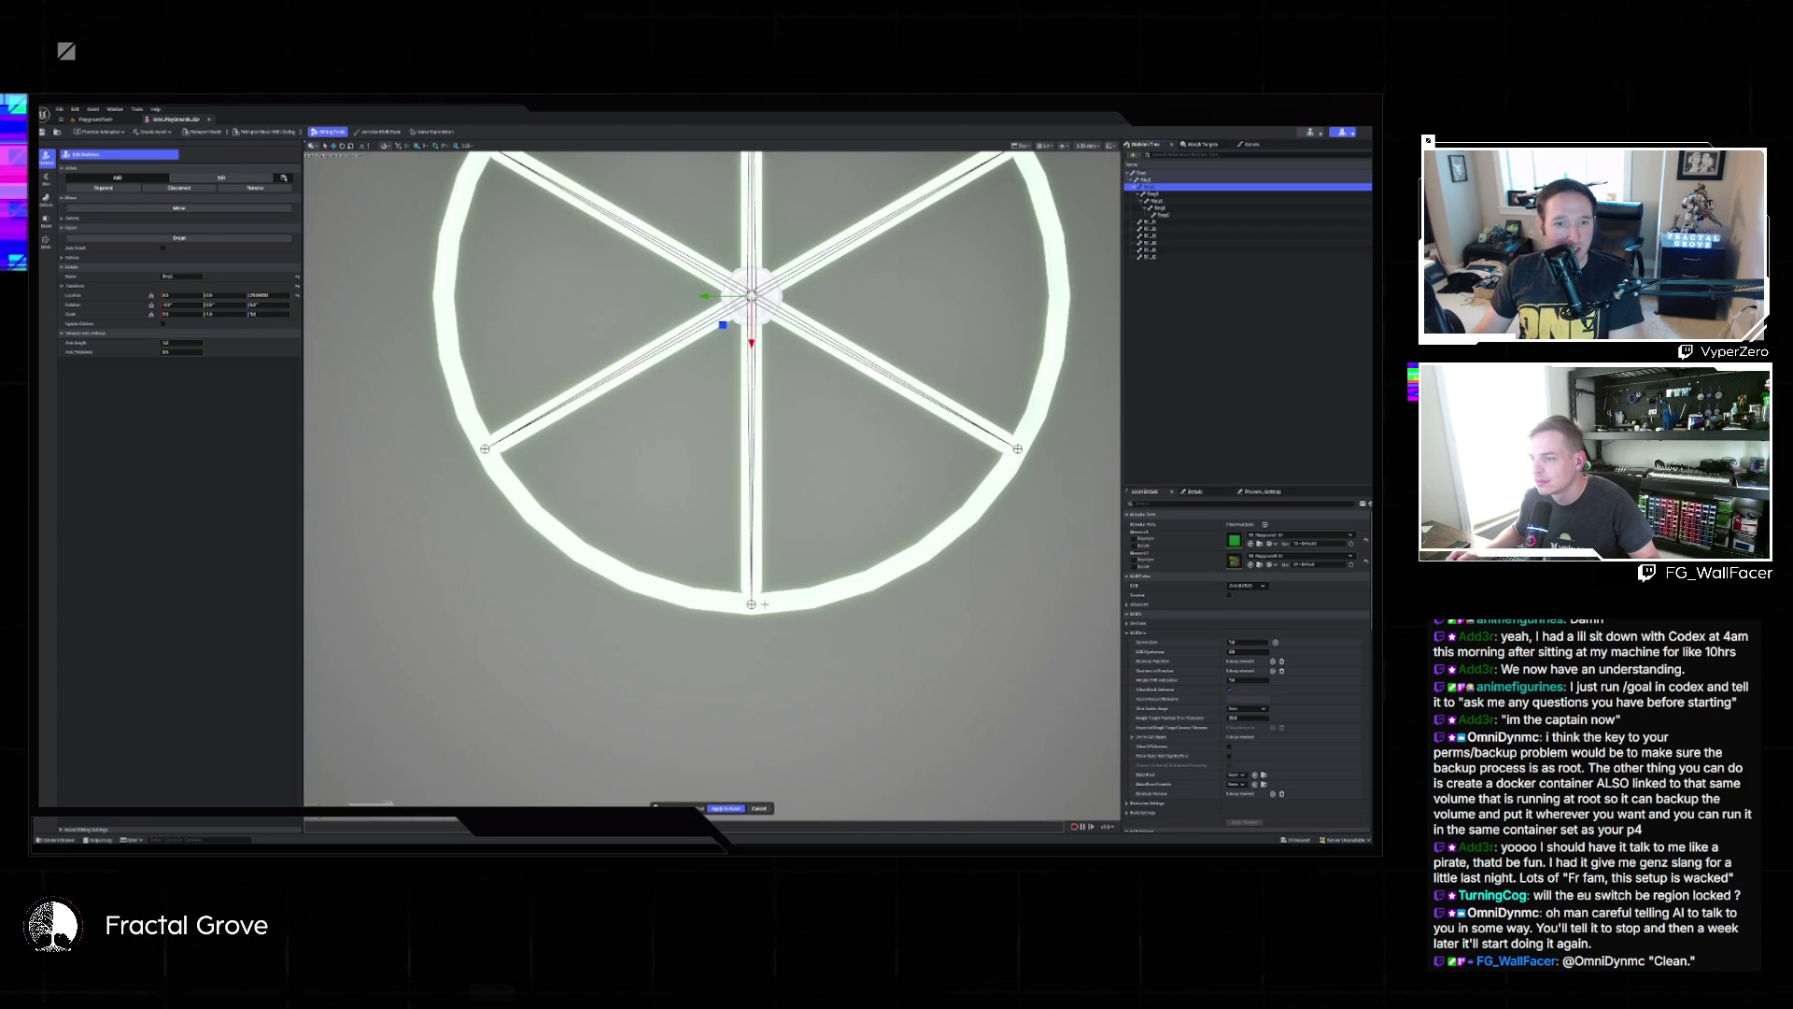
click(755, 588)
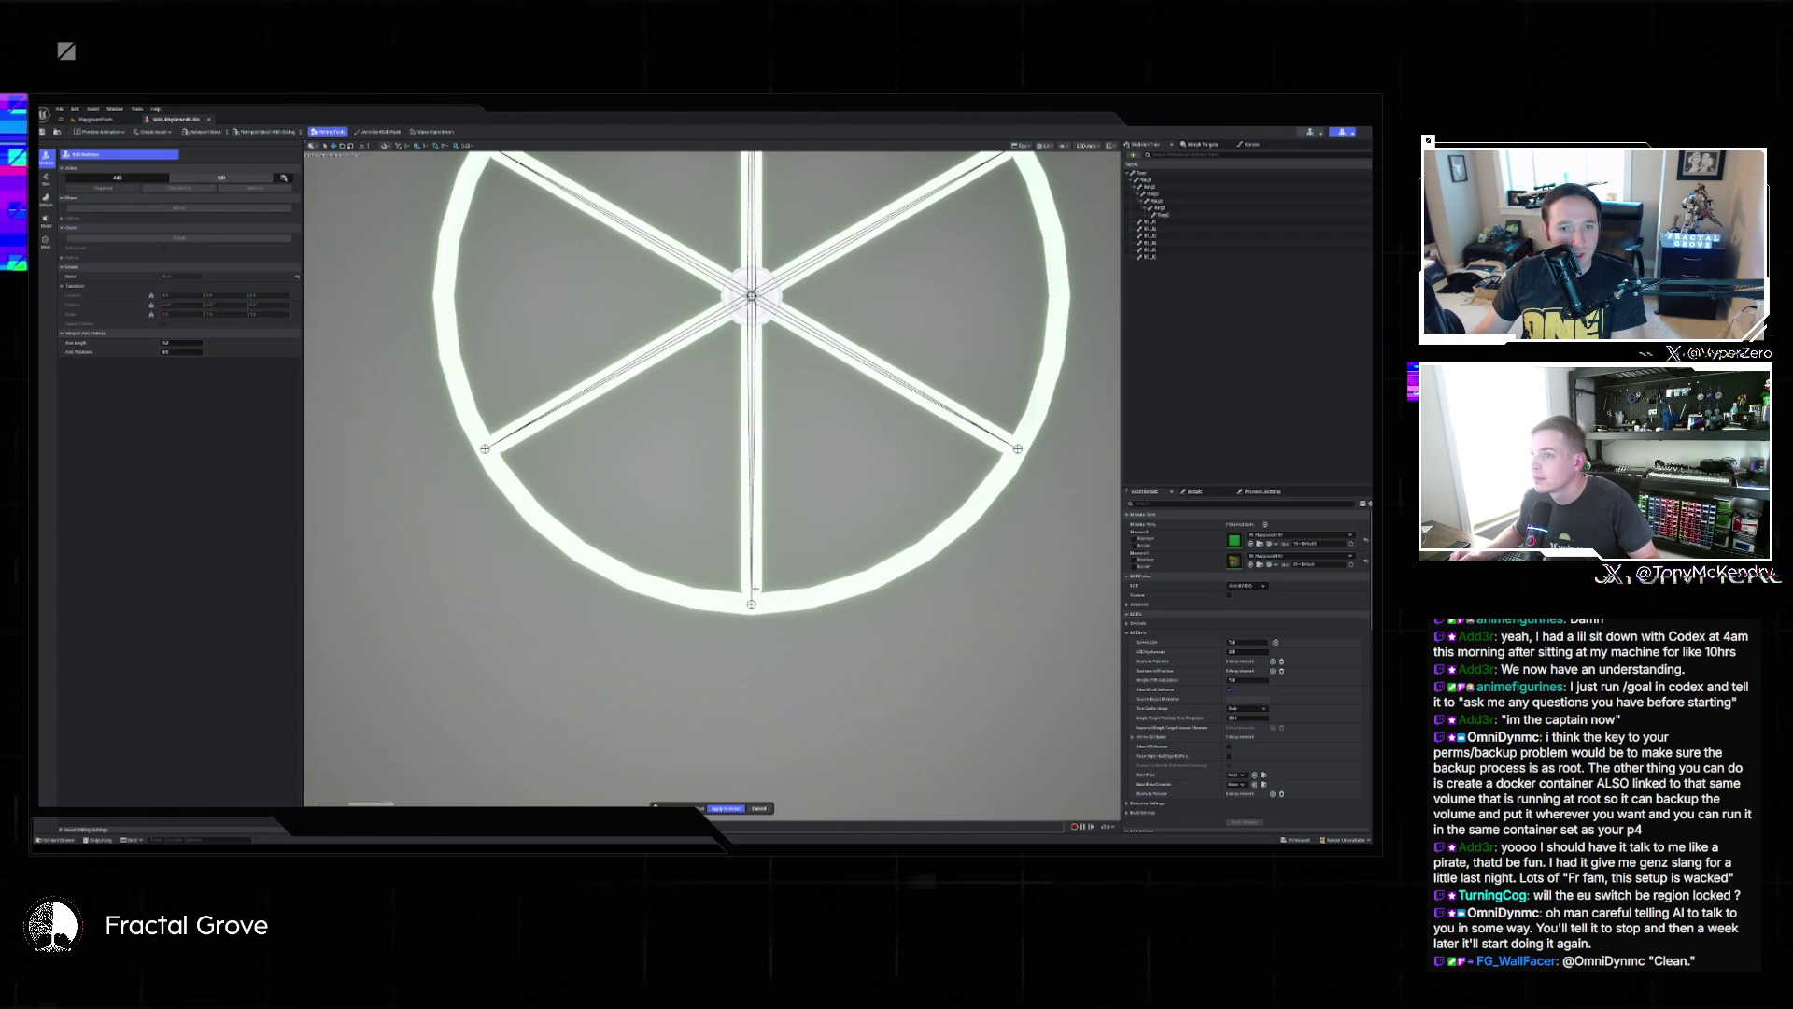
click(1169, 187)
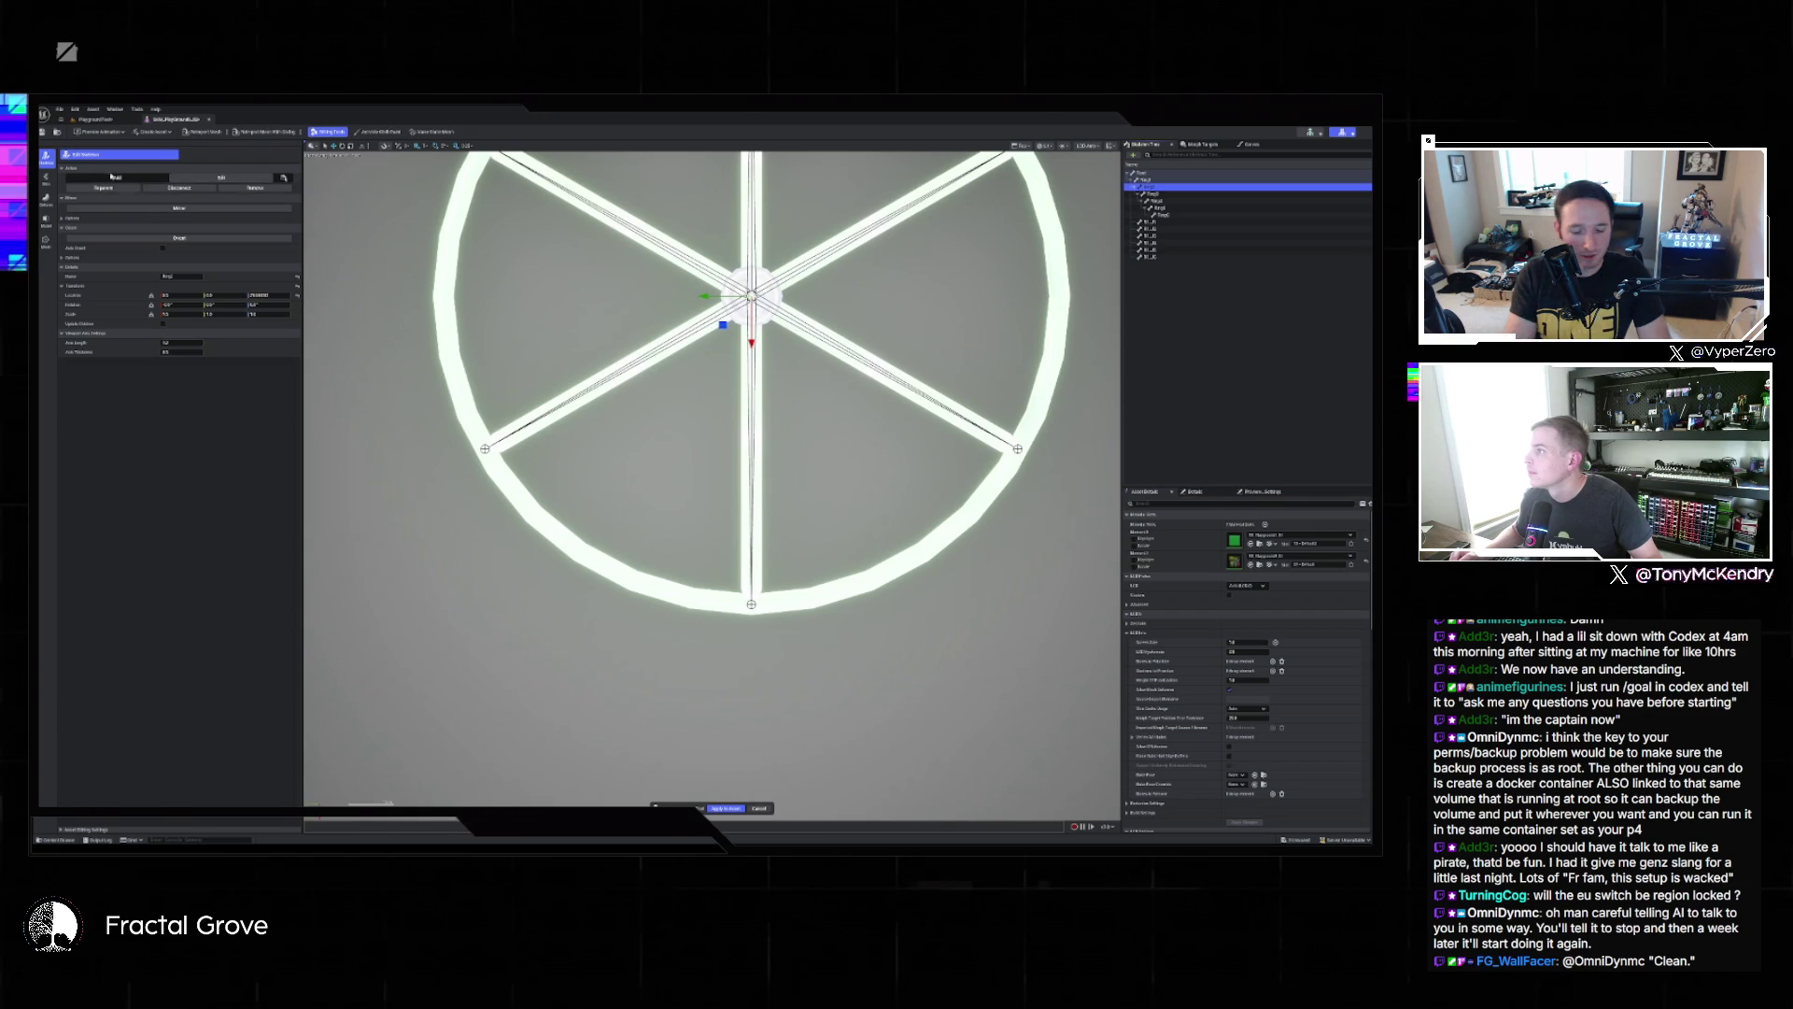
click(221, 177)
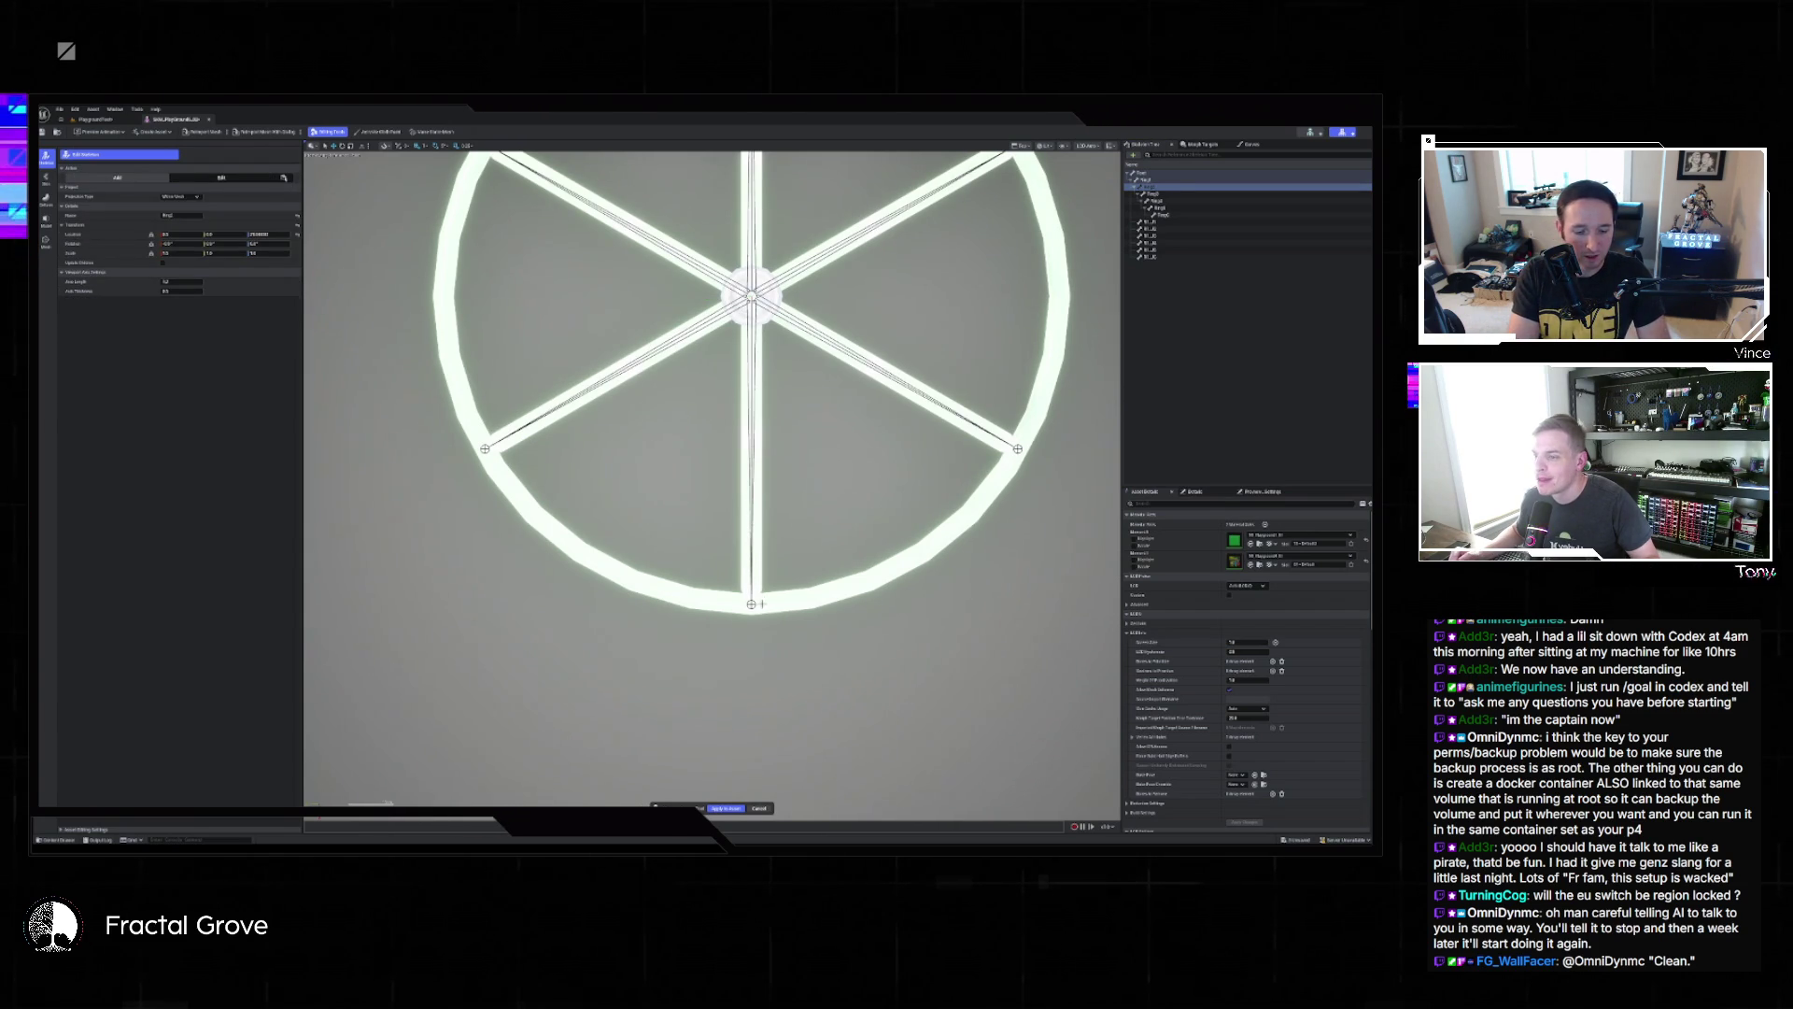
Inspect the hub and spoke bones and add a new bone from the hub down to the rim.
click(800, 587)
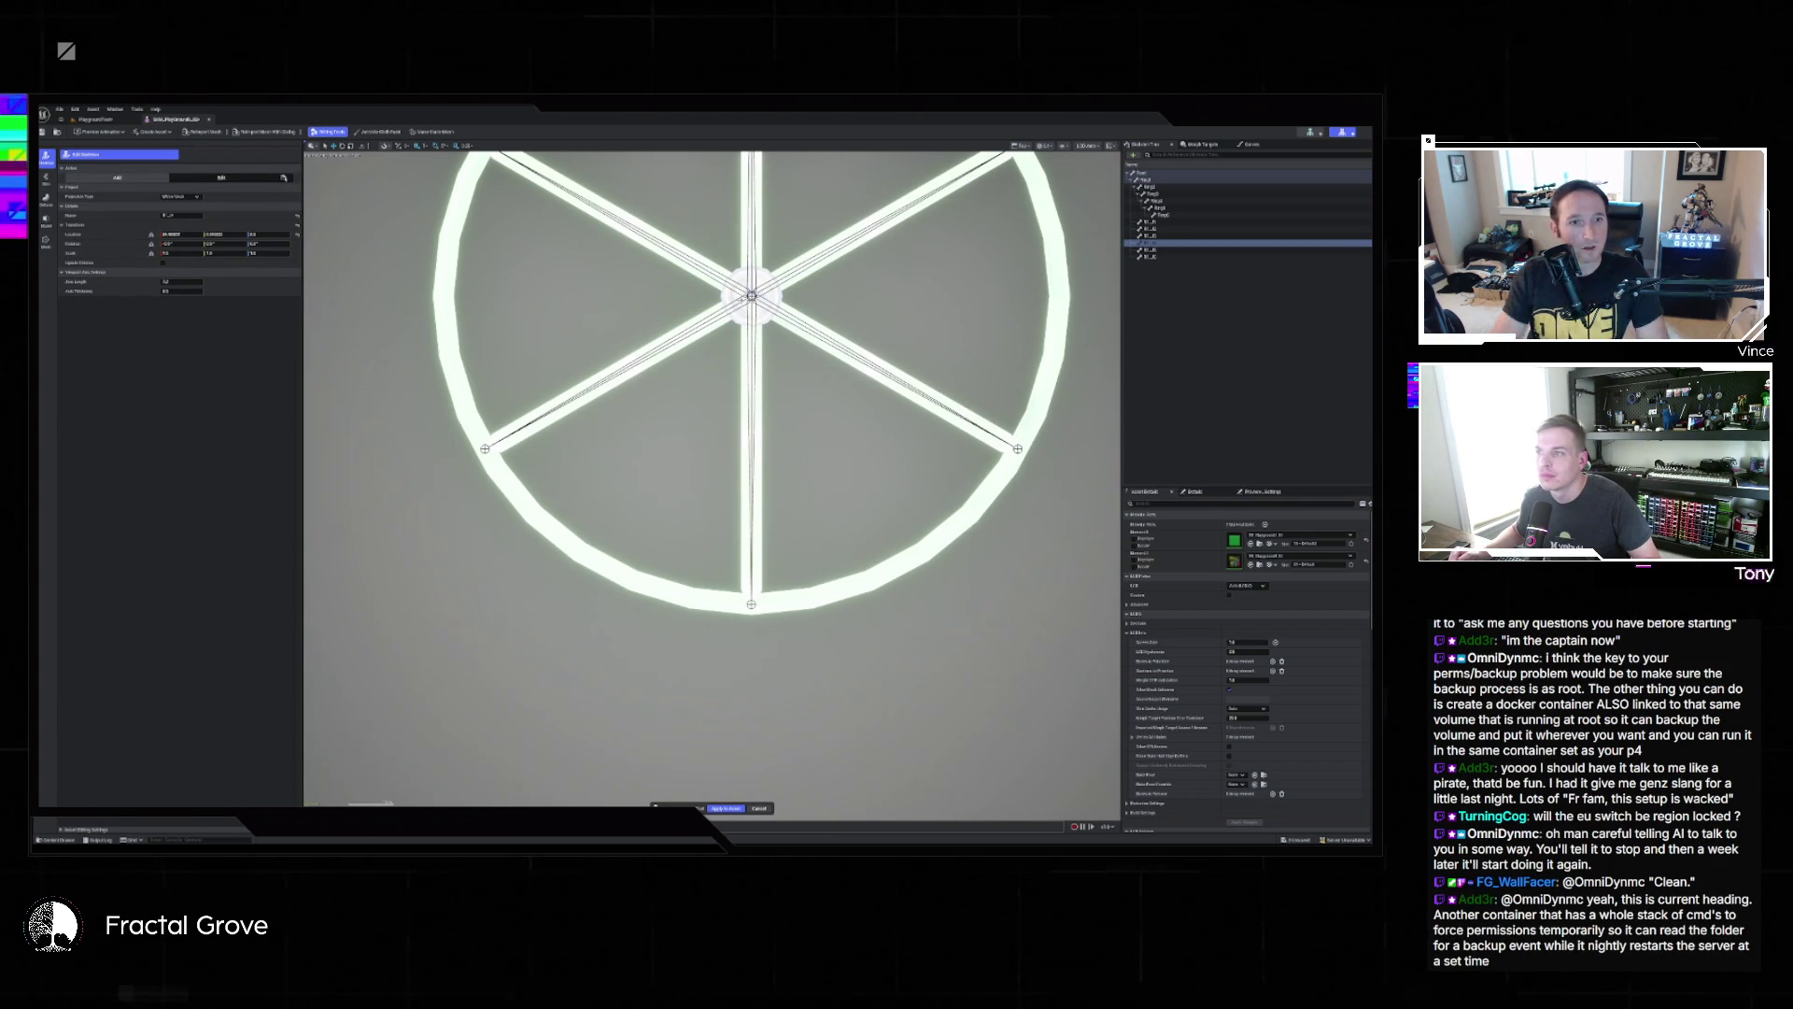
click(1151, 187)
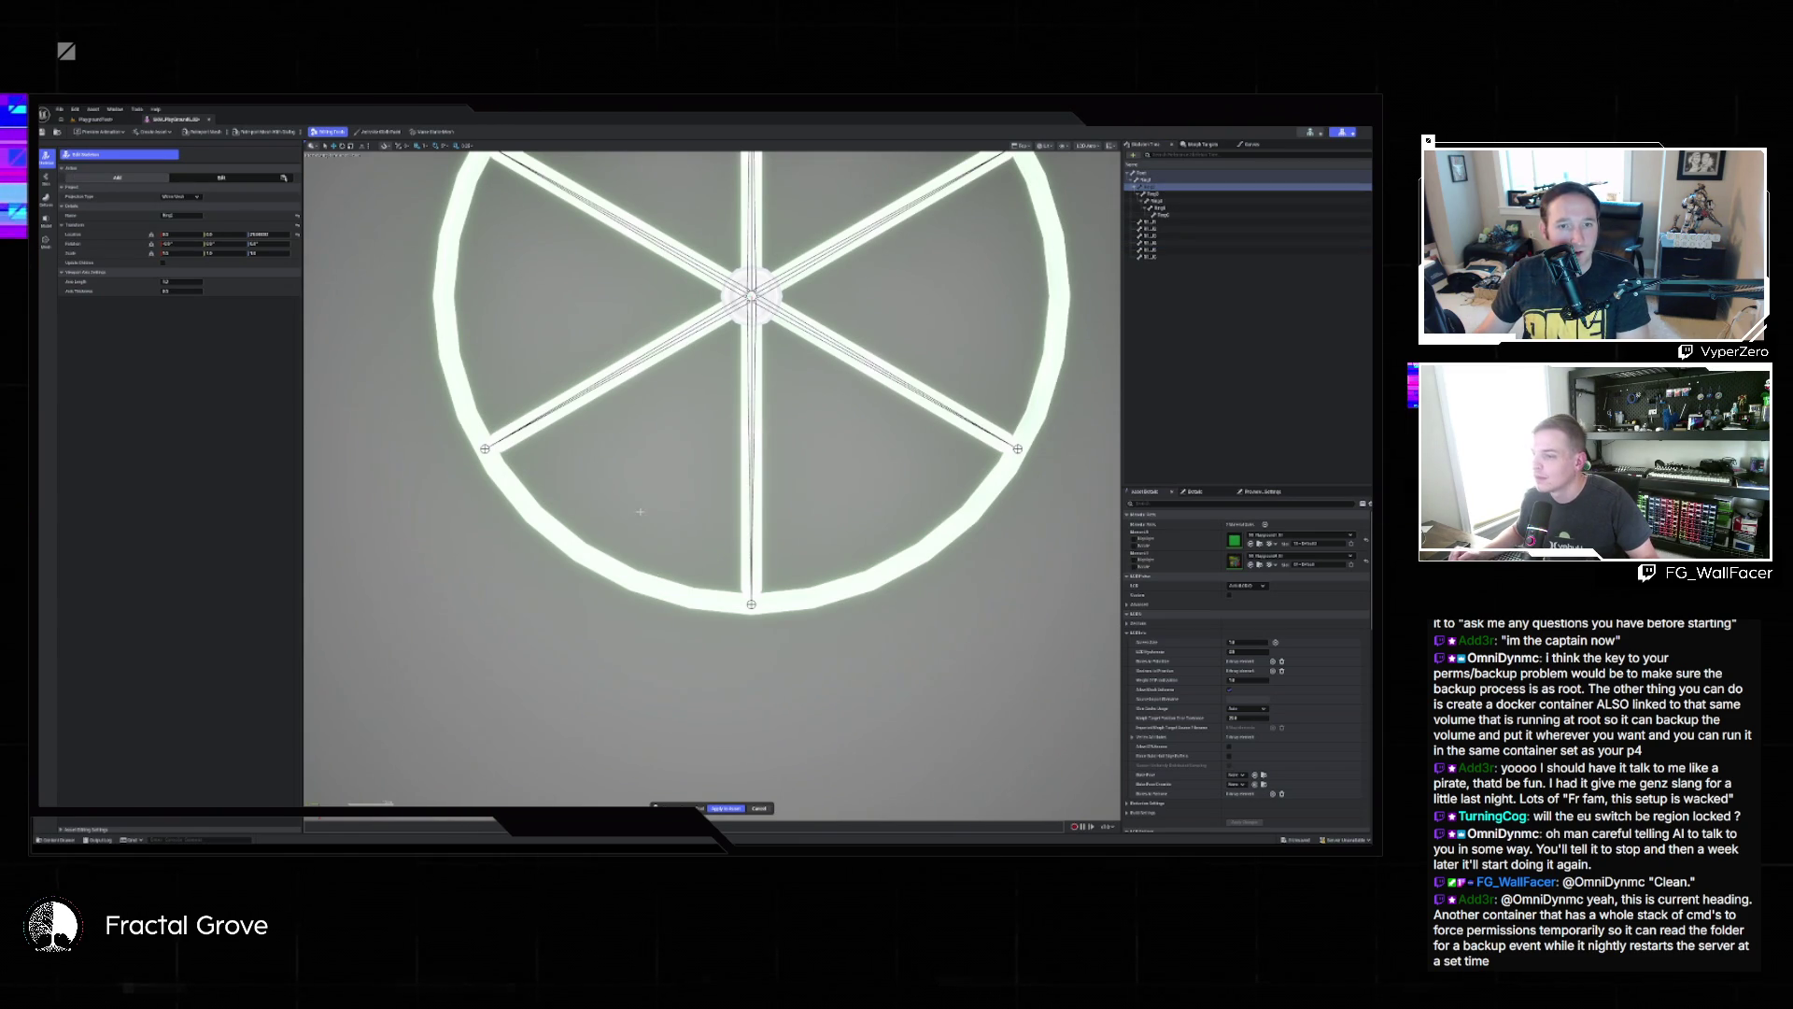
click(795, 552)
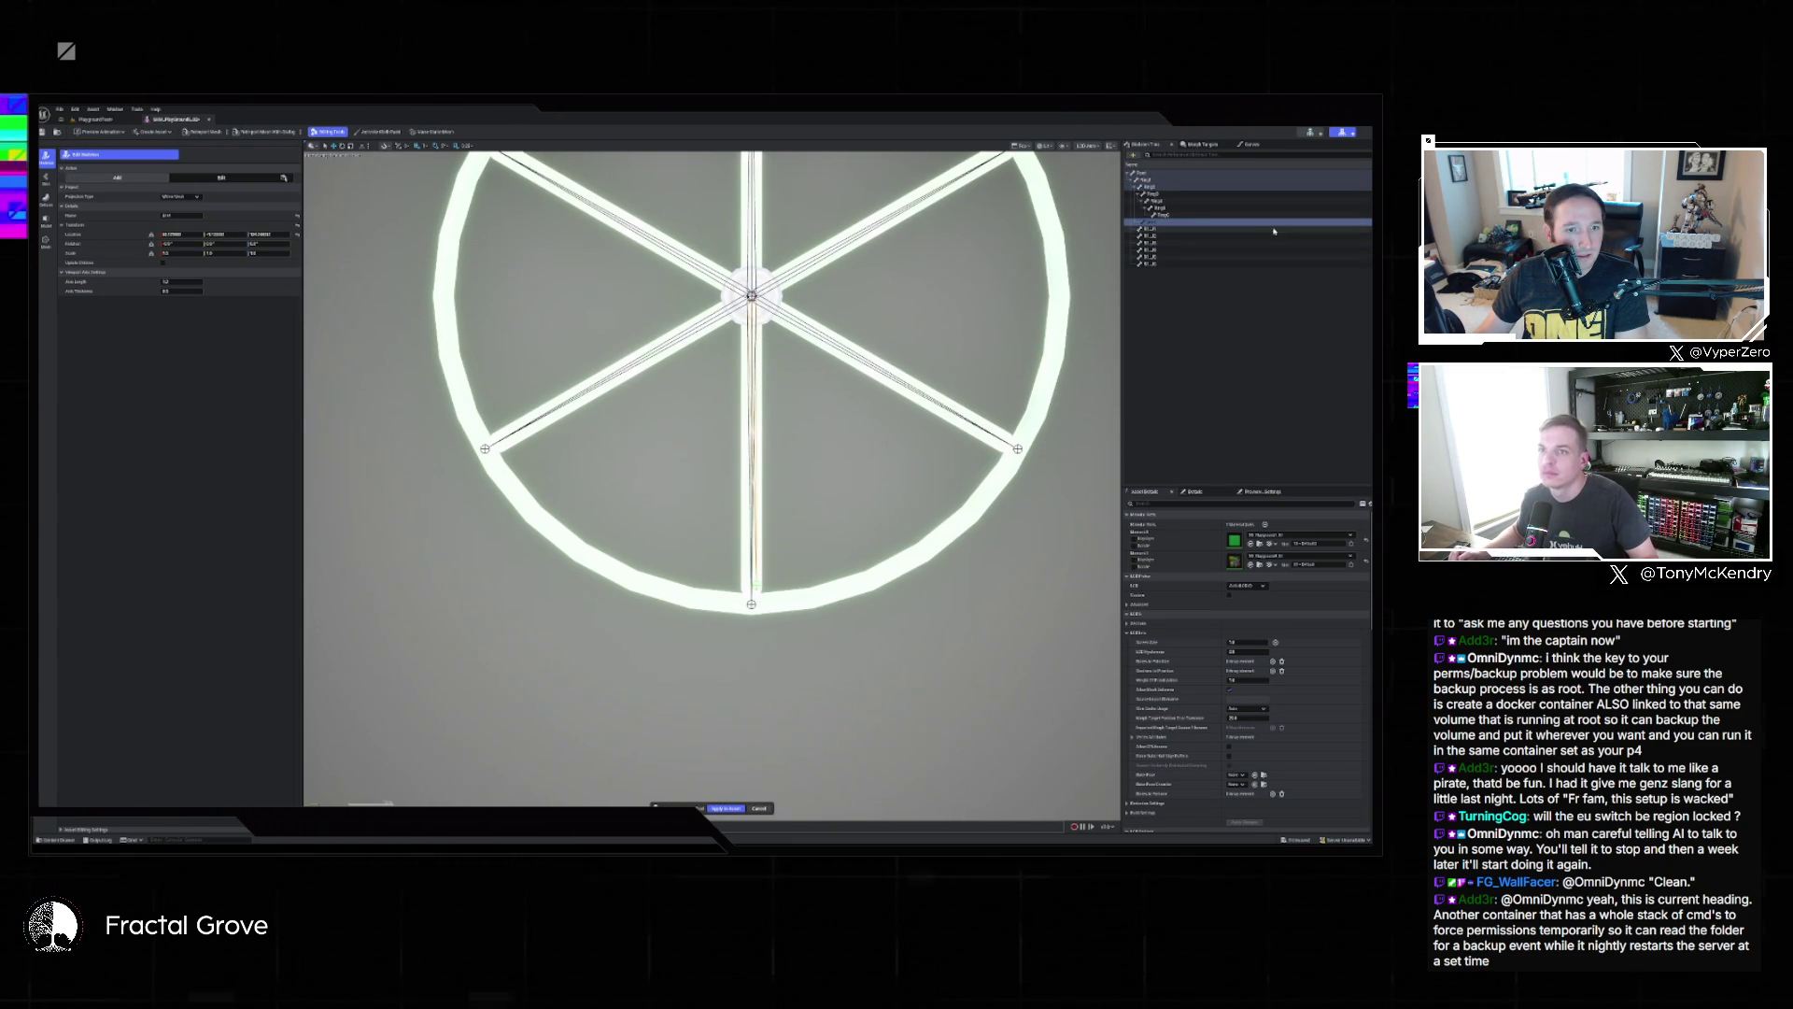
click(180, 215)
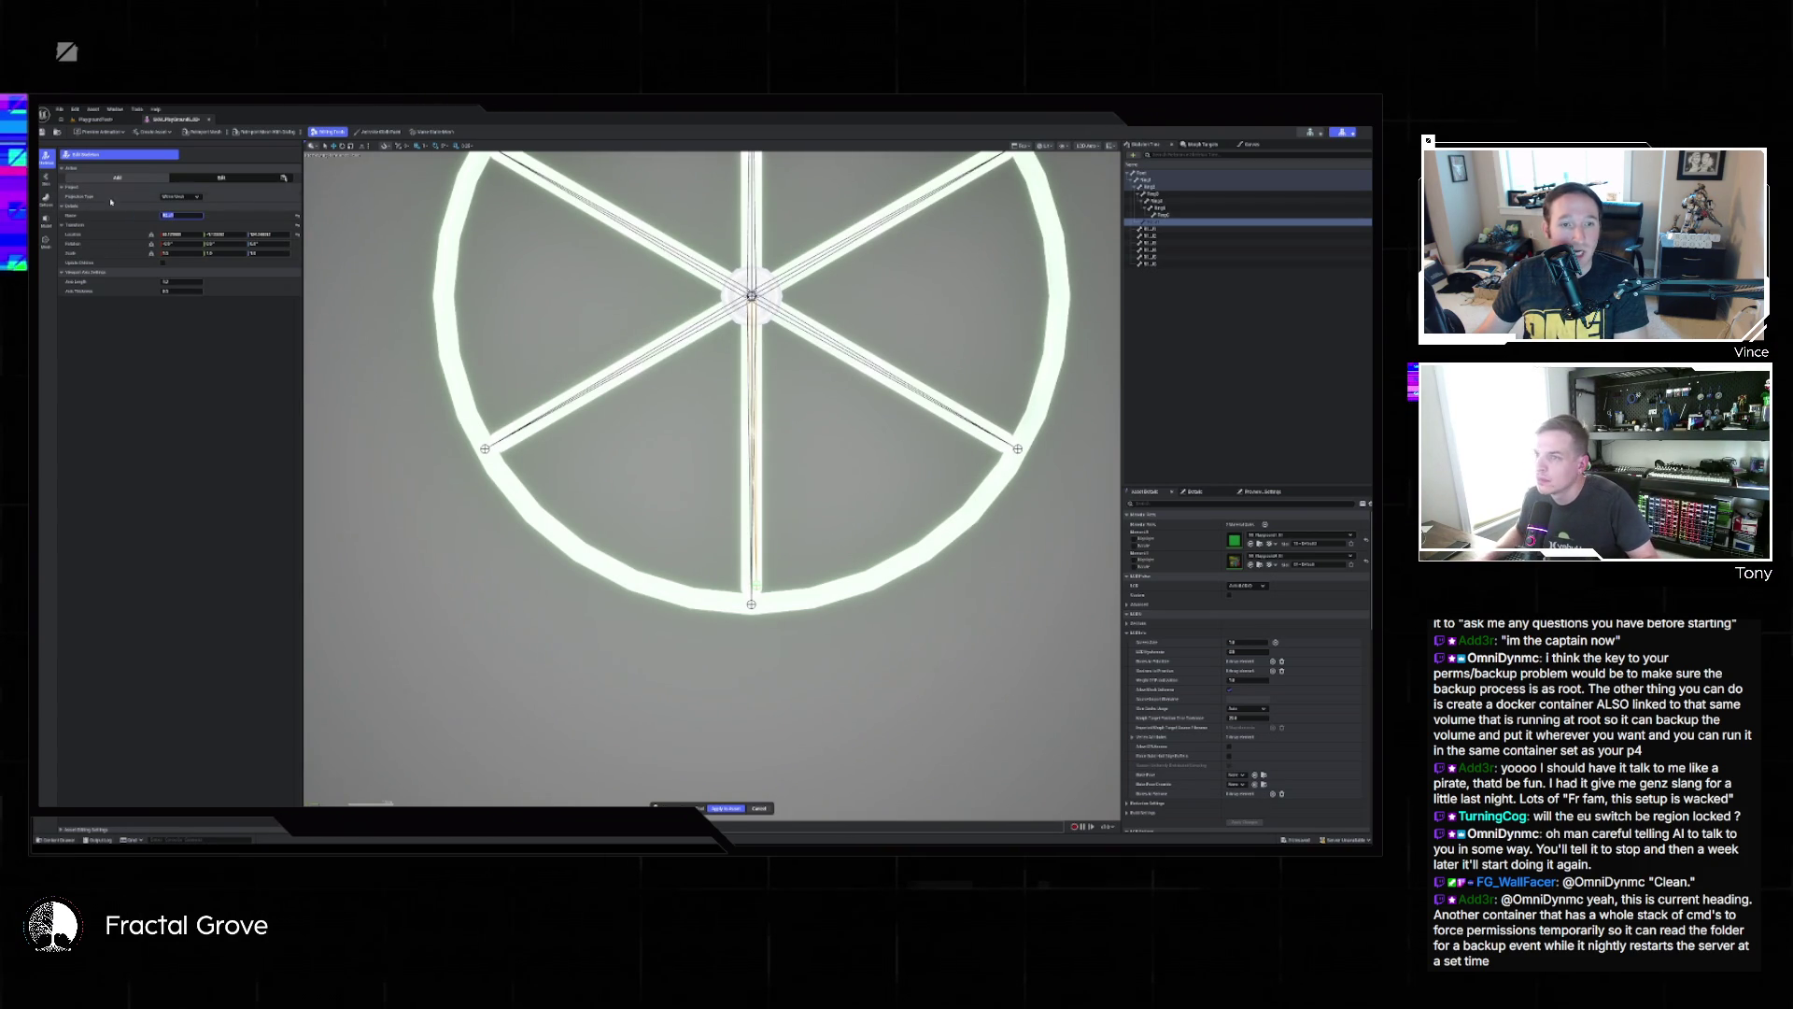
click(1150, 187)
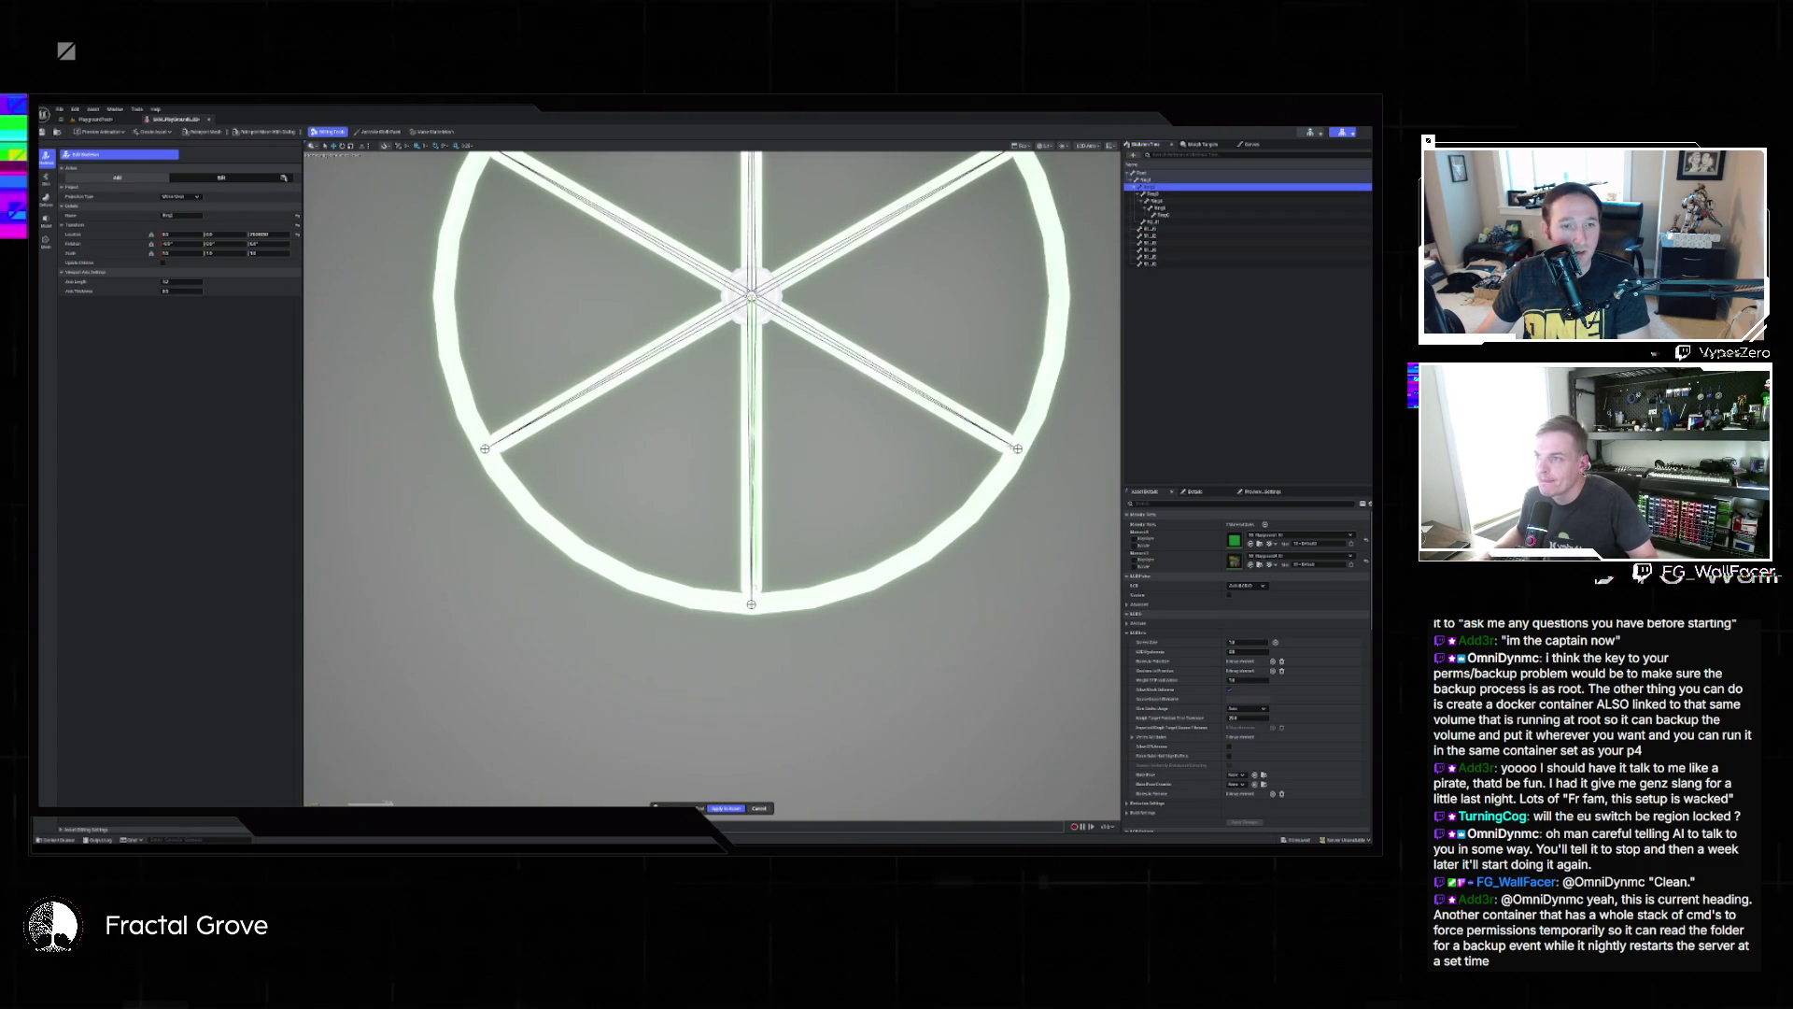
click(1021, 438)
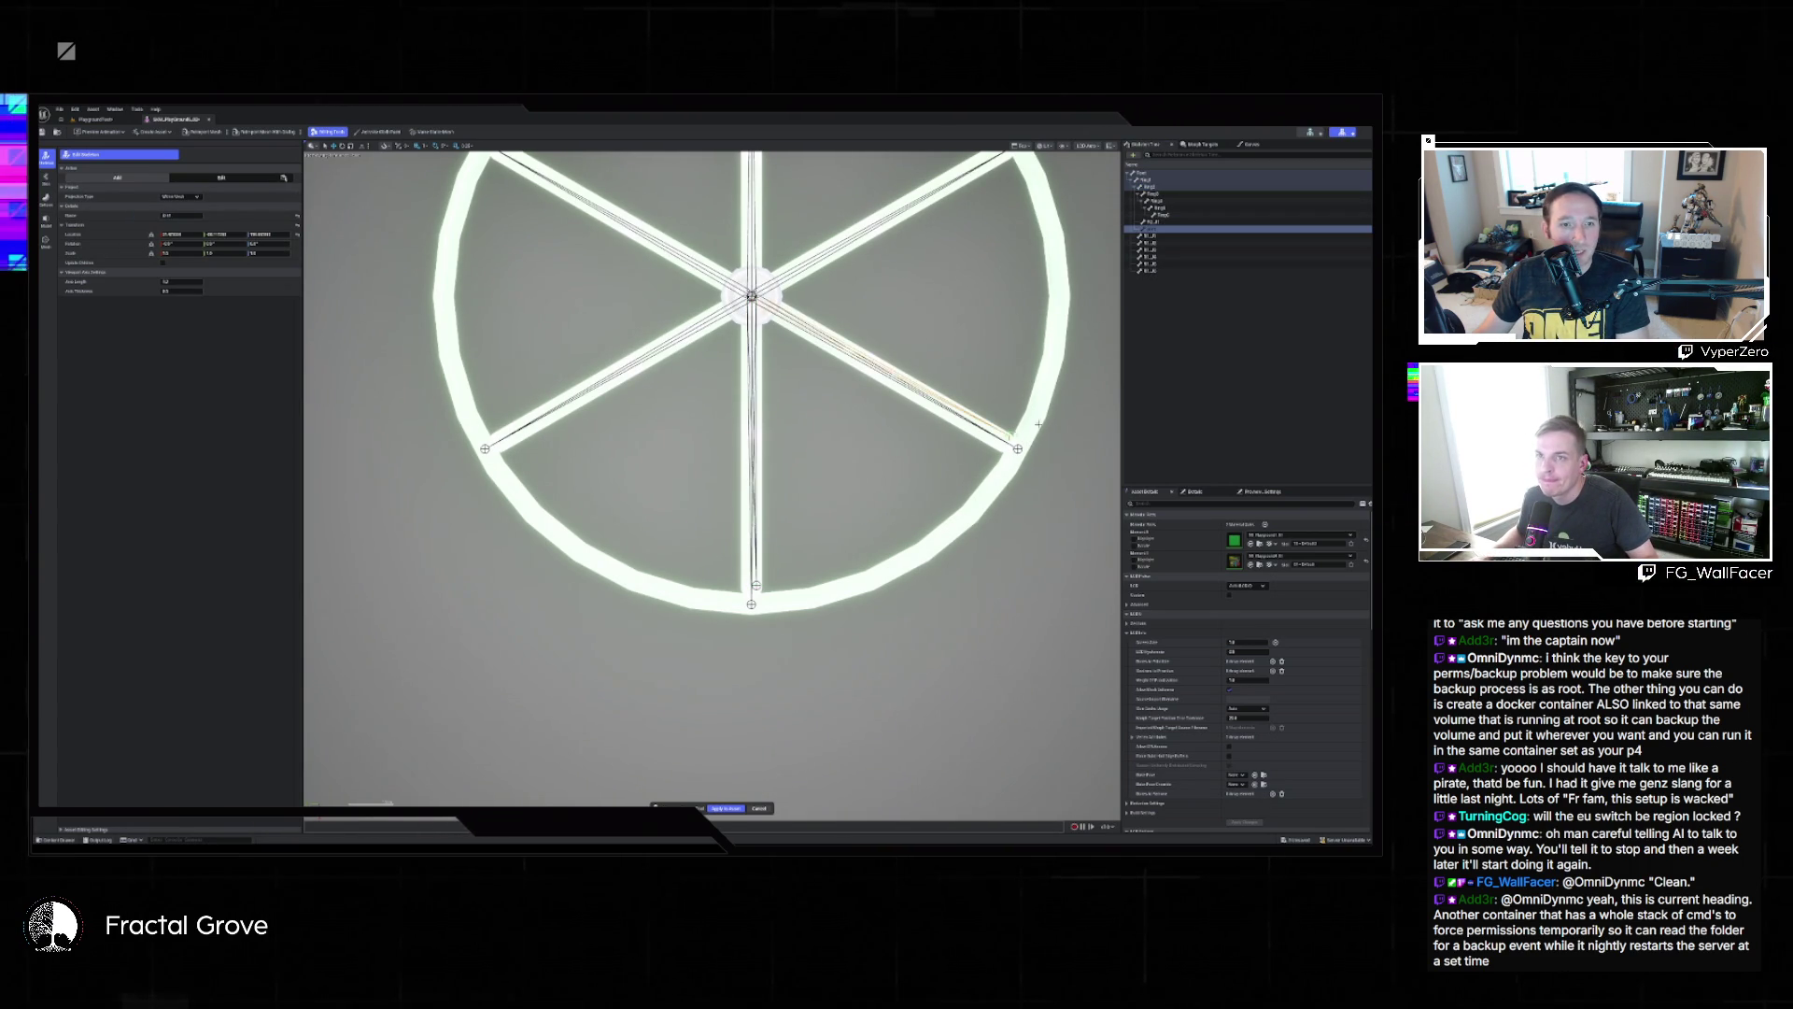
click(182, 215)
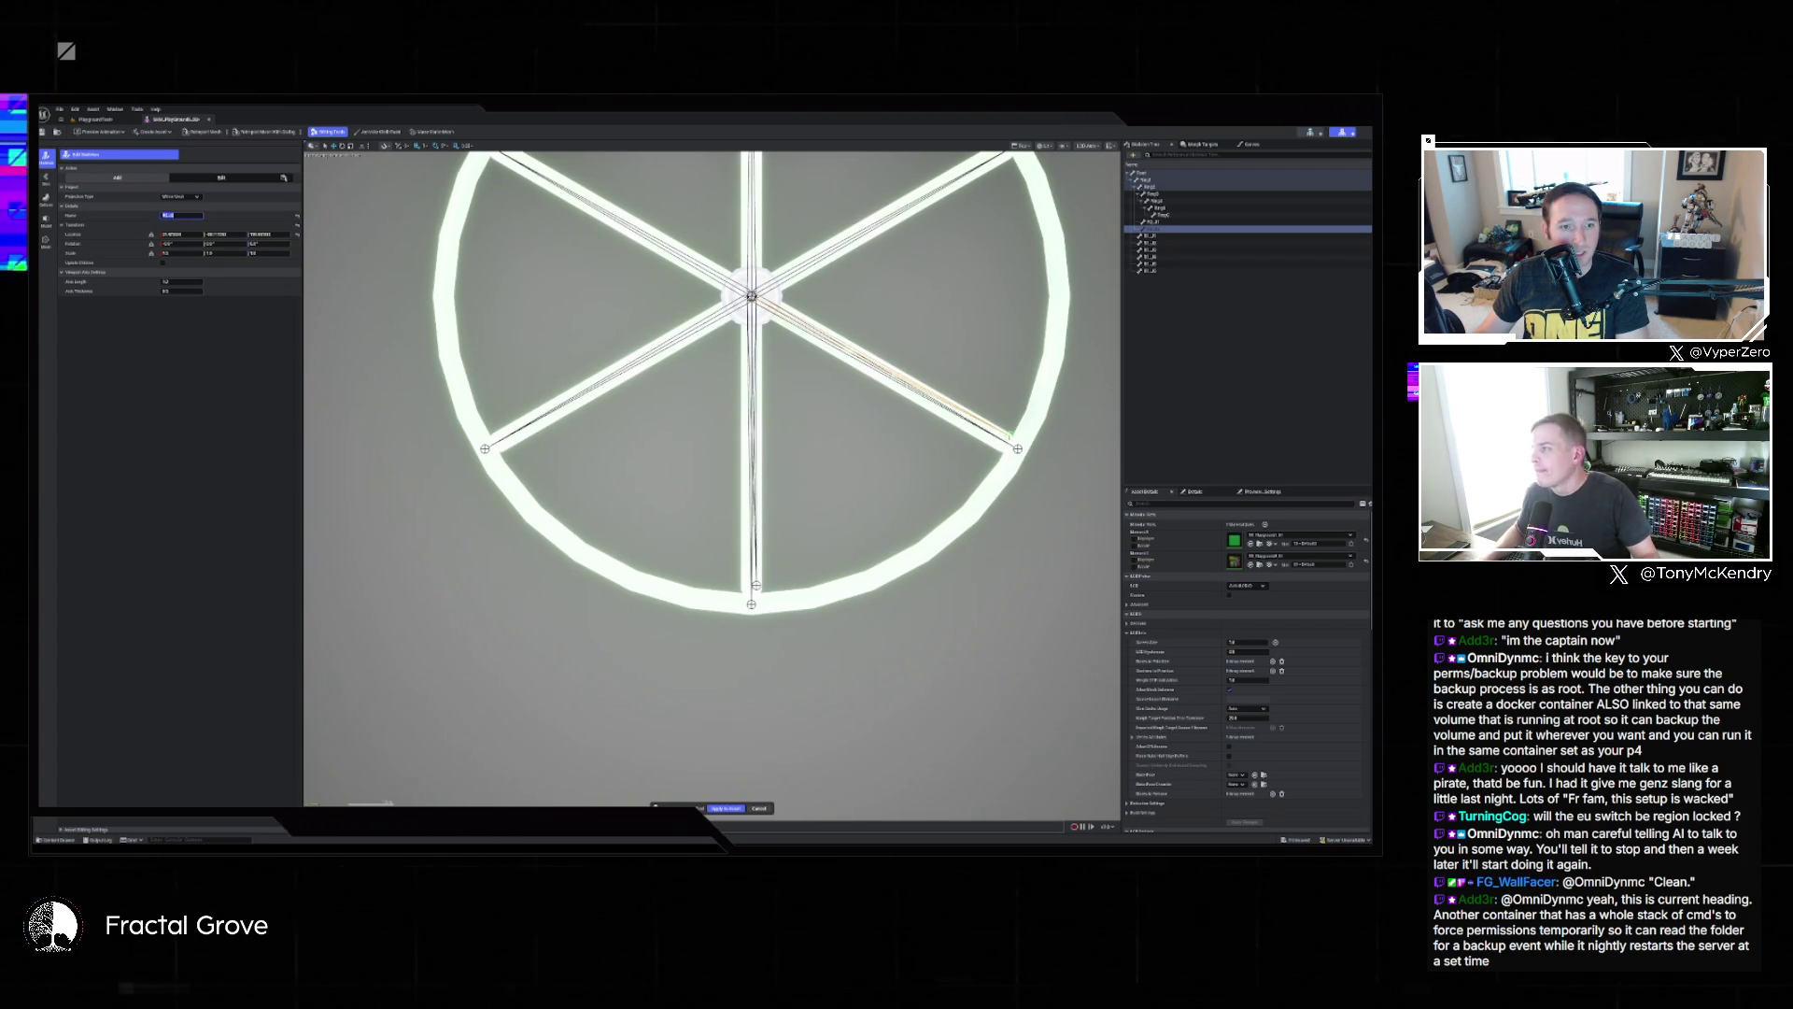
click(1148, 187)
Frame the wheel on the hub and append '_1' to a lower spoke bone's name.
key(f)
click(836, 422)
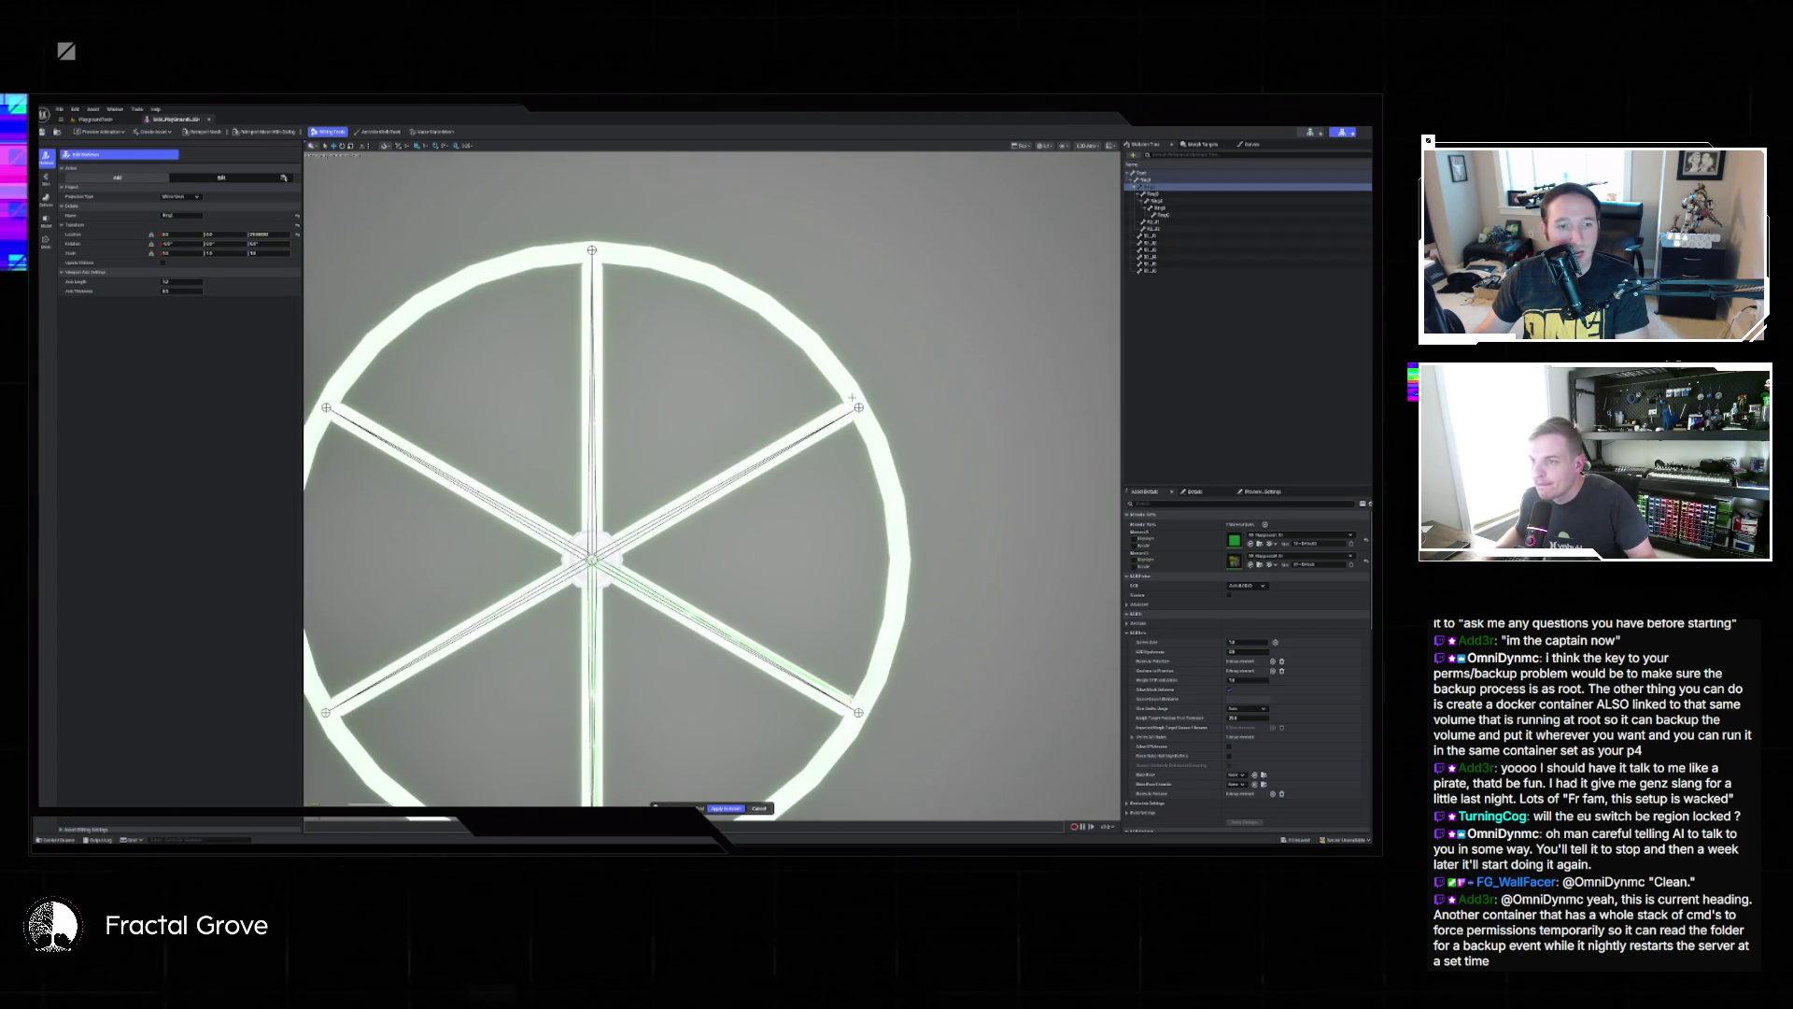
click(182, 215)
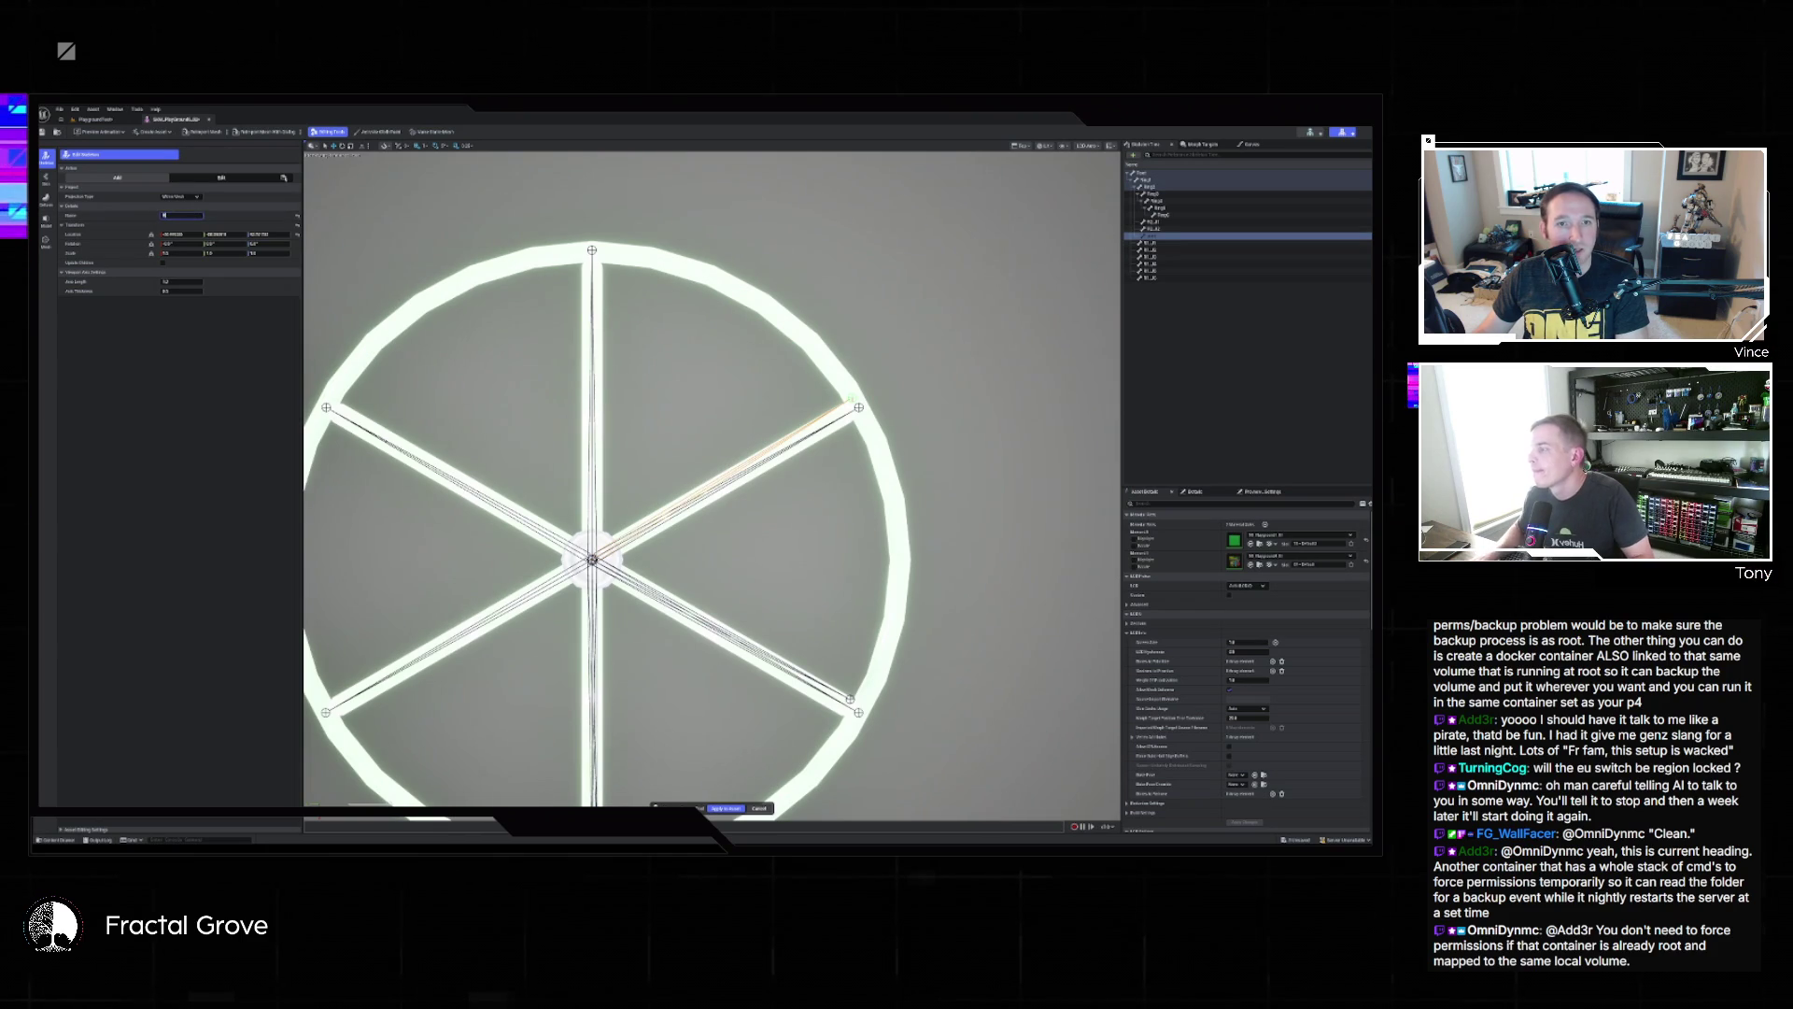
key(ctrl+a)
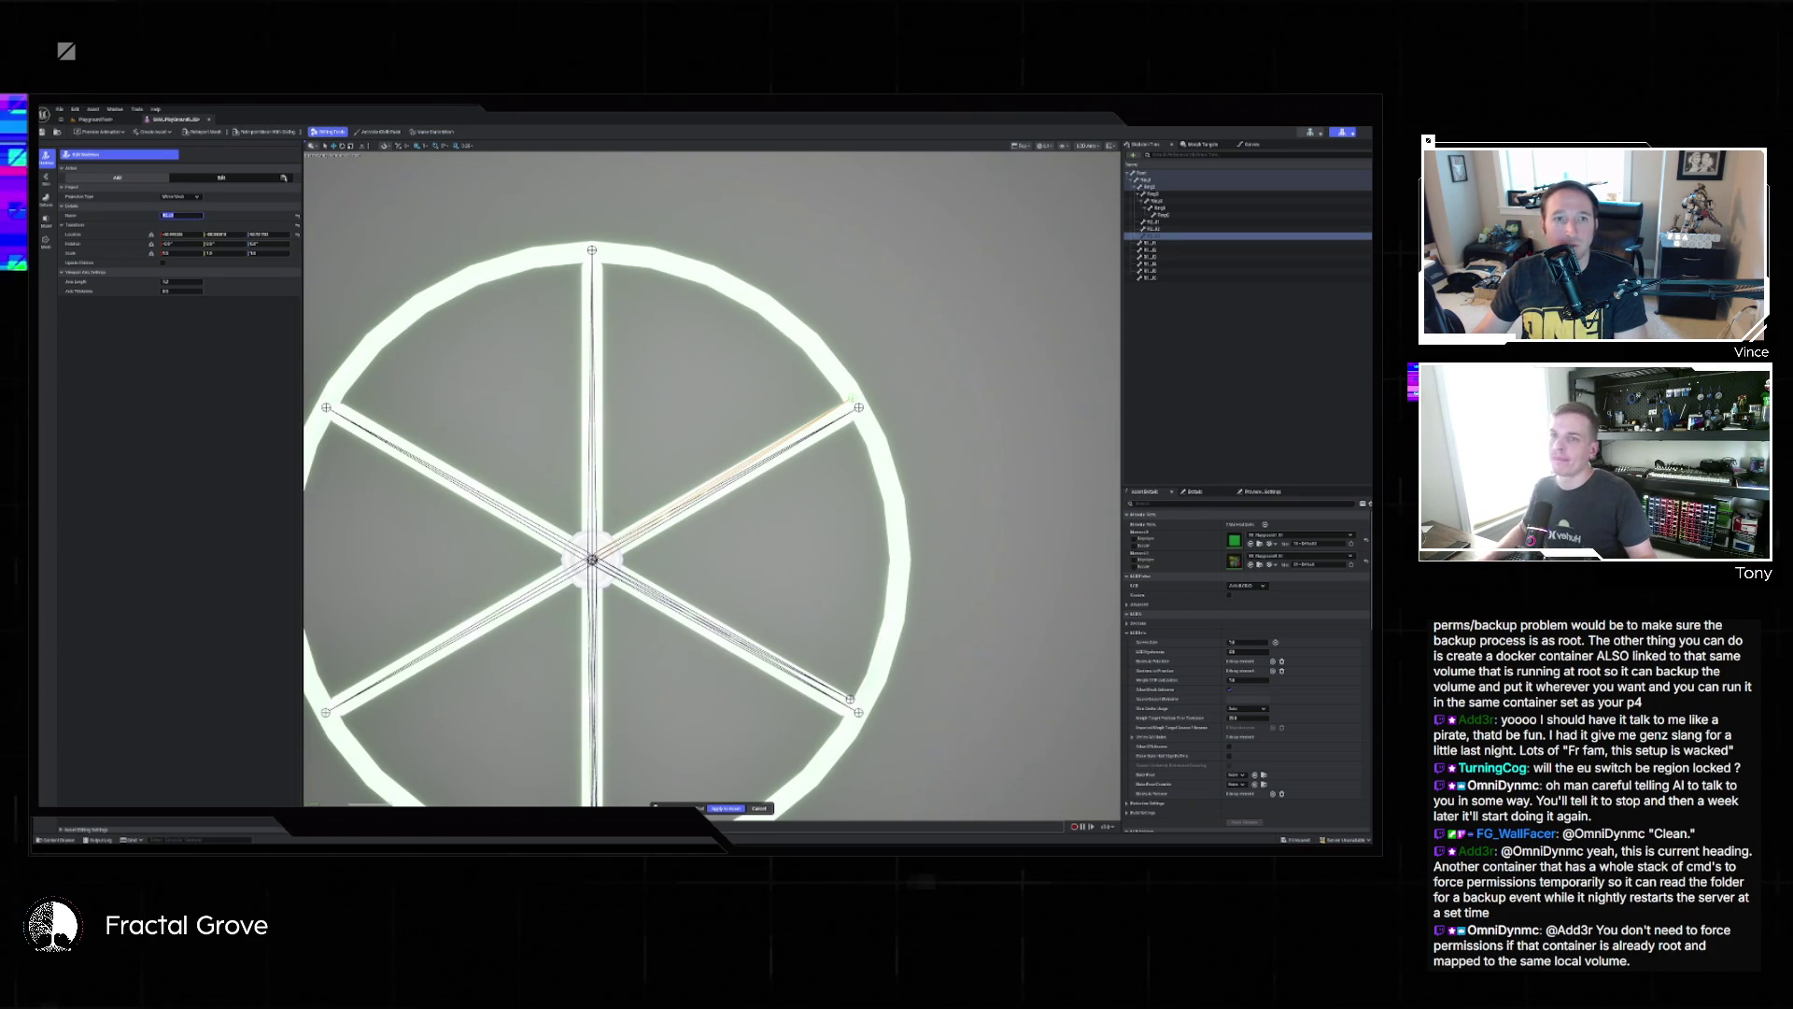
click(1148, 187)
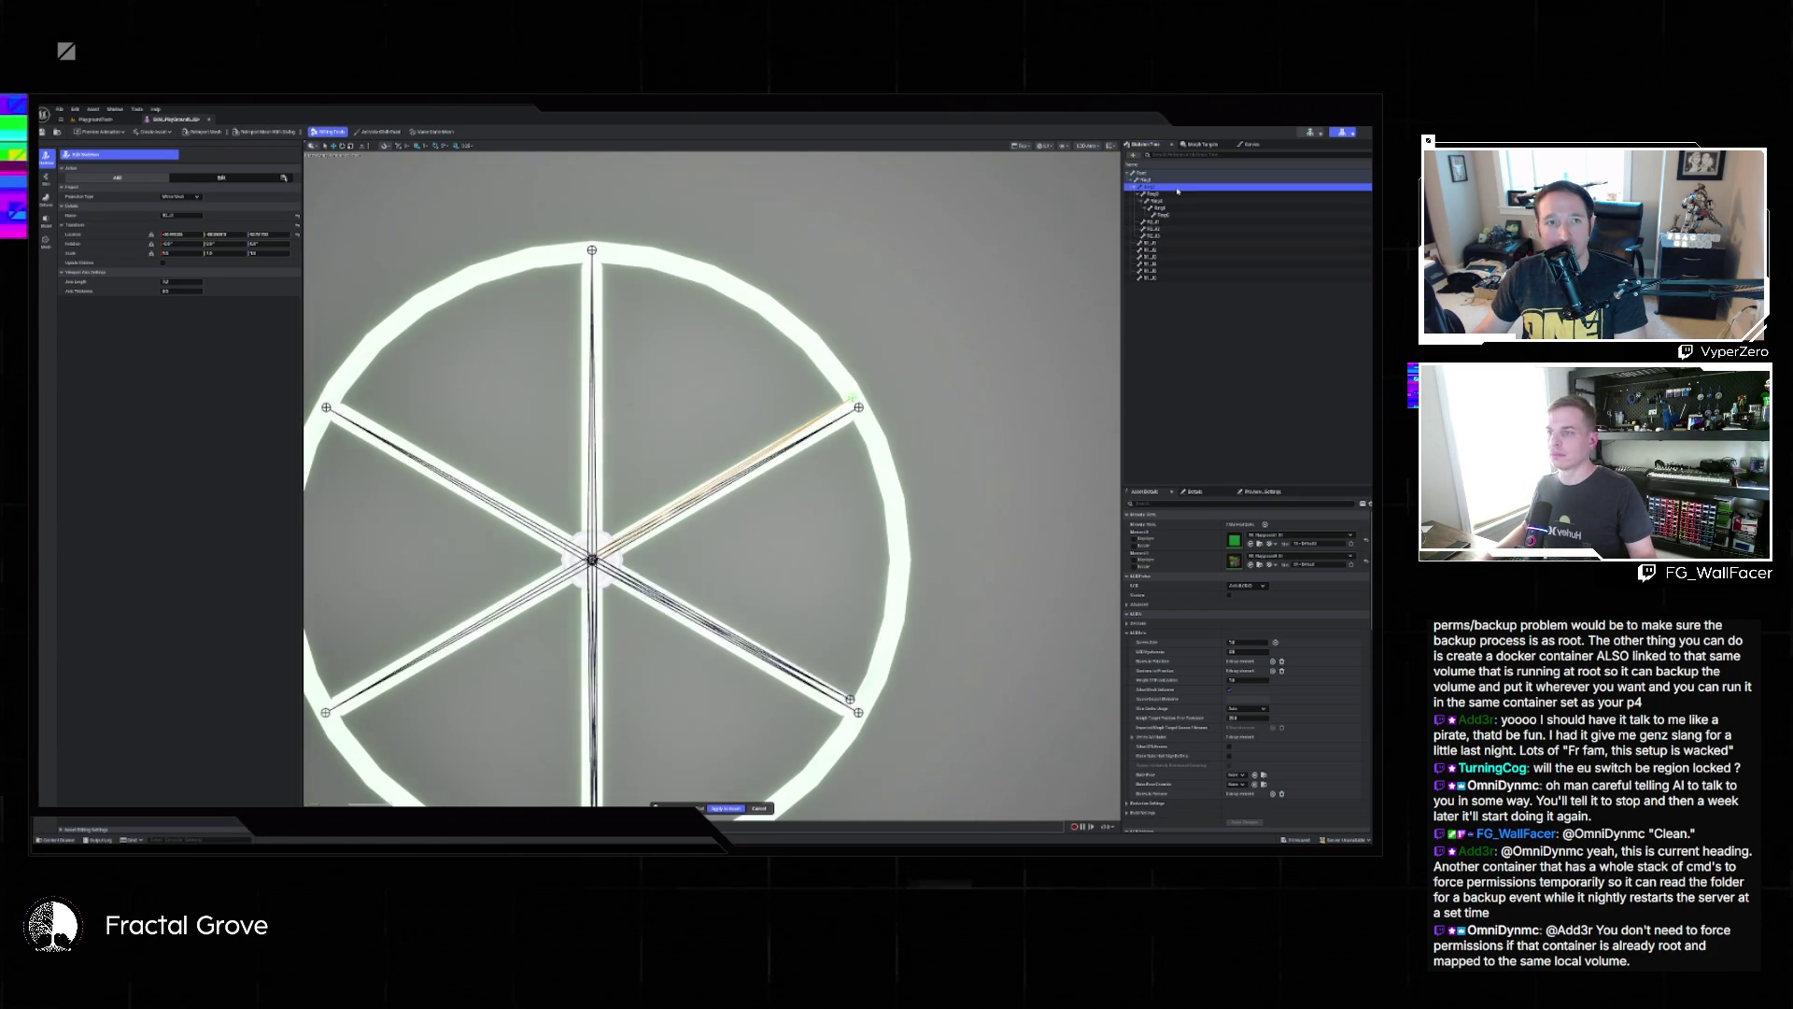
click(853, 400)
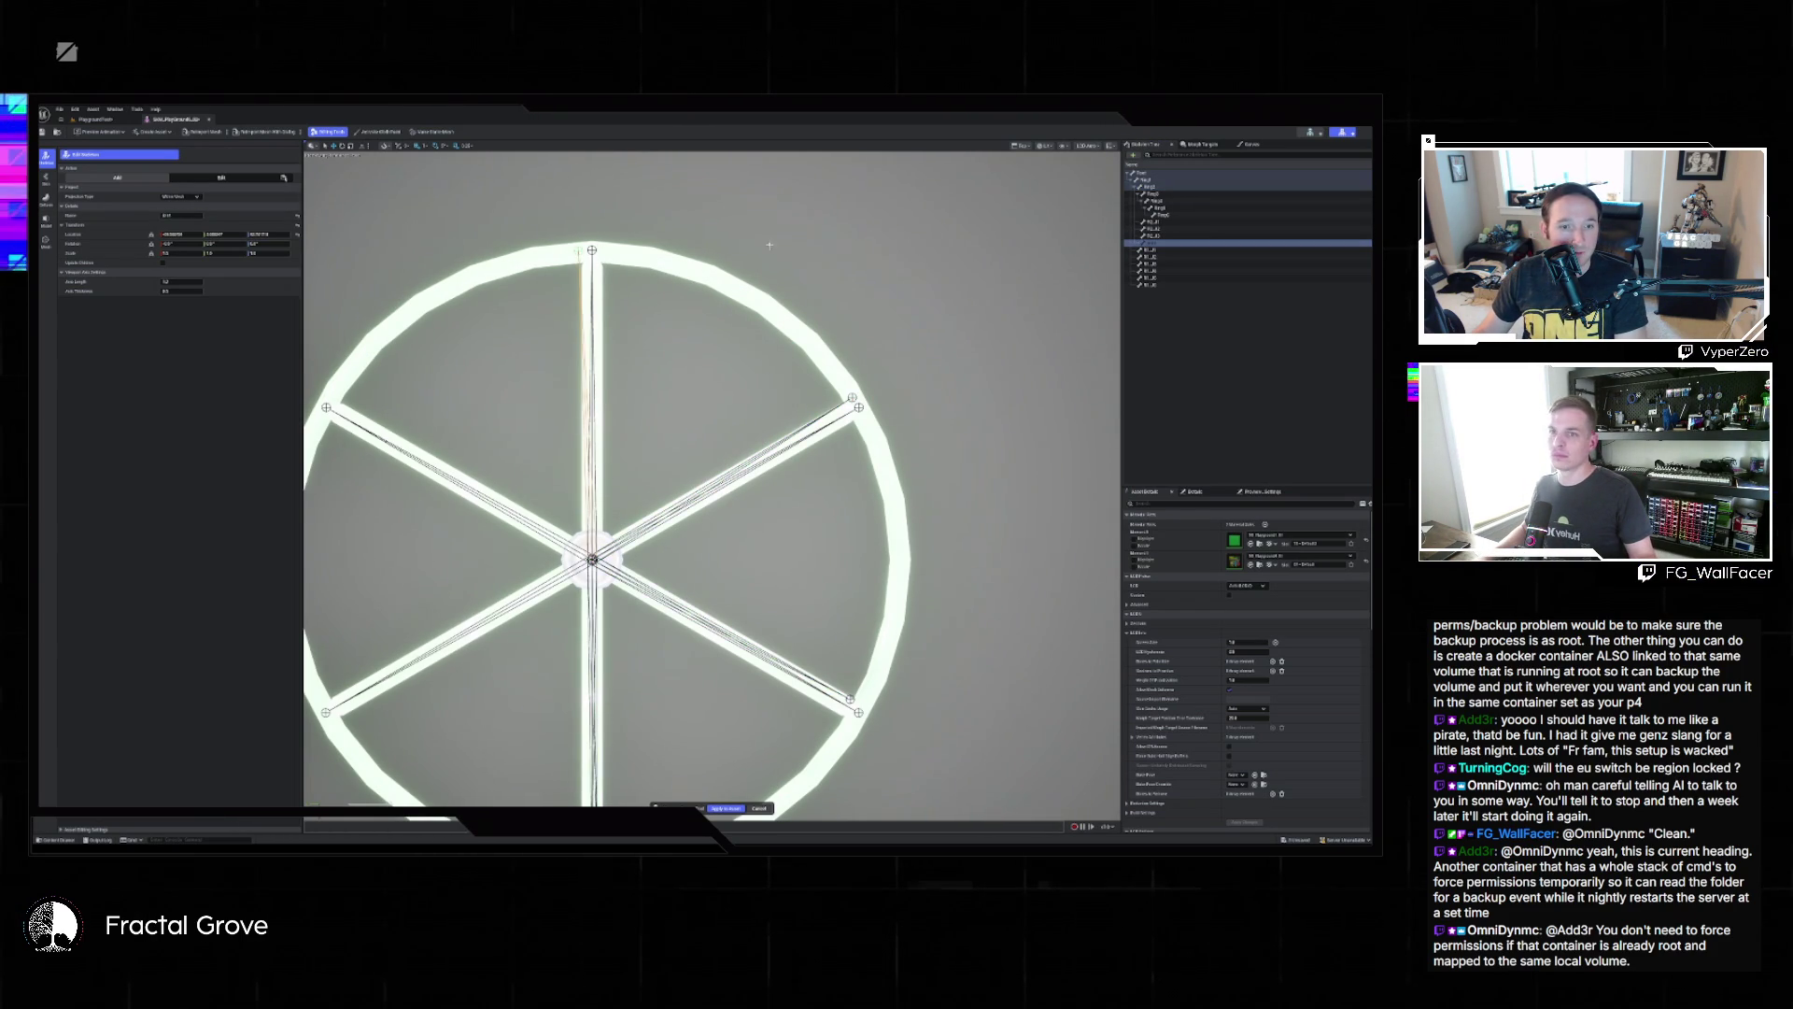
click(211, 214)
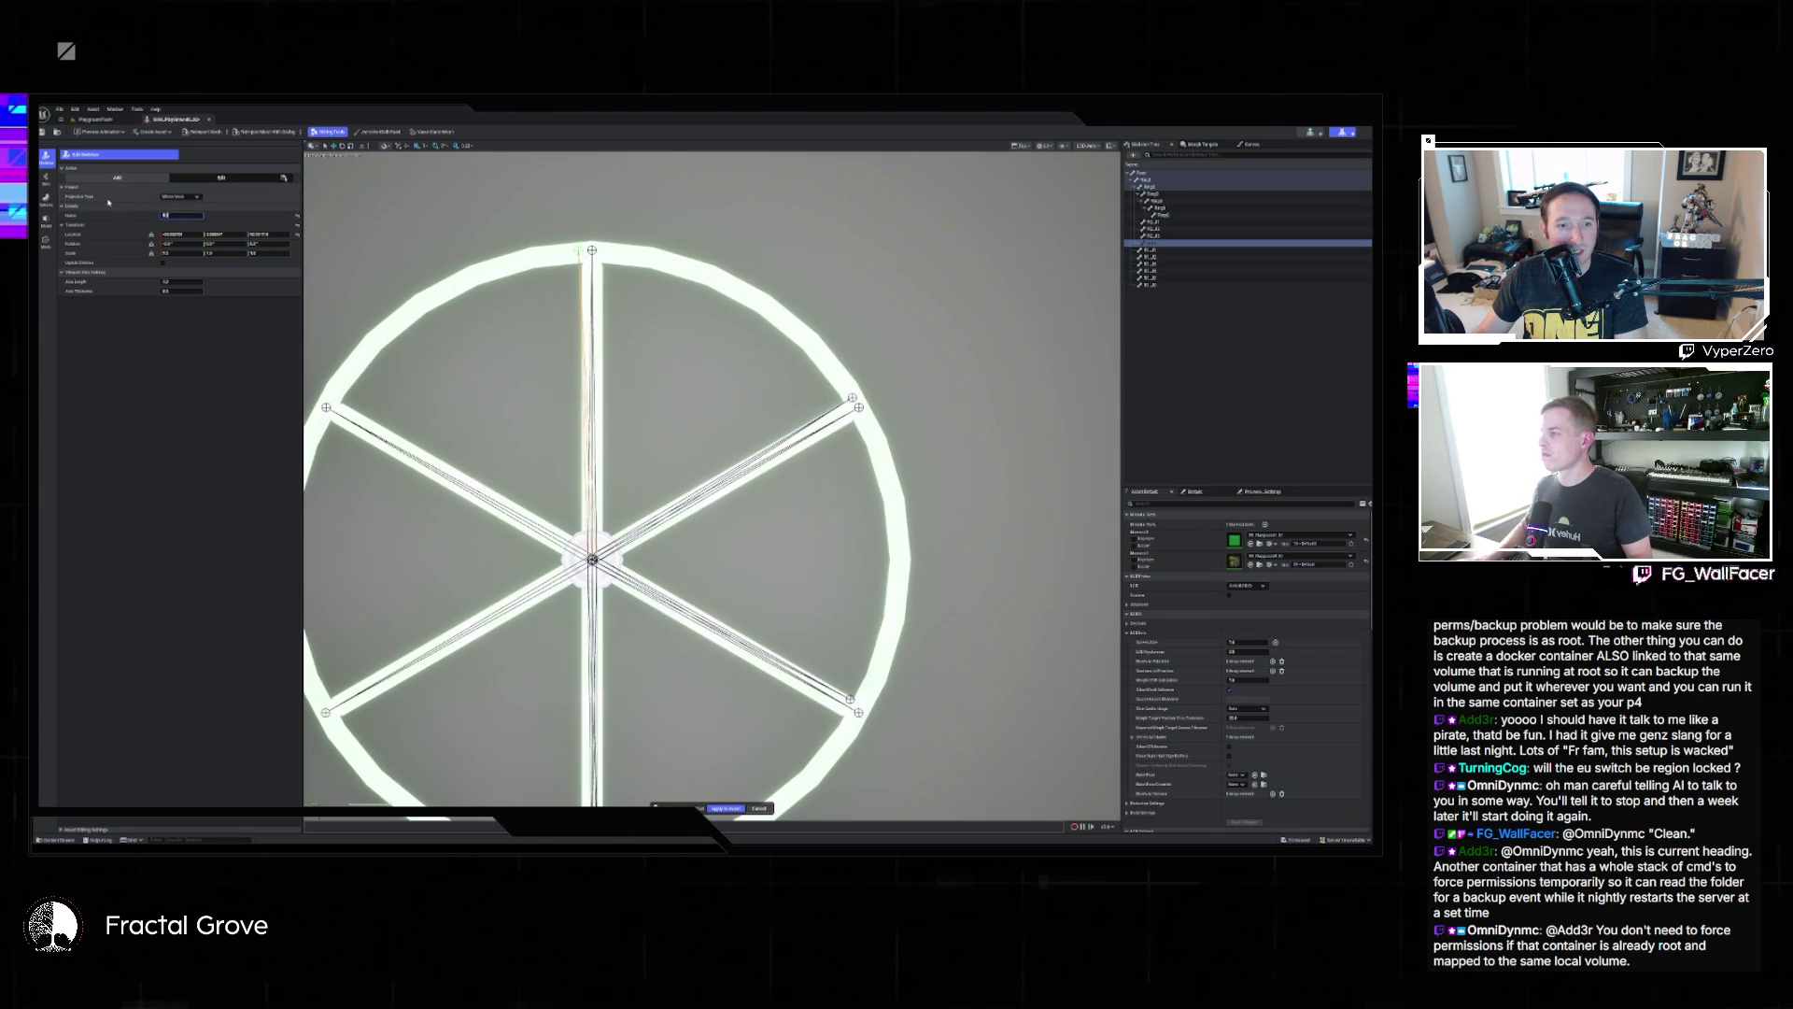
text(_1)
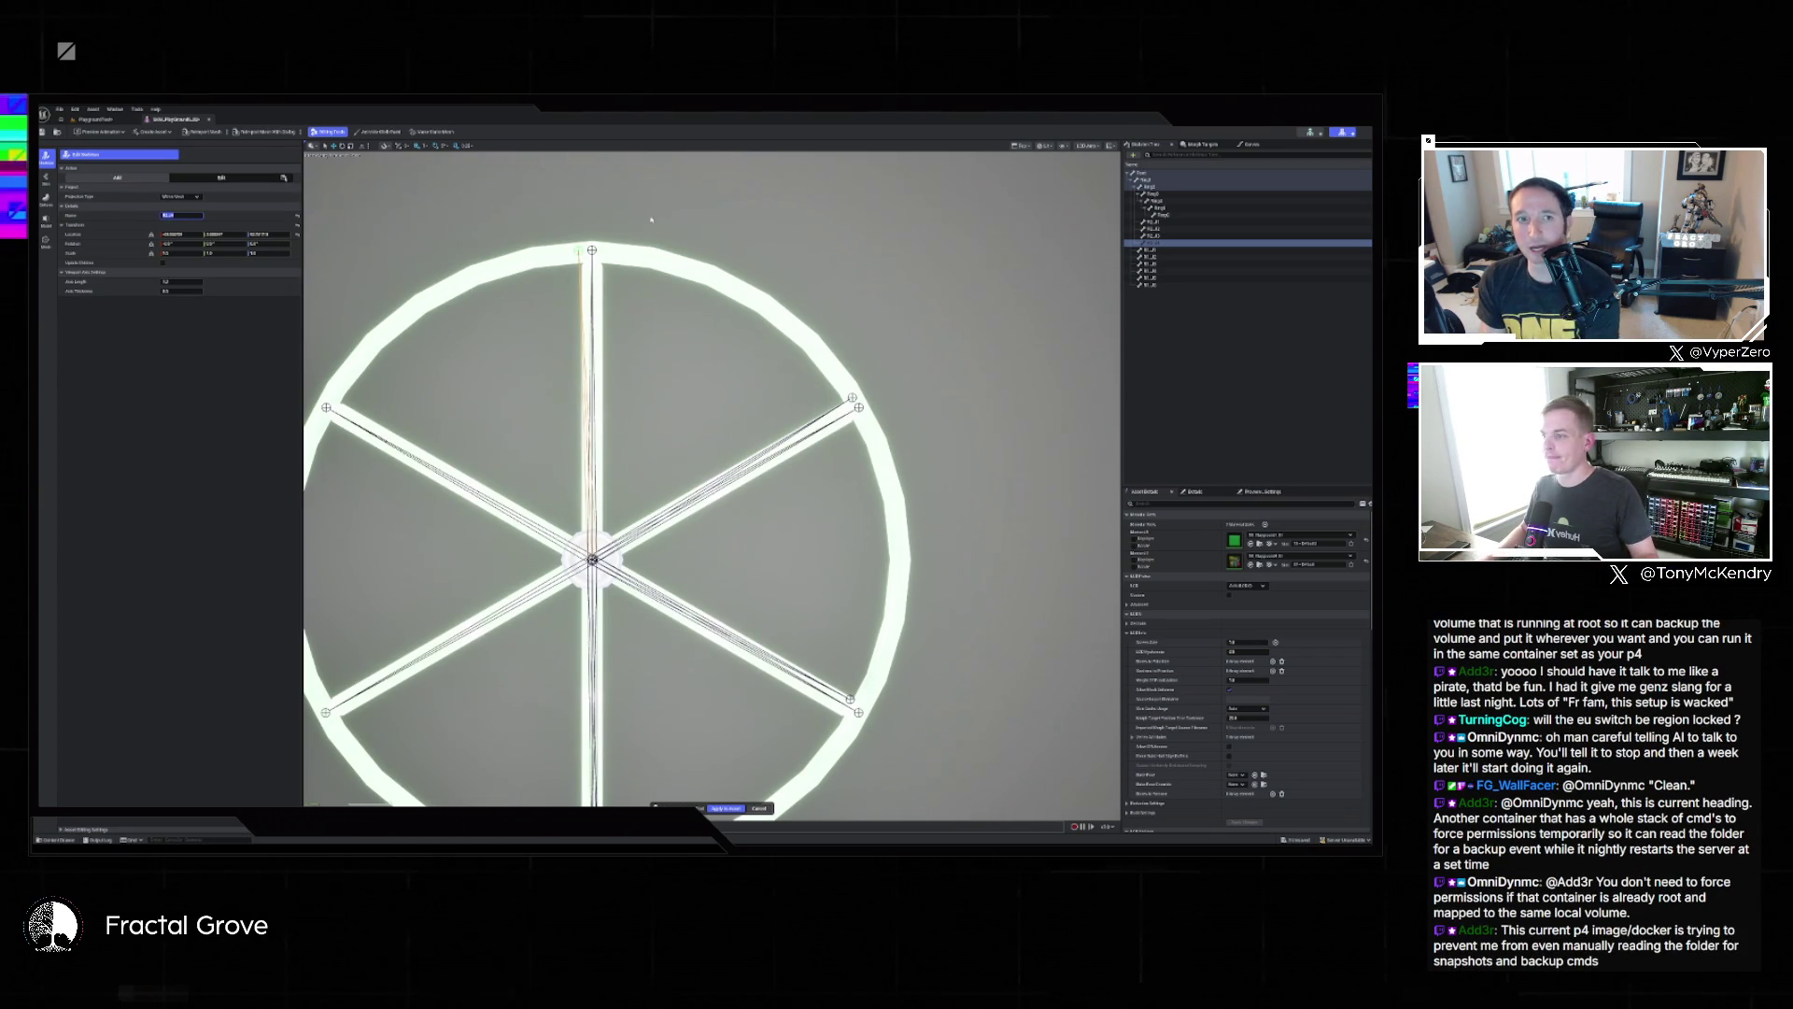
Frame the upper wheel and append '_J' to the lower-left spoke bone's name.
click(699, 332)
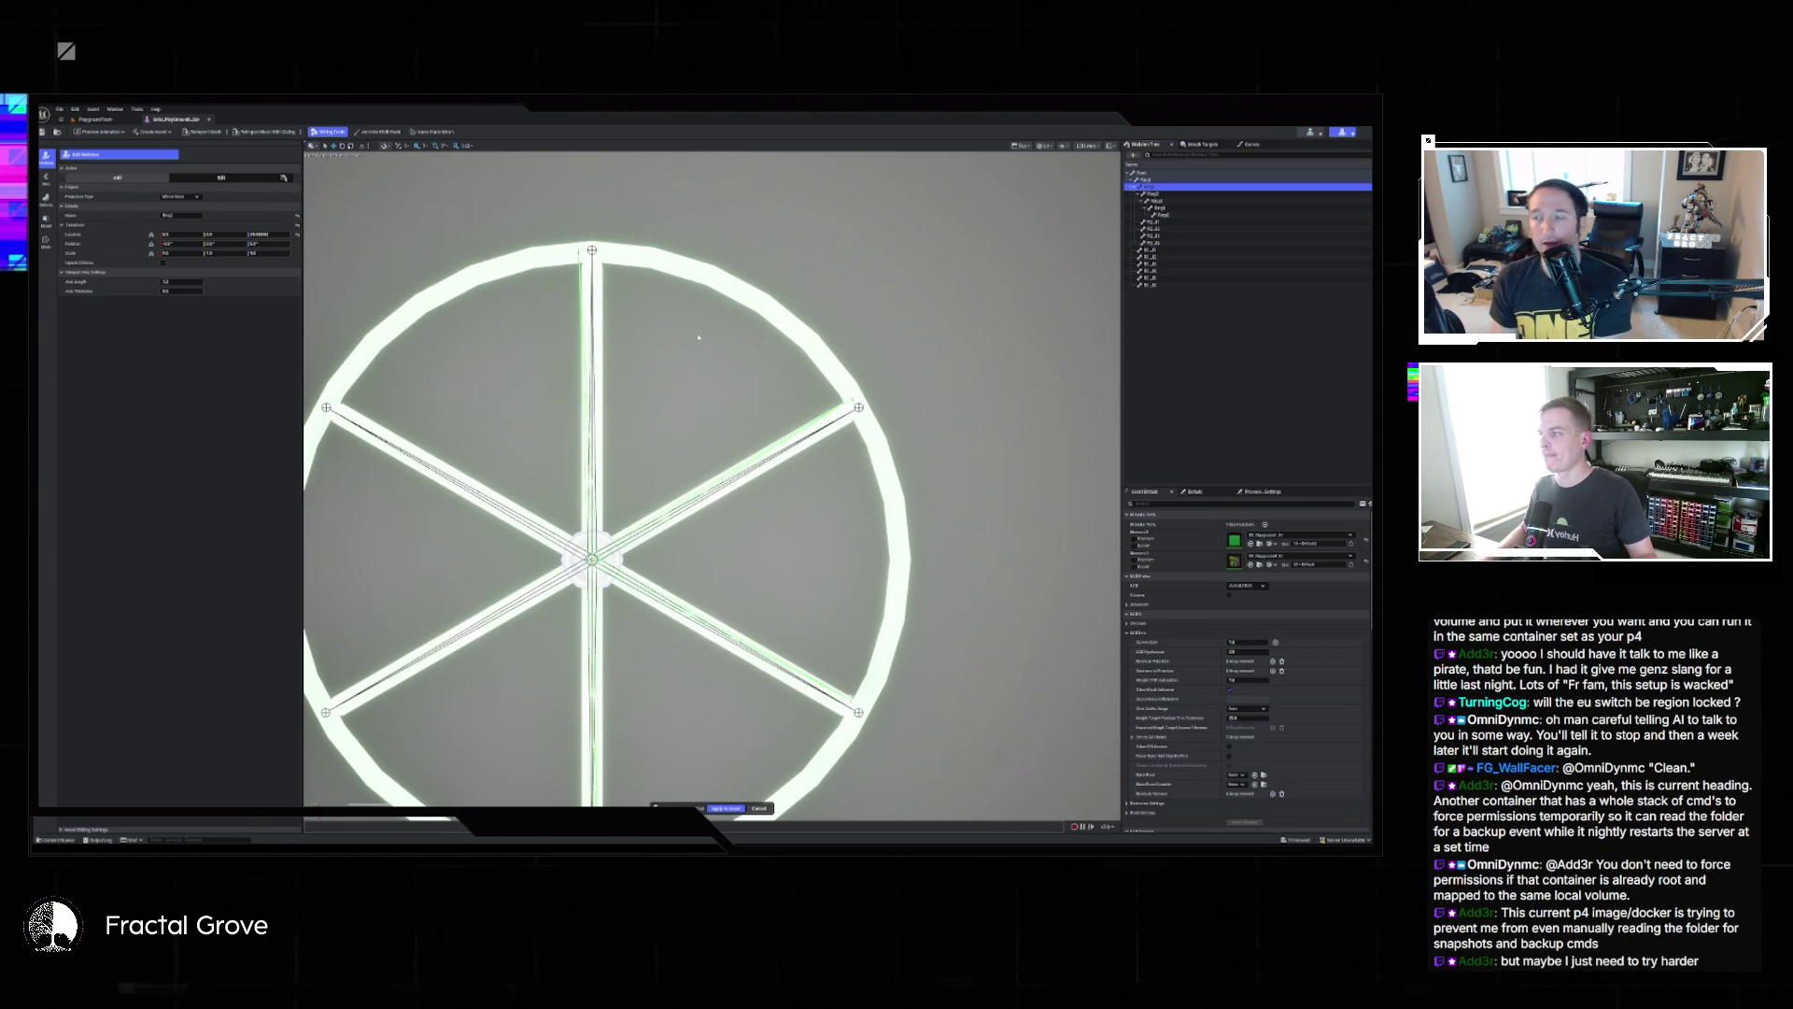
key(f)
click(468, 378)
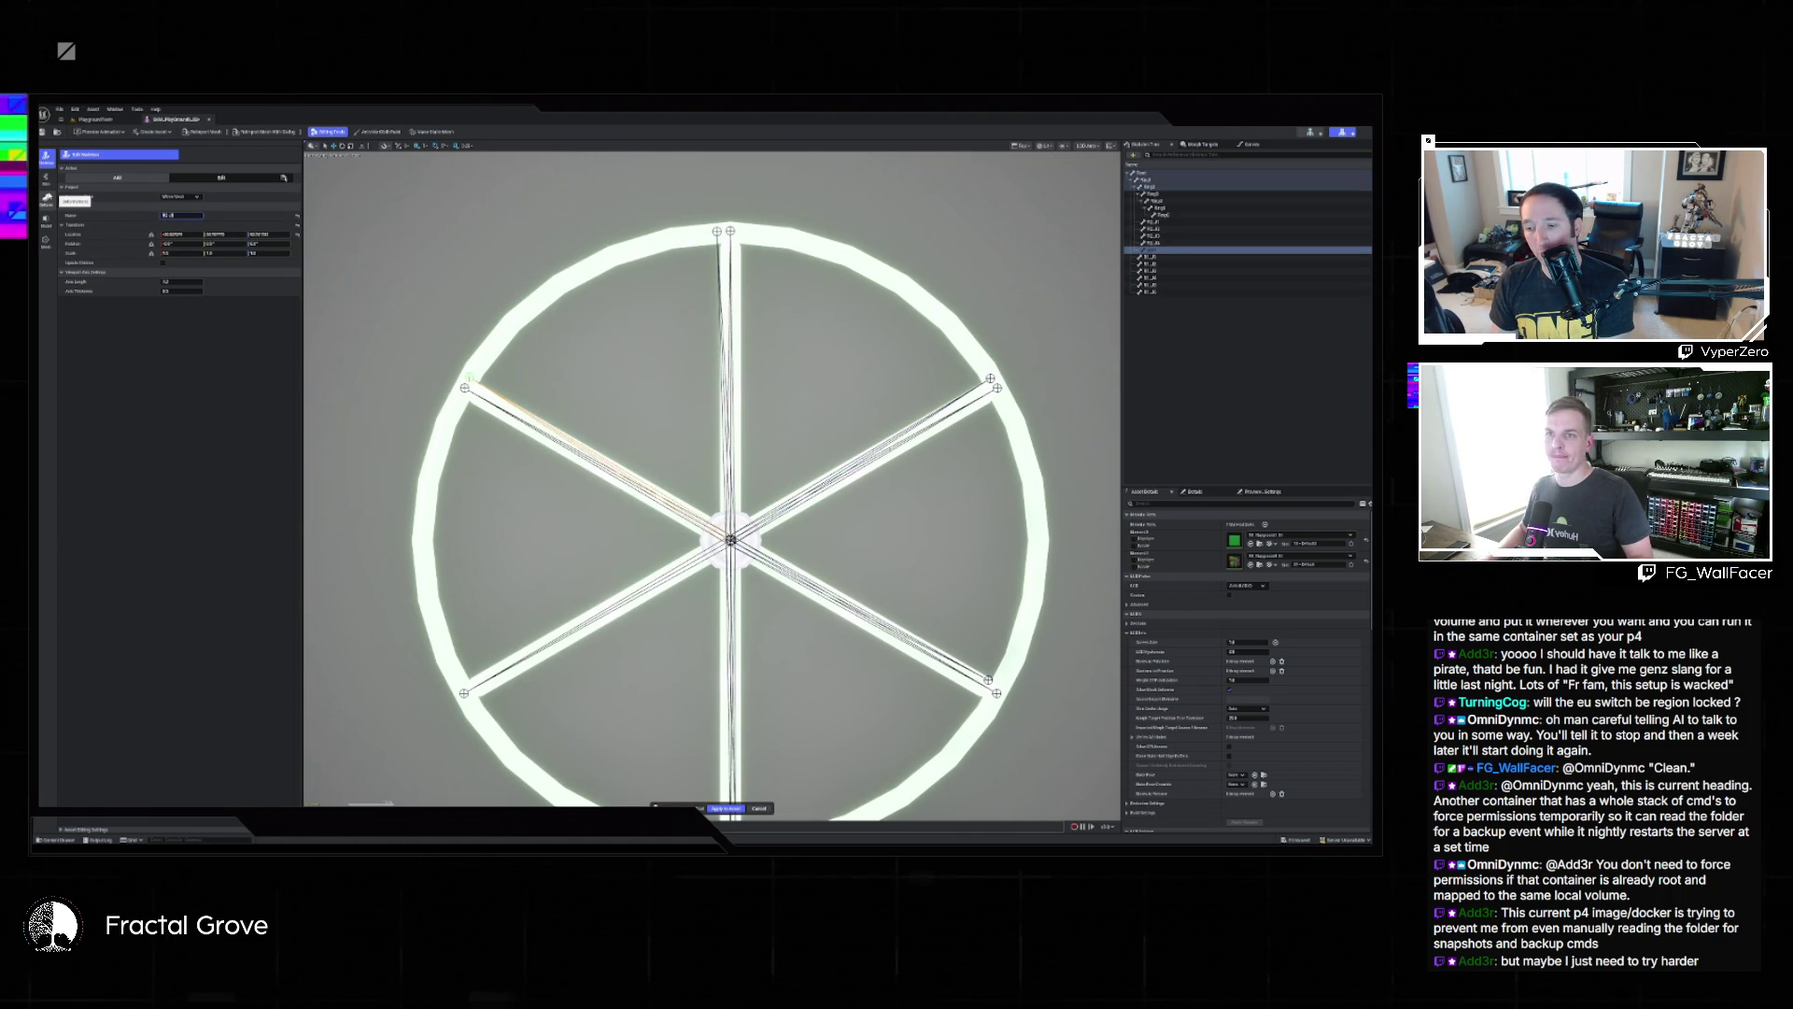
click(610, 691)
click(459, 683)
click(182, 215)
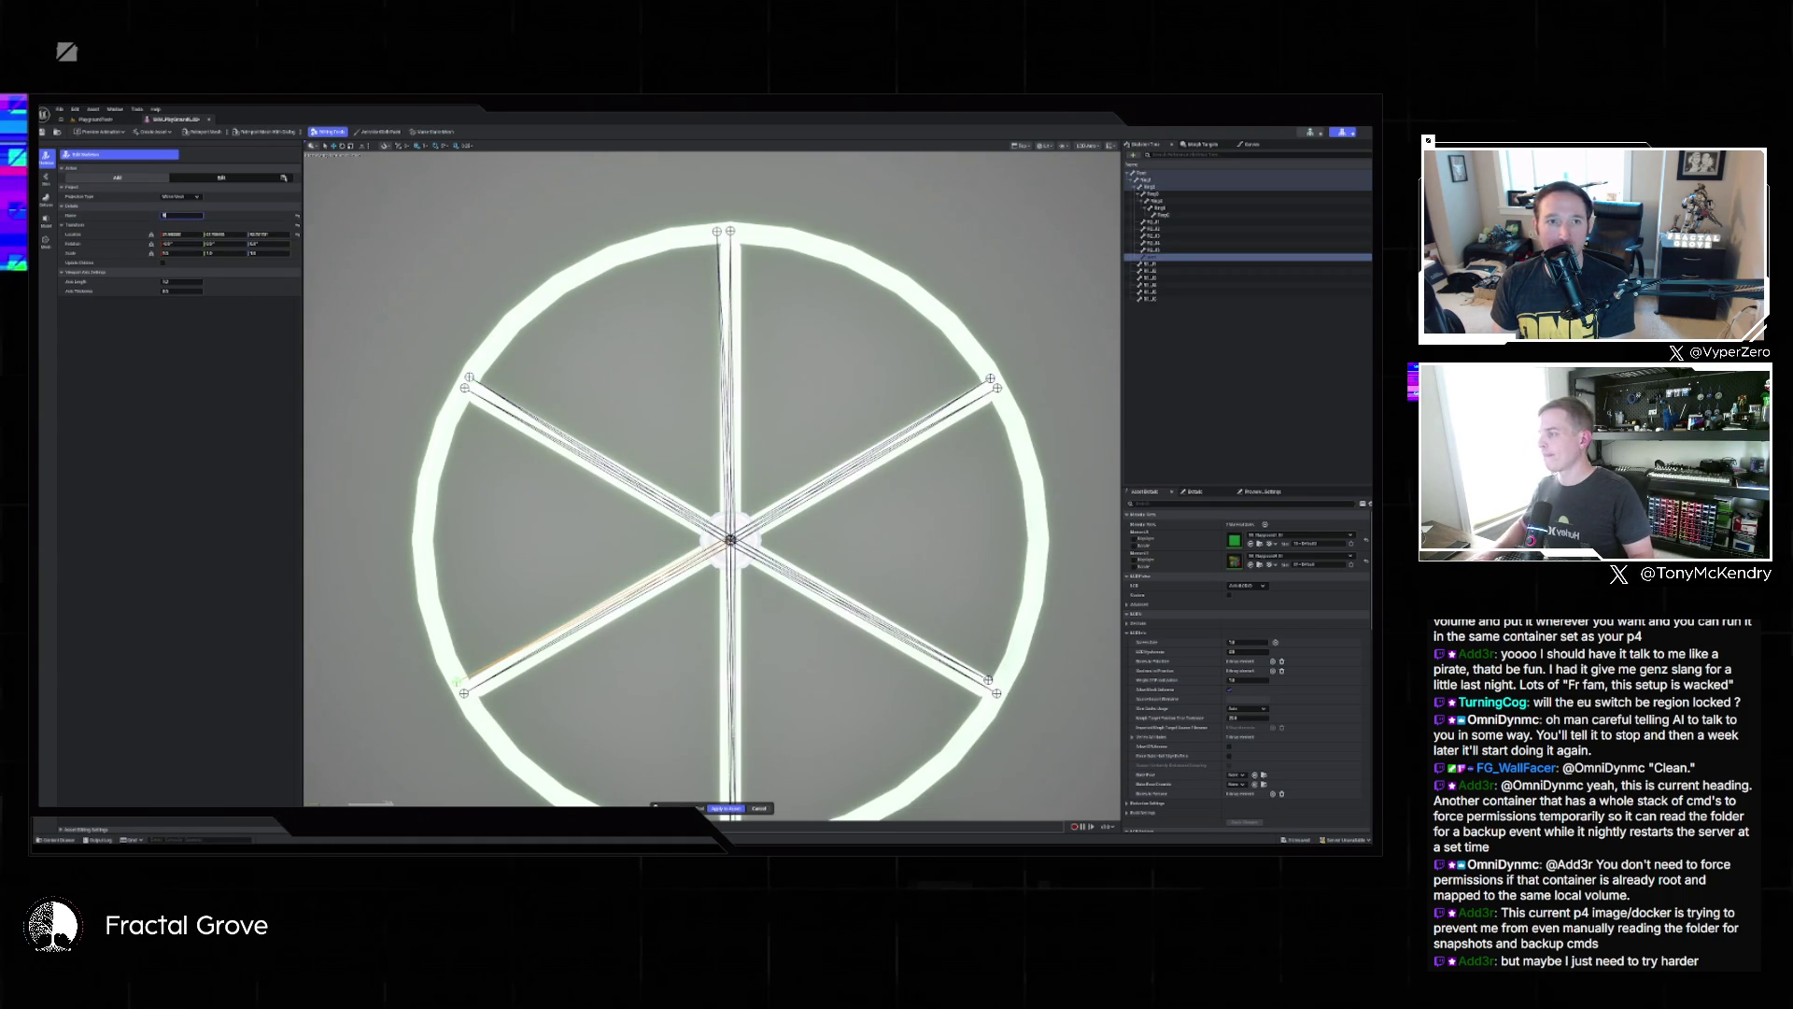
text(_J)
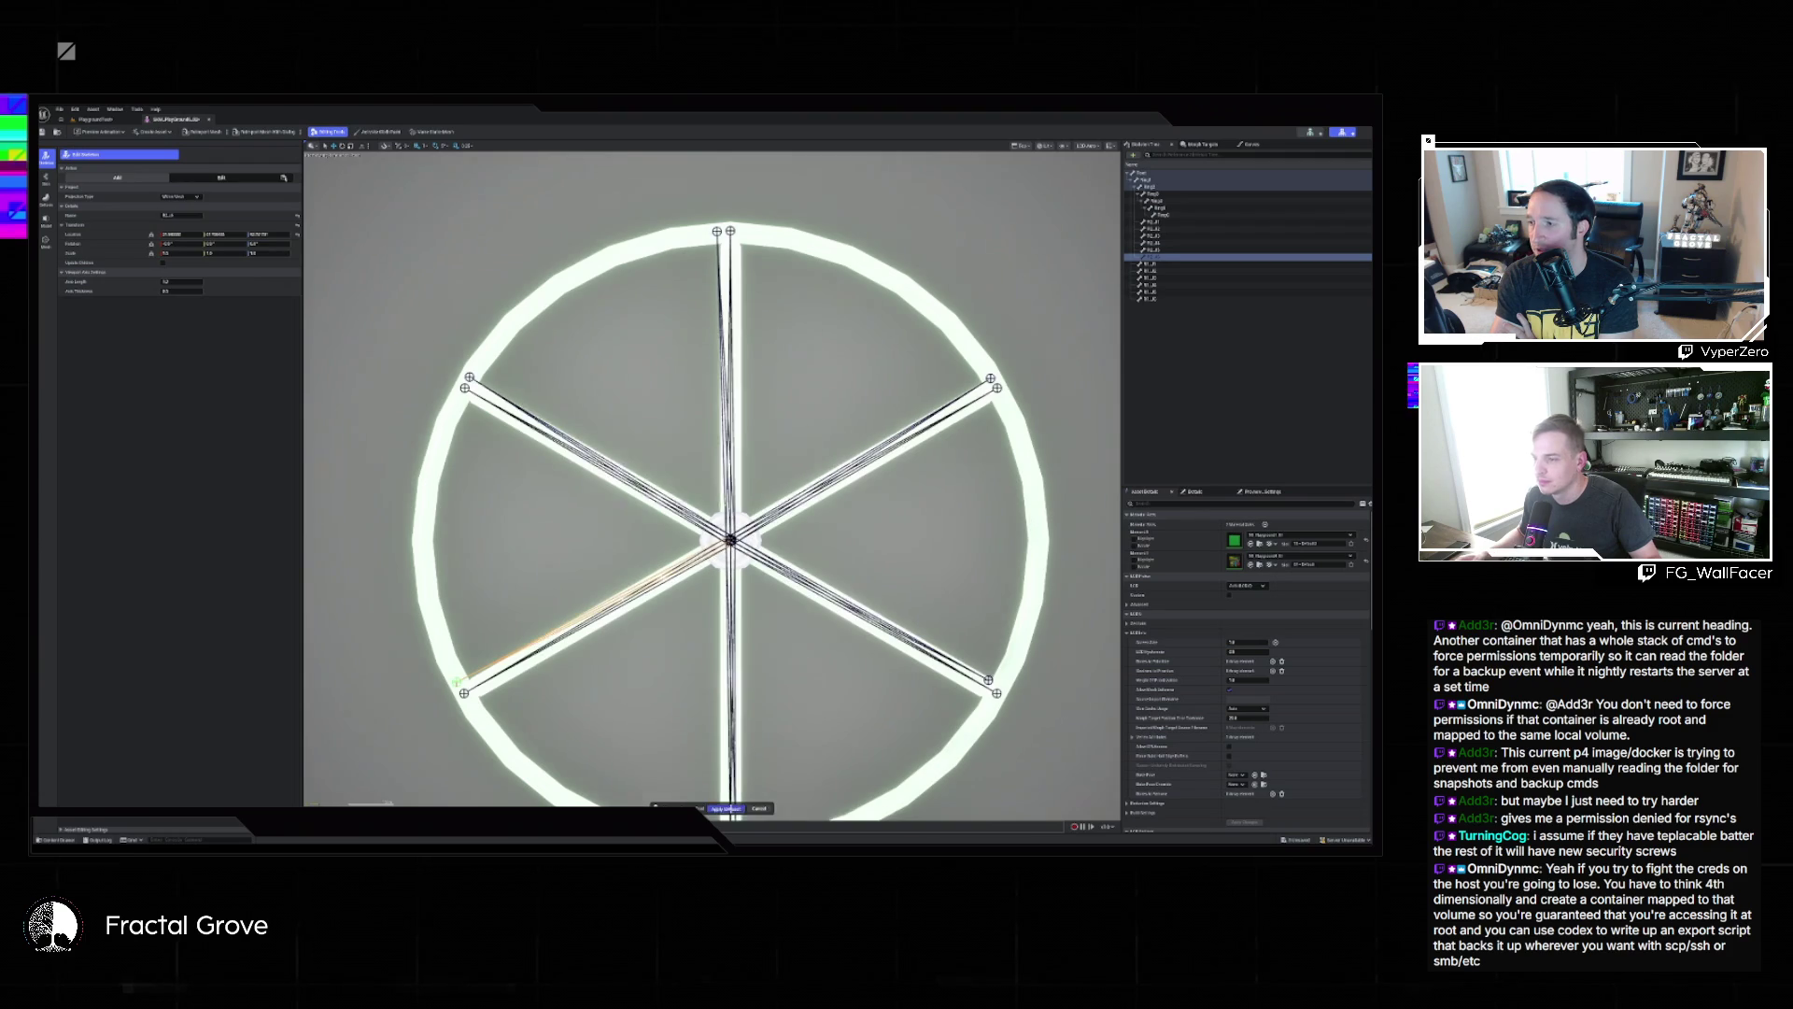
Apply the wheel's bone edits and re-enter Edit Skeleton mode.
click(727, 808)
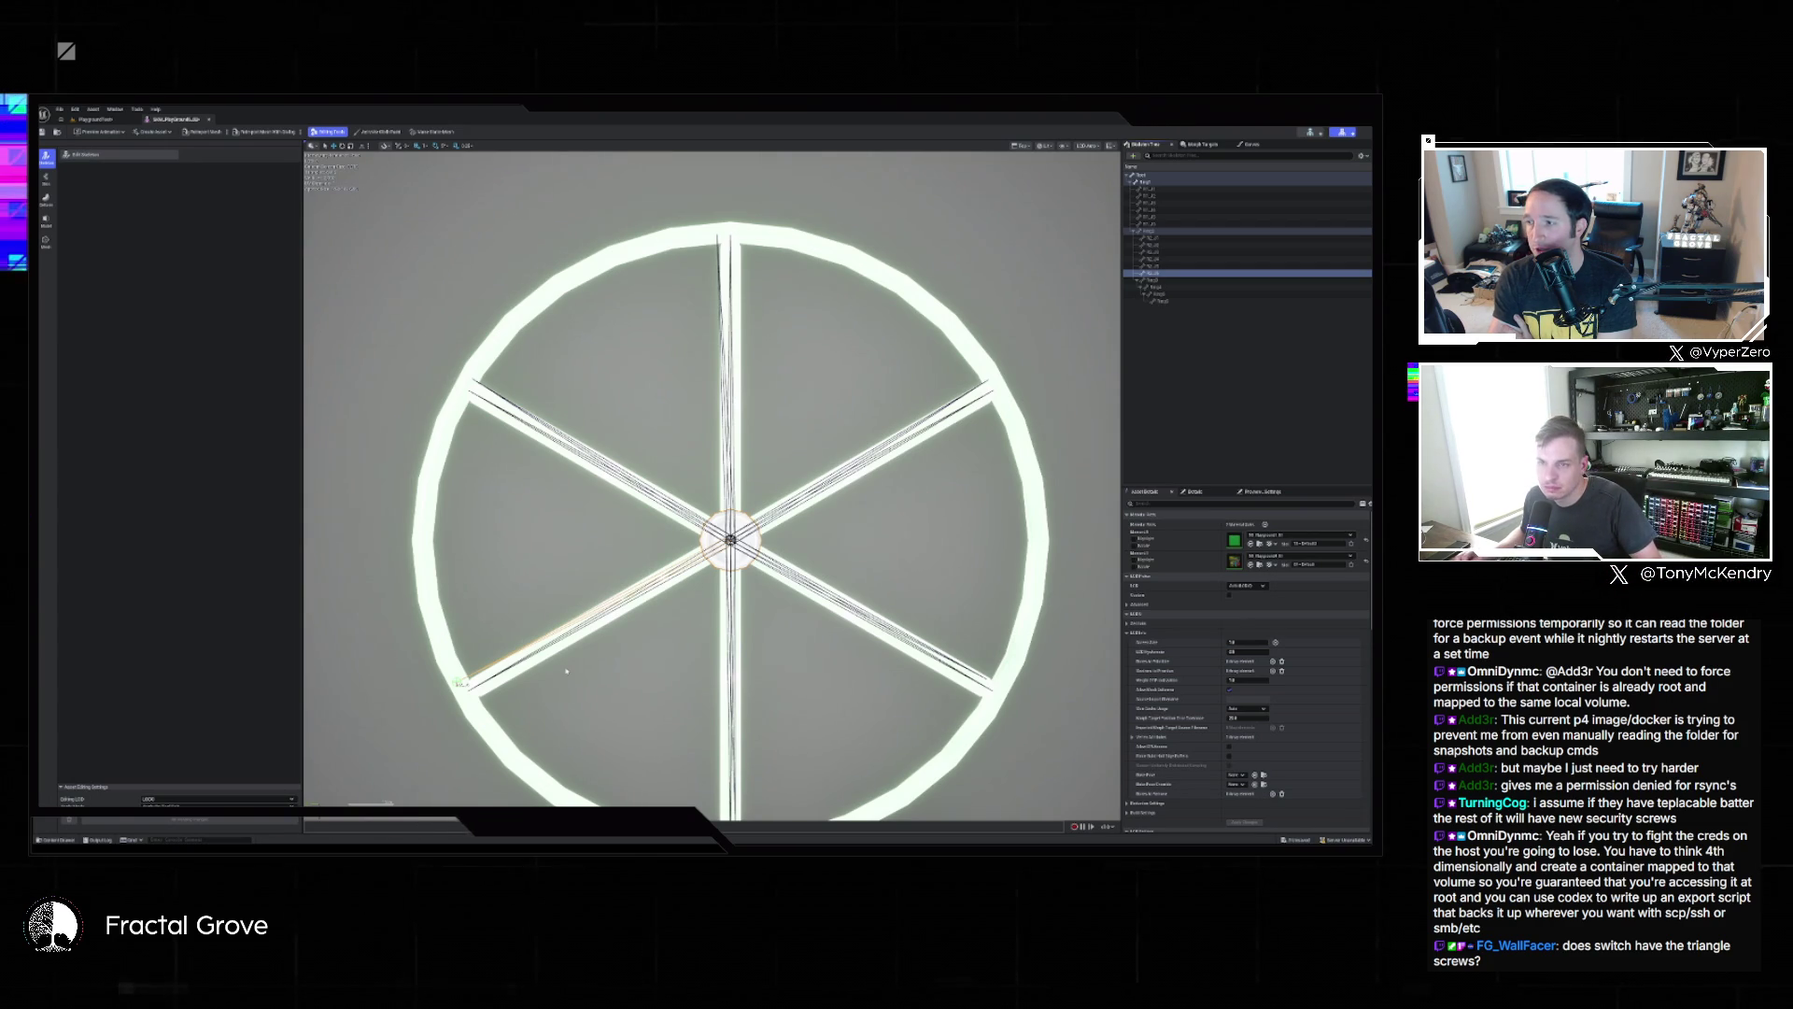
click(132, 156)
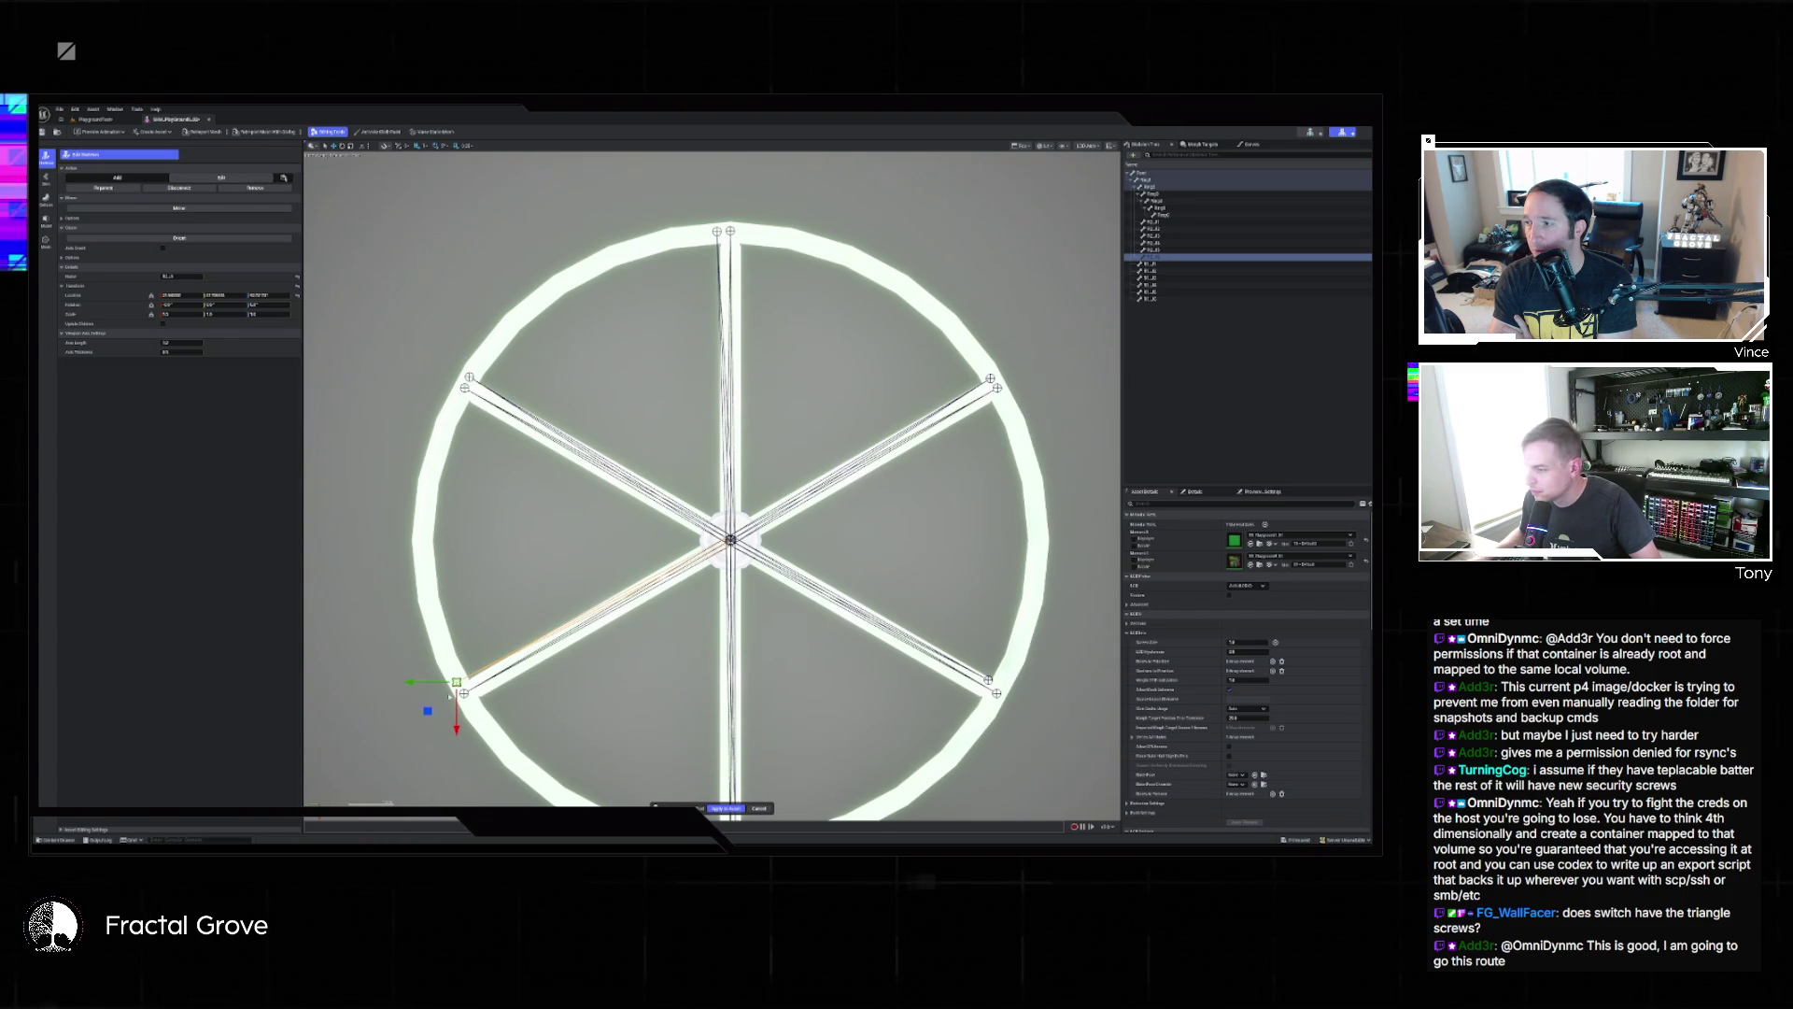
Snap the lower-left, upper-left, upper-right and lower-right spoke ends onto their ring joint markers.
mouse_move(430, 713)
mouse_down()
mouse_move(560, 644)
mouse_move(540, 650)
mouse_move(560, 645)
mouse_move(585, 699)
mouse_up()
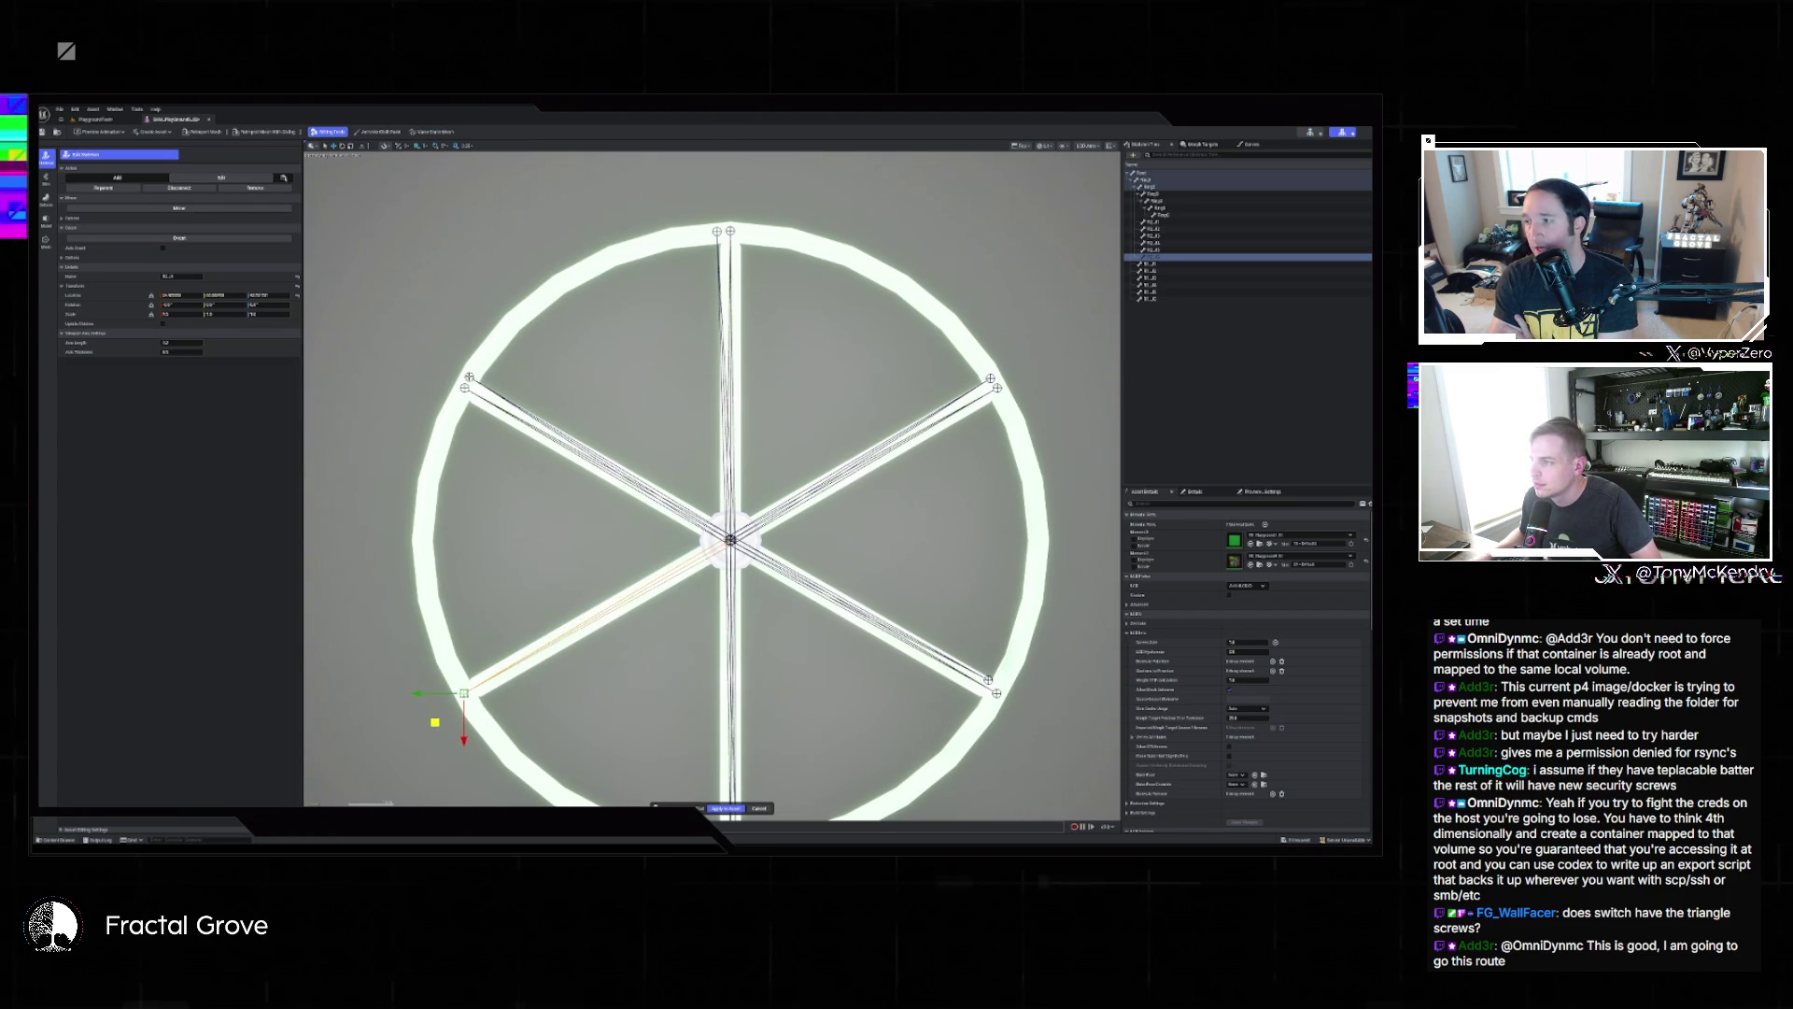
click(469, 378)
drag(470, 378, 464, 386)
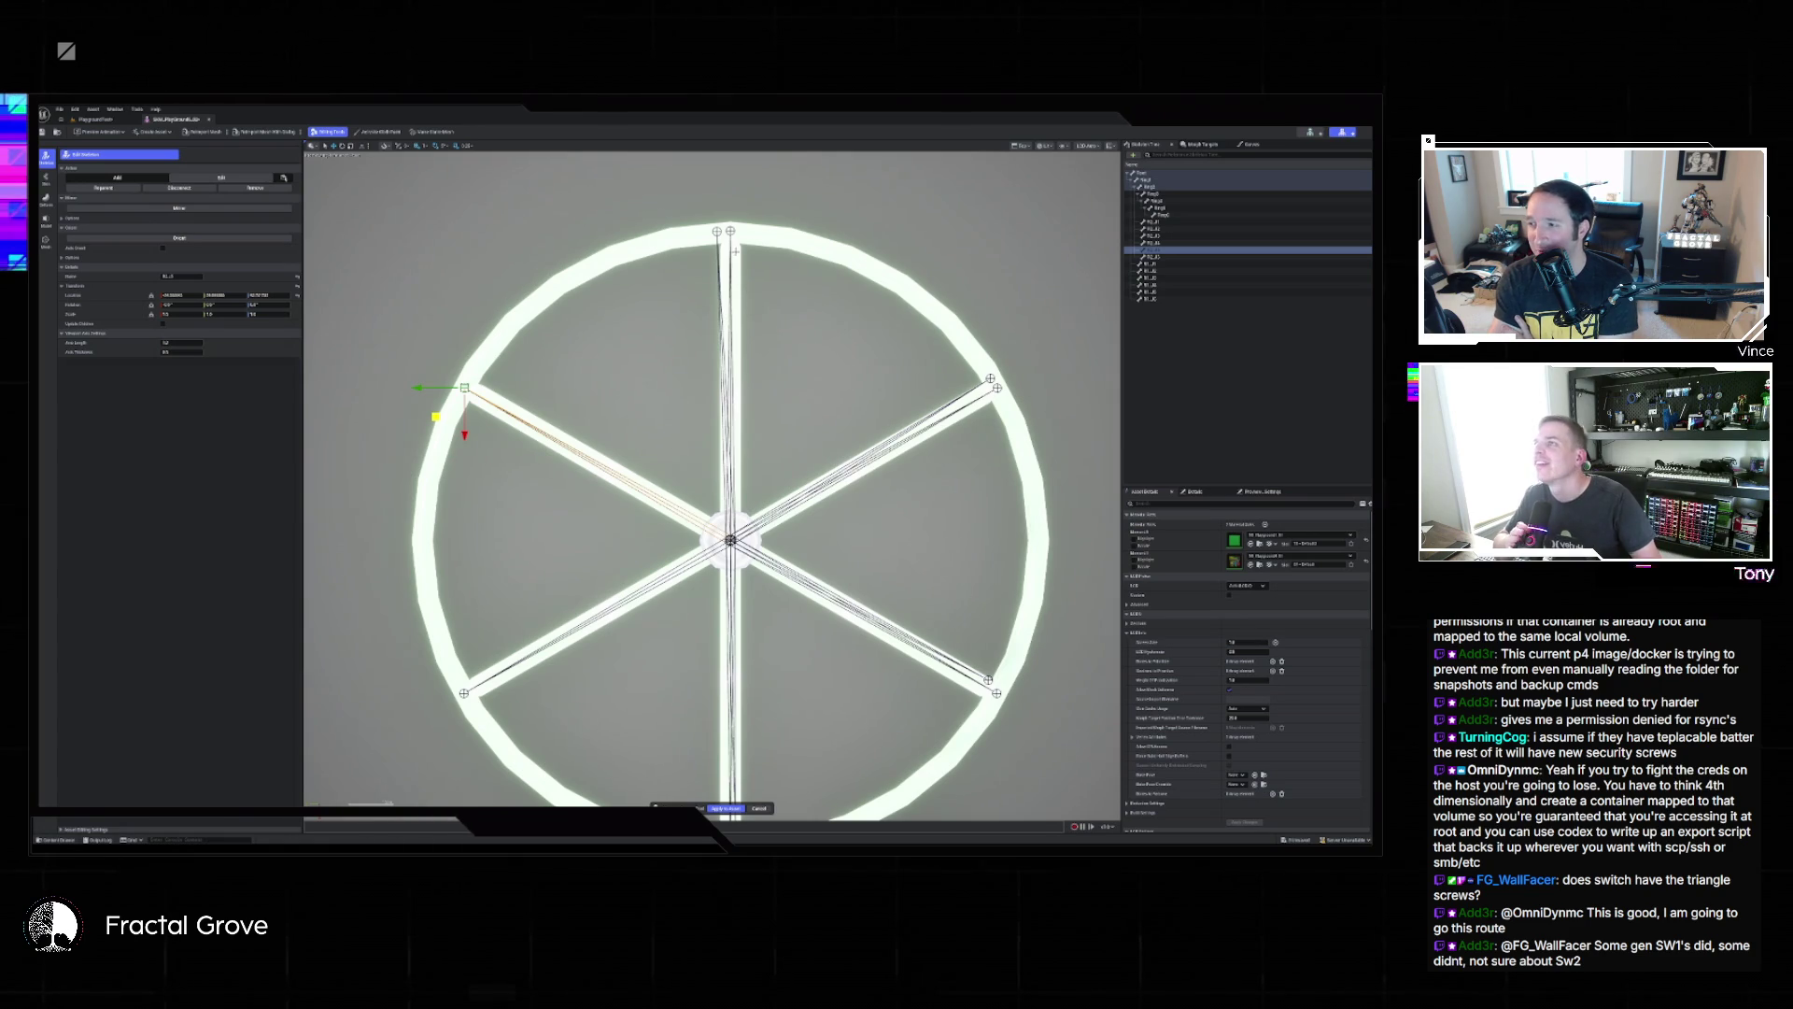
click(717, 231)
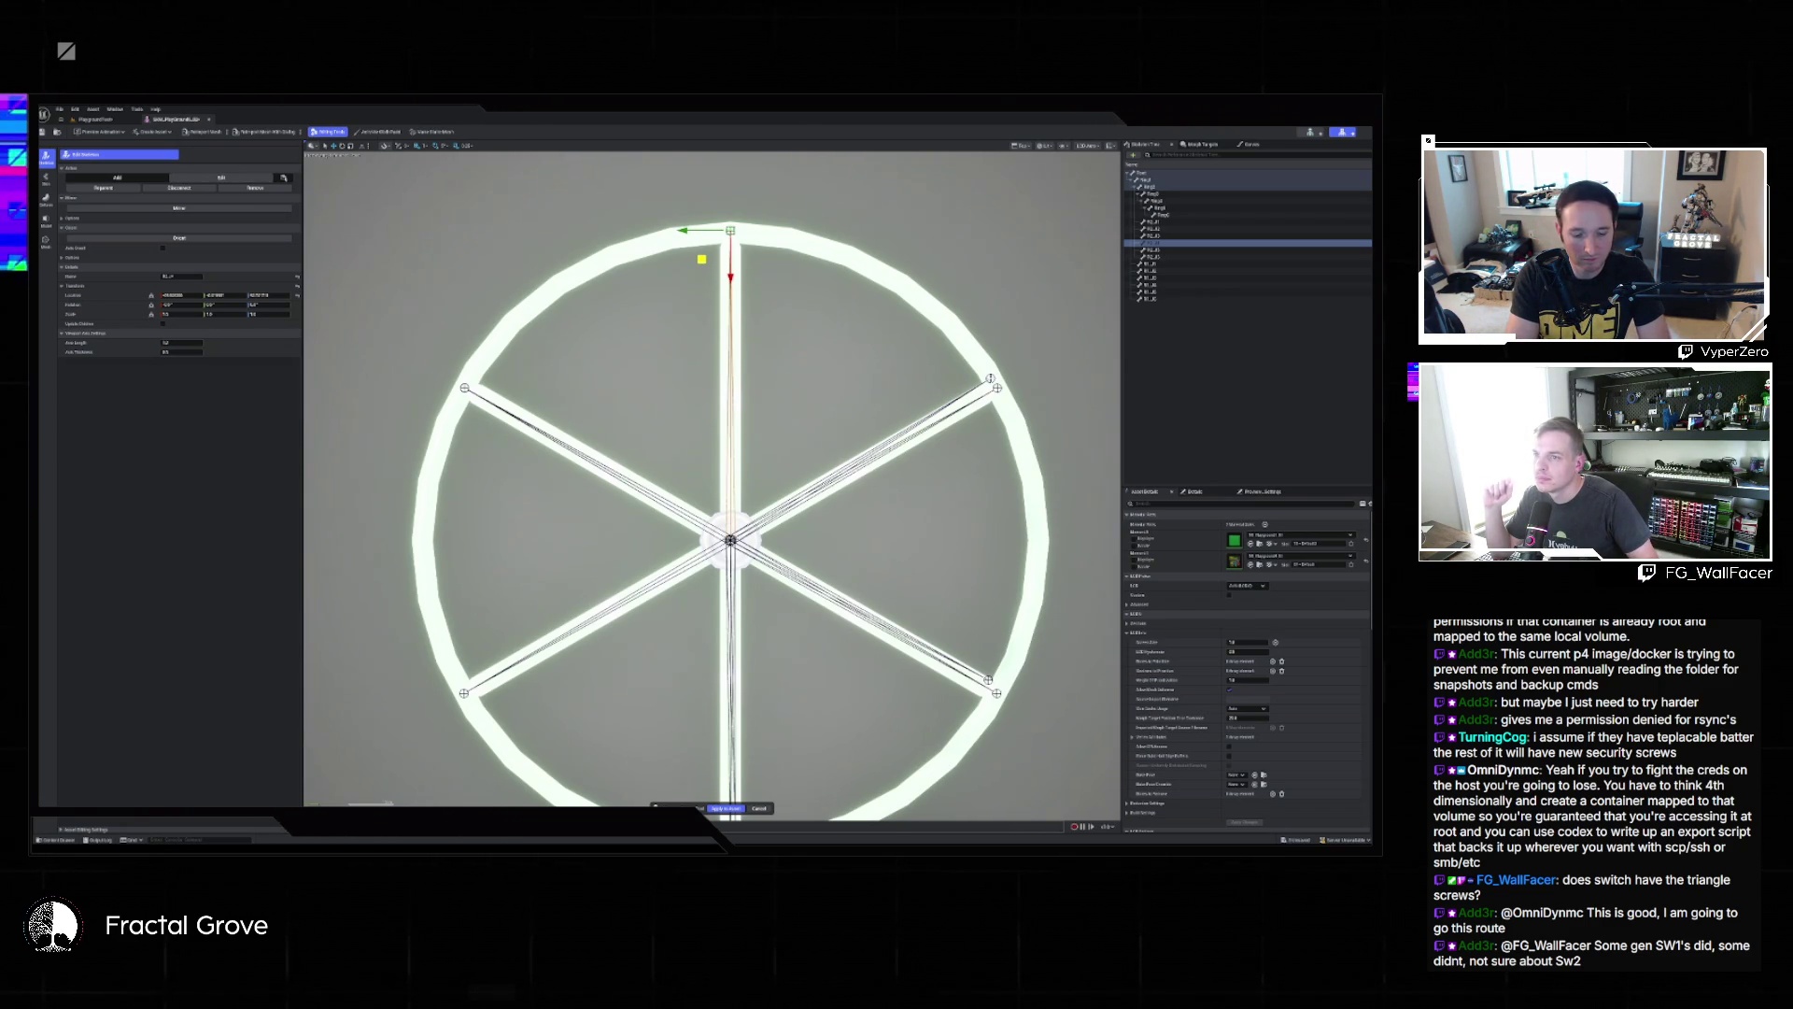
click(990, 380)
drag(989, 380, 997, 385)
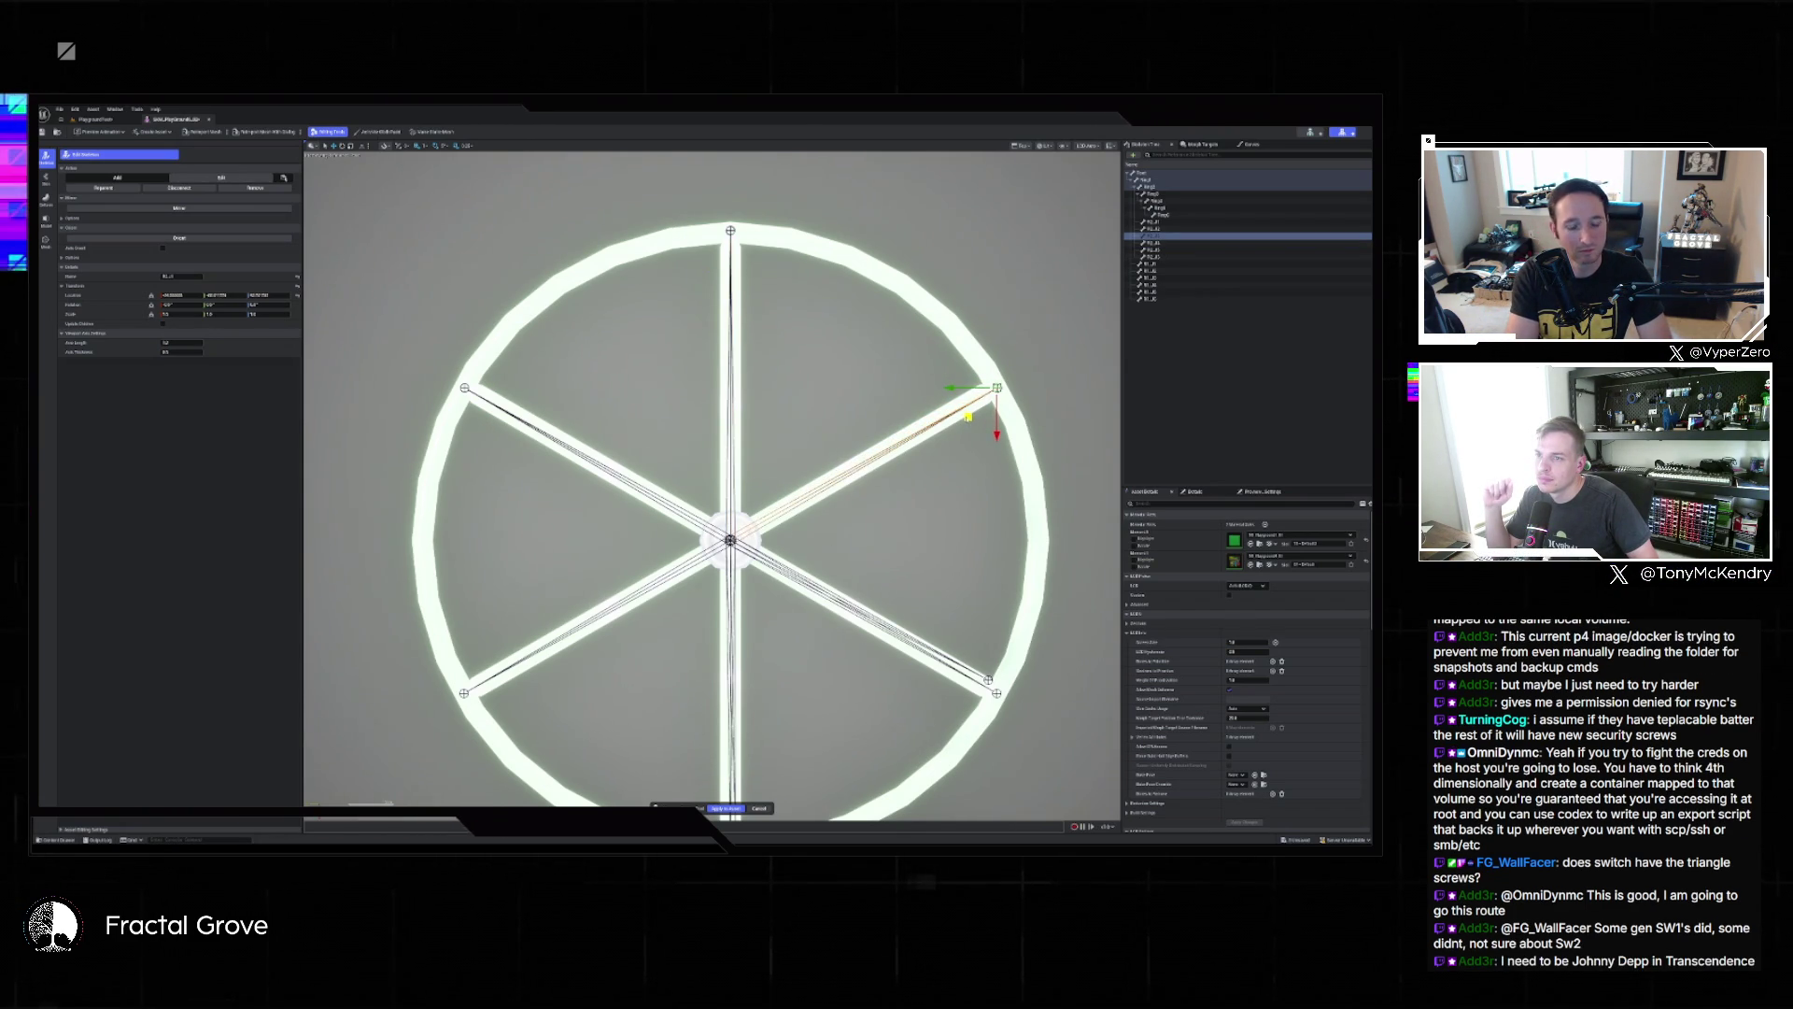
click(988, 680)
drag(959, 707, 968, 721)
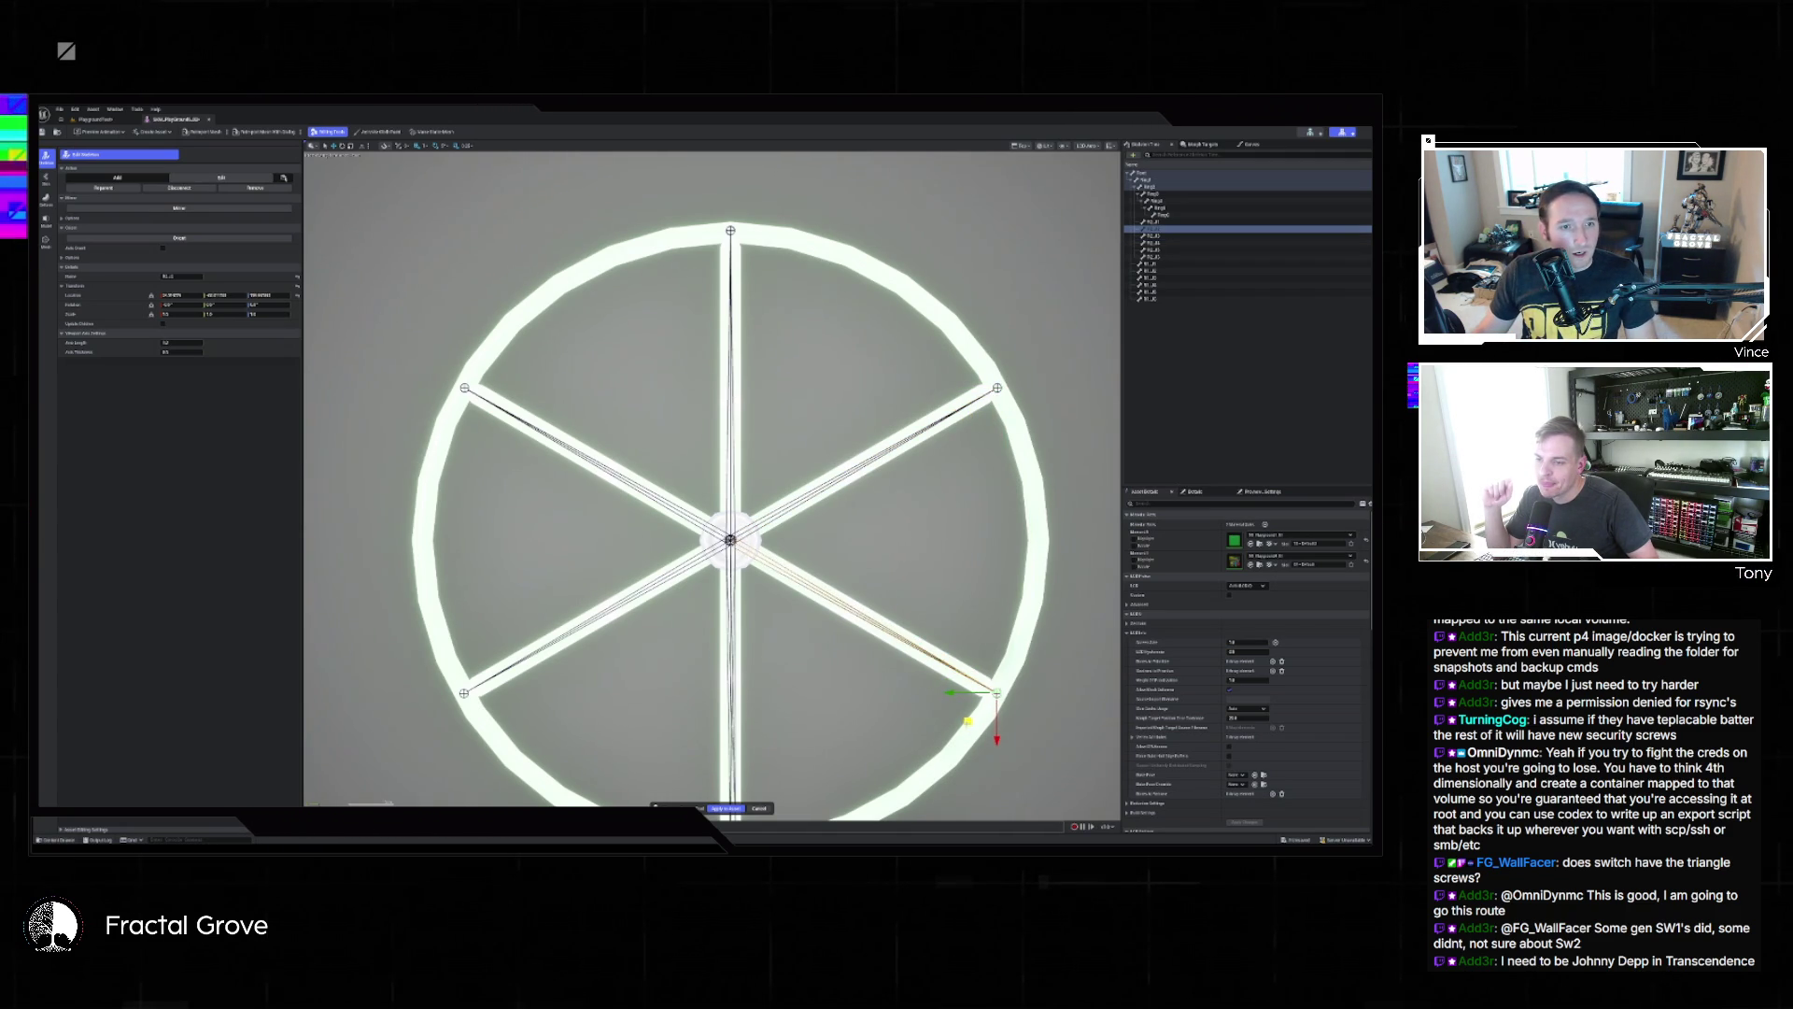
Check the bottom spoke, move one ring's bones down to the lower ring, and apply the skeleton edits.
drag(874, 709, 921, 540)
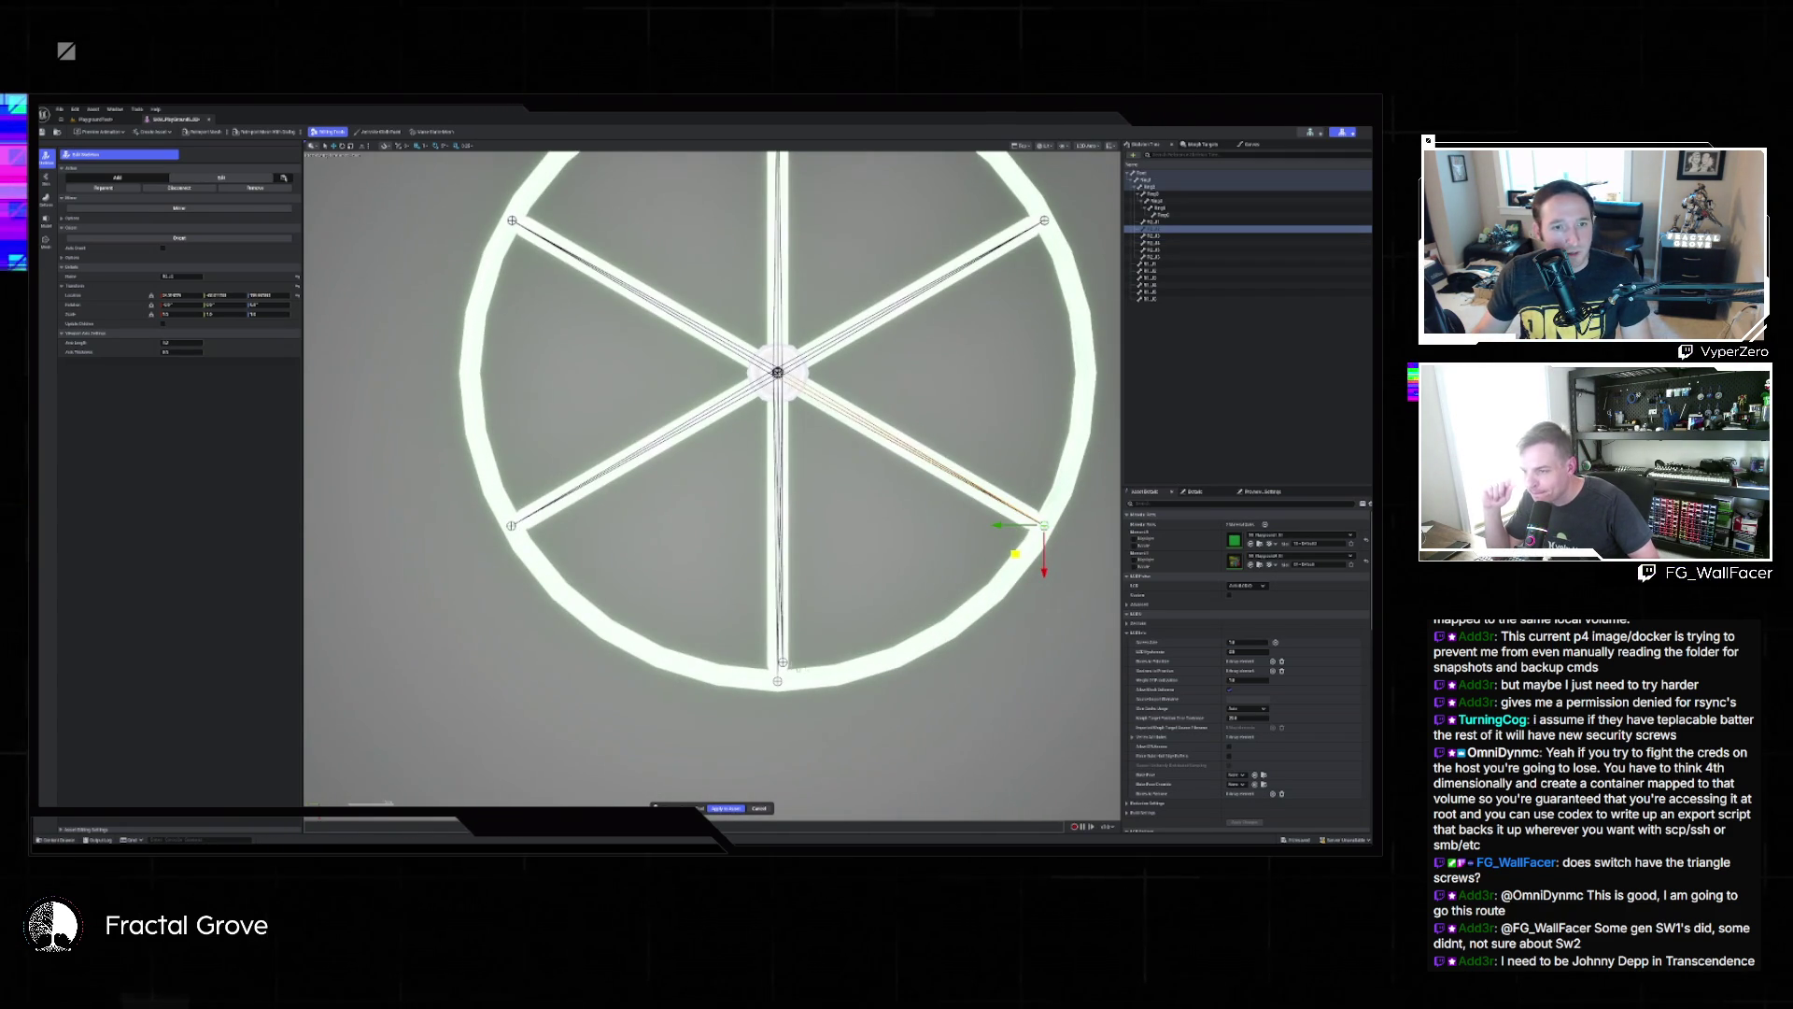
click(778, 681)
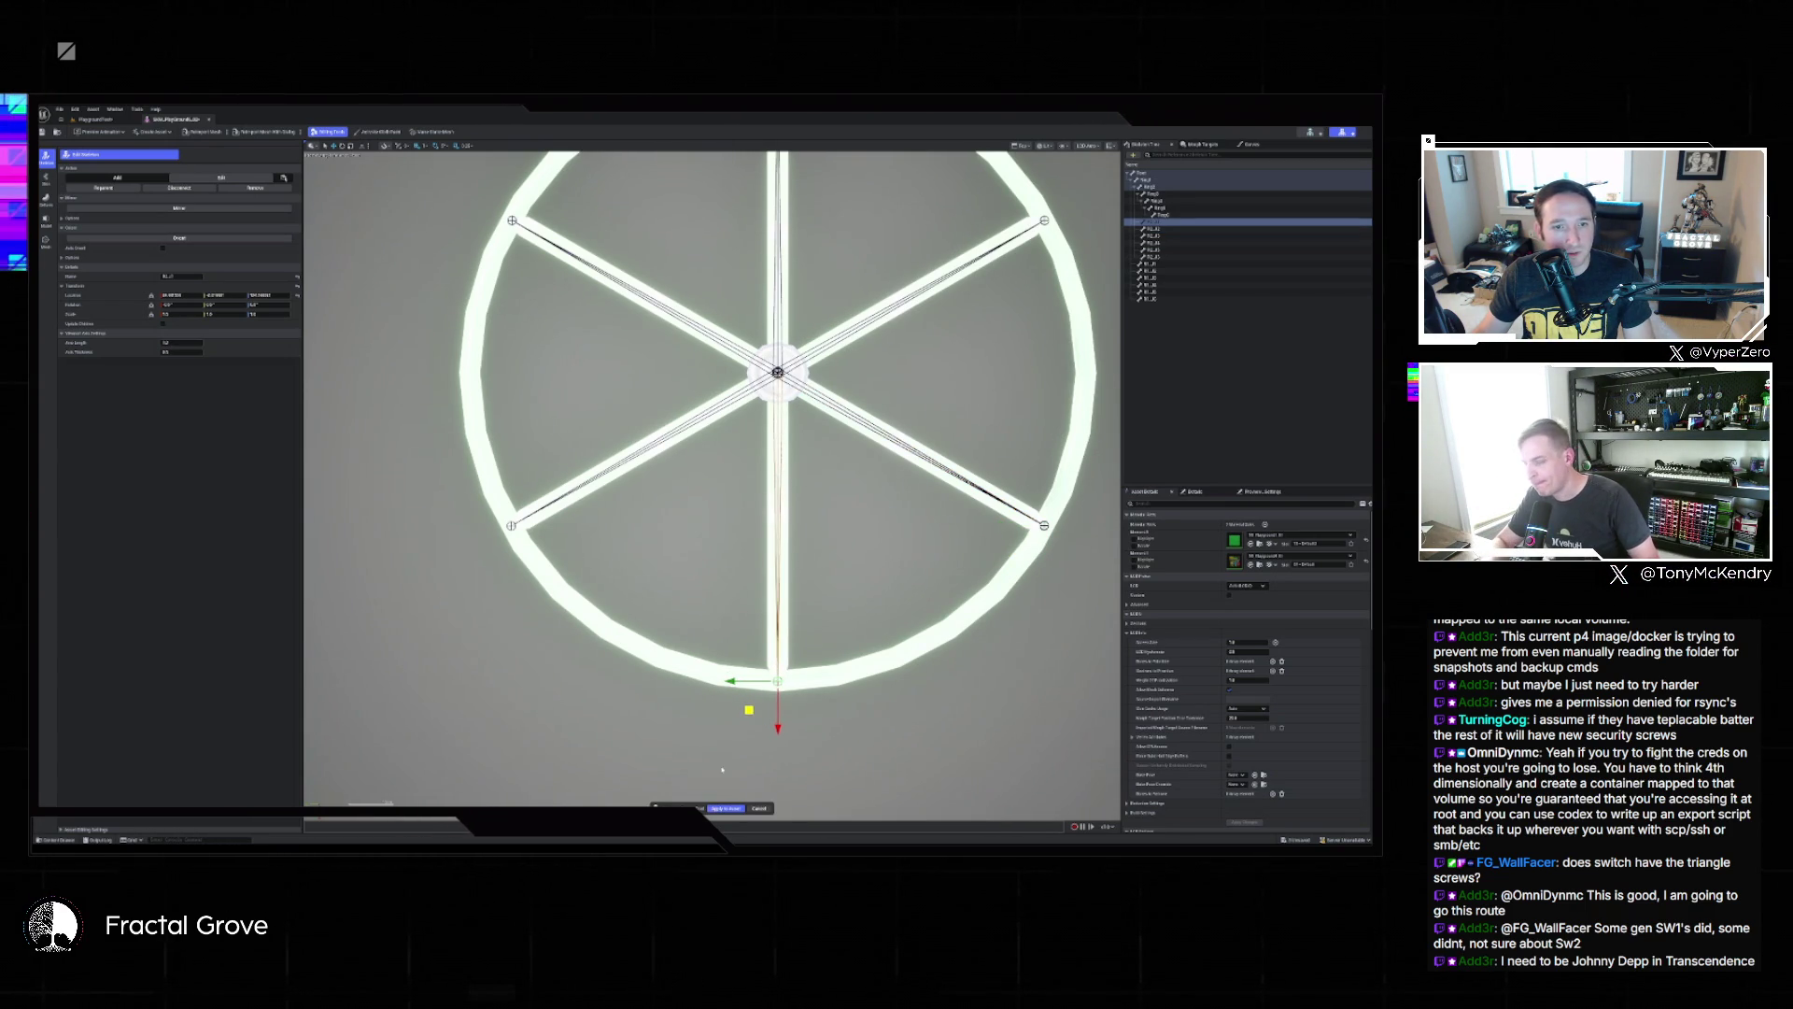
click(470, 632)
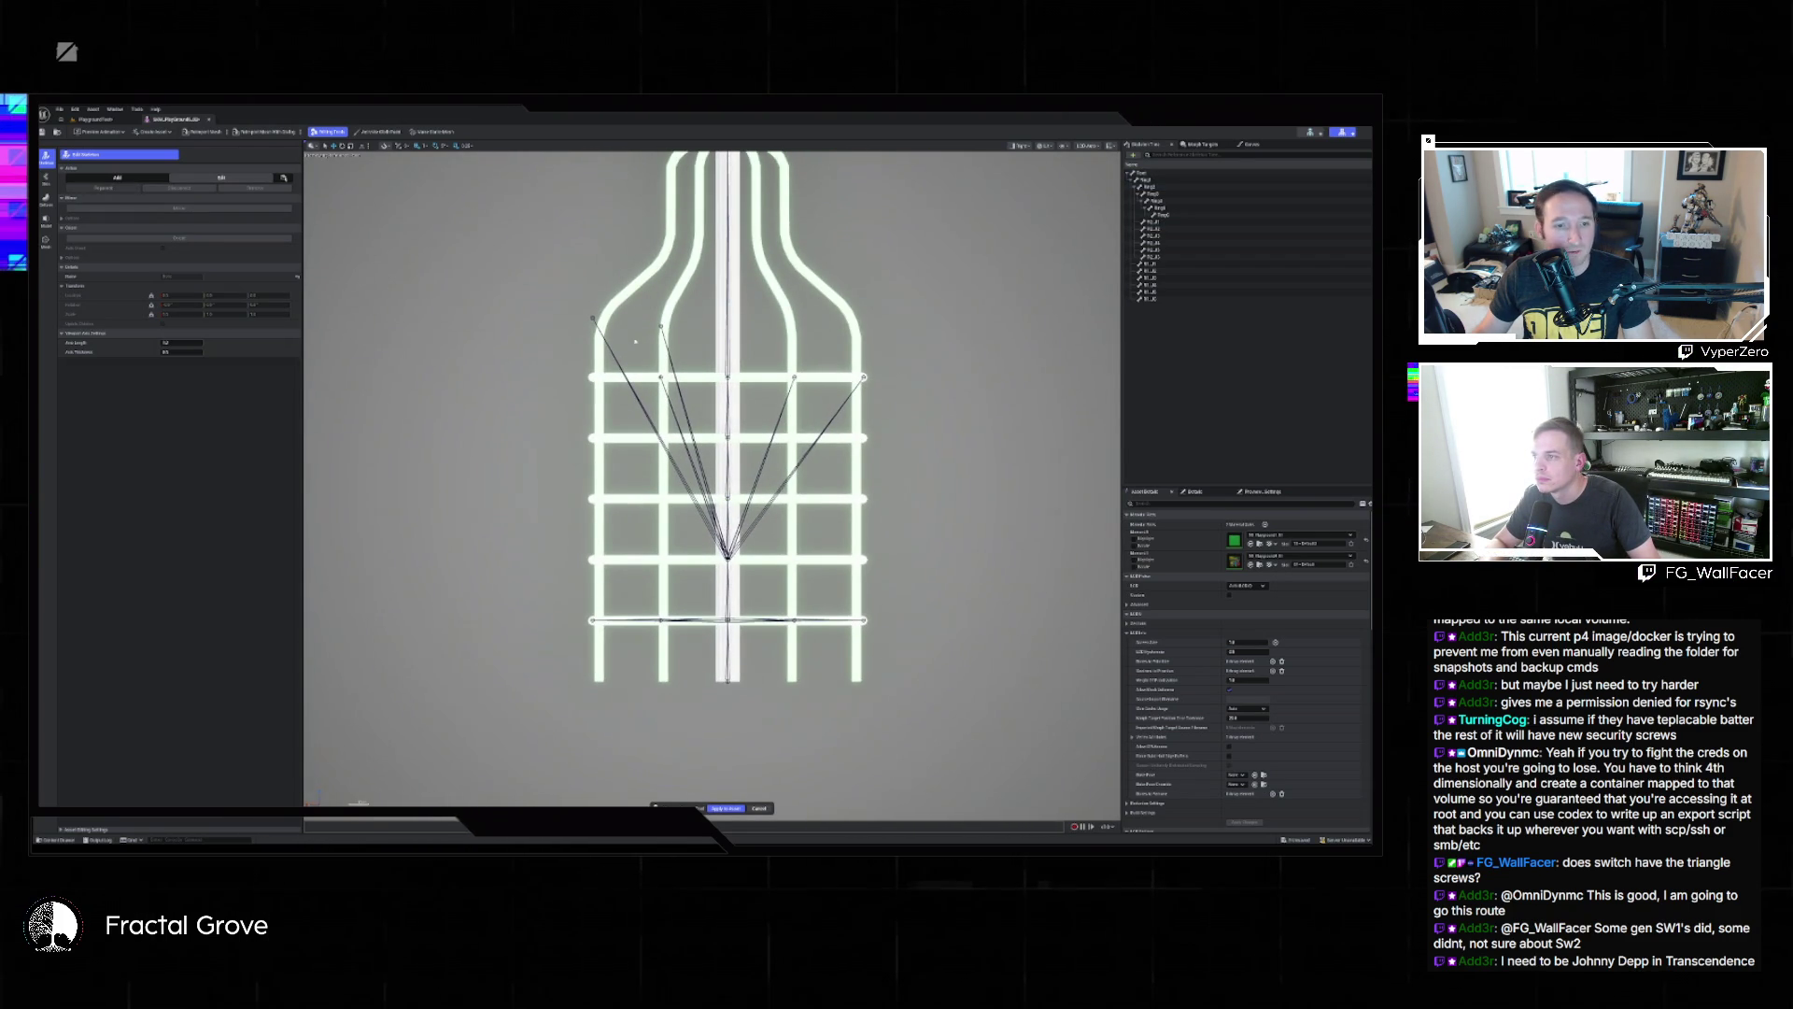
click(1157, 222)
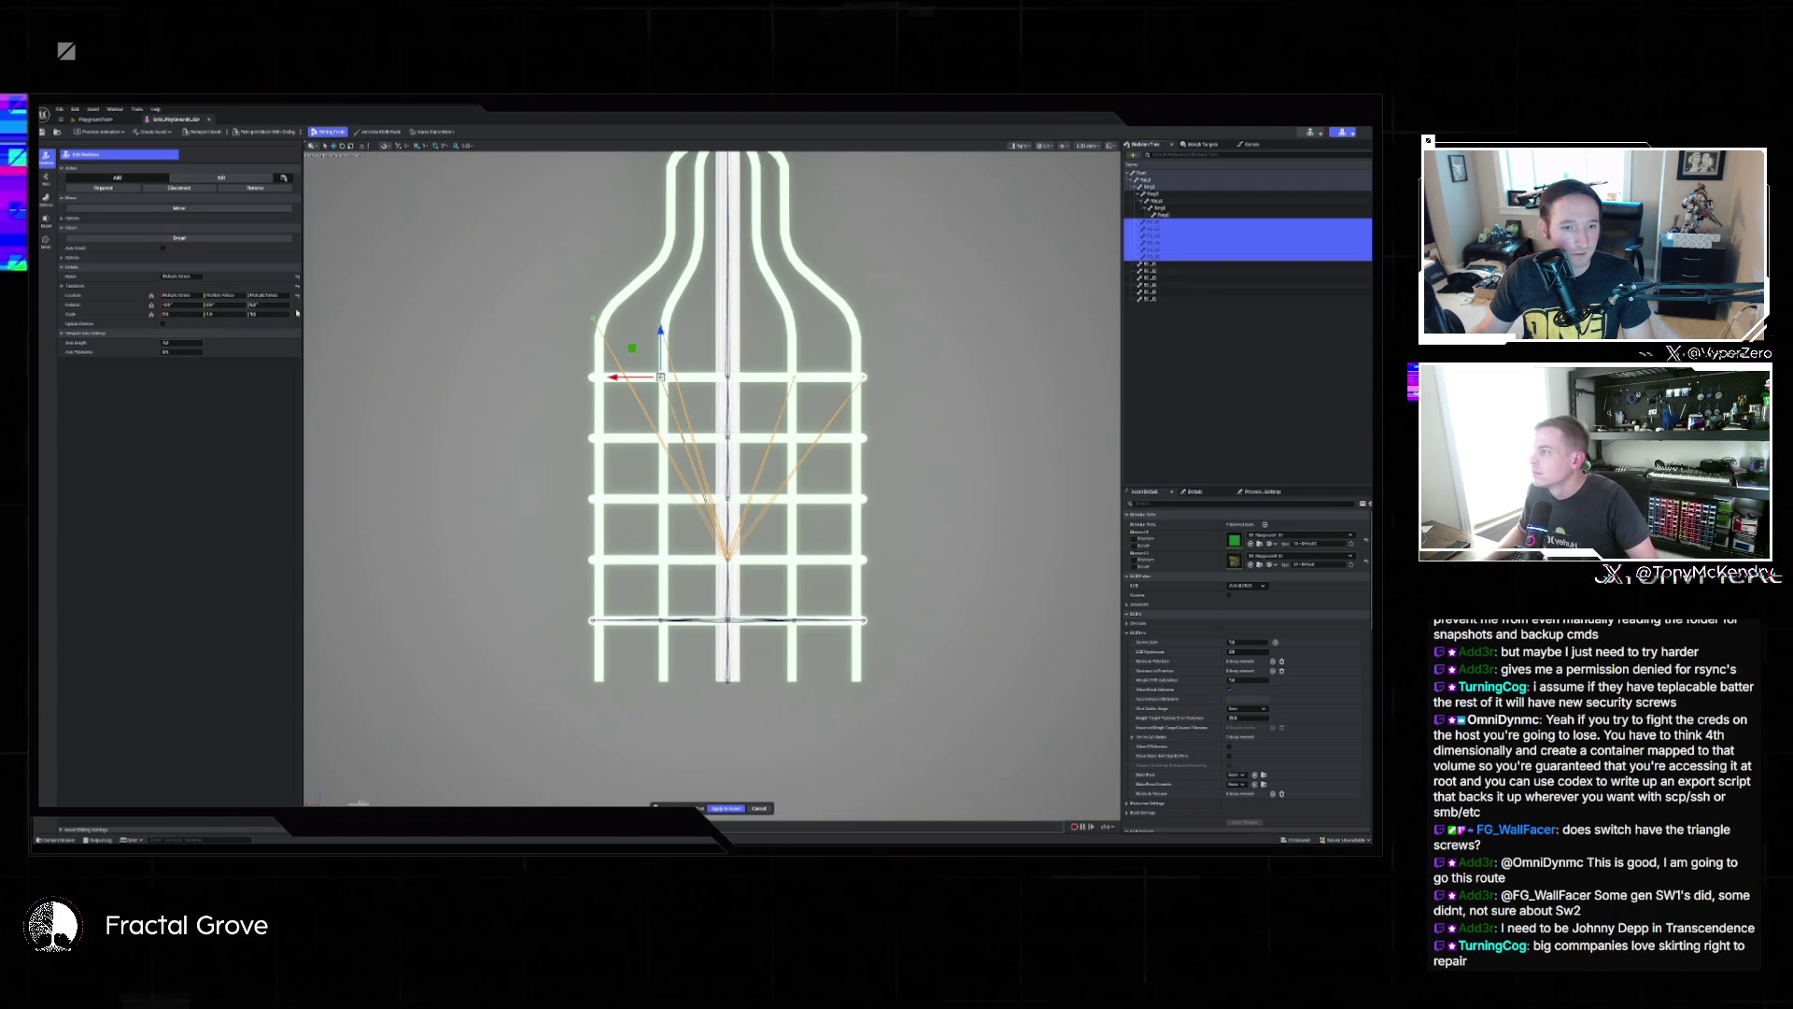
click(292, 294)
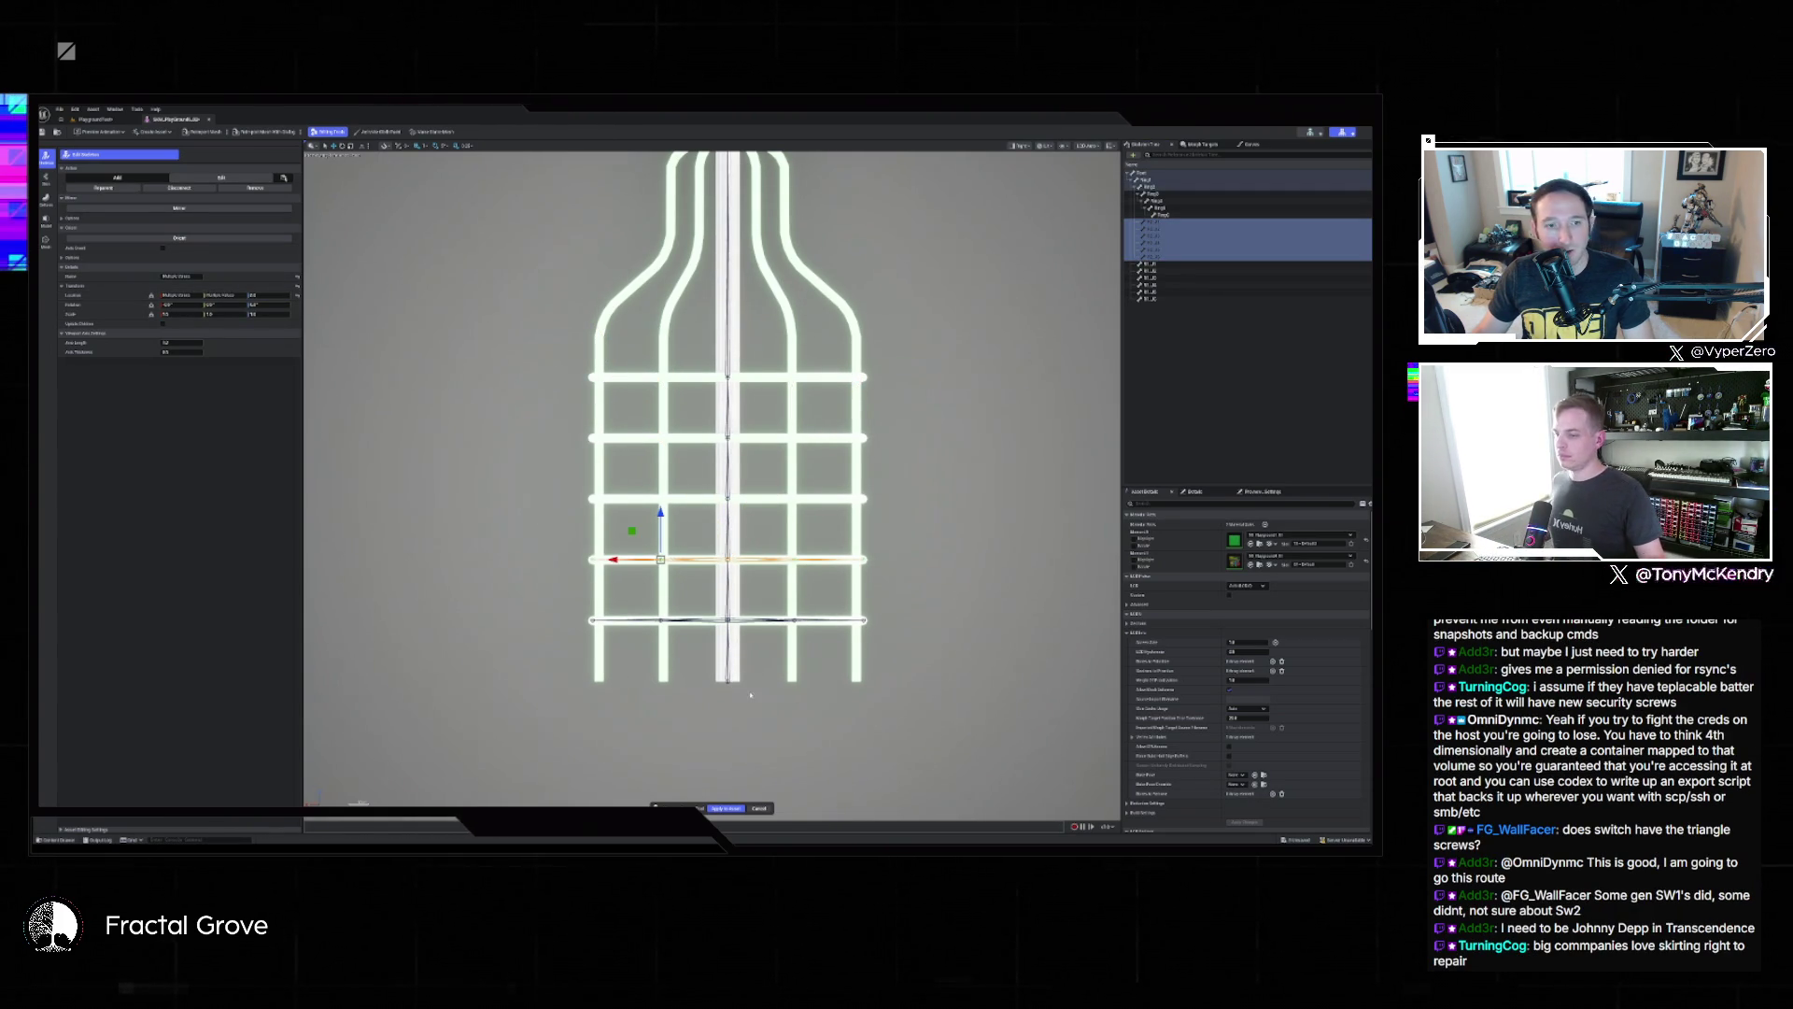
click(728, 807)
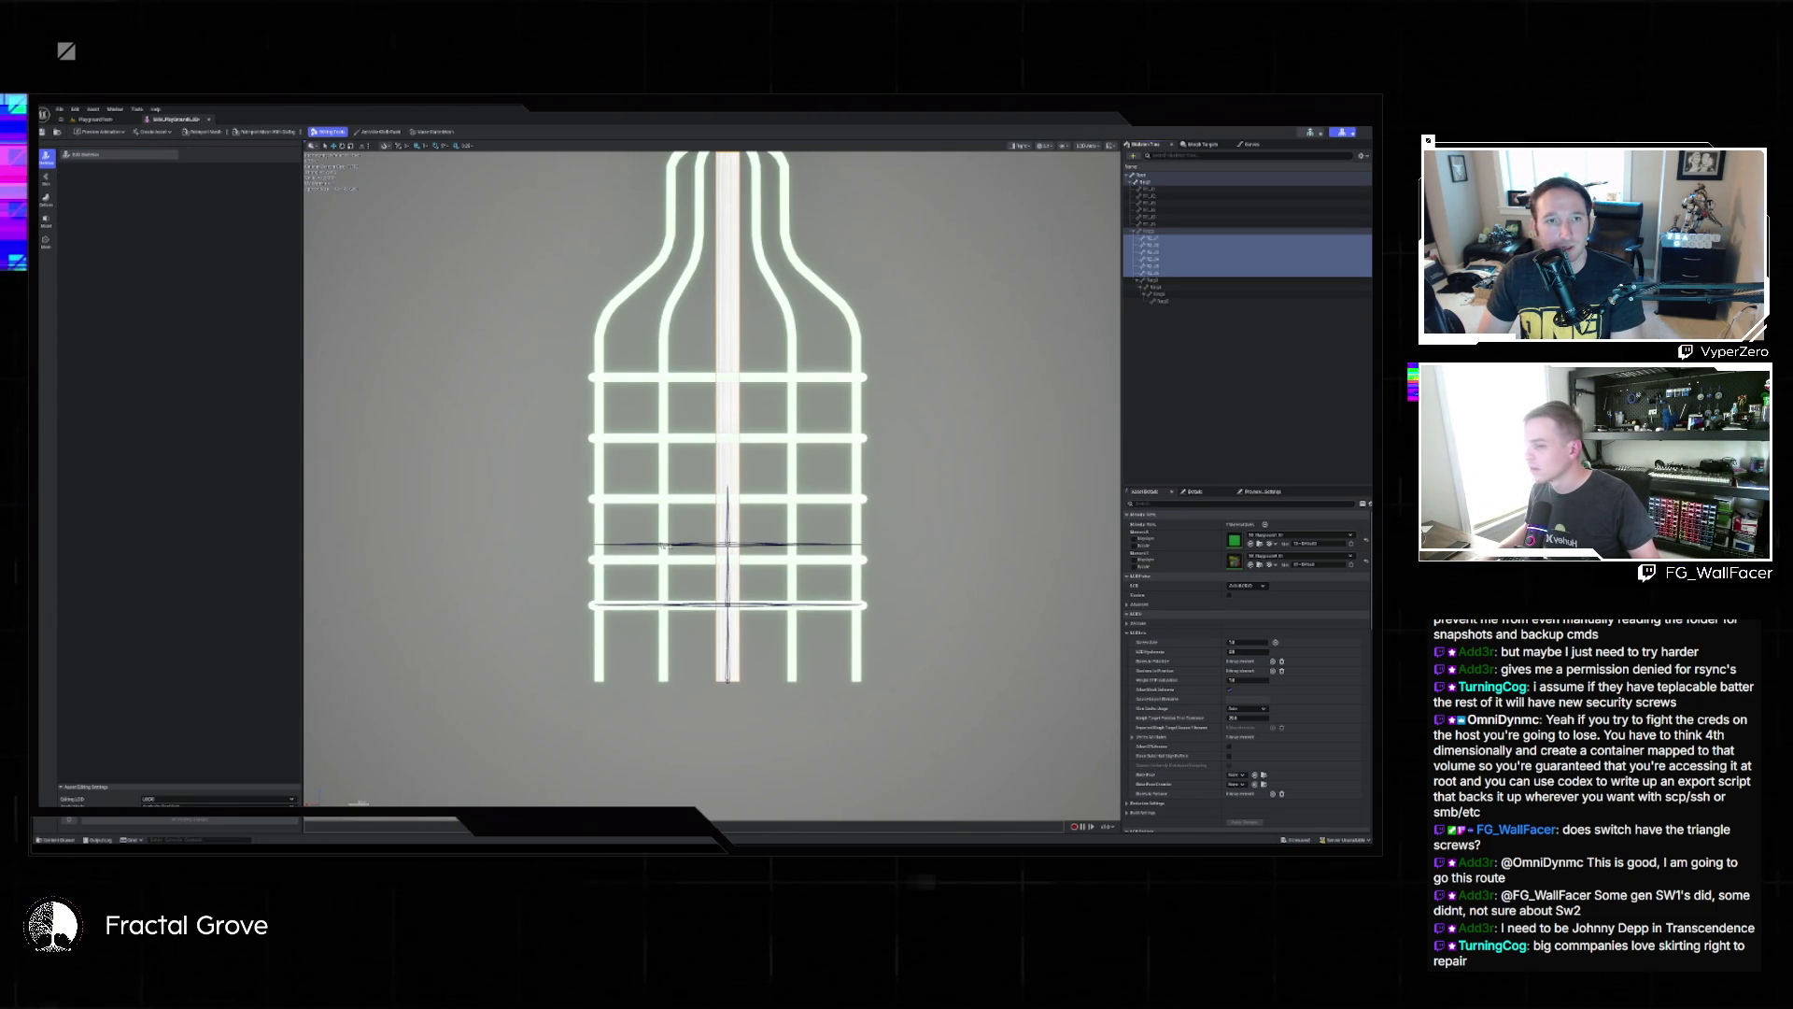
Check a lower-ring bone, briefly re-enter skeleton editing, then exit it again.
click(724, 542)
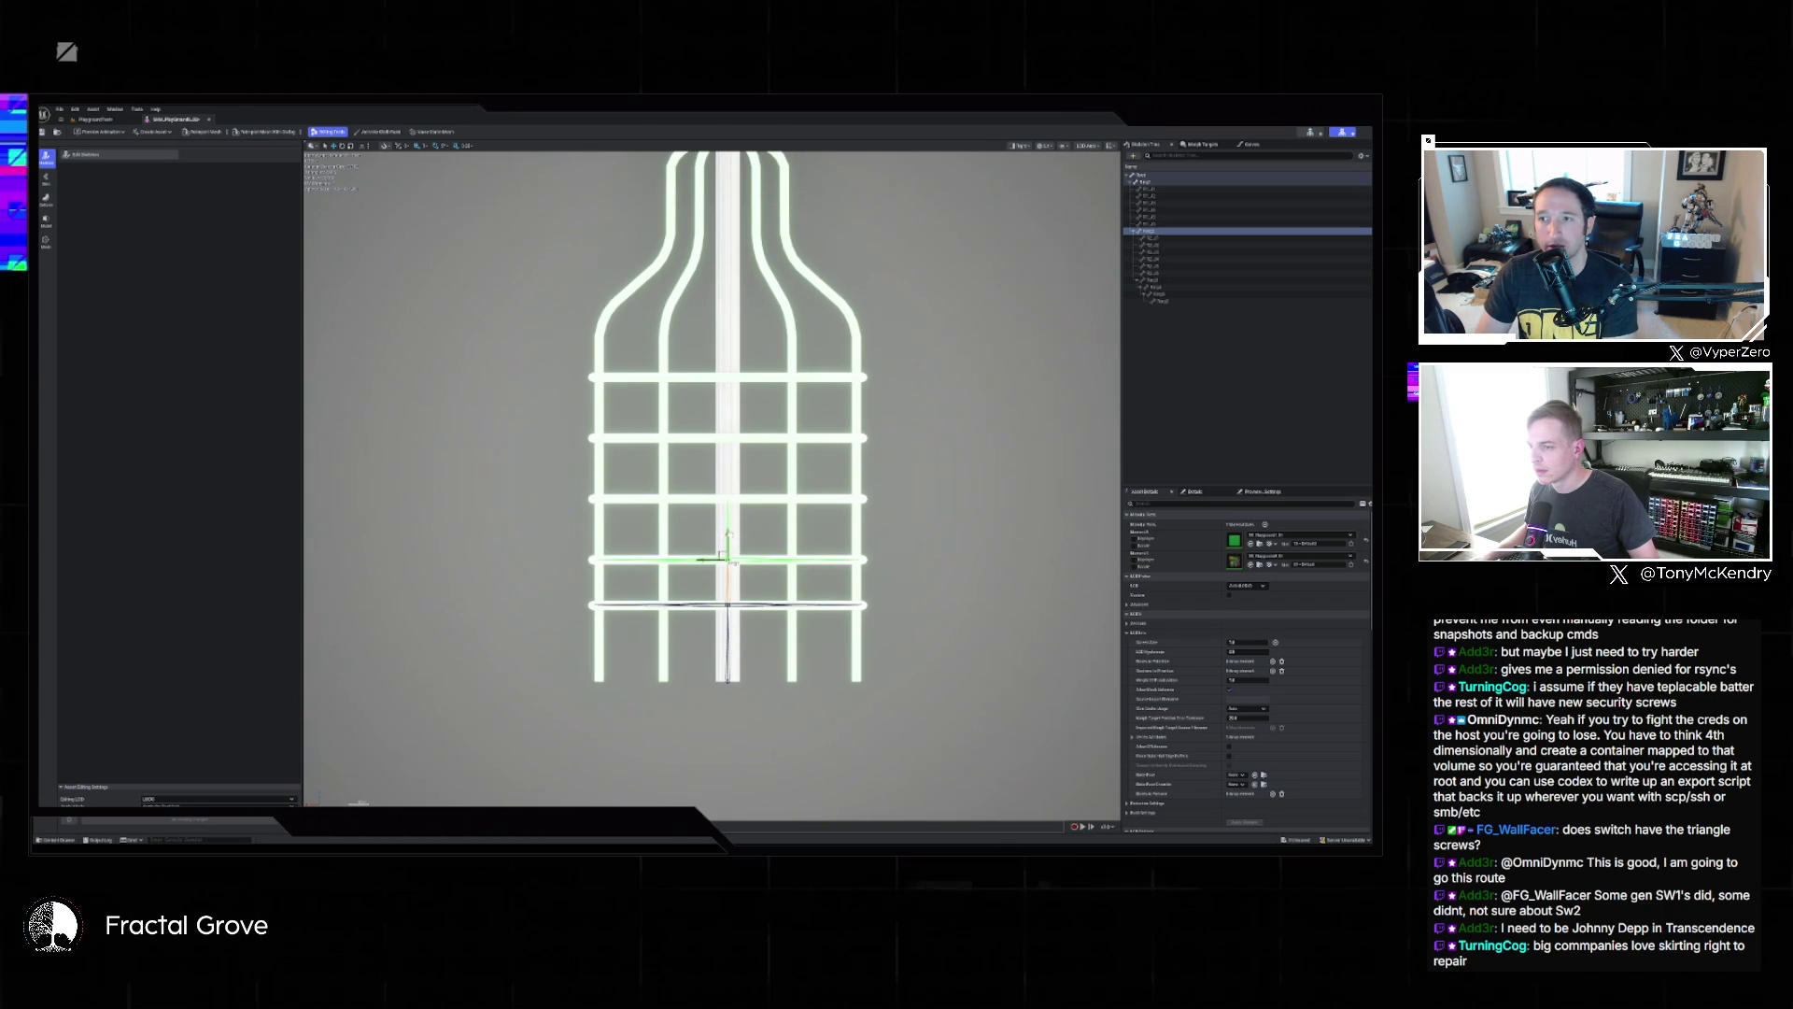
click(882, 519)
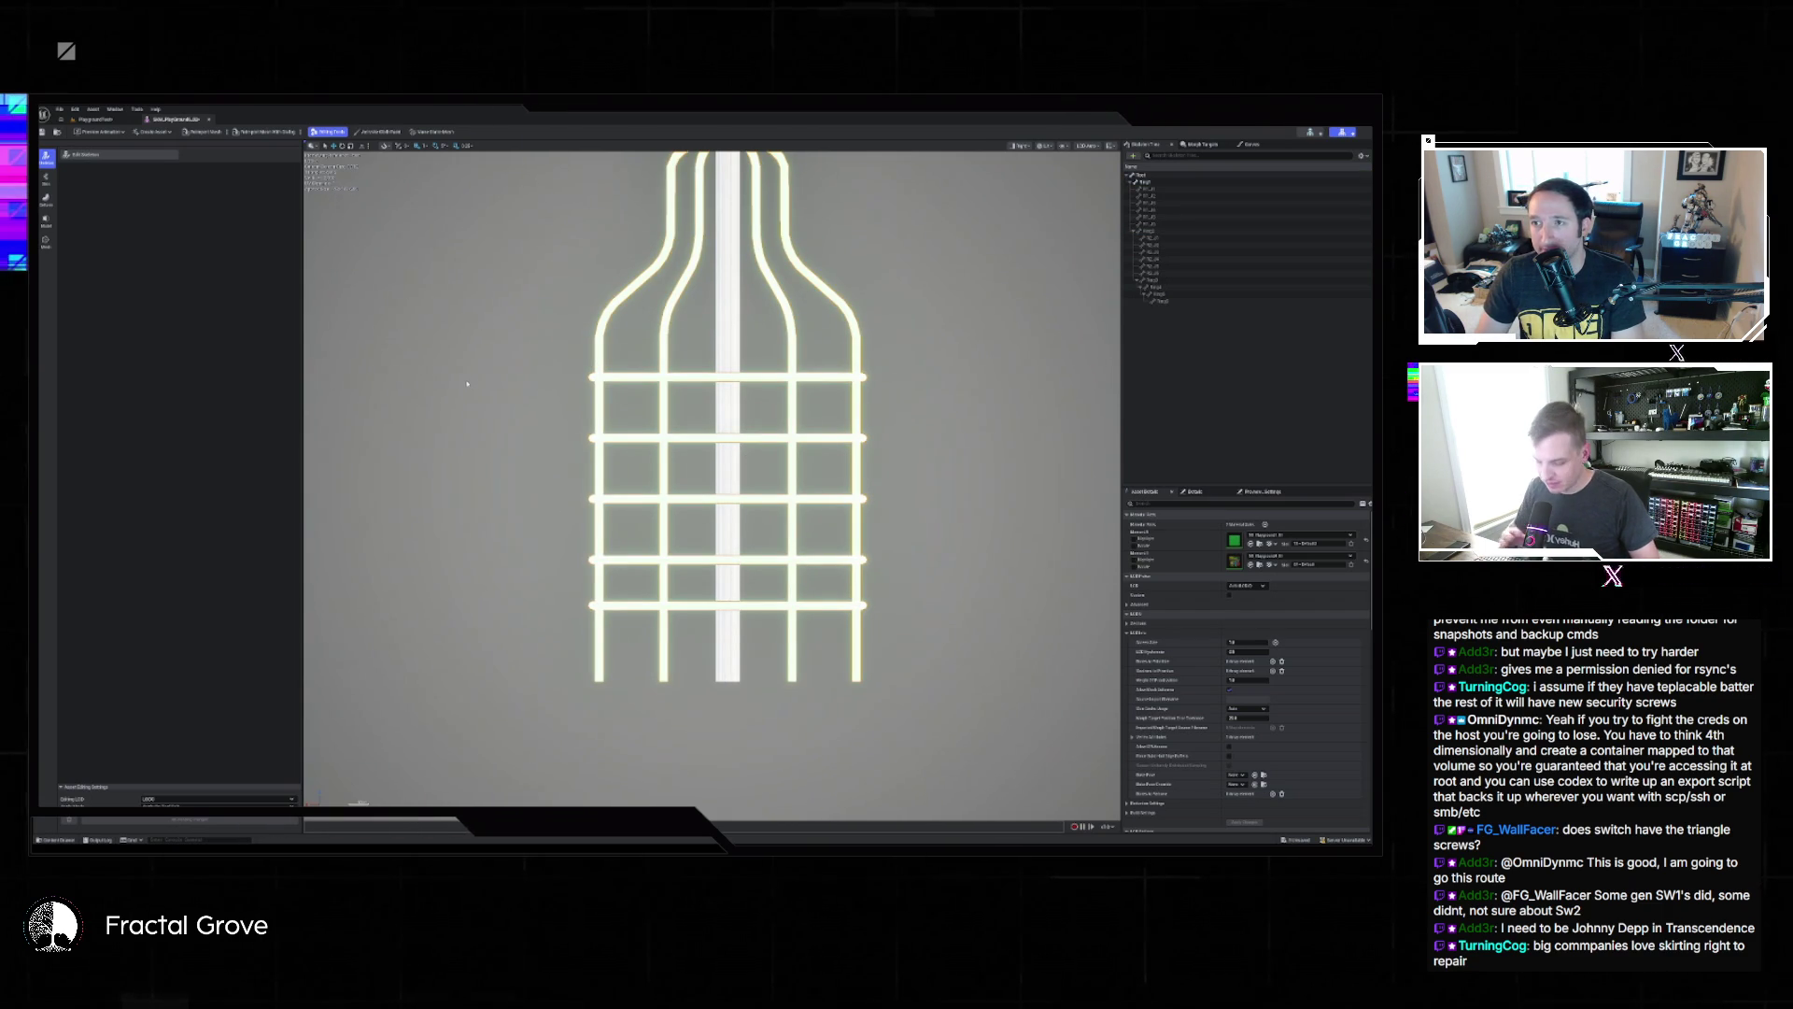
click(140, 156)
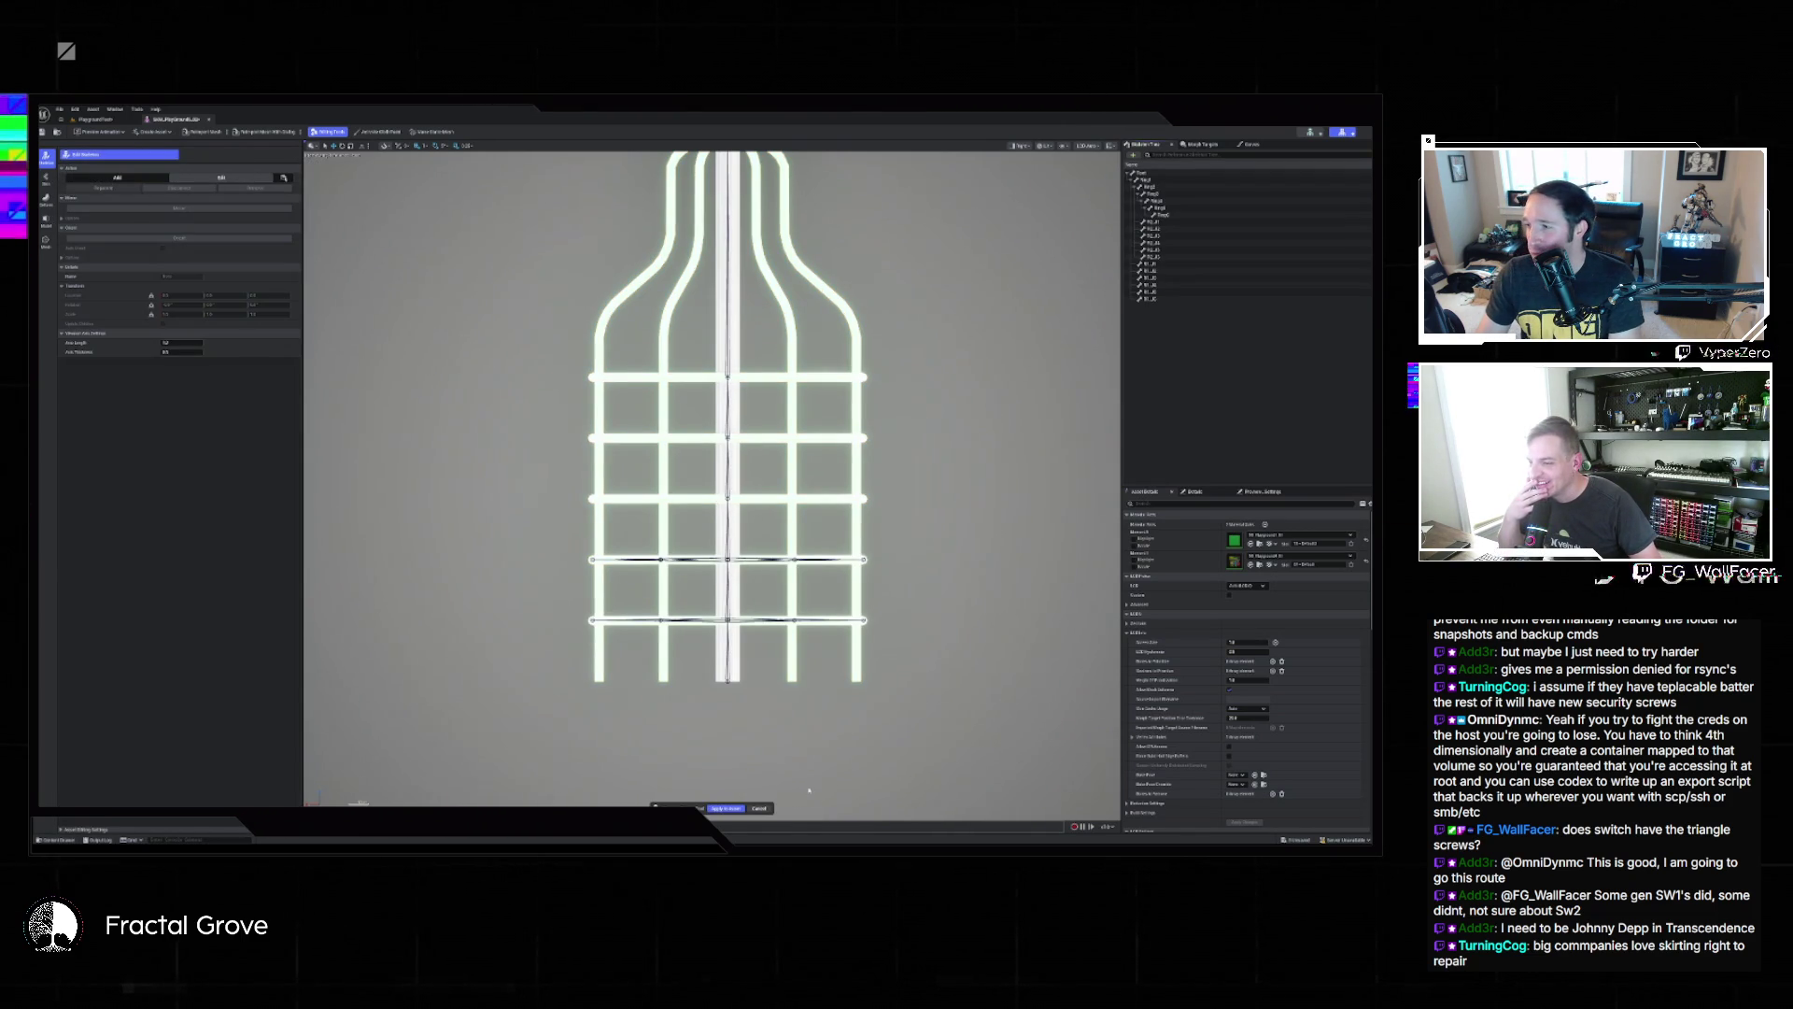
click(764, 809)
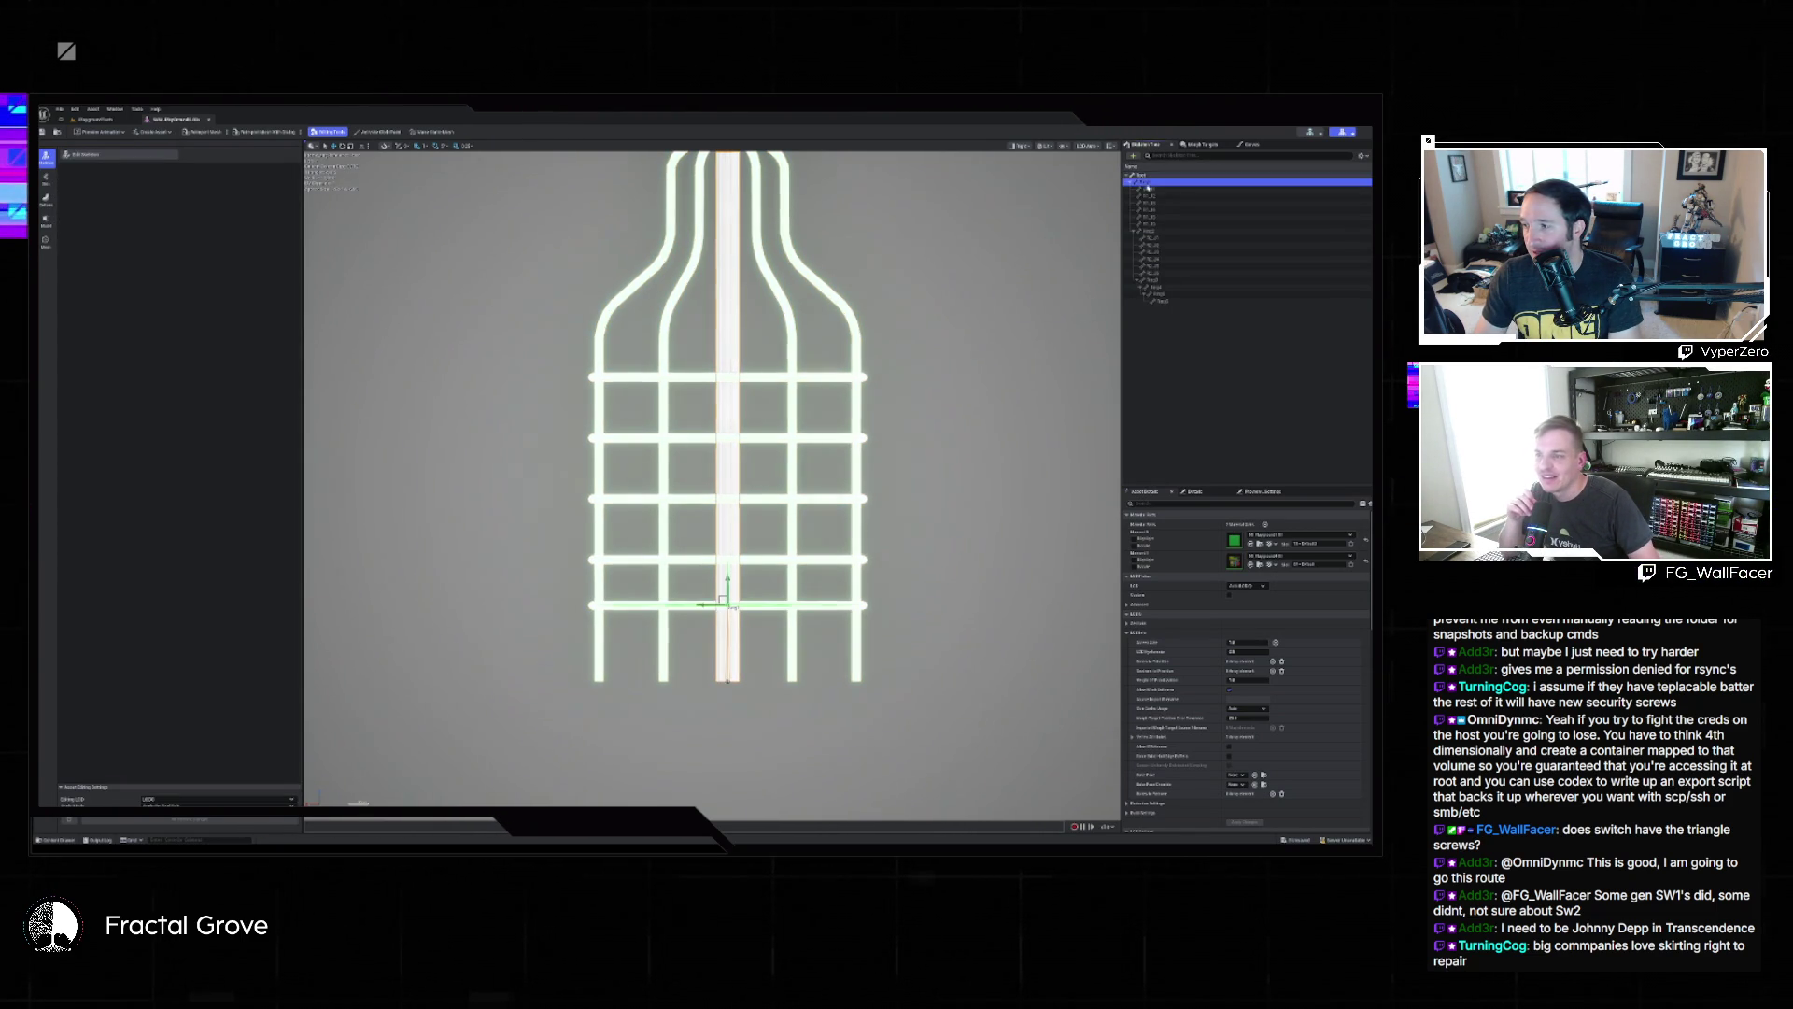
click(1159, 231)
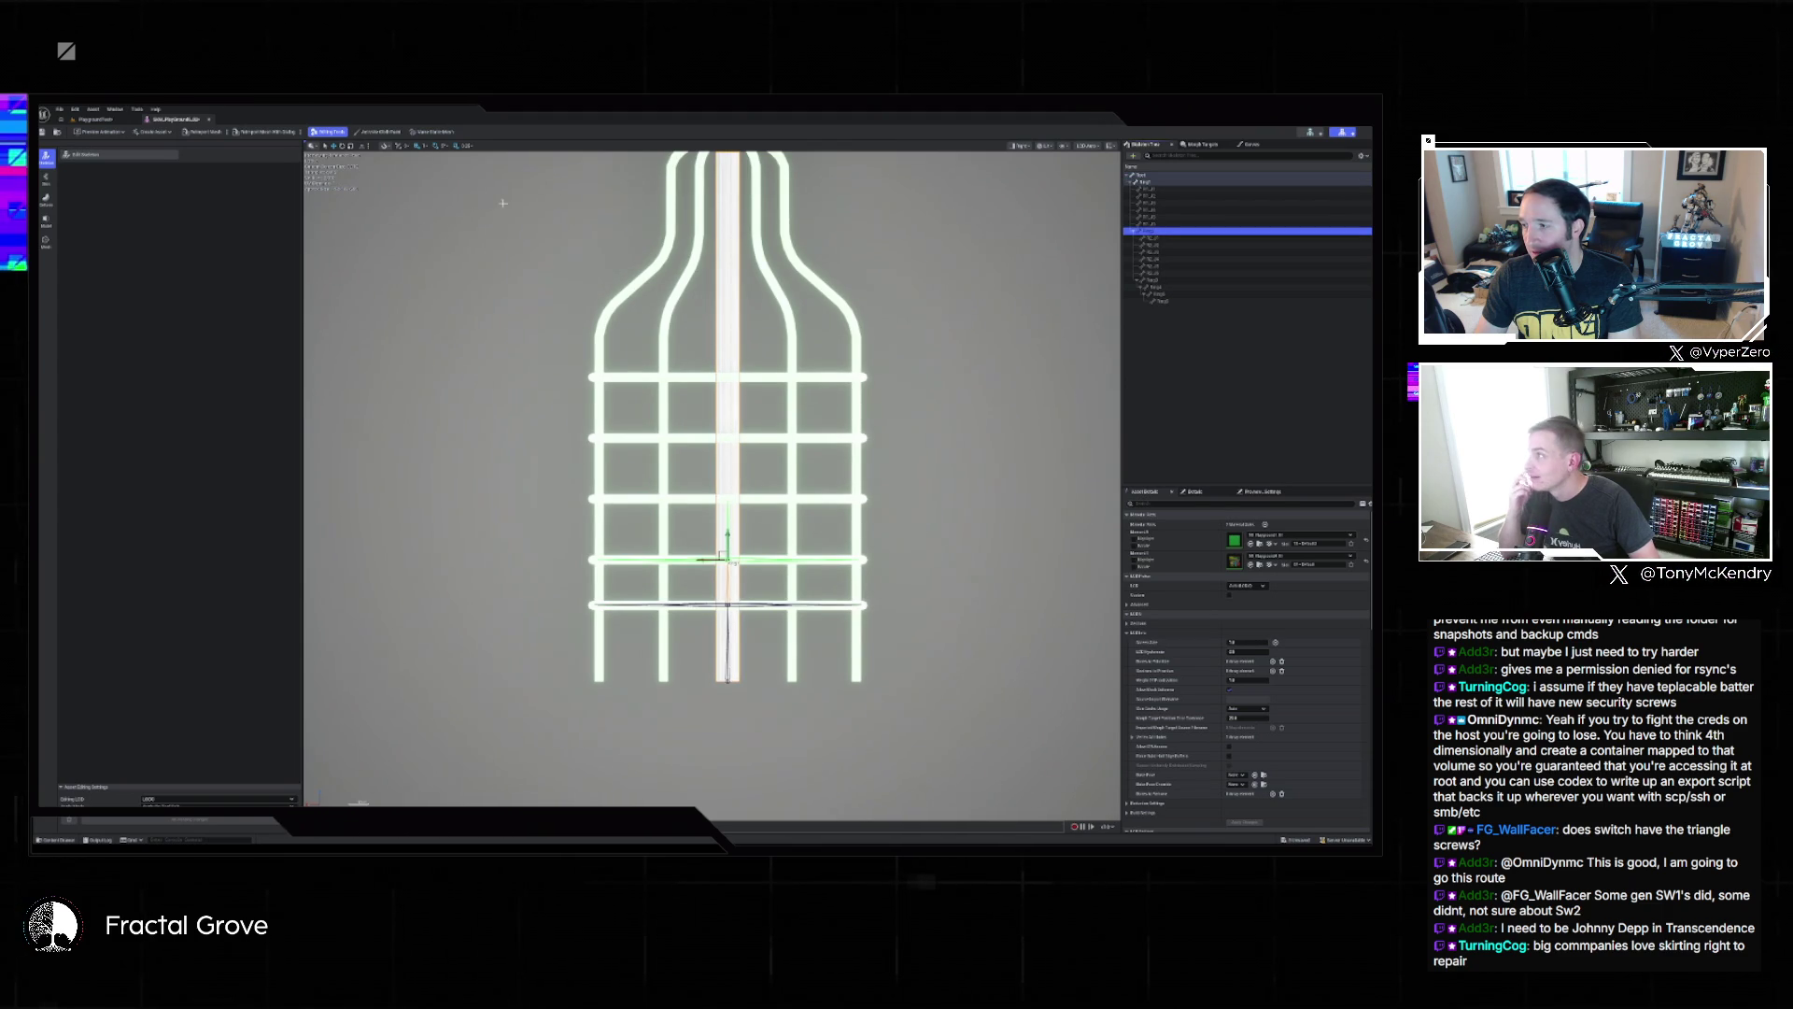
click(111, 162)
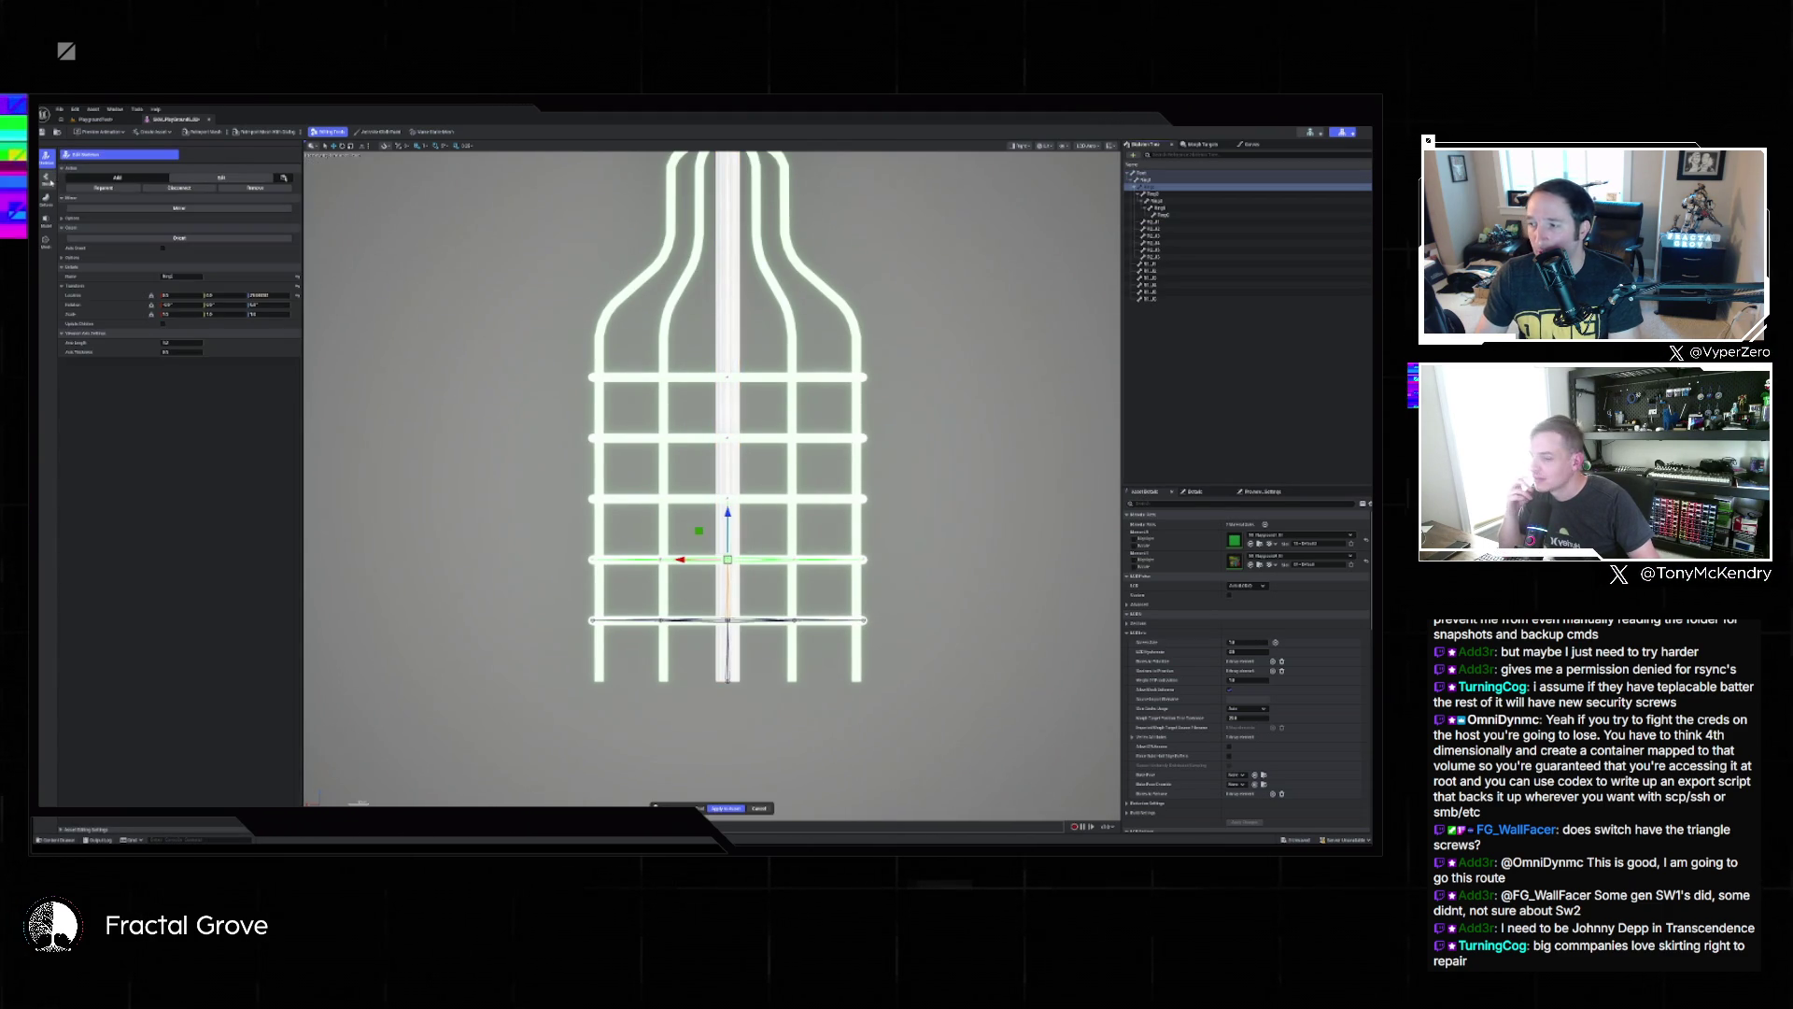
click(726, 808)
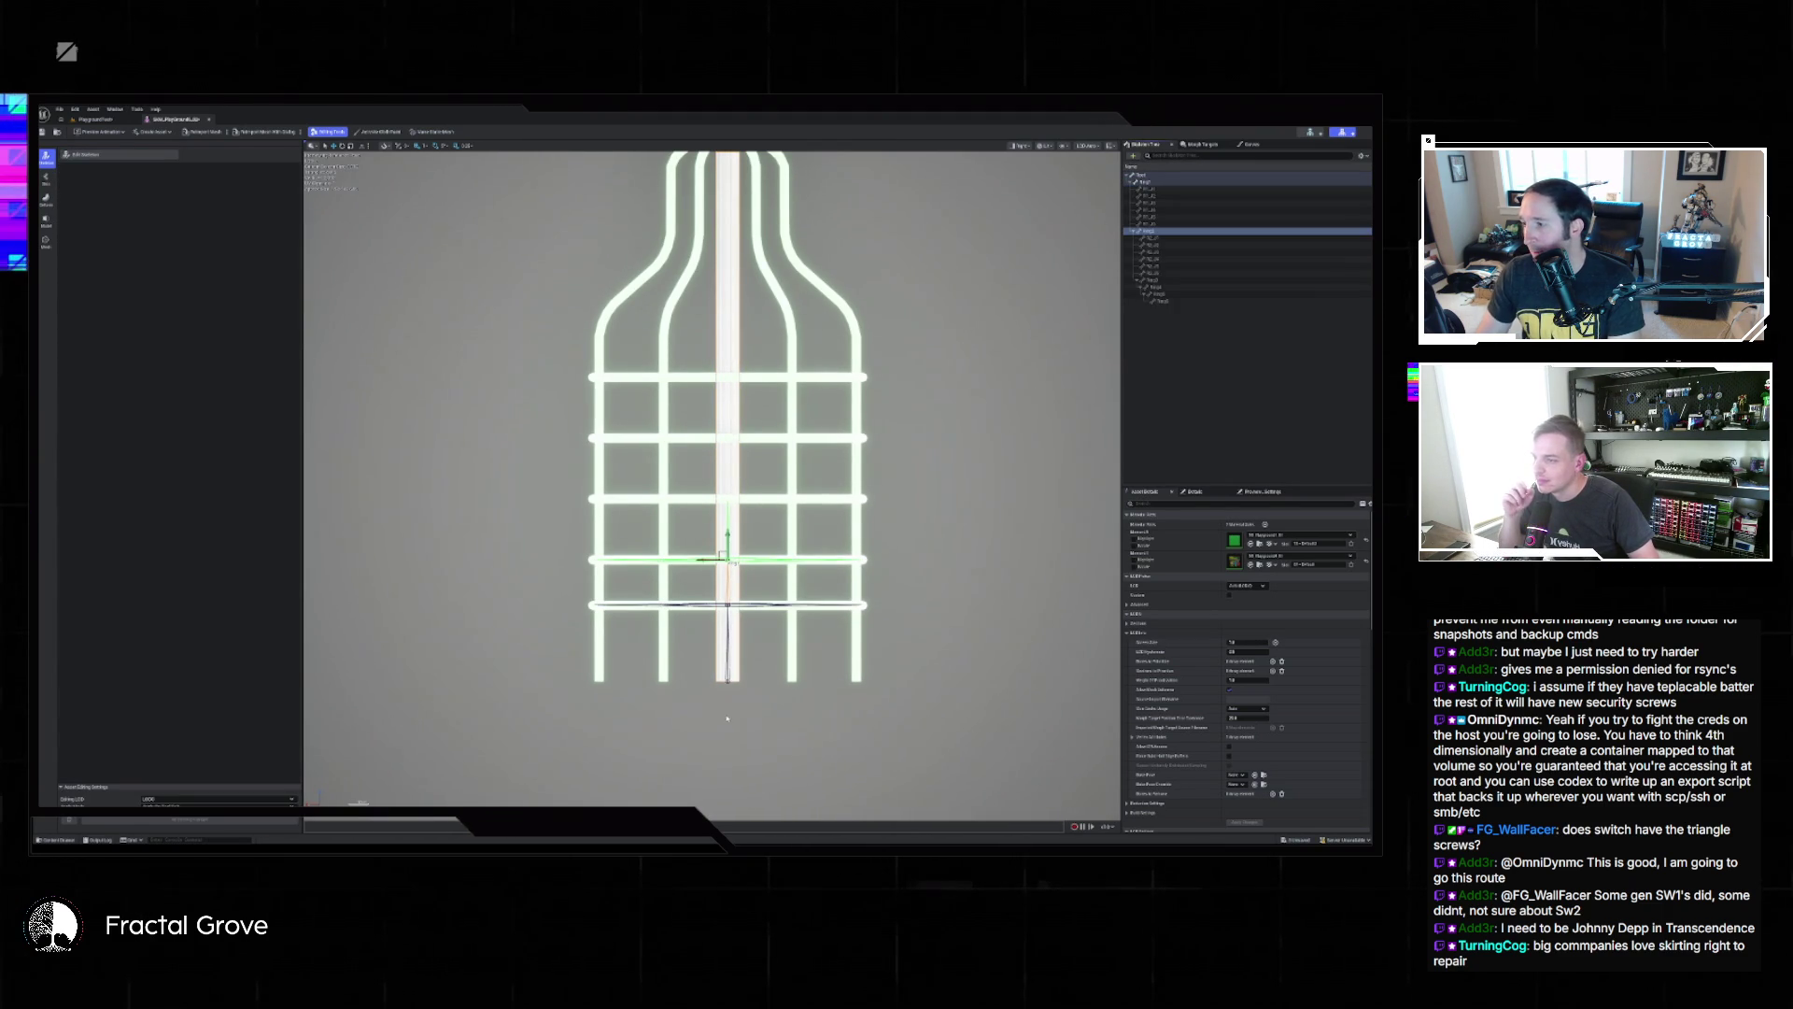
Bring up the skin binding tools and view the green cage in lit perspective.
click(45, 179)
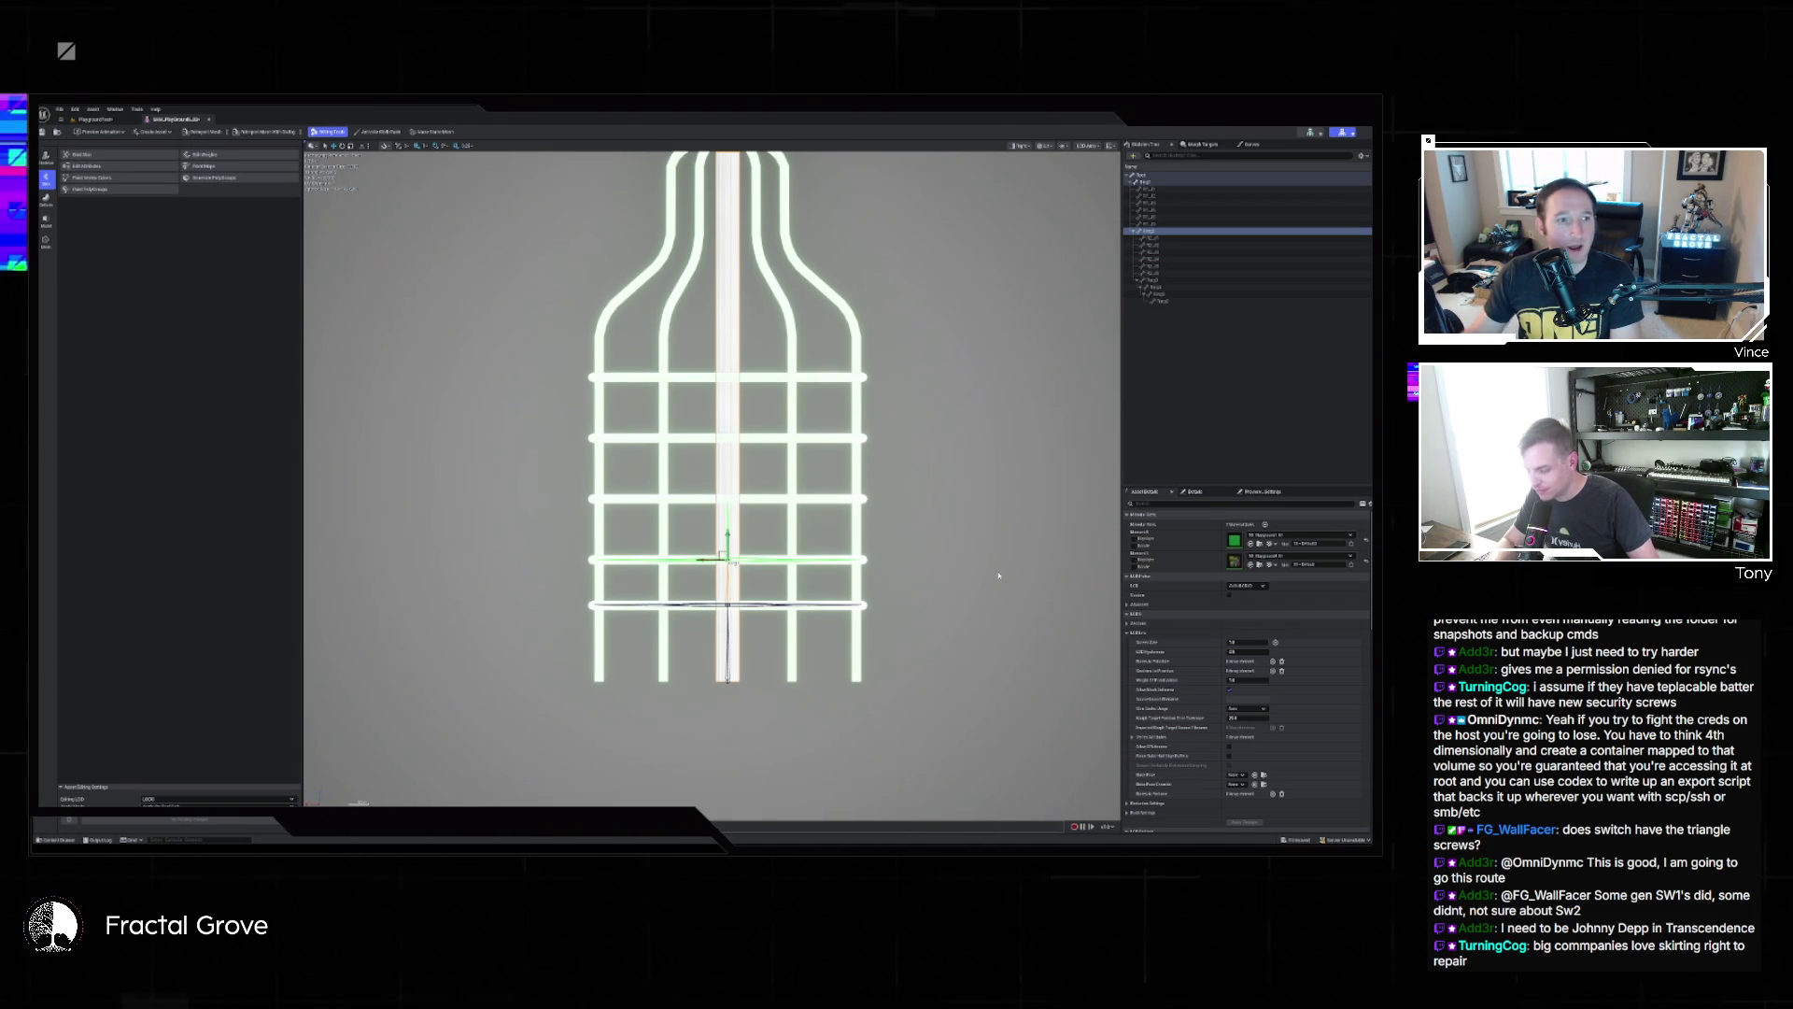
key(alt+g)
mouse_move(986, 562)
mouse_down()
mouse_move(840, 523)
mouse_move(841, 481)
mouse_up()
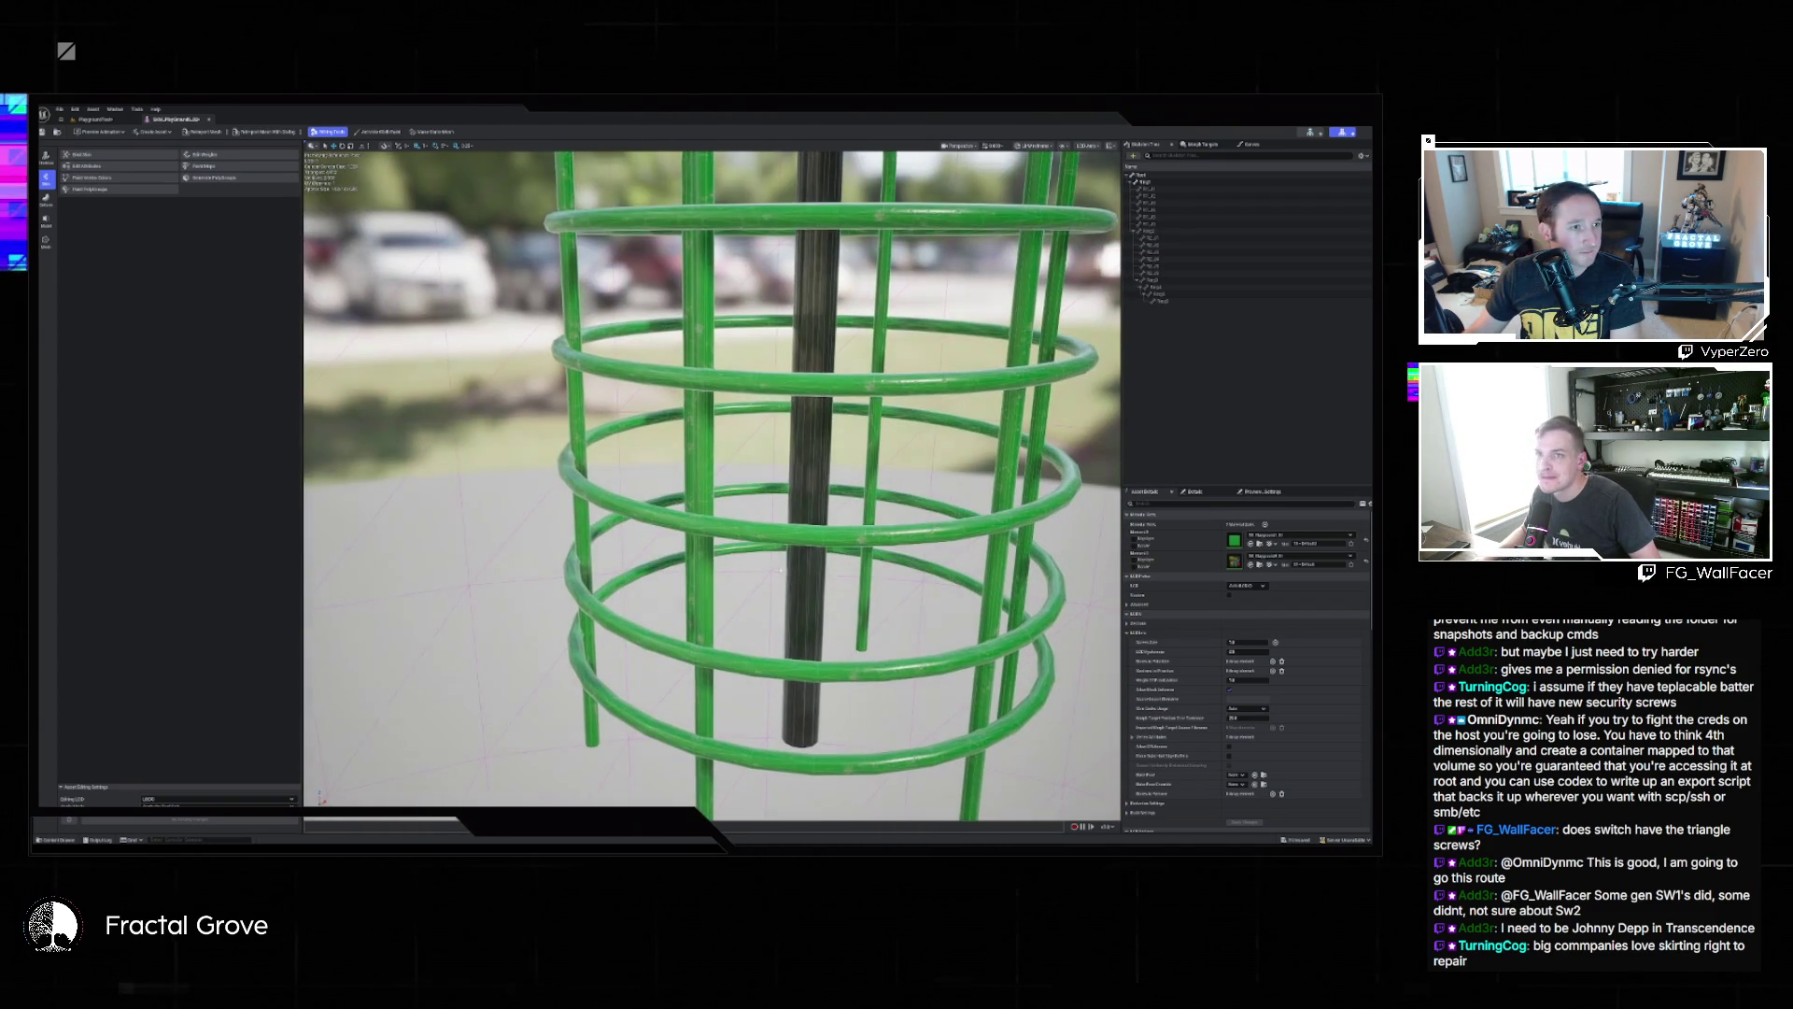
click(1159, 231)
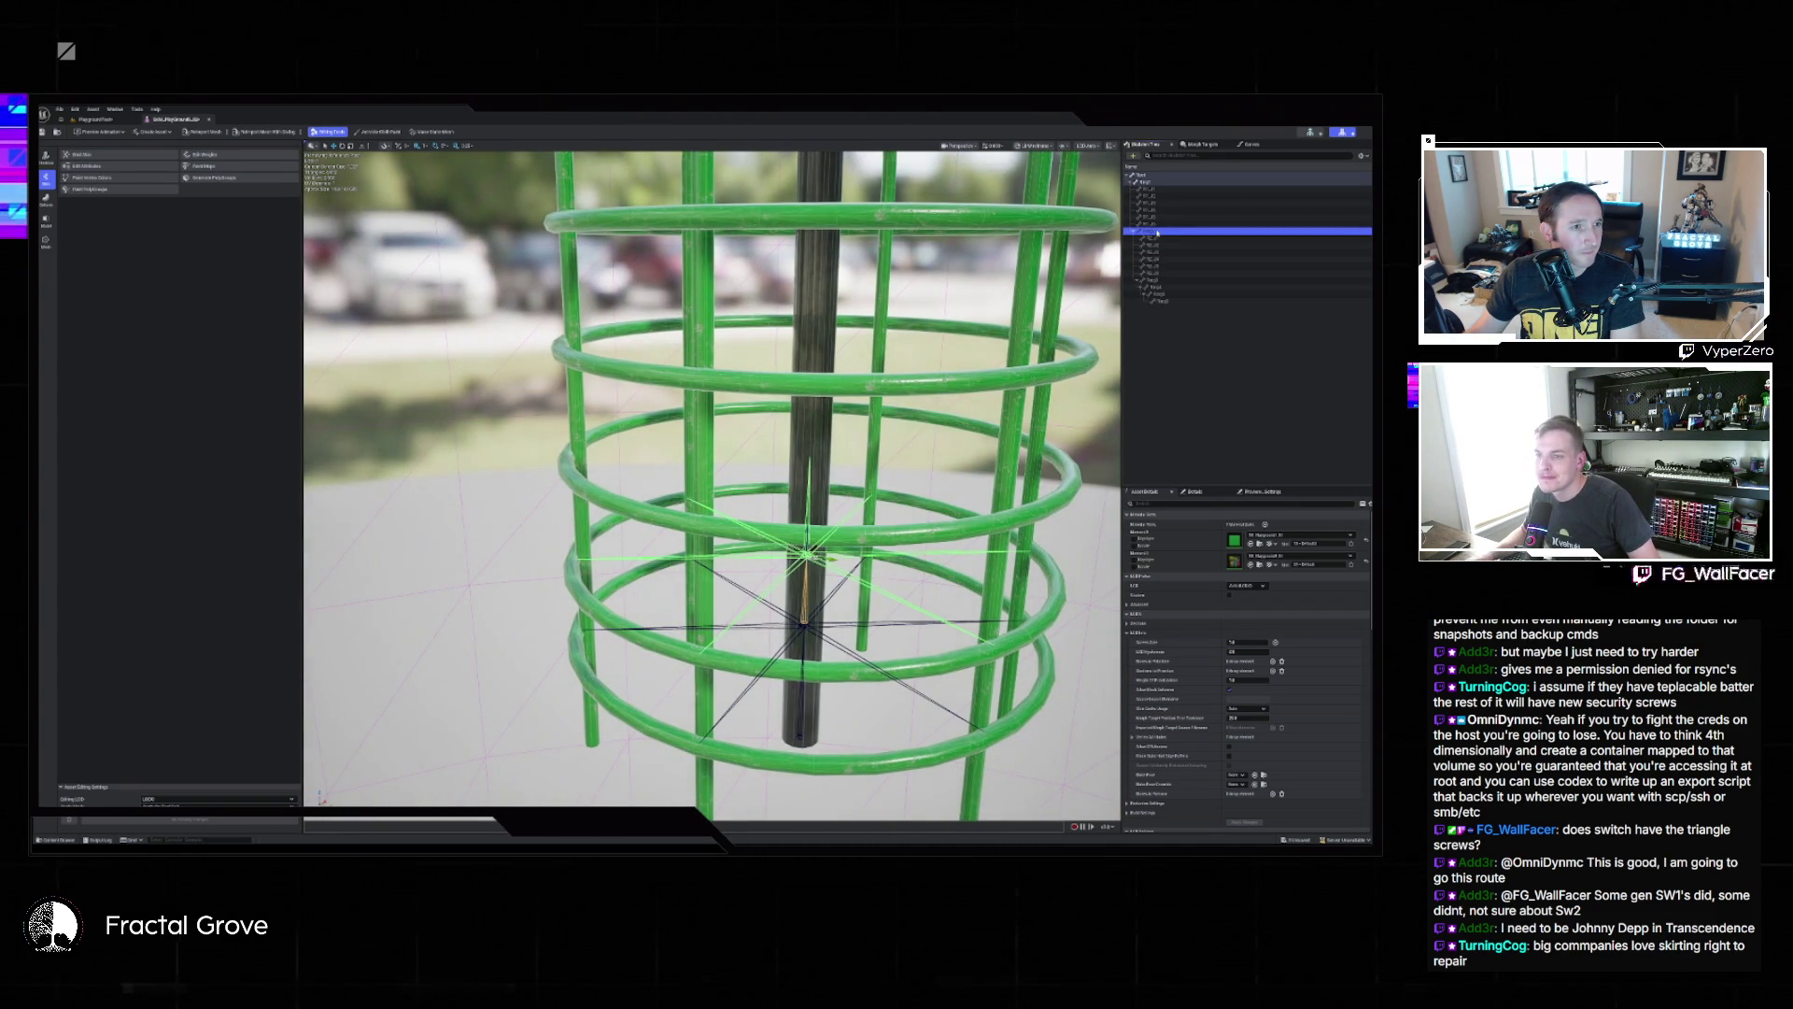
drag(840, 467, 841, 476)
drag(1018, 453, 1018, 453)
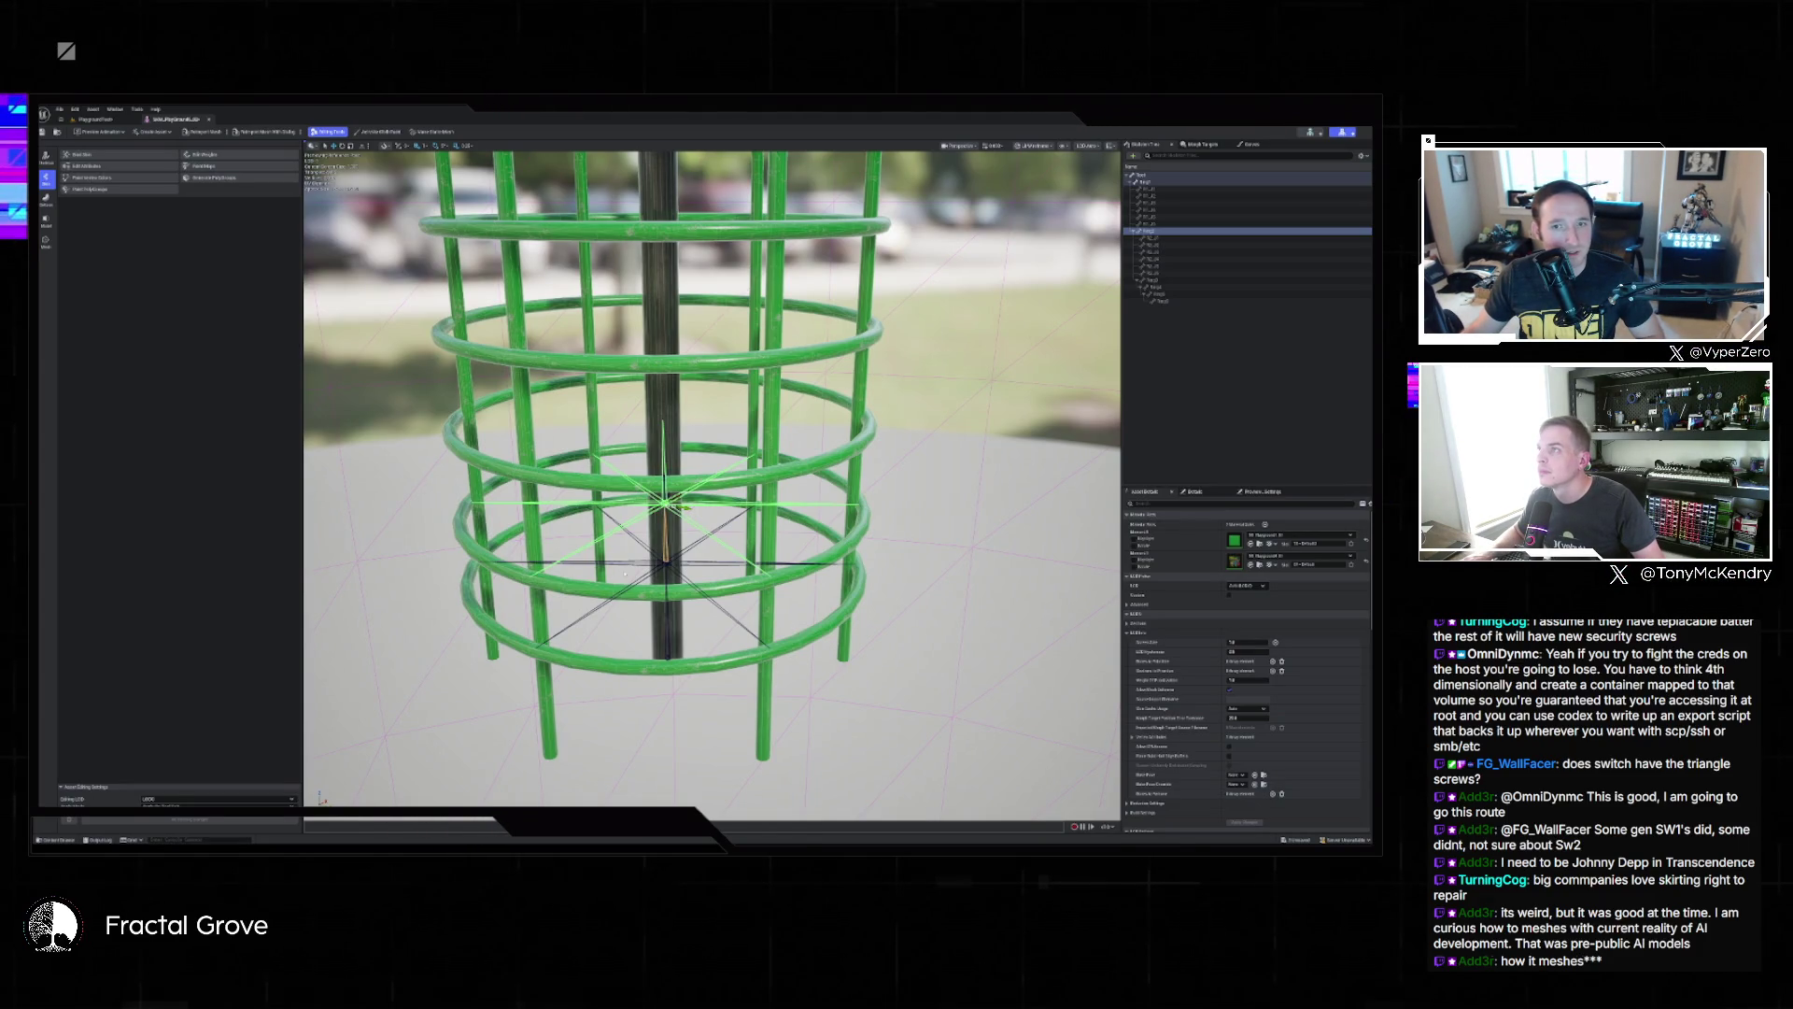
scroll(710, 458, up, 2)
scroll(710, 486, up, 3)
scroll(710, 485, down, 3)
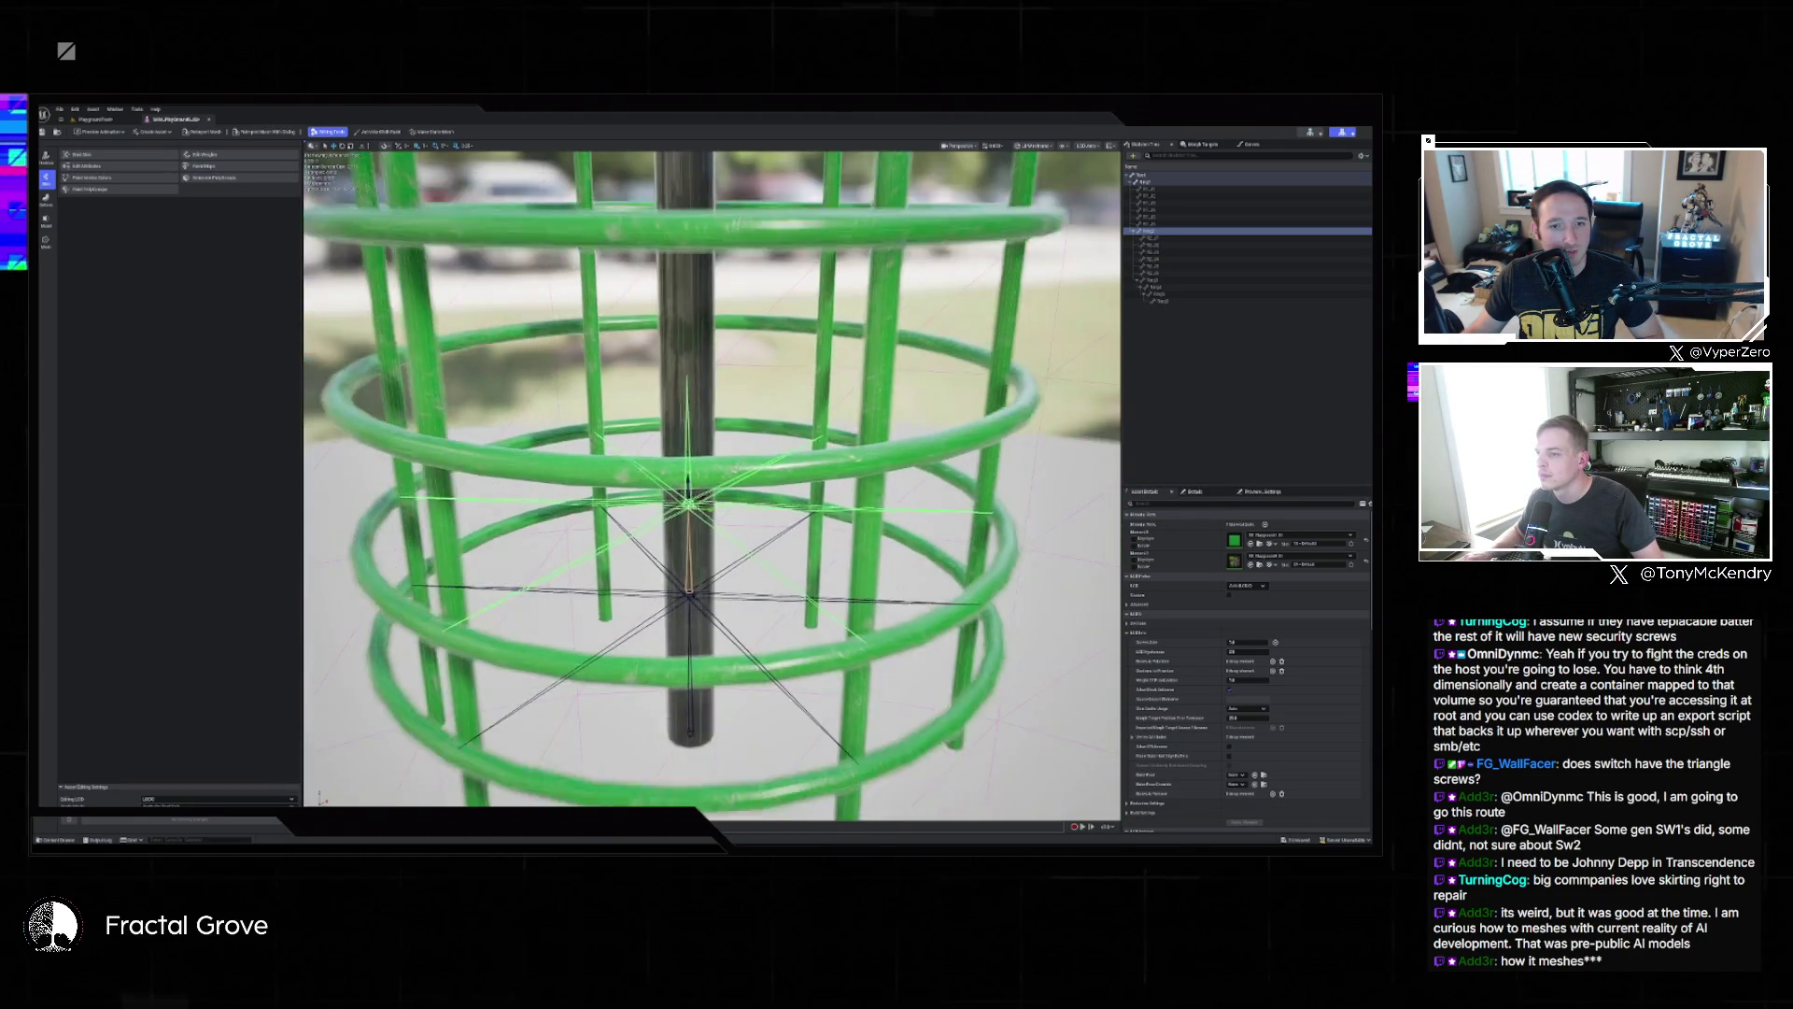
scroll(498, 400, down, 2)
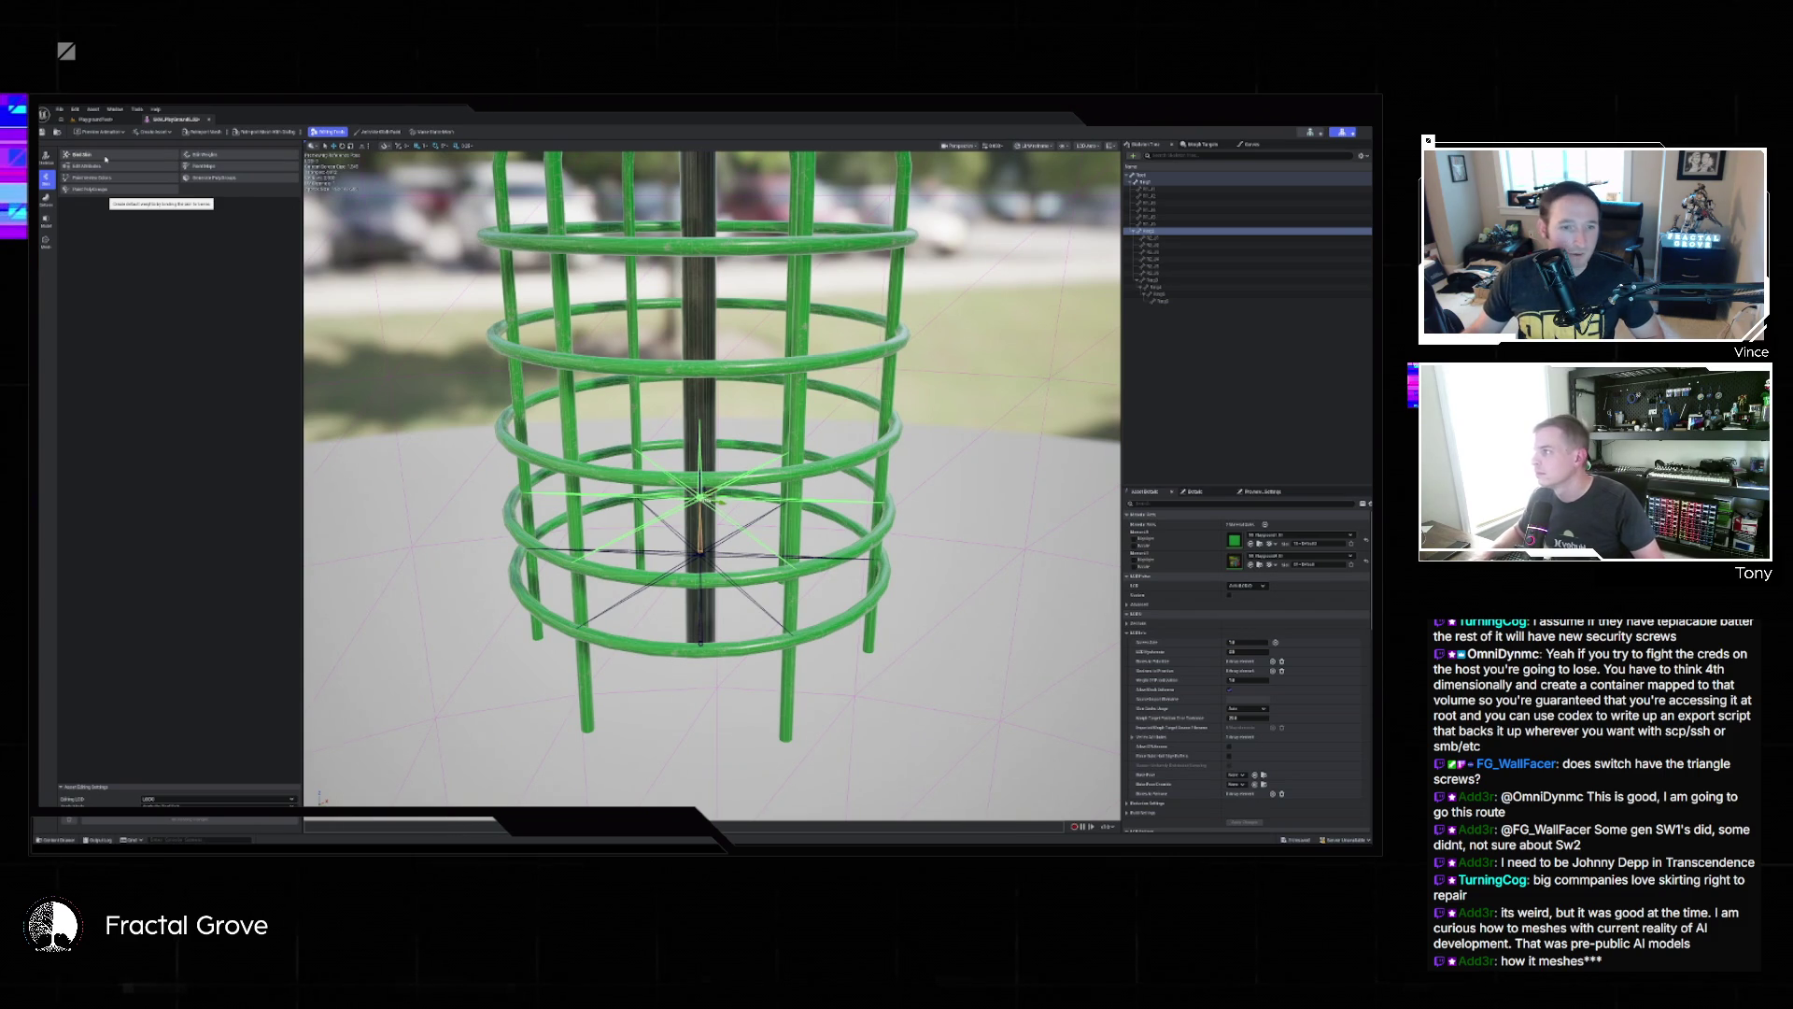
click(106, 158)
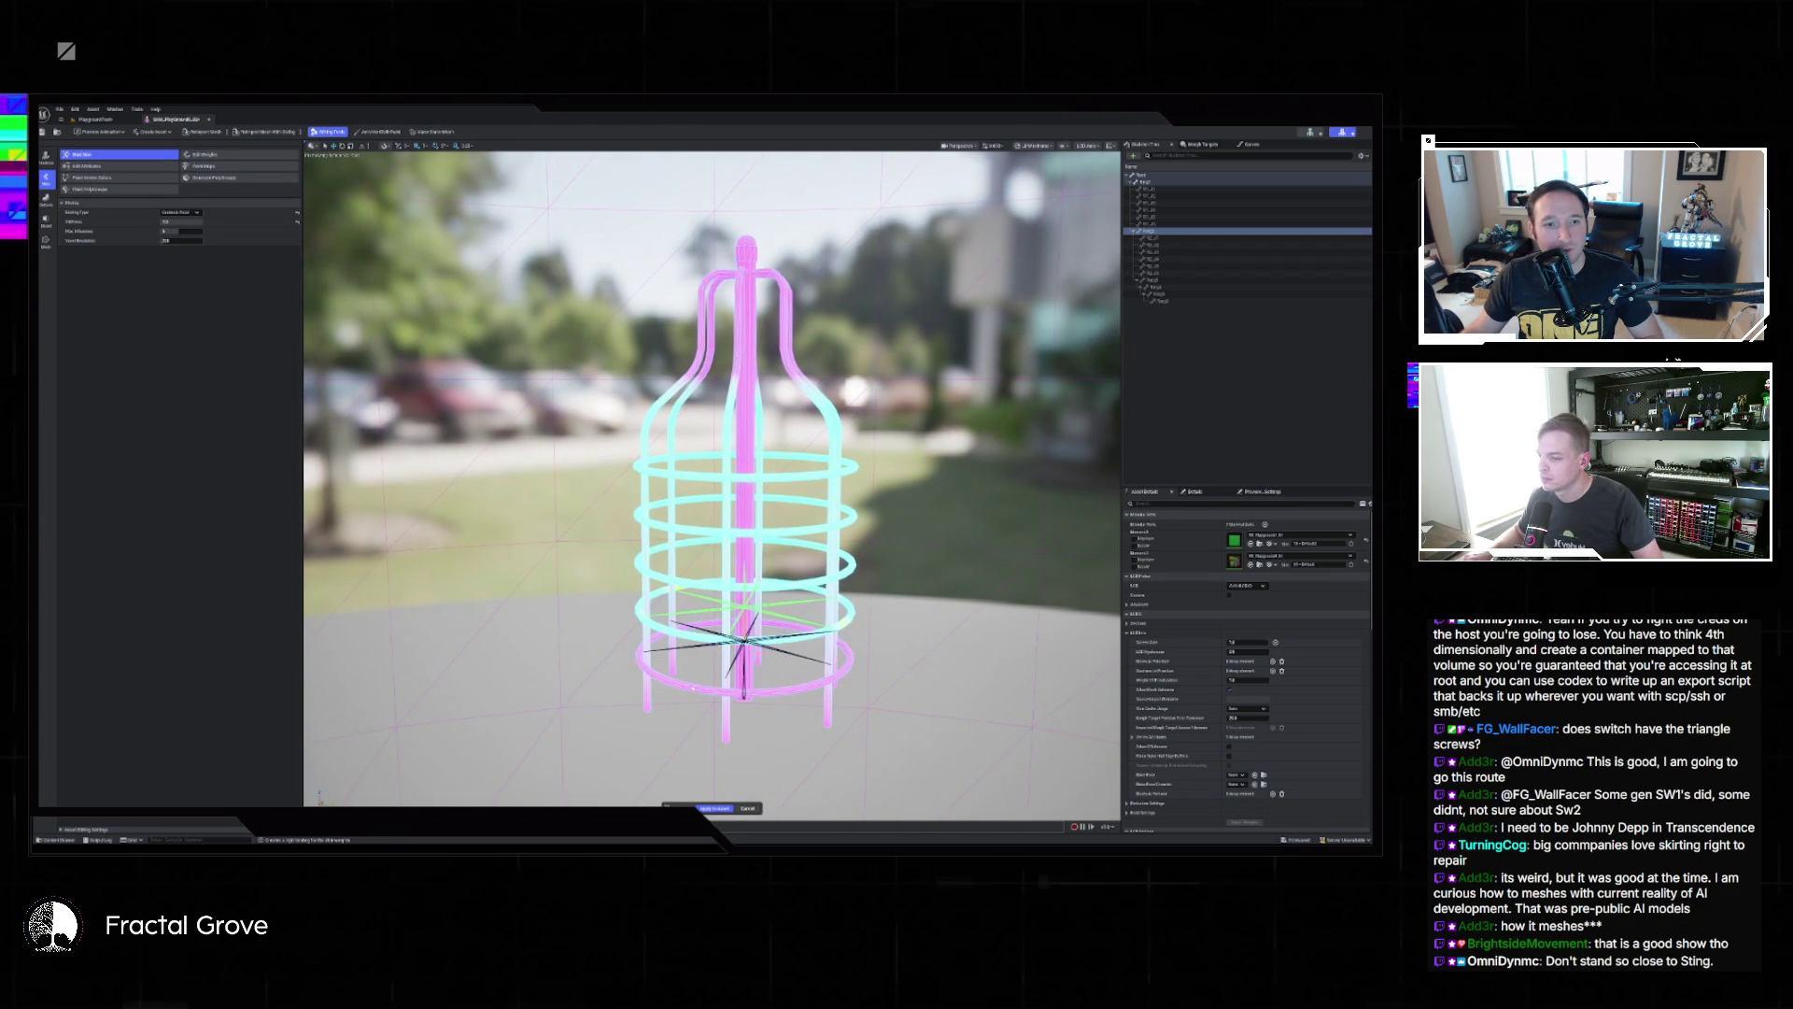
Apply Bind Skin to the green cage mesh and enter skin-weight painting.
click(750, 809)
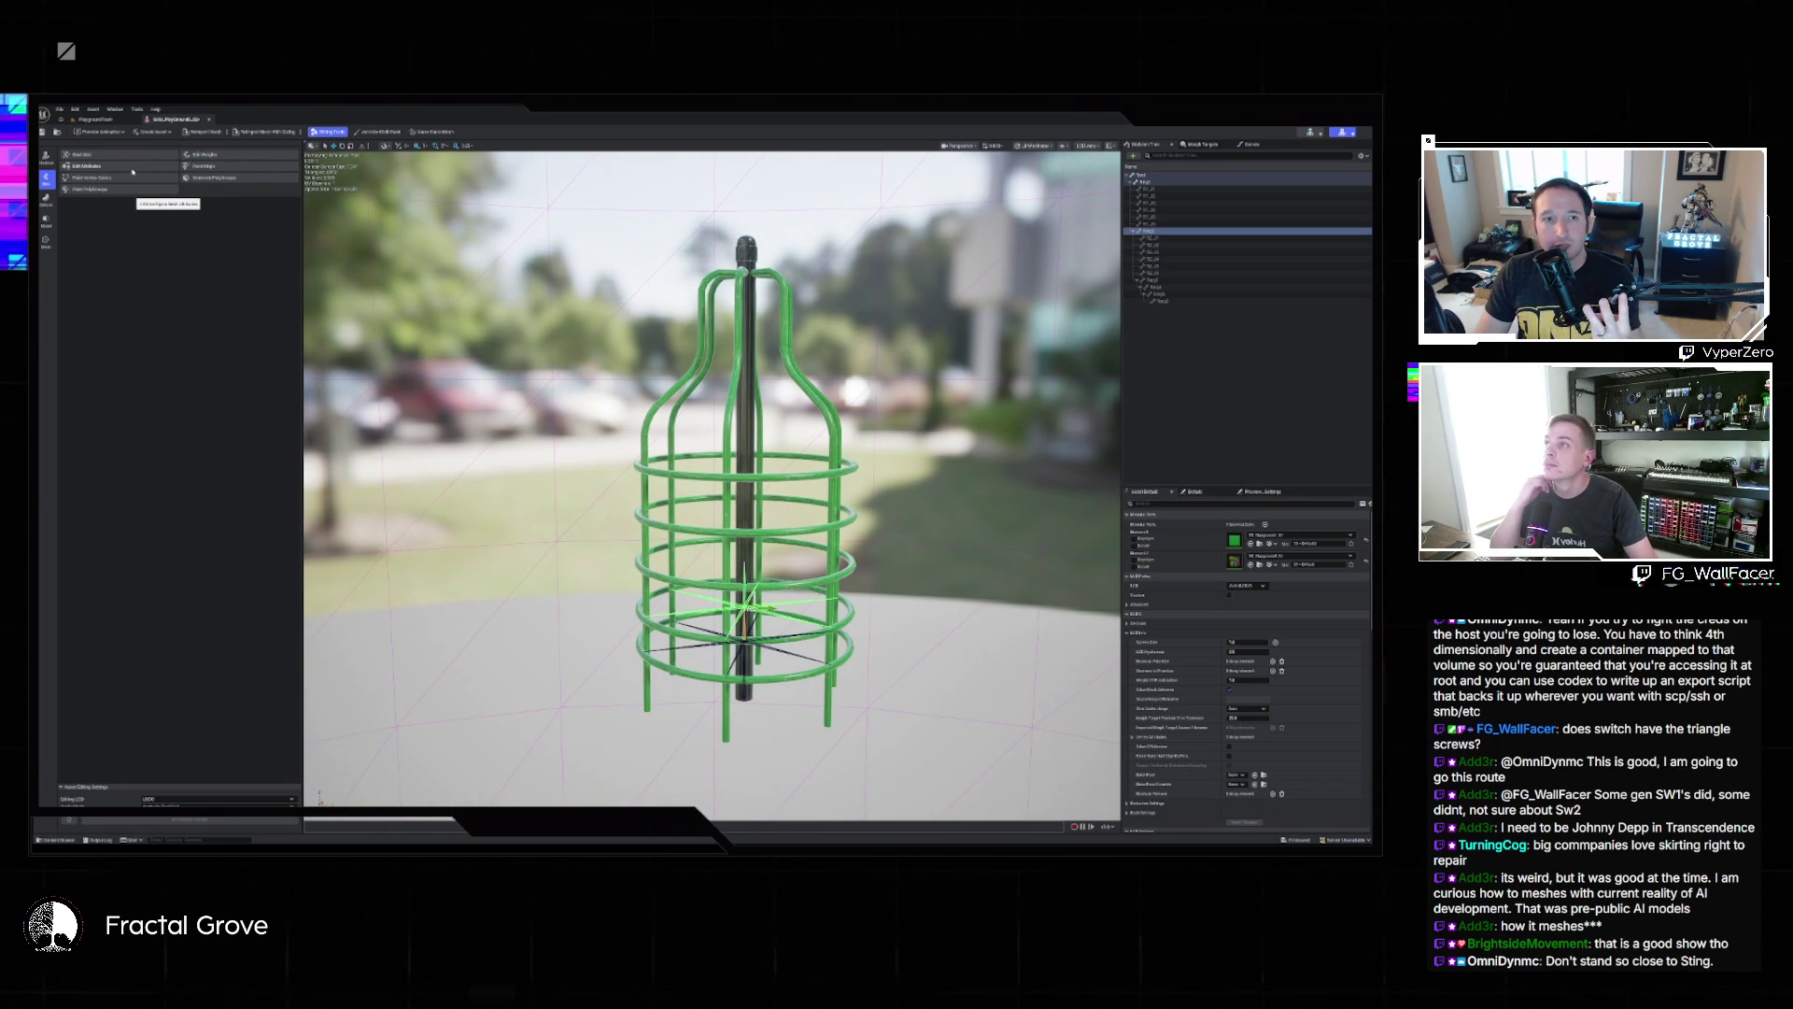
click(216, 156)
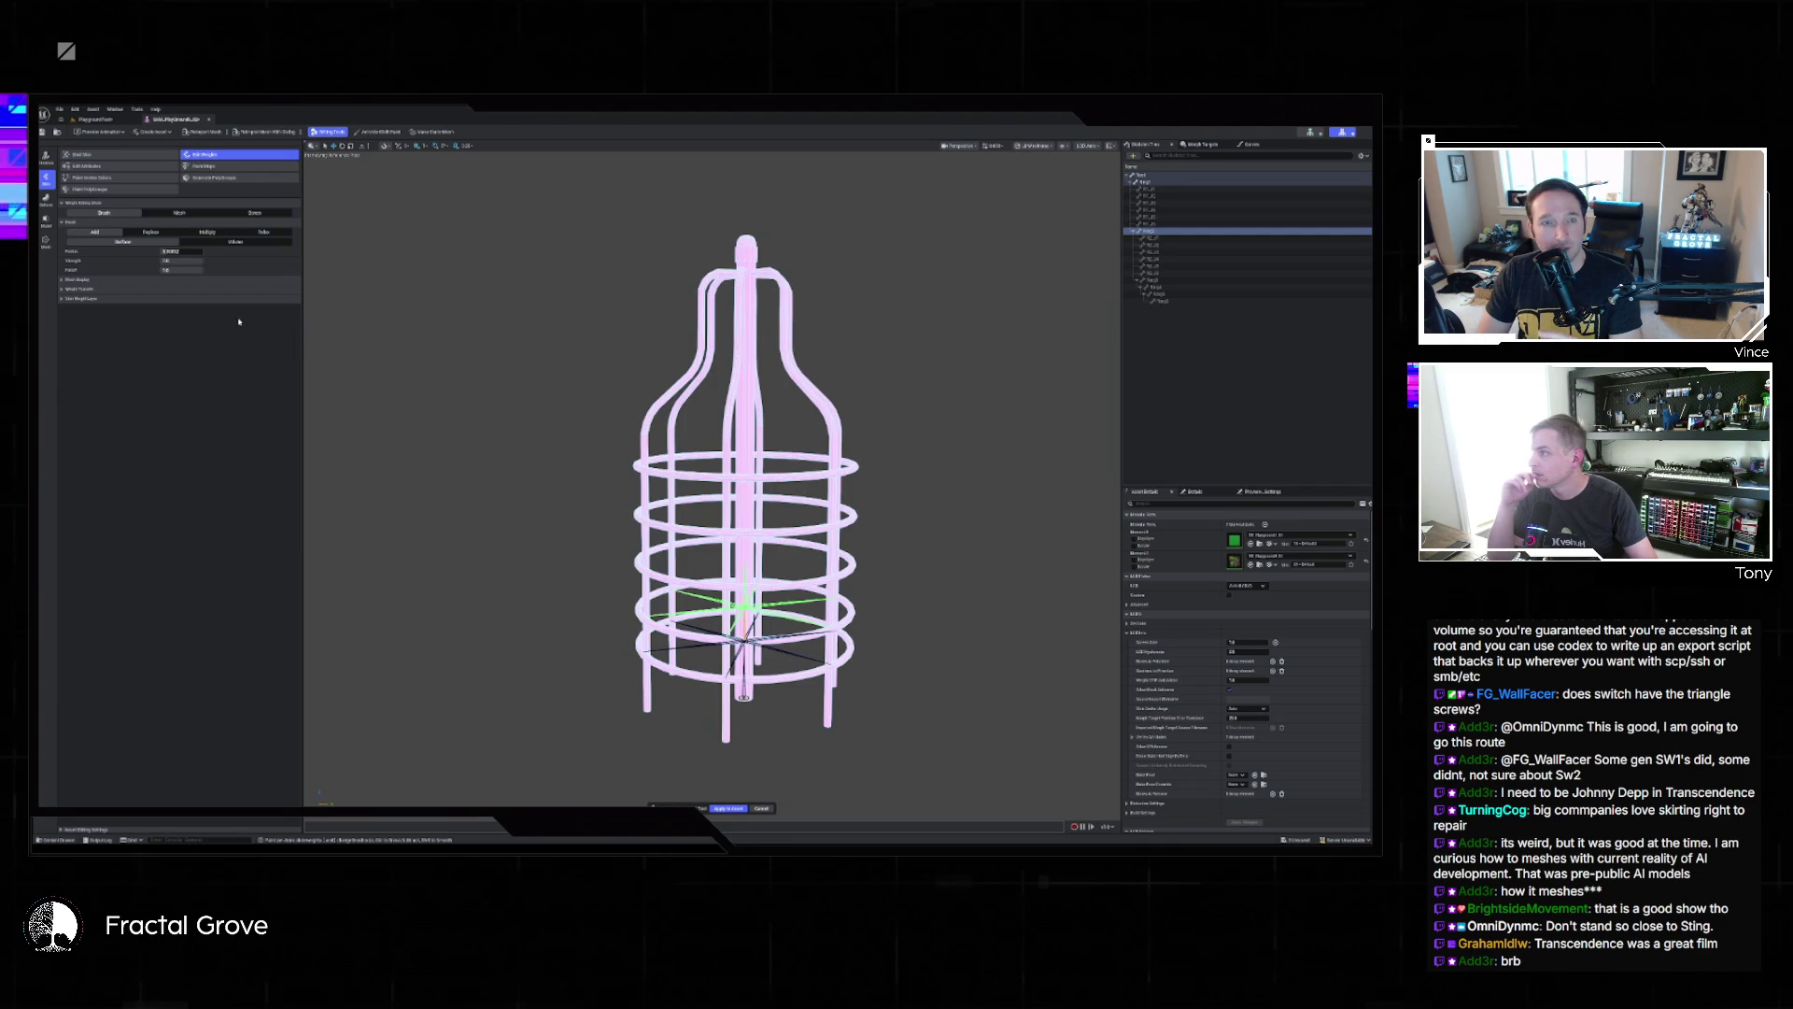
Enlarge the weight brush and paint part of the lower ring to full red weight.
scroll(570, 438, up, 3)
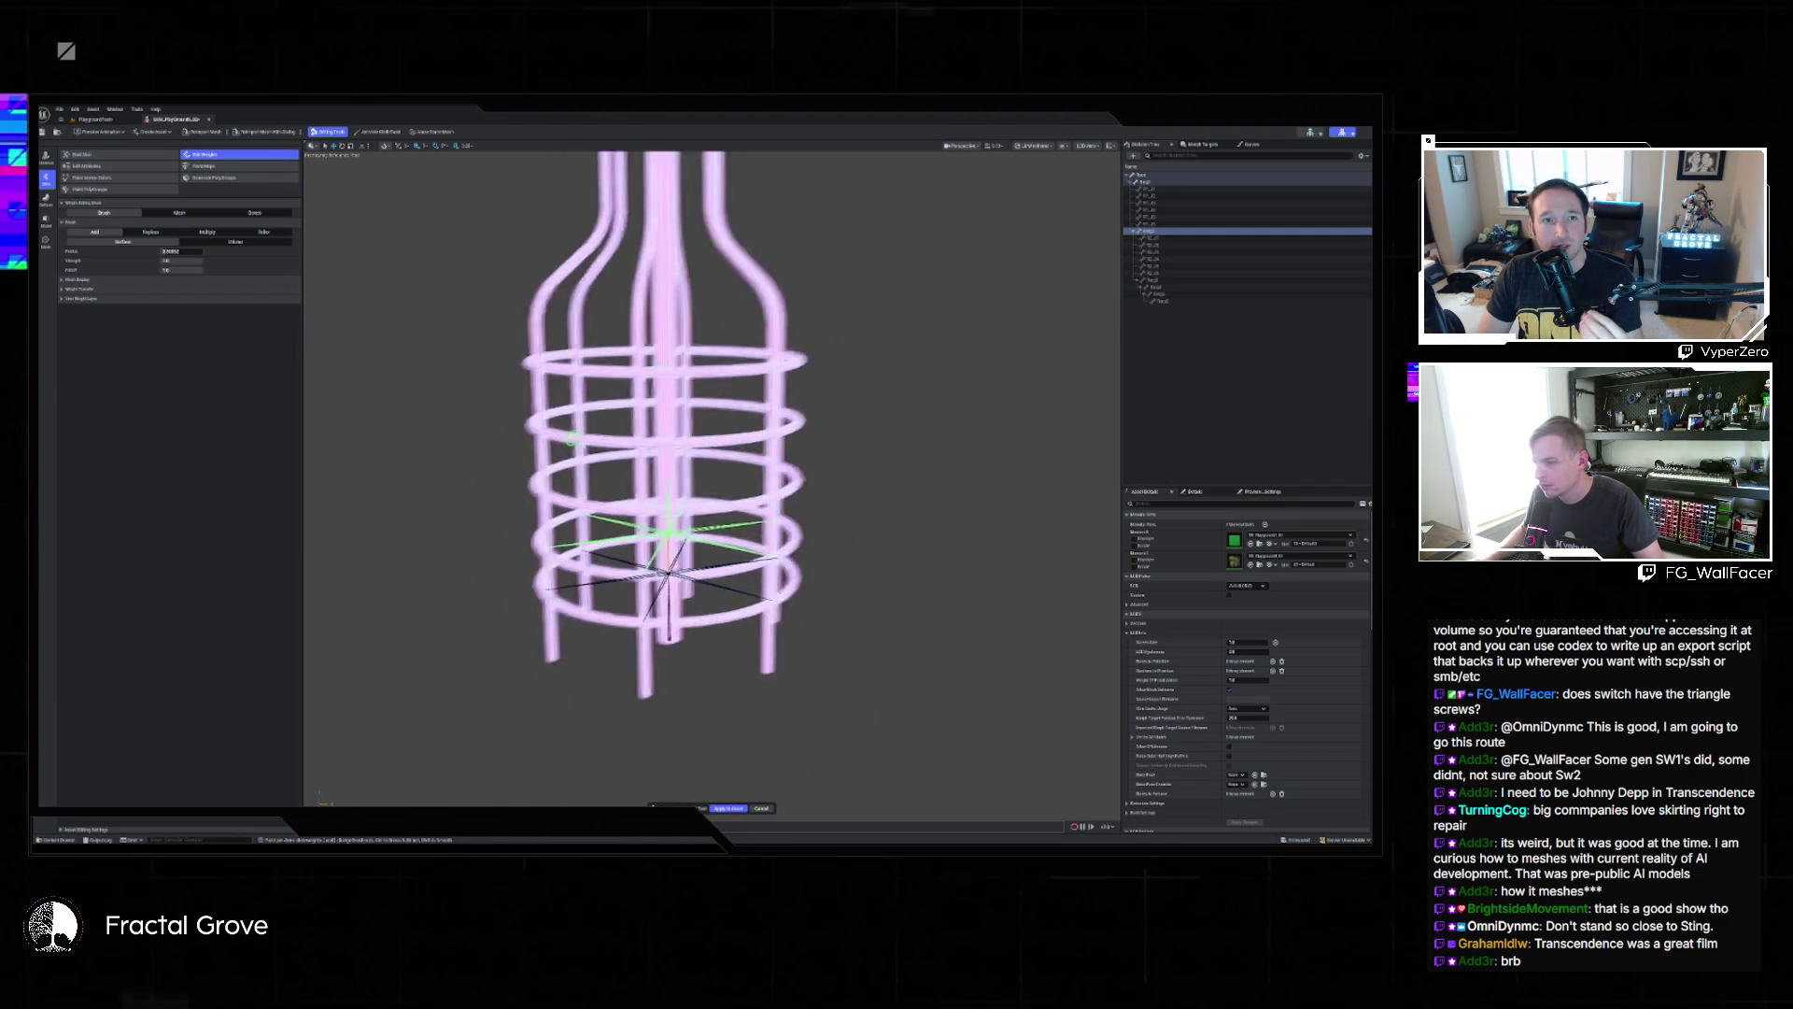
scroll(570, 438, up, 5)
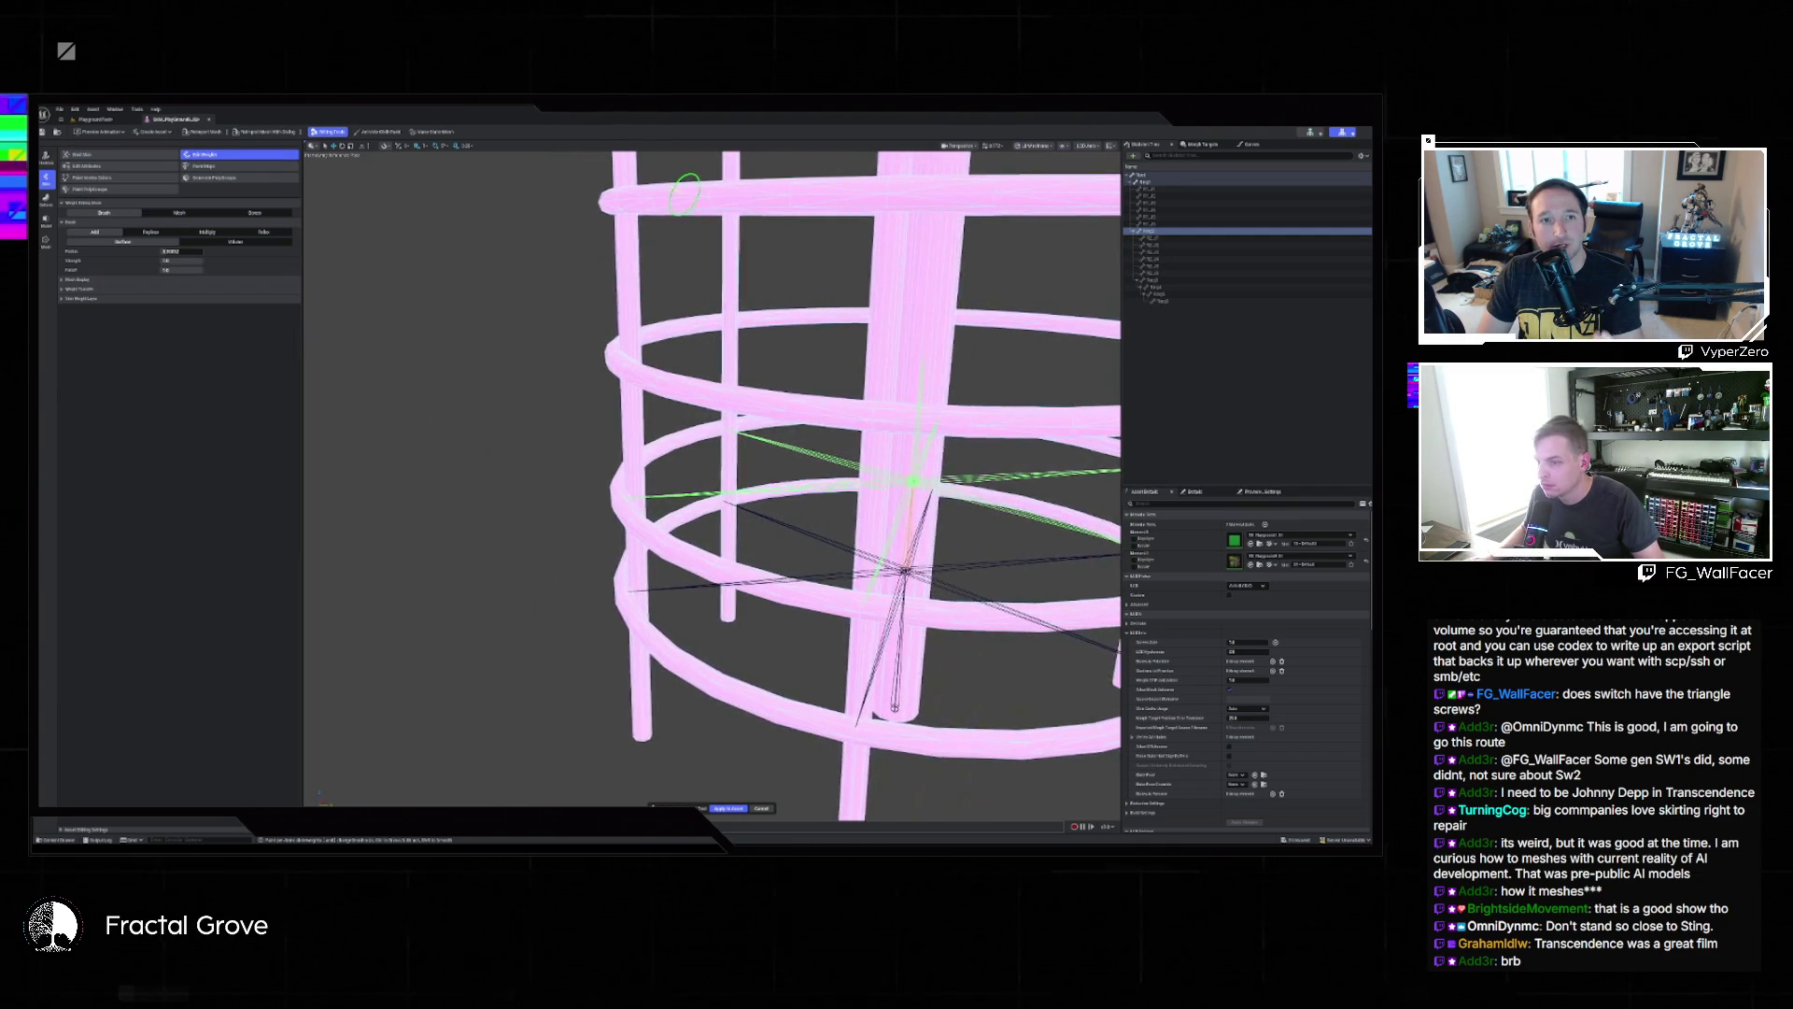
scroll(571, 438, down, 3)
drag(570, 438, 673, 438)
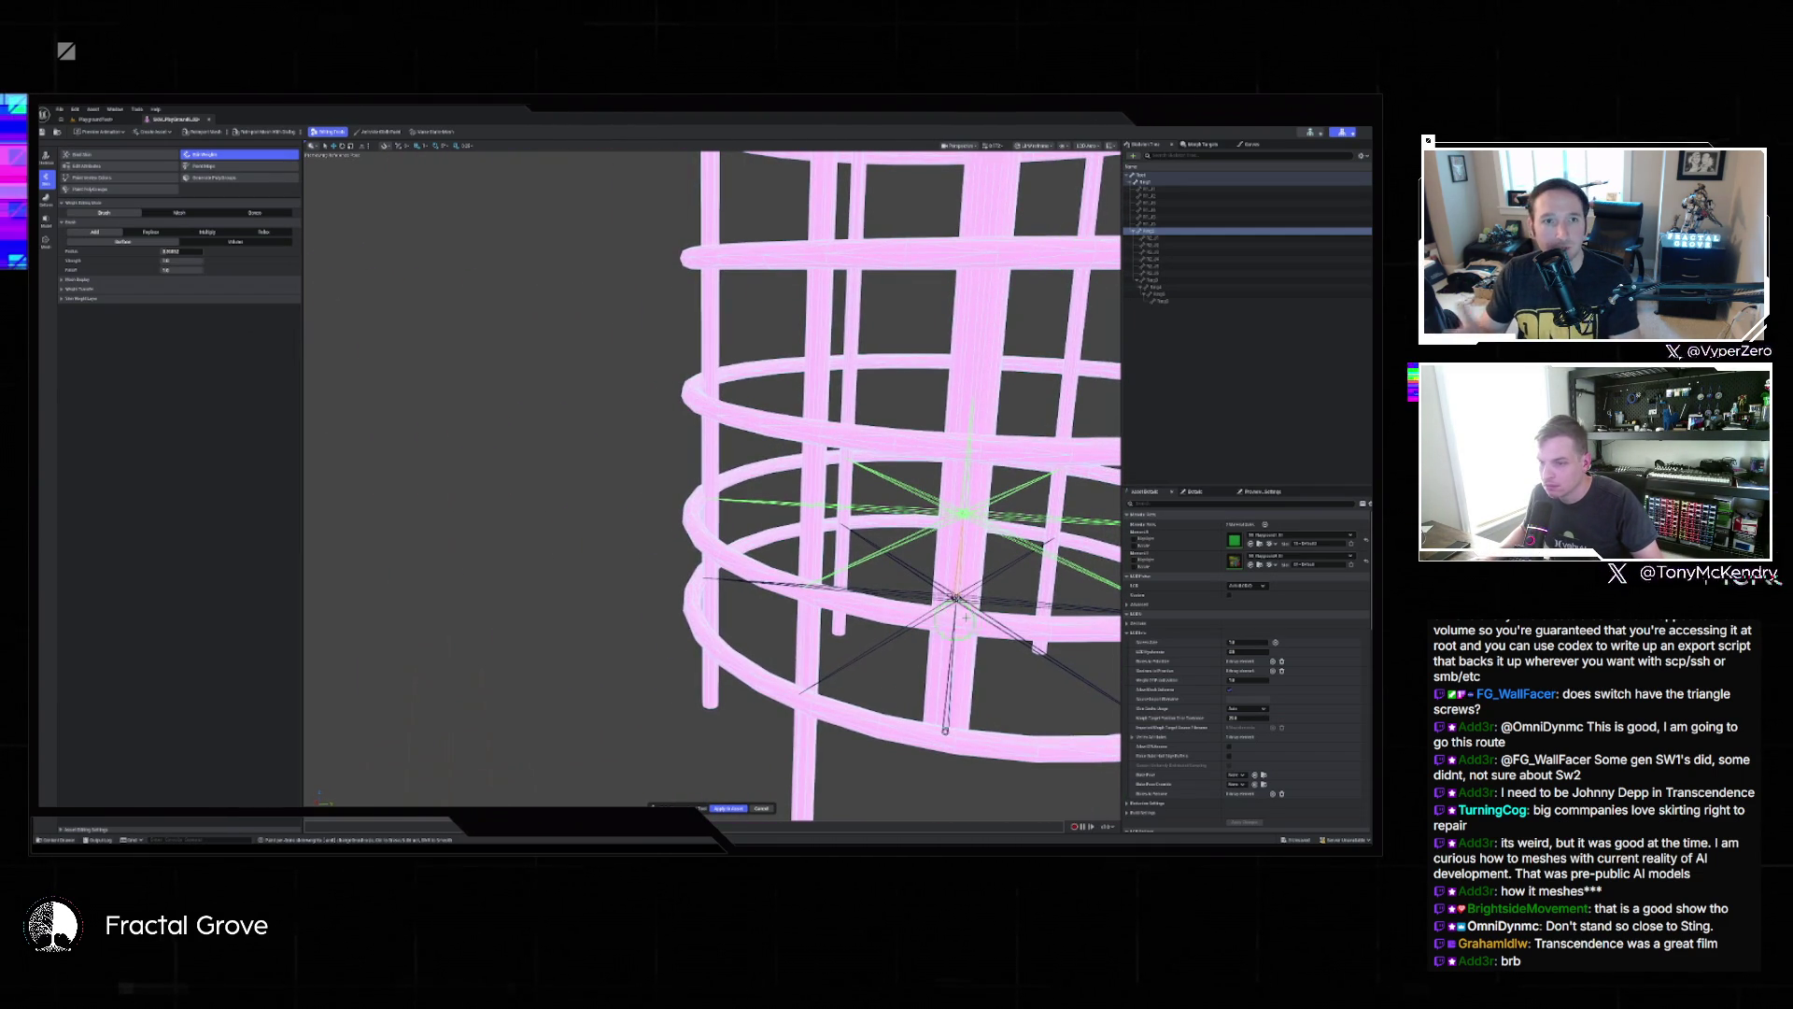
mouse_move(966, 617)
mouse_down()
mouse_move(891, 614)
mouse_move(962, 620)
mouse_move(944, 613)
mouse_up()
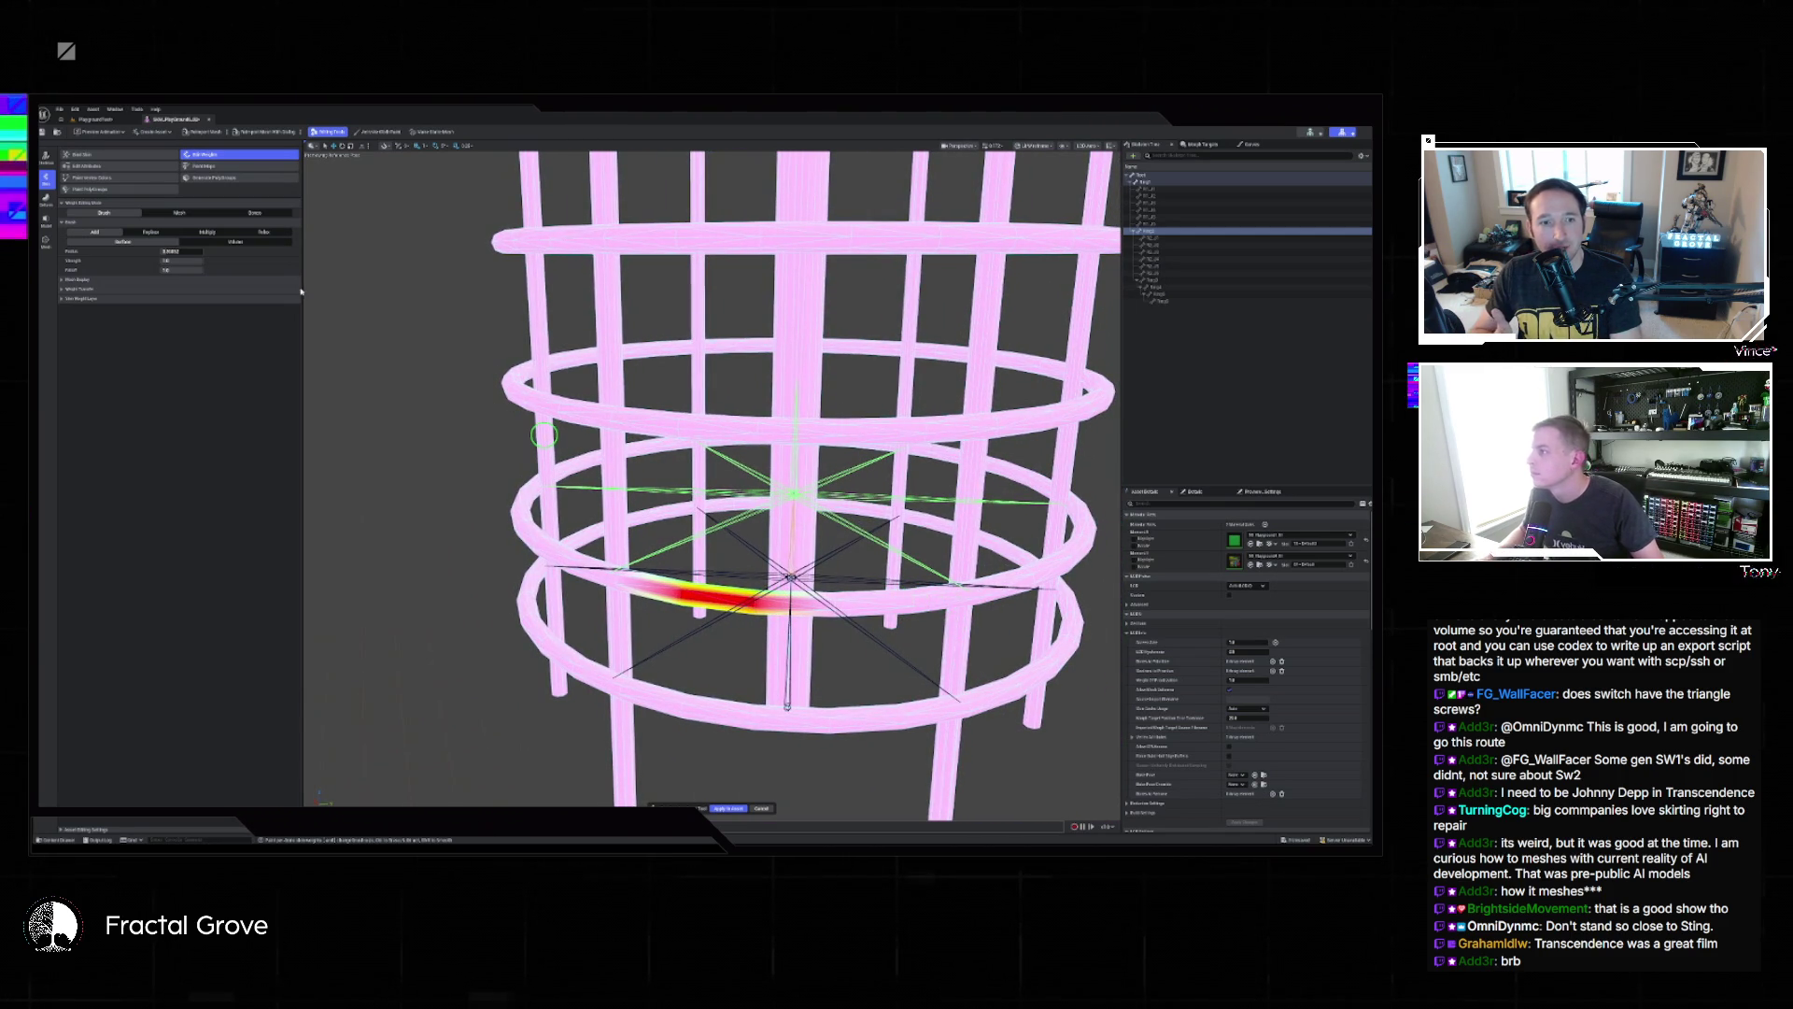
drag(180, 250, 214, 250)
mouse_move(794, 598)
mouse_down()
mouse_move(864, 600)
mouse_move(626, 594)
mouse_move(696, 597)
mouse_up()
mouse_move(985, 605)
mouse_down()
mouse_move(855, 572)
mouse_move(801, 592)
mouse_move(904, 546)
mouse_move(829, 577)
mouse_move(558, 572)
mouse_move(691, 580)
mouse_move(644, 598)
mouse_move(617, 579)
mouse_move(654, 551)
mouse_move(710, 542)
mouse_move(733, 567)
mouse_move(682, 570)
mouse_move(782, 551)
mouse_up()
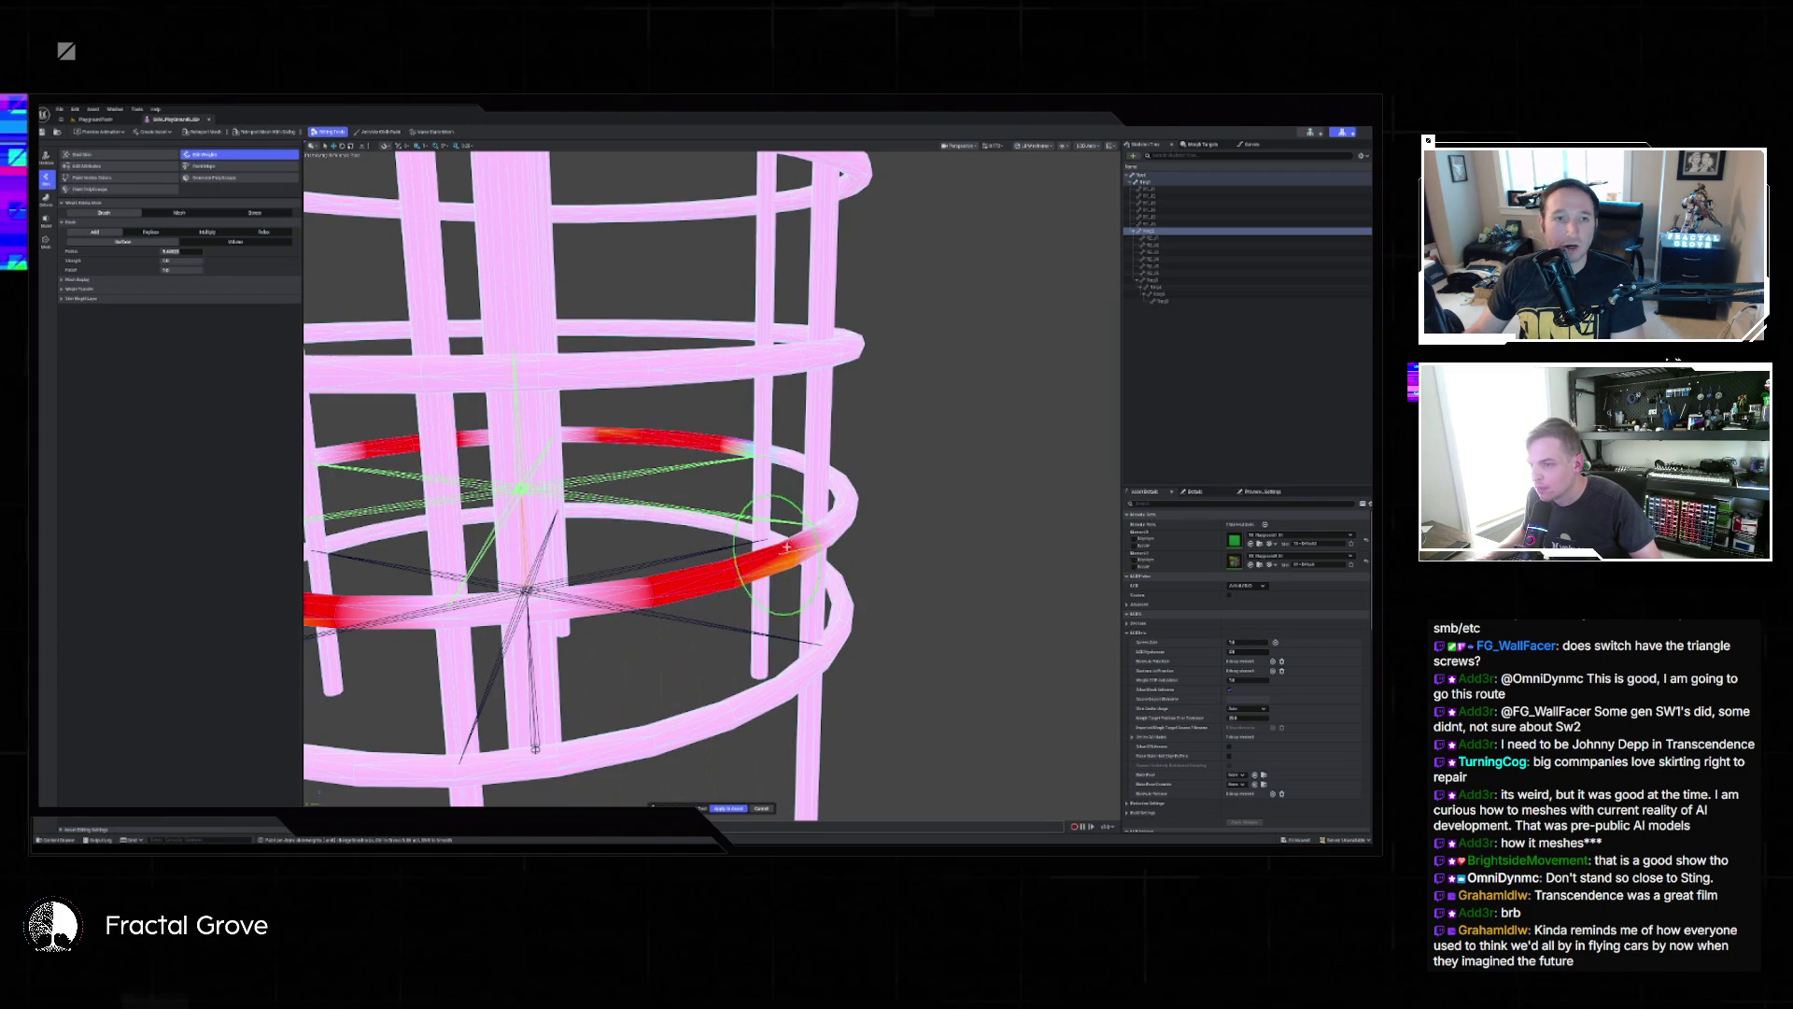
scroll(794, 544, up, 5)
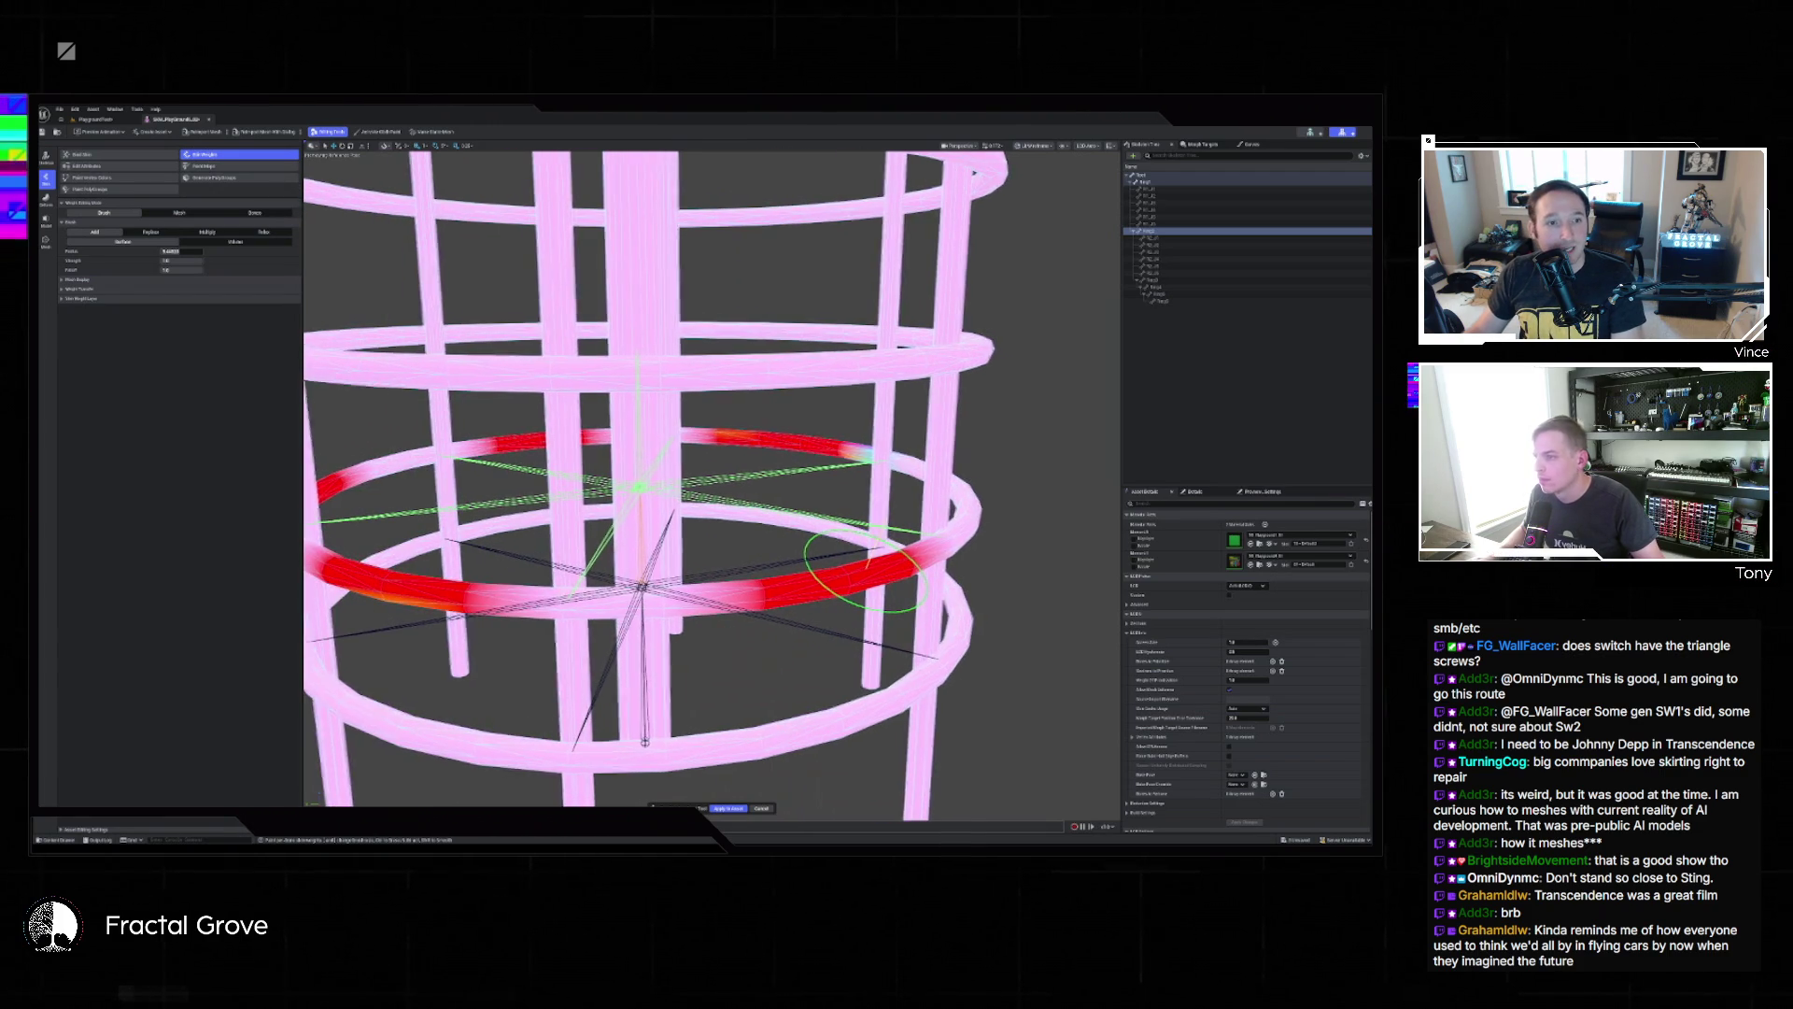
Paint the remaining sections and front of the lower ring to full red weight.
scroll(737, 682, down, 5)
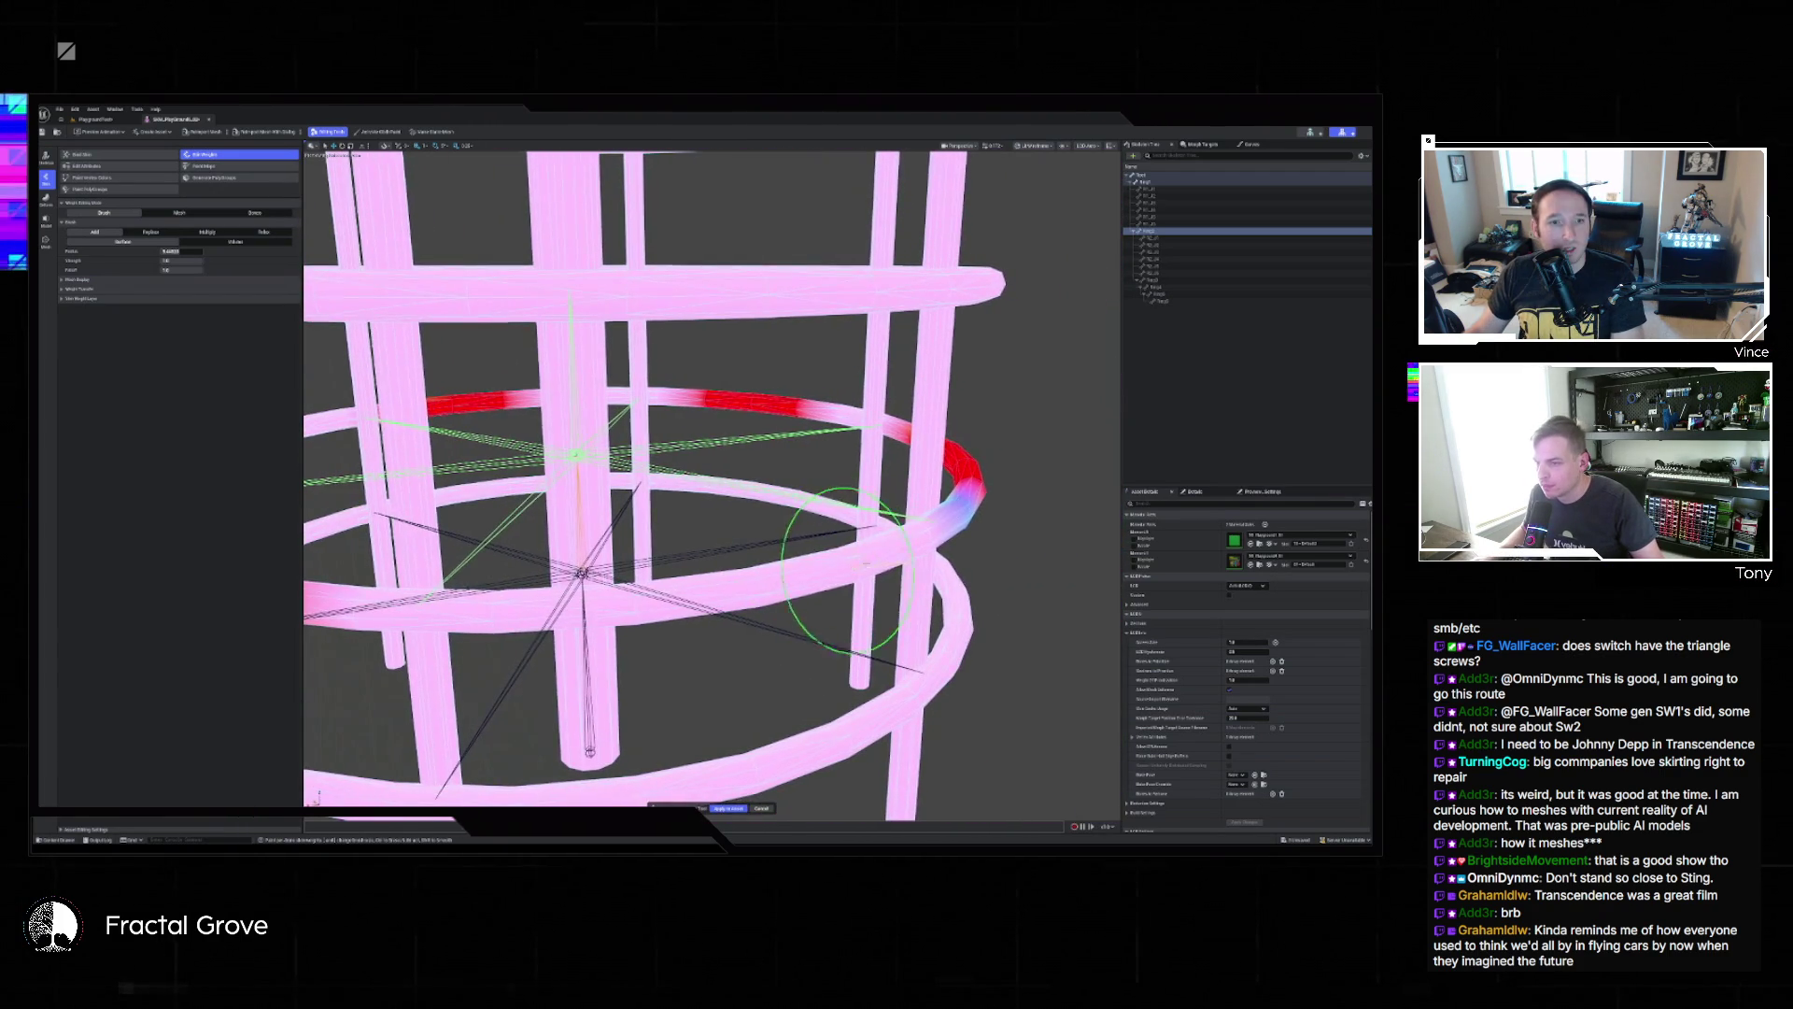
mouse_move(773, 587)
mouse_down()
mouse_move(597, 602)
mouse_move(822, 574)
mouse_move(911, 545)
mouse_move(971, 495)
mouse_up()
mouse_move(650, 609)
mouse_down()
mouse_move(368, 616)
mouse_move(598, 672)
mouse_up()
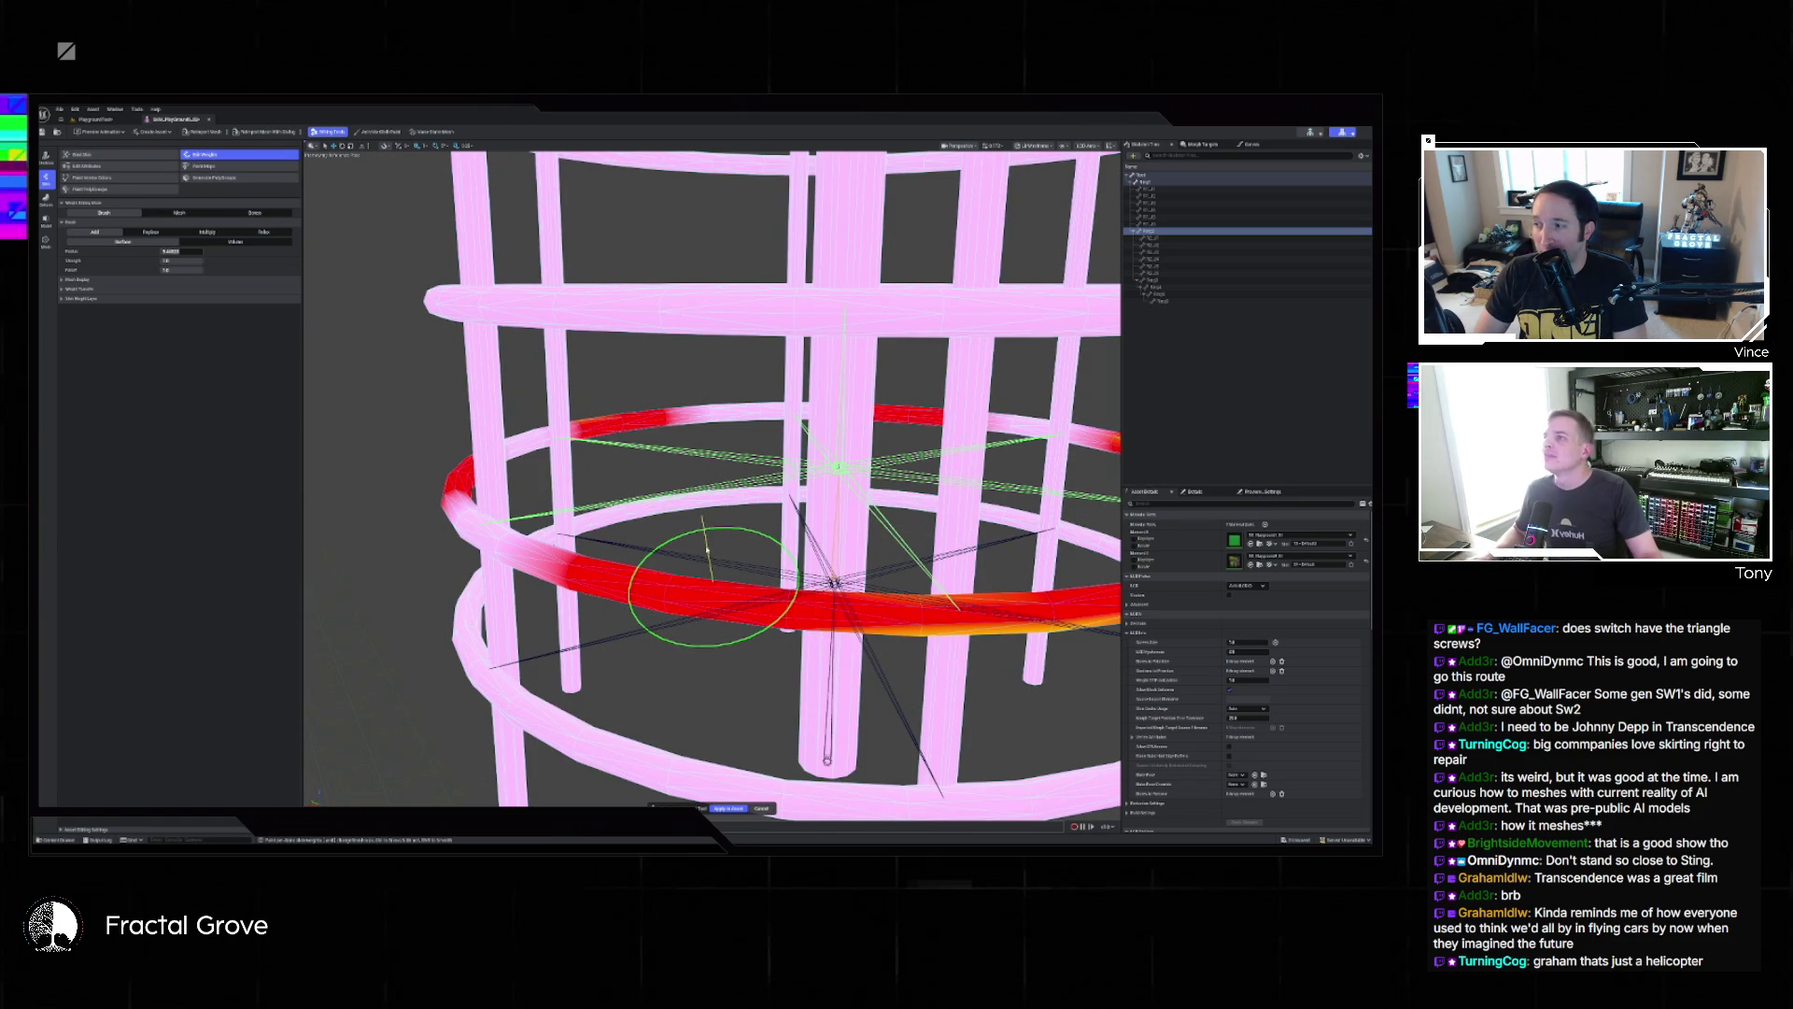
scroll(705, 670, up, 2)
mouse_move(705, 670)
mouse_down()
mouse_move(645, 645)
mouse_move(607, 598)
mouse_move(932, 733)
mouse_up()
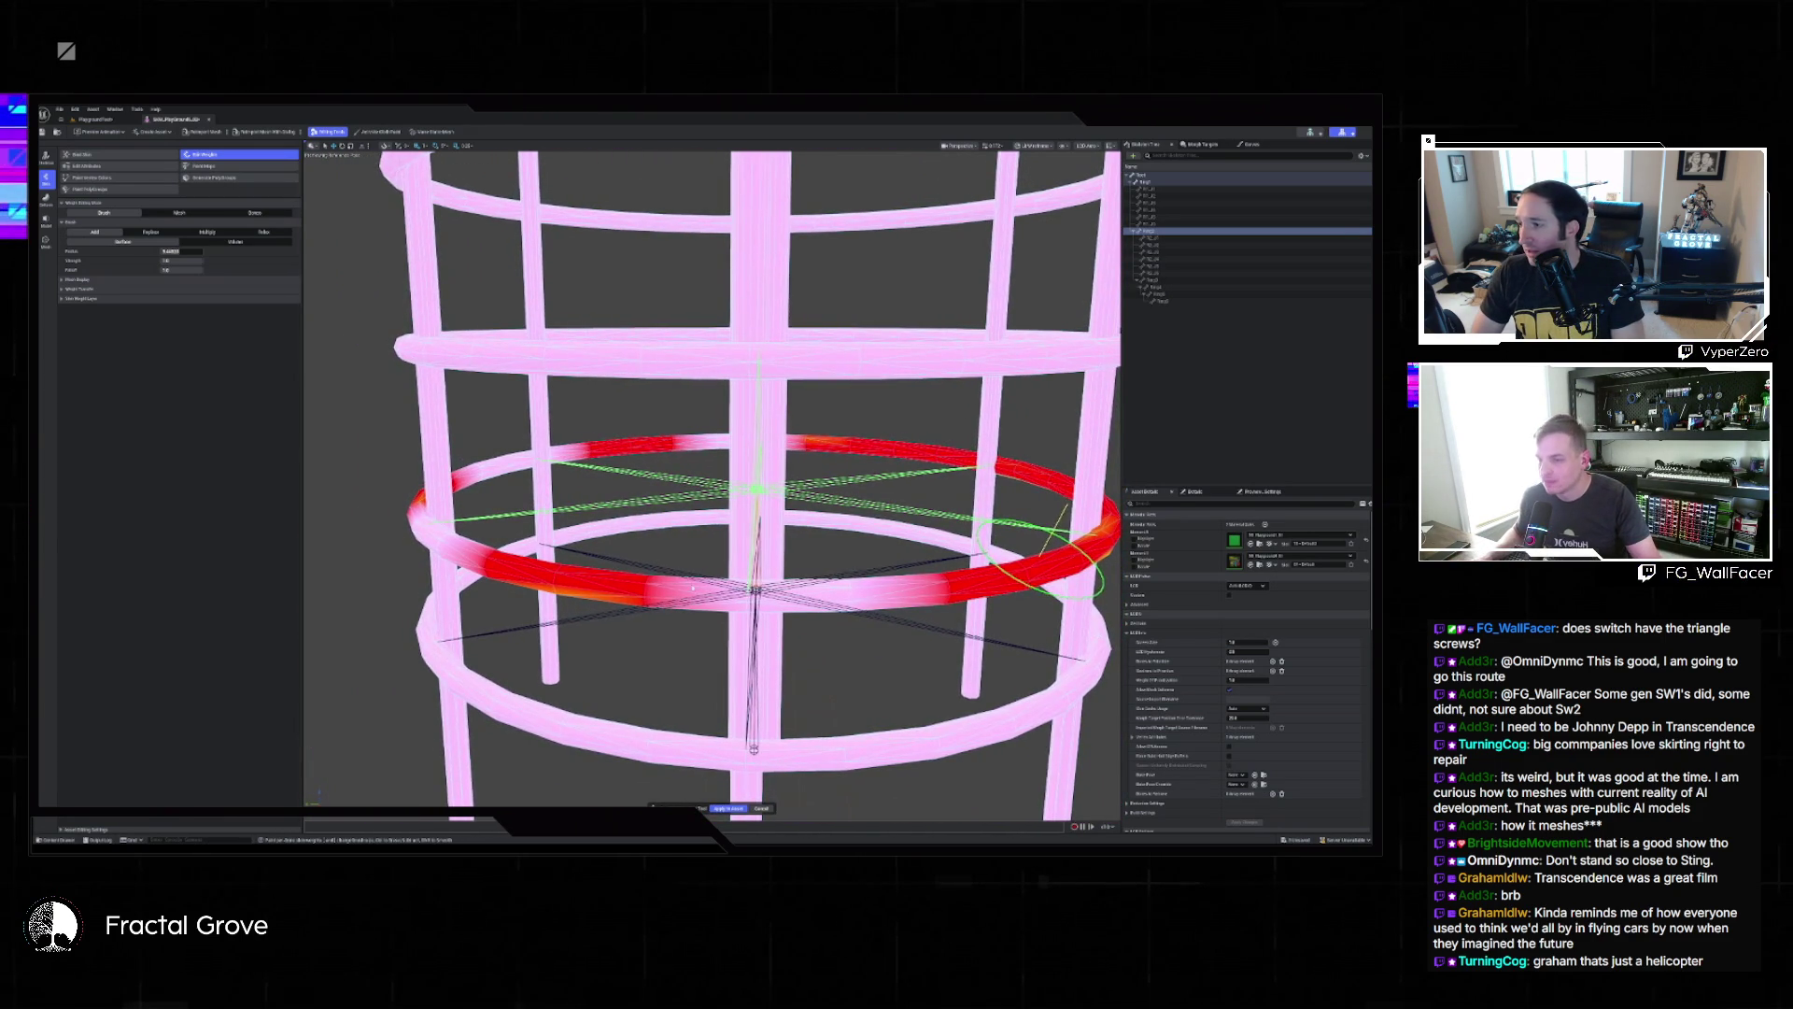
mouse_move(950, 578)
mouse_down()
mouse_move(887, 607)
mouse_move(717, 594)
mouse_move(871, 592)
mouse_move(736, 582)
mouse_move(885, 646)
mouse_up()
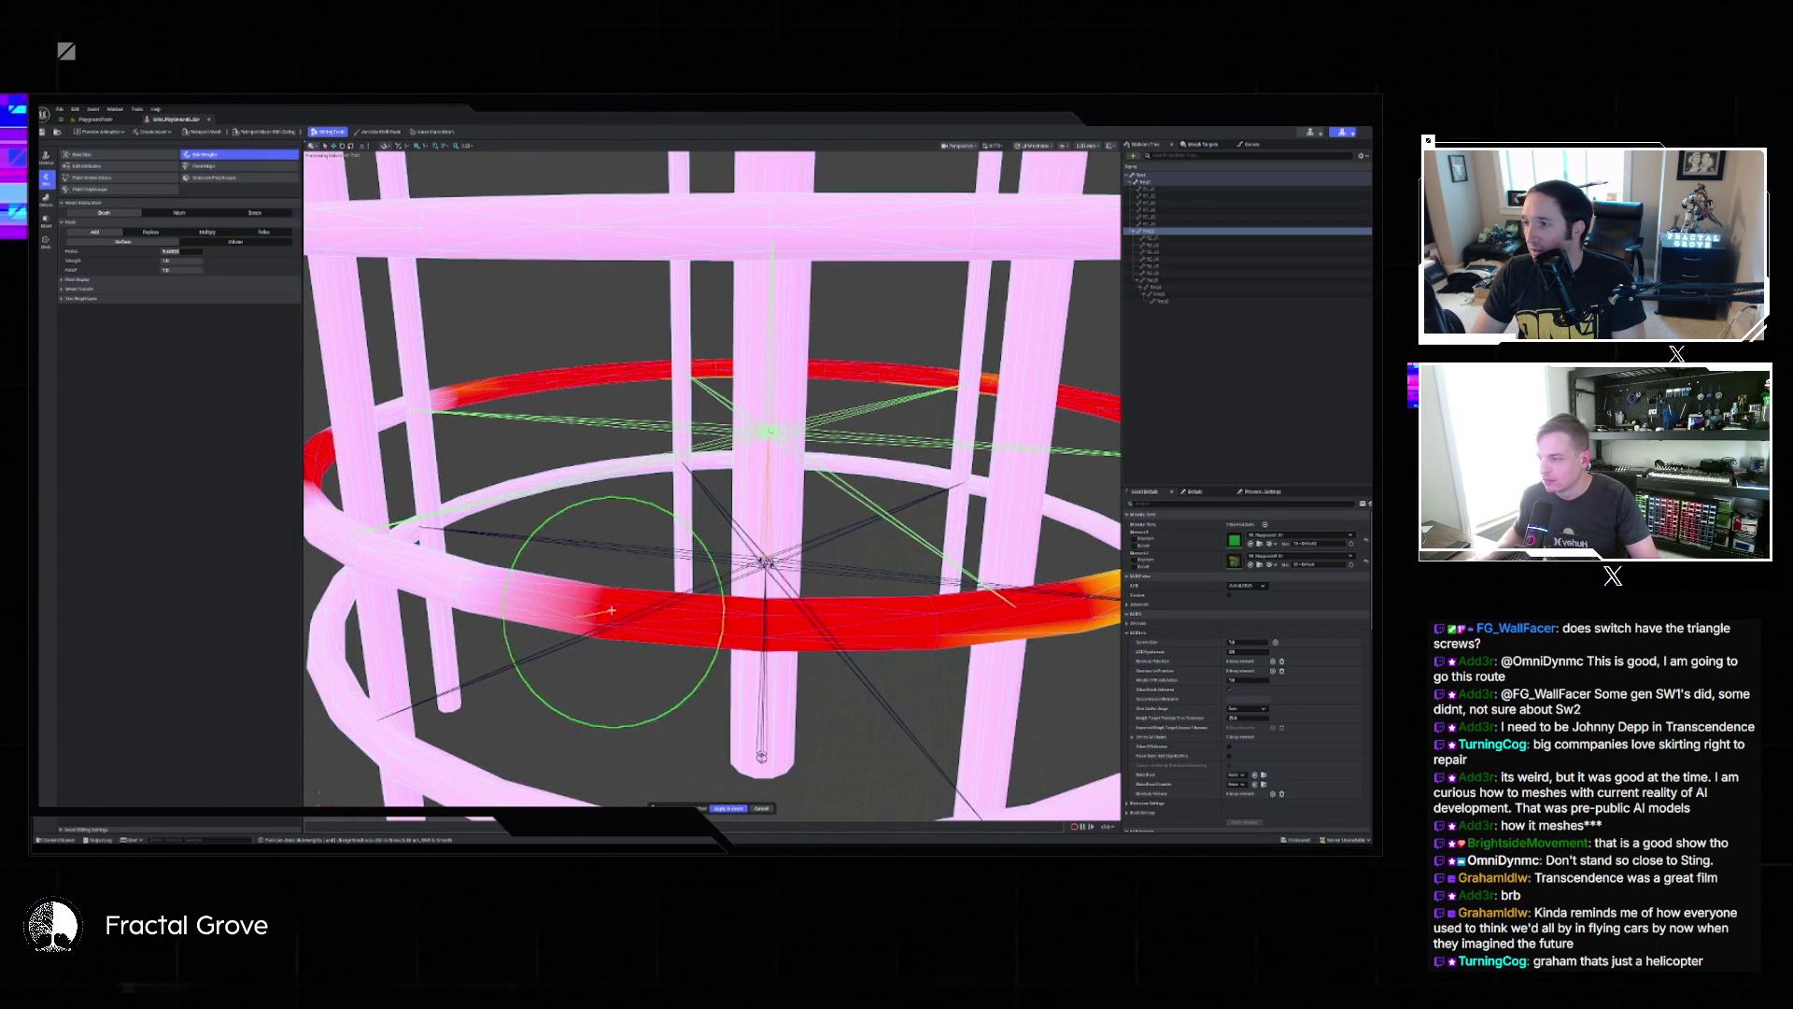
Orbit around the cage to check the red ring from every side.
mouse_move(439, 579)
mouse_down()
mouse_move(801, 540)
mouse_move(892, 553)
mouse_up()
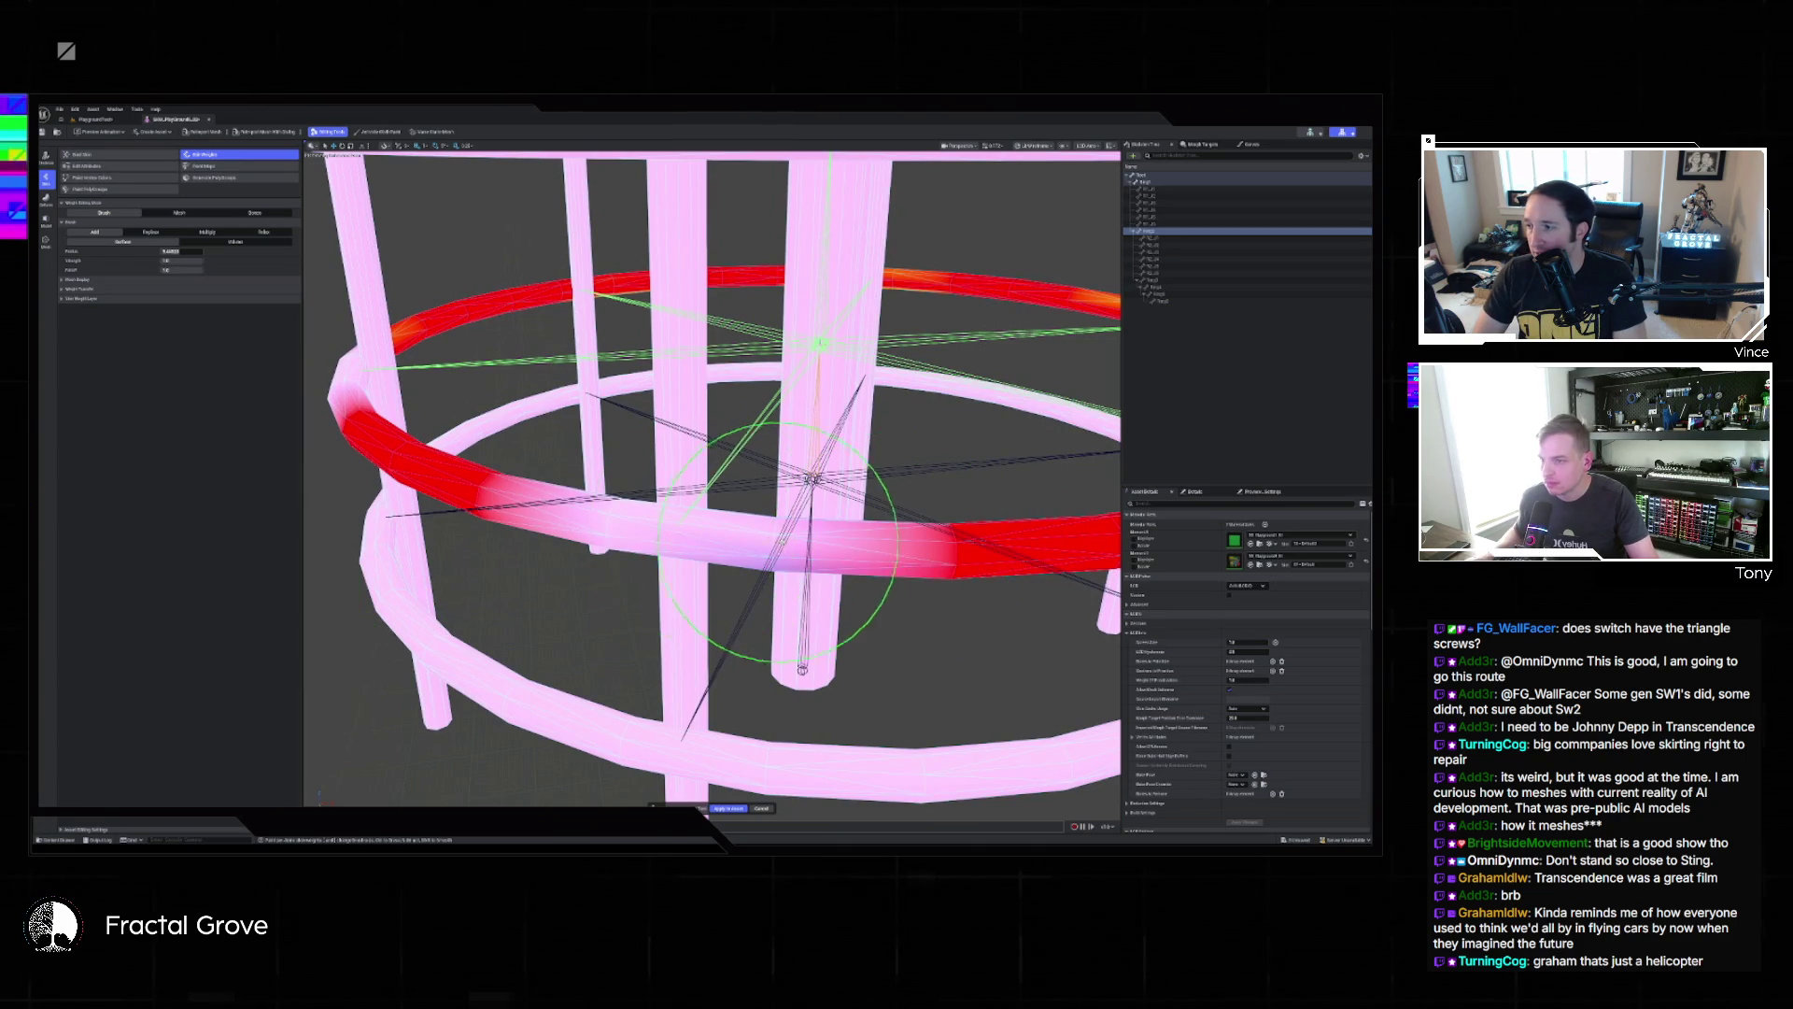
drag(617, 529, 687, 596)
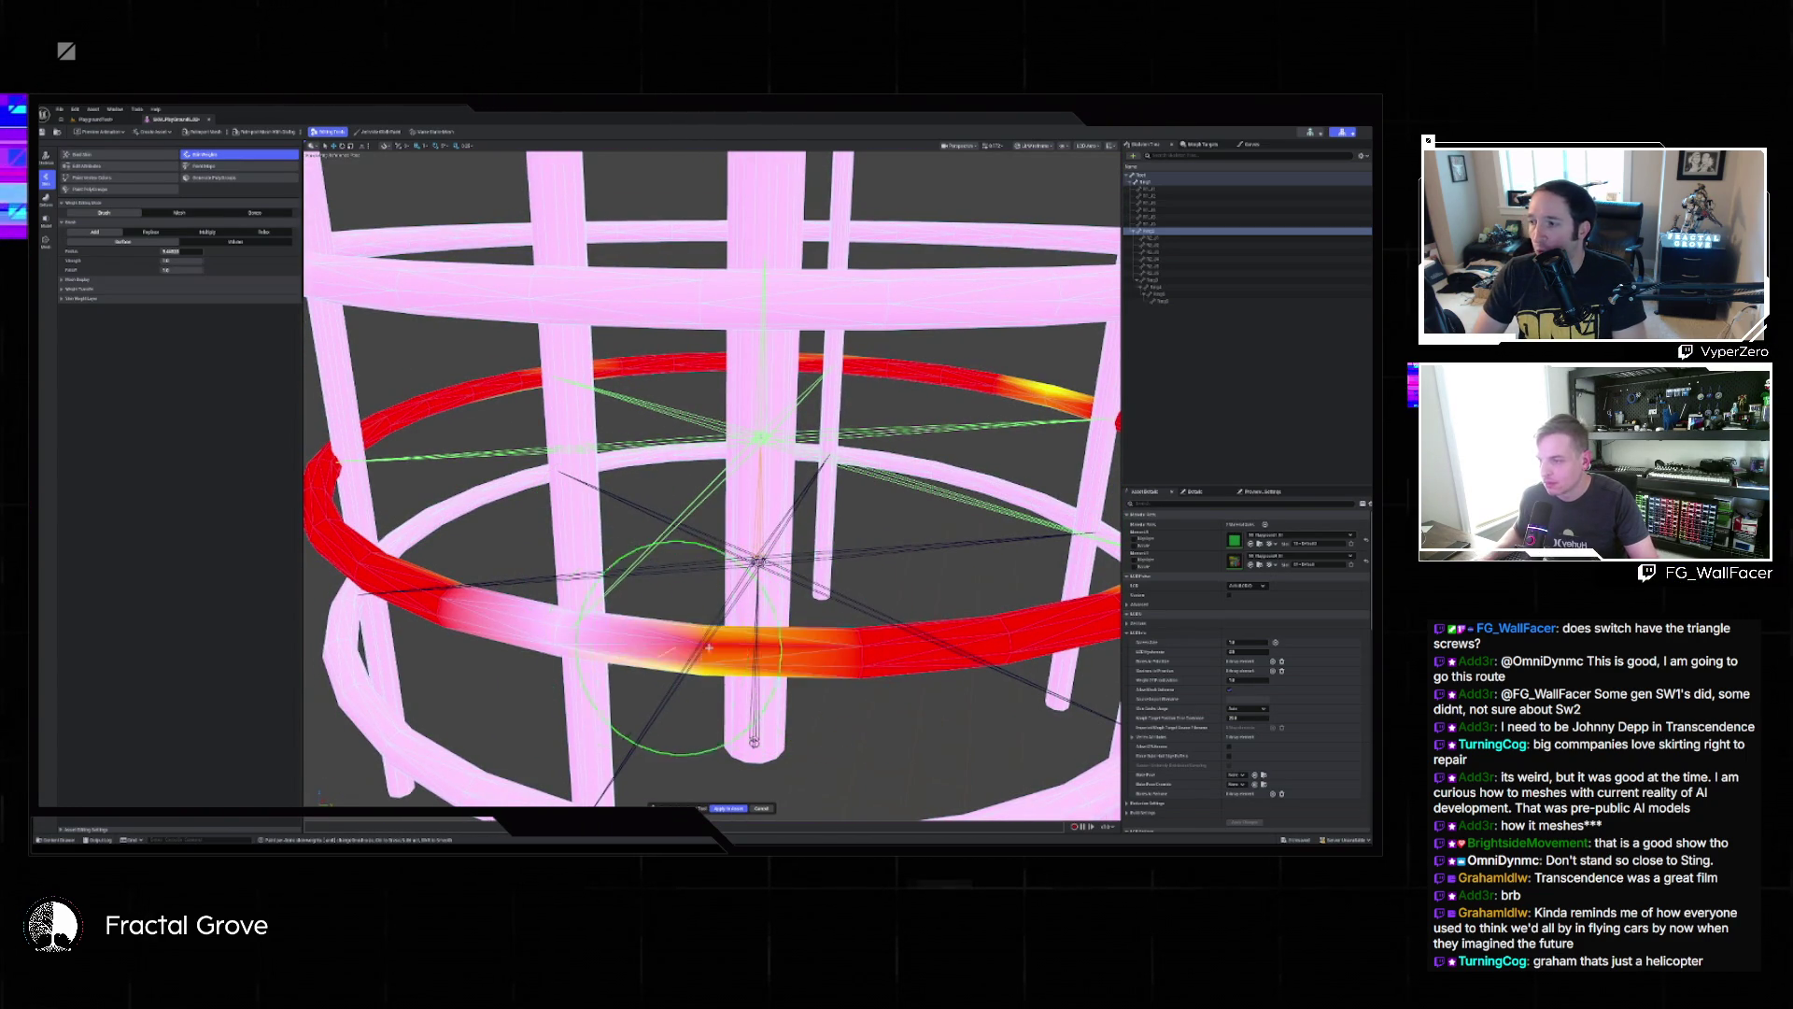
scroll(516, 635, up, 5)
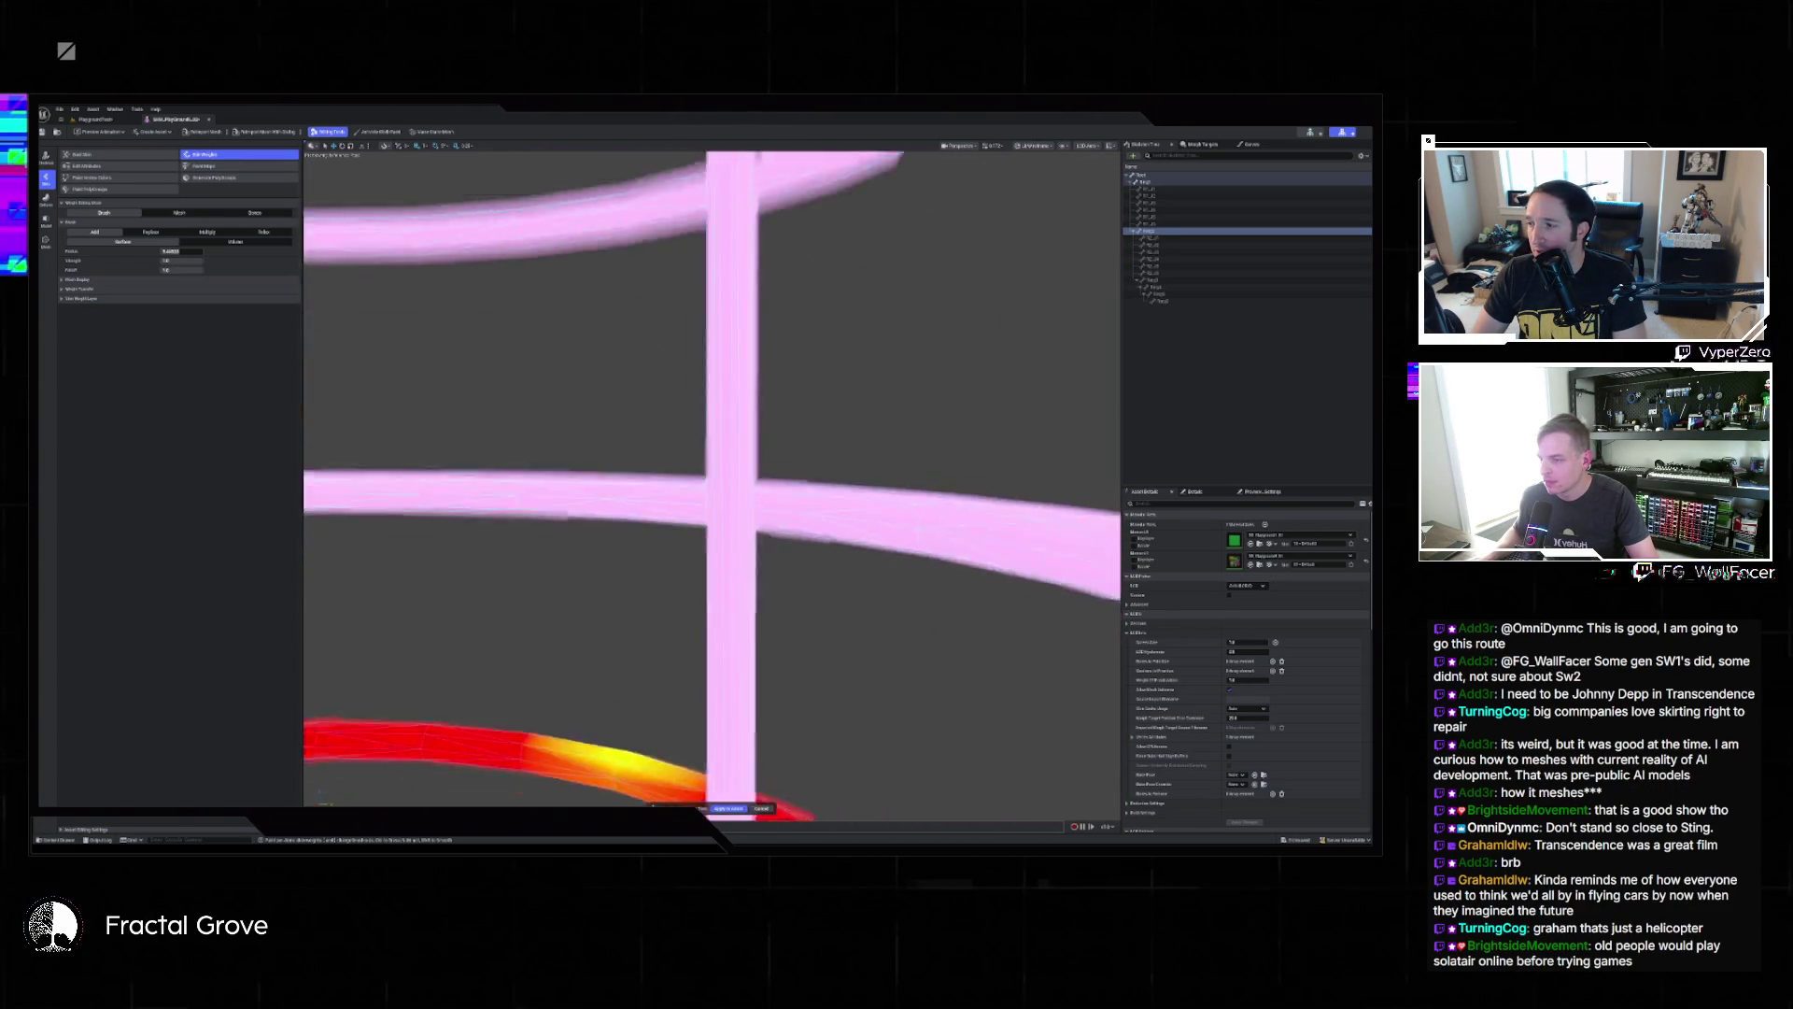
scroll(534, 526, down, 5)
mouse_move(548, 484)
mouse_down()
mouse_move(603, 502)
mouse_move(560, 513)
mouse_up()
mouse_move(601, 380)
mouse_down()
mouse_move(299, 472)
mouse_move(847, 411)
mouse_move(712, 429)
mouse_move(665, 458)
mouse_move(827, 378)
mouse_move(658, 448)
mouse_up()
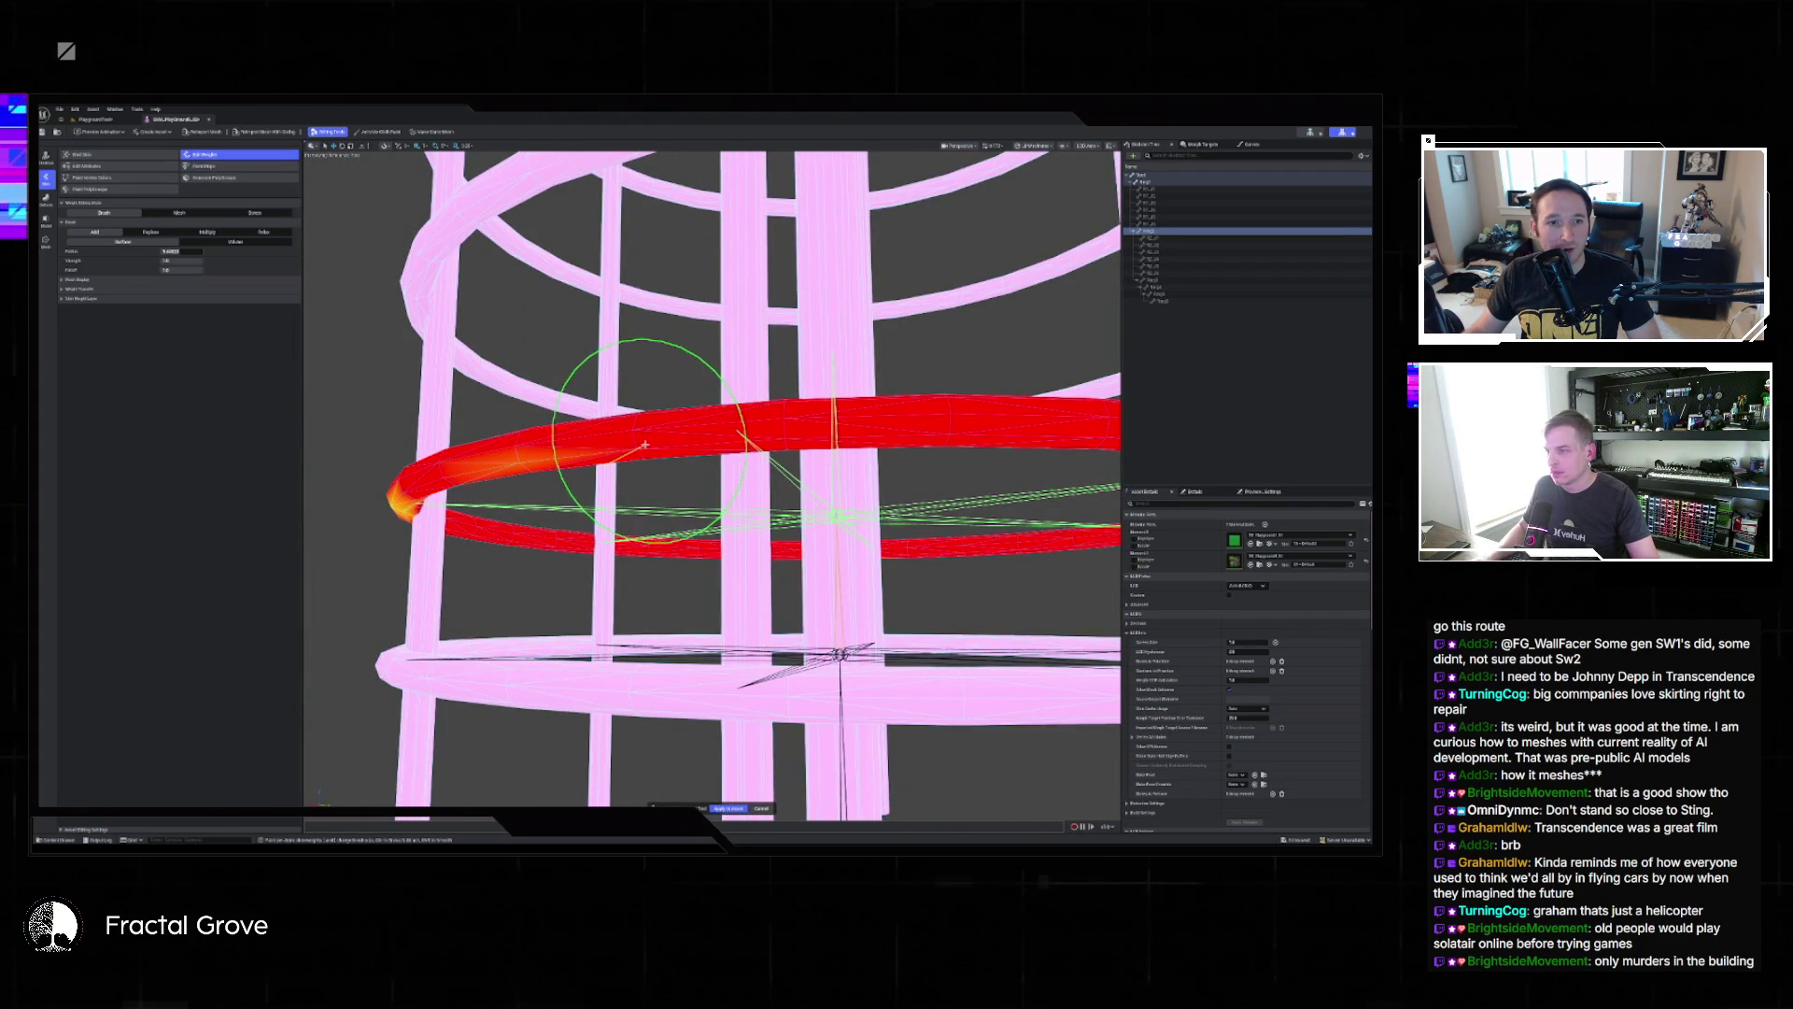
mouse_move(596, 454)
mouse_down()
mouse_move(791, 444)
mouse_move(504, 467)
mouse_move(500, 440)
mouse_move(741, 401)
mouse_move(1102, 439)
mouse_move(659, 465)
mouse_move(751, 471)
mouse_move(711, 502)
mouse_move(466, 439)
mouse_move(453, 365)
mouse_move(1061, 340)
mouse_move(1021, 383)
mouse_move(1074, 495)
mouse_move(841, 523)
mouse_move(794, 653)
mouse_move(803, 430)
mouse_move(740, 644)
mouse_up()
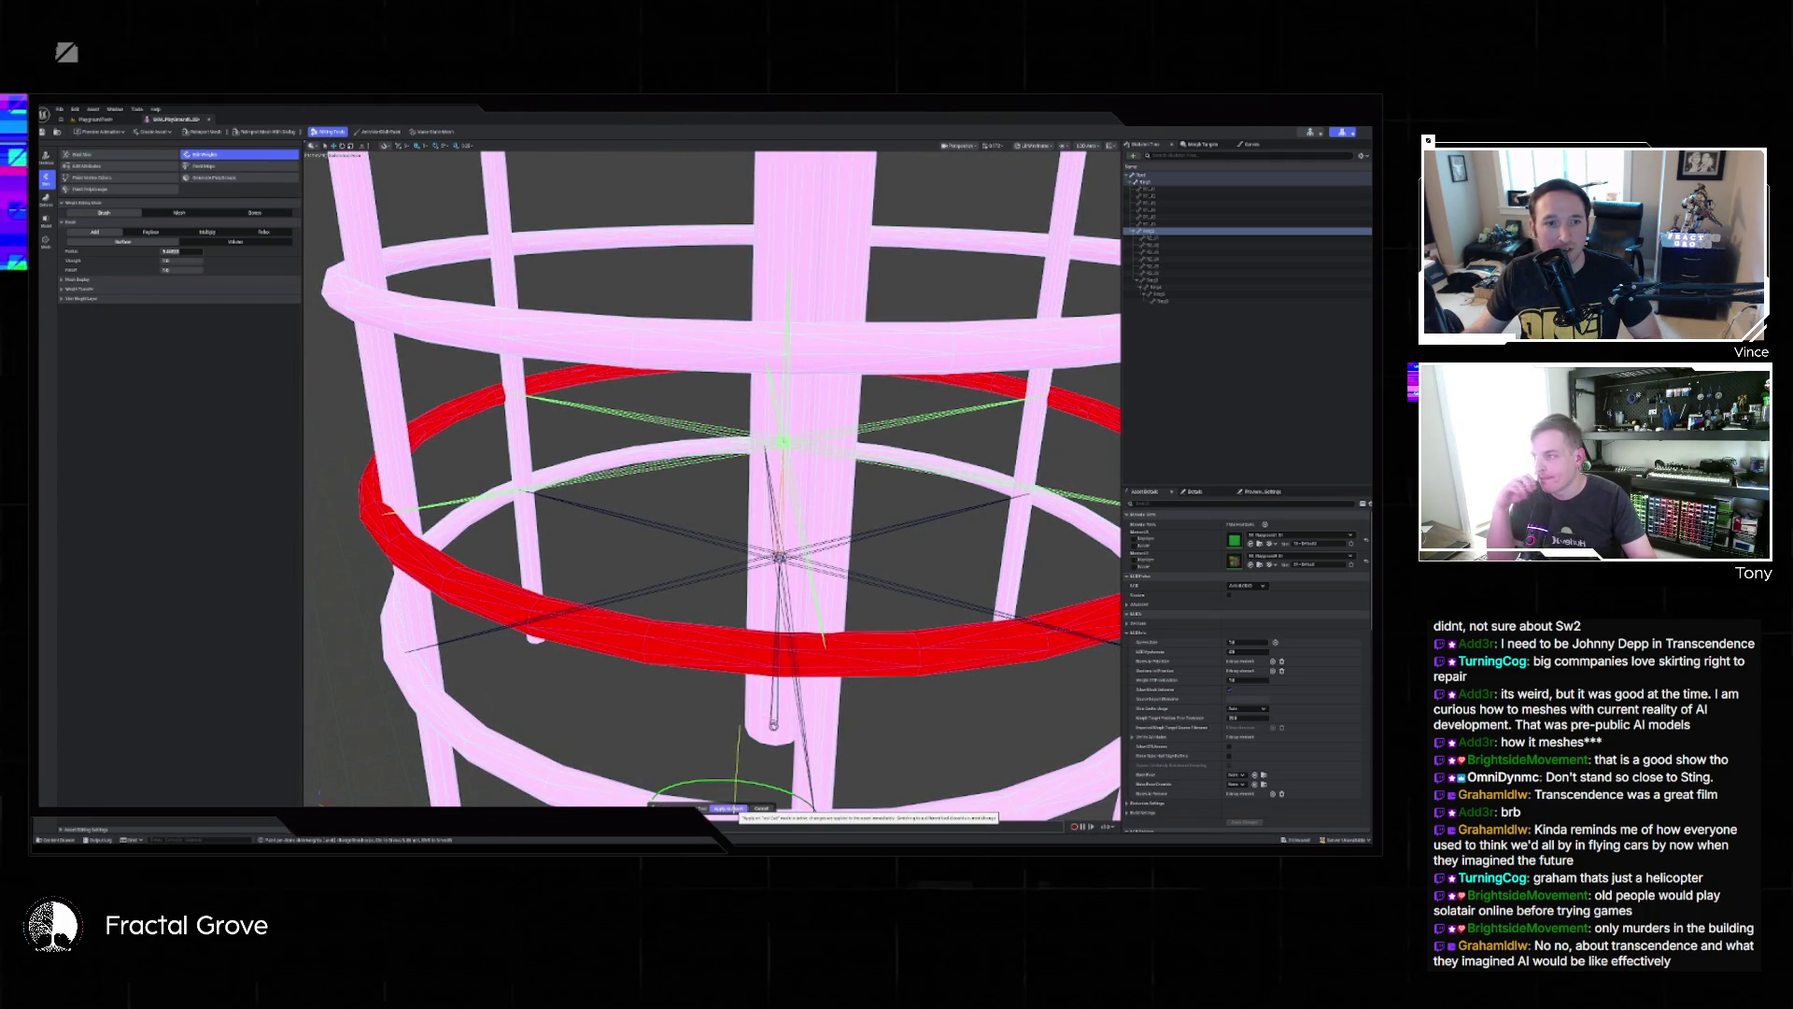
Accept the painted weights, frame the cage, and lift the ring bone to test deformation.
click(728, 809)
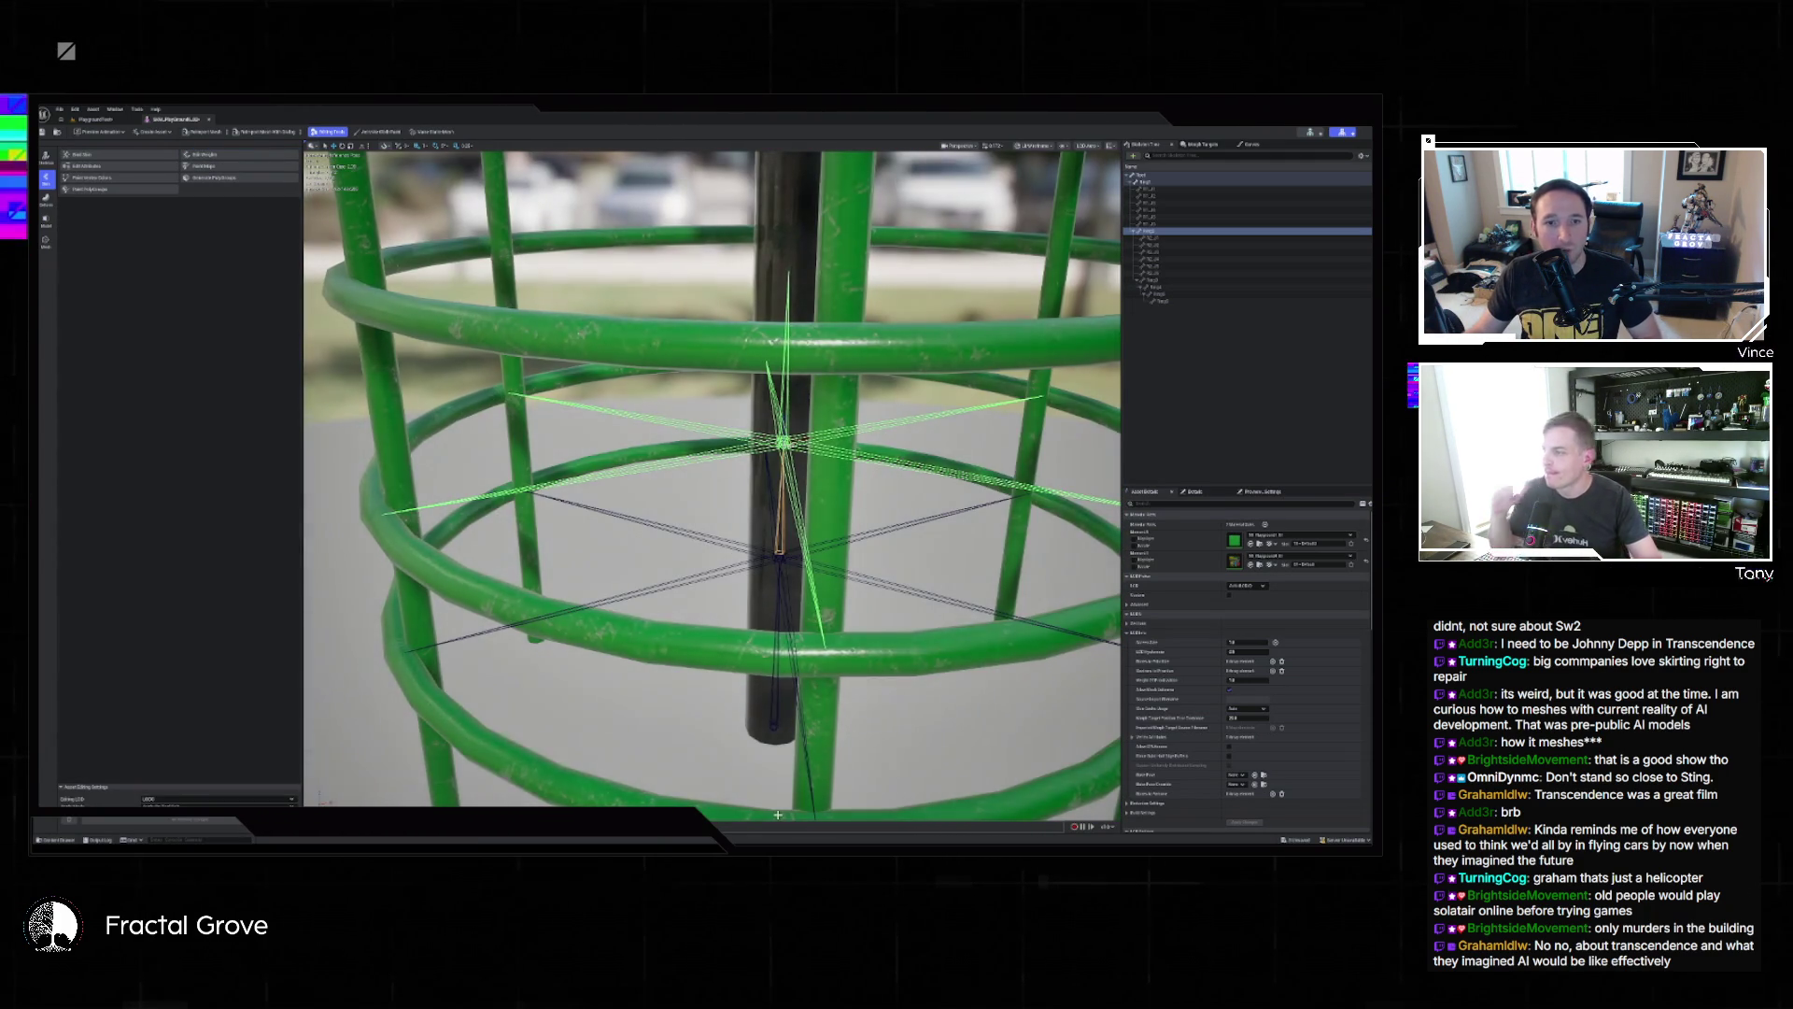
key(f)
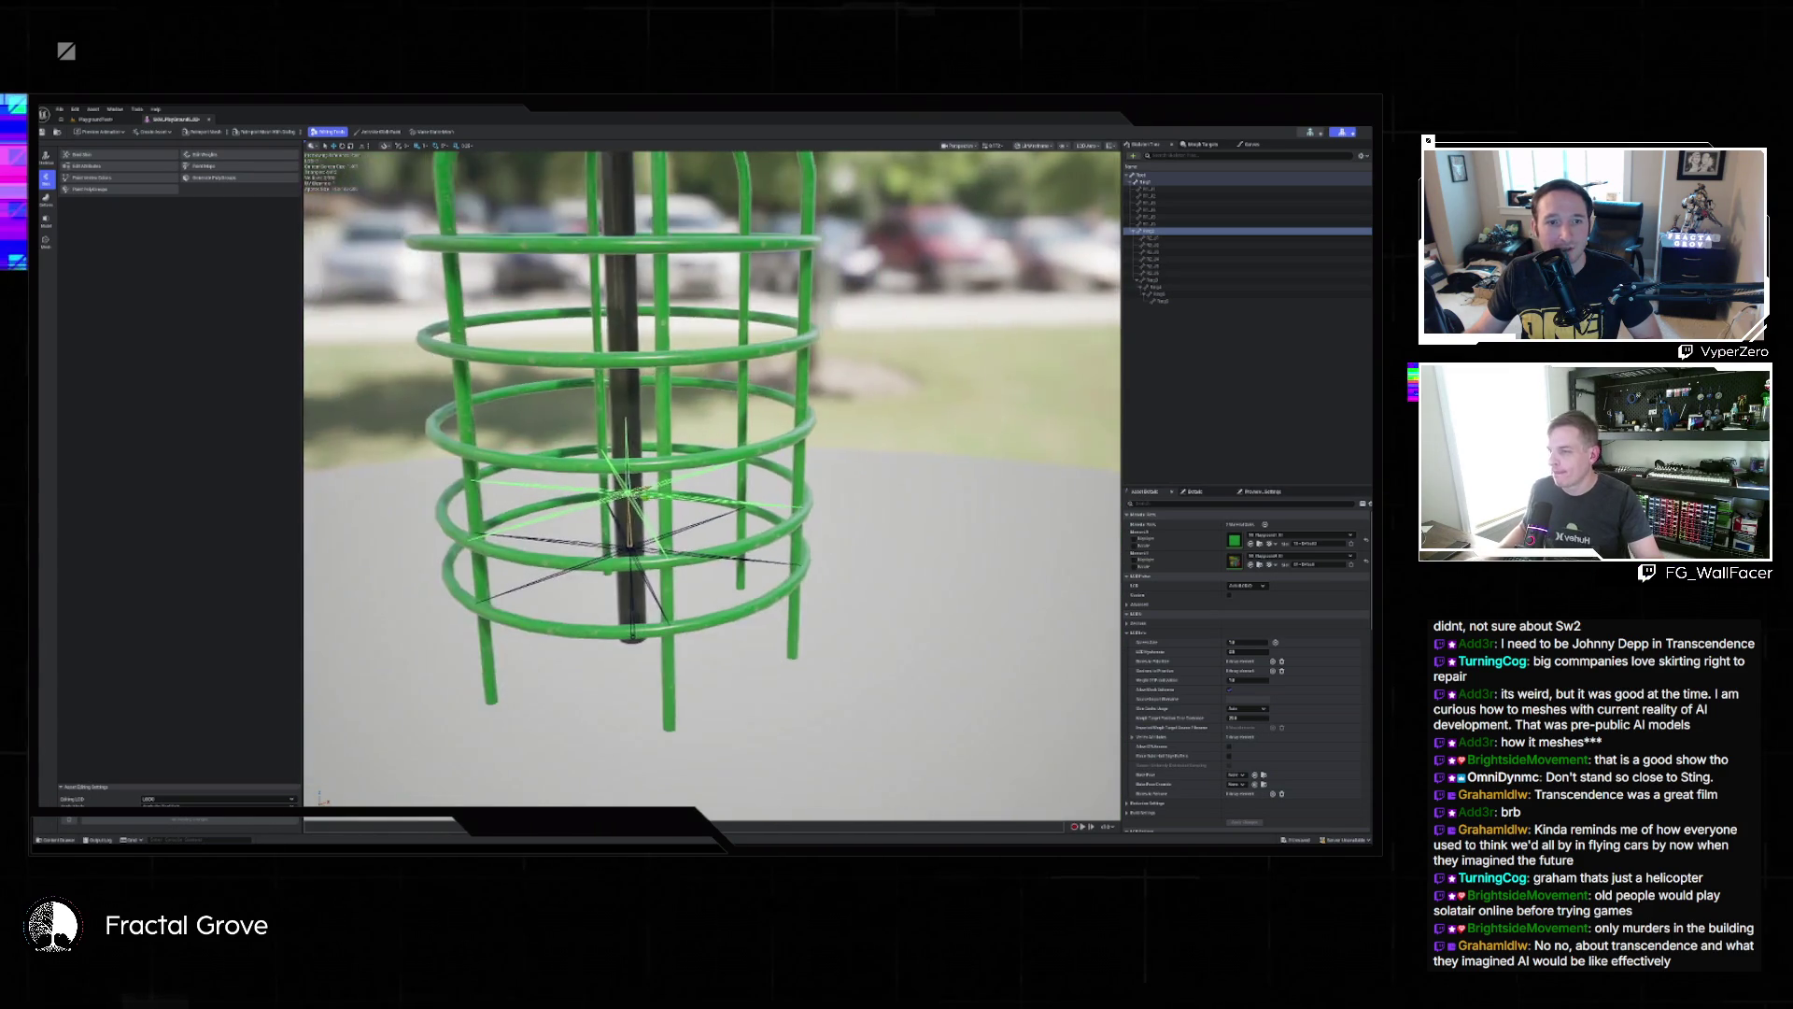
mouse_move(710, 465)
mouse_down()
mouse_move(708, 428)
mouse_move(709, 475)
mouse_up()
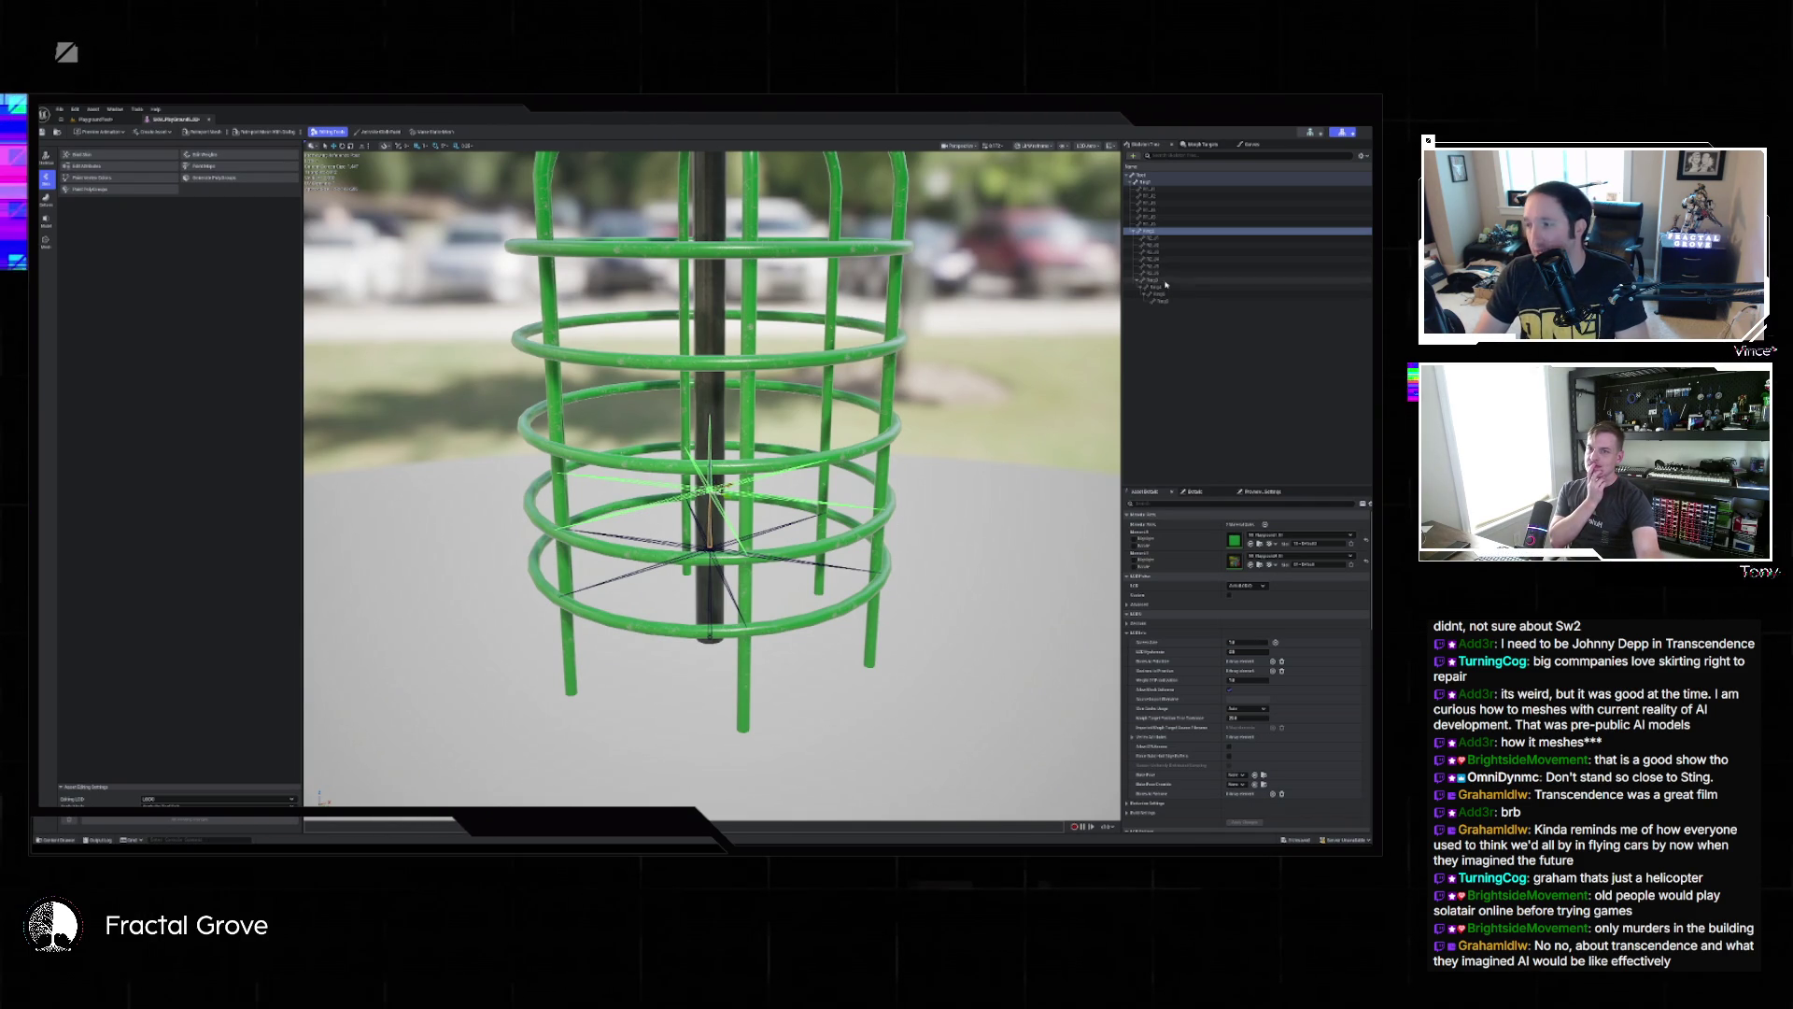
click(1139, 301)
key(f)
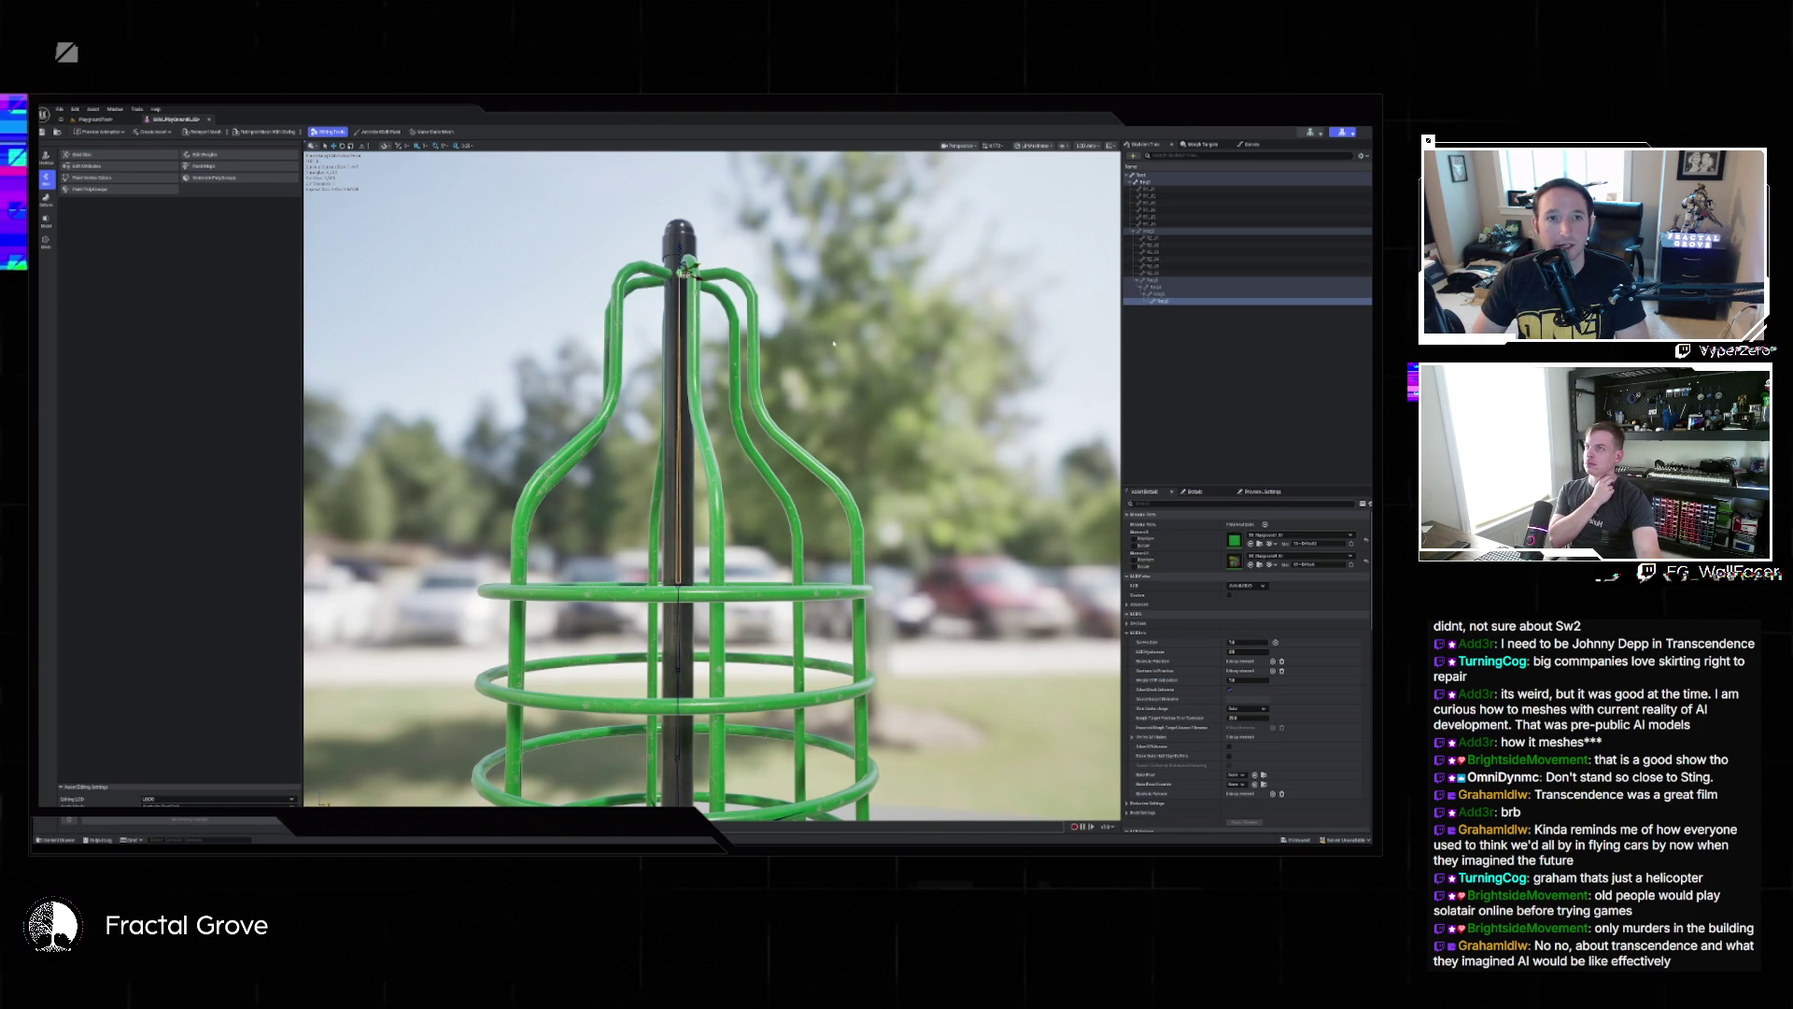
drag(830, 343, 830, 392)
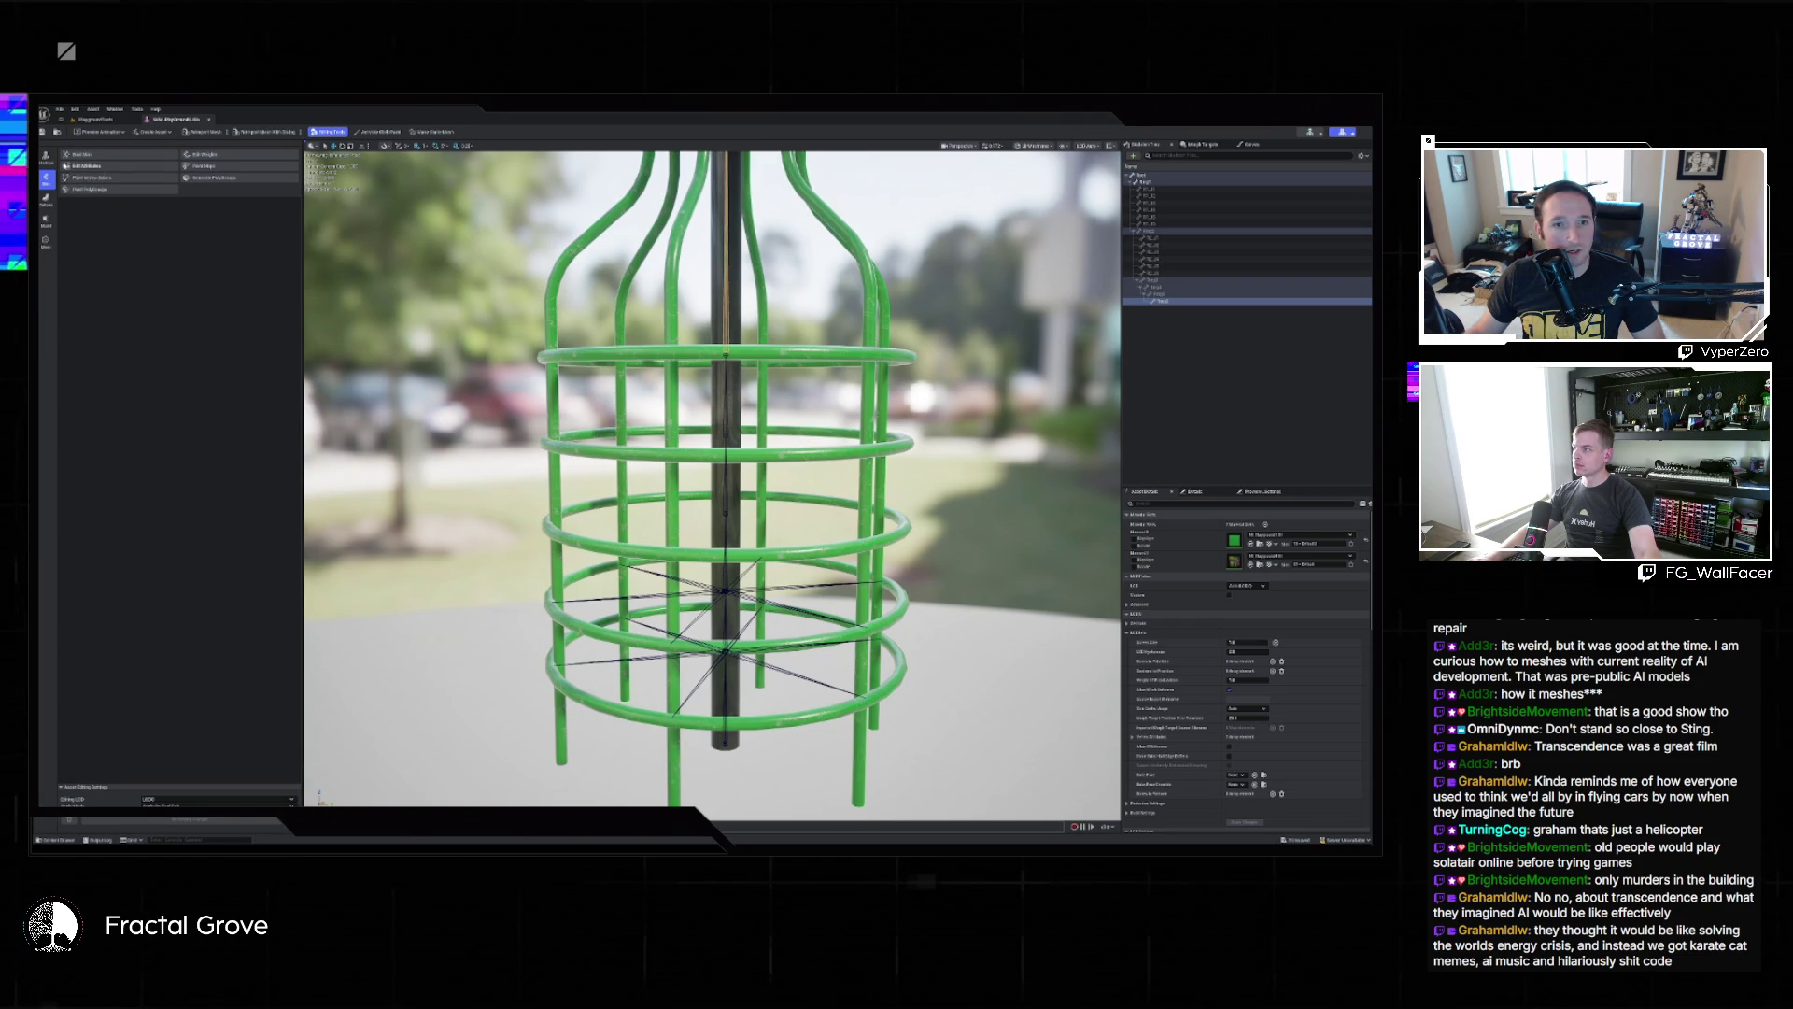
click(45, 157)
Enter skeleton editing and select a range of ring bones in the Skeleton Tree.
click(116, 155)
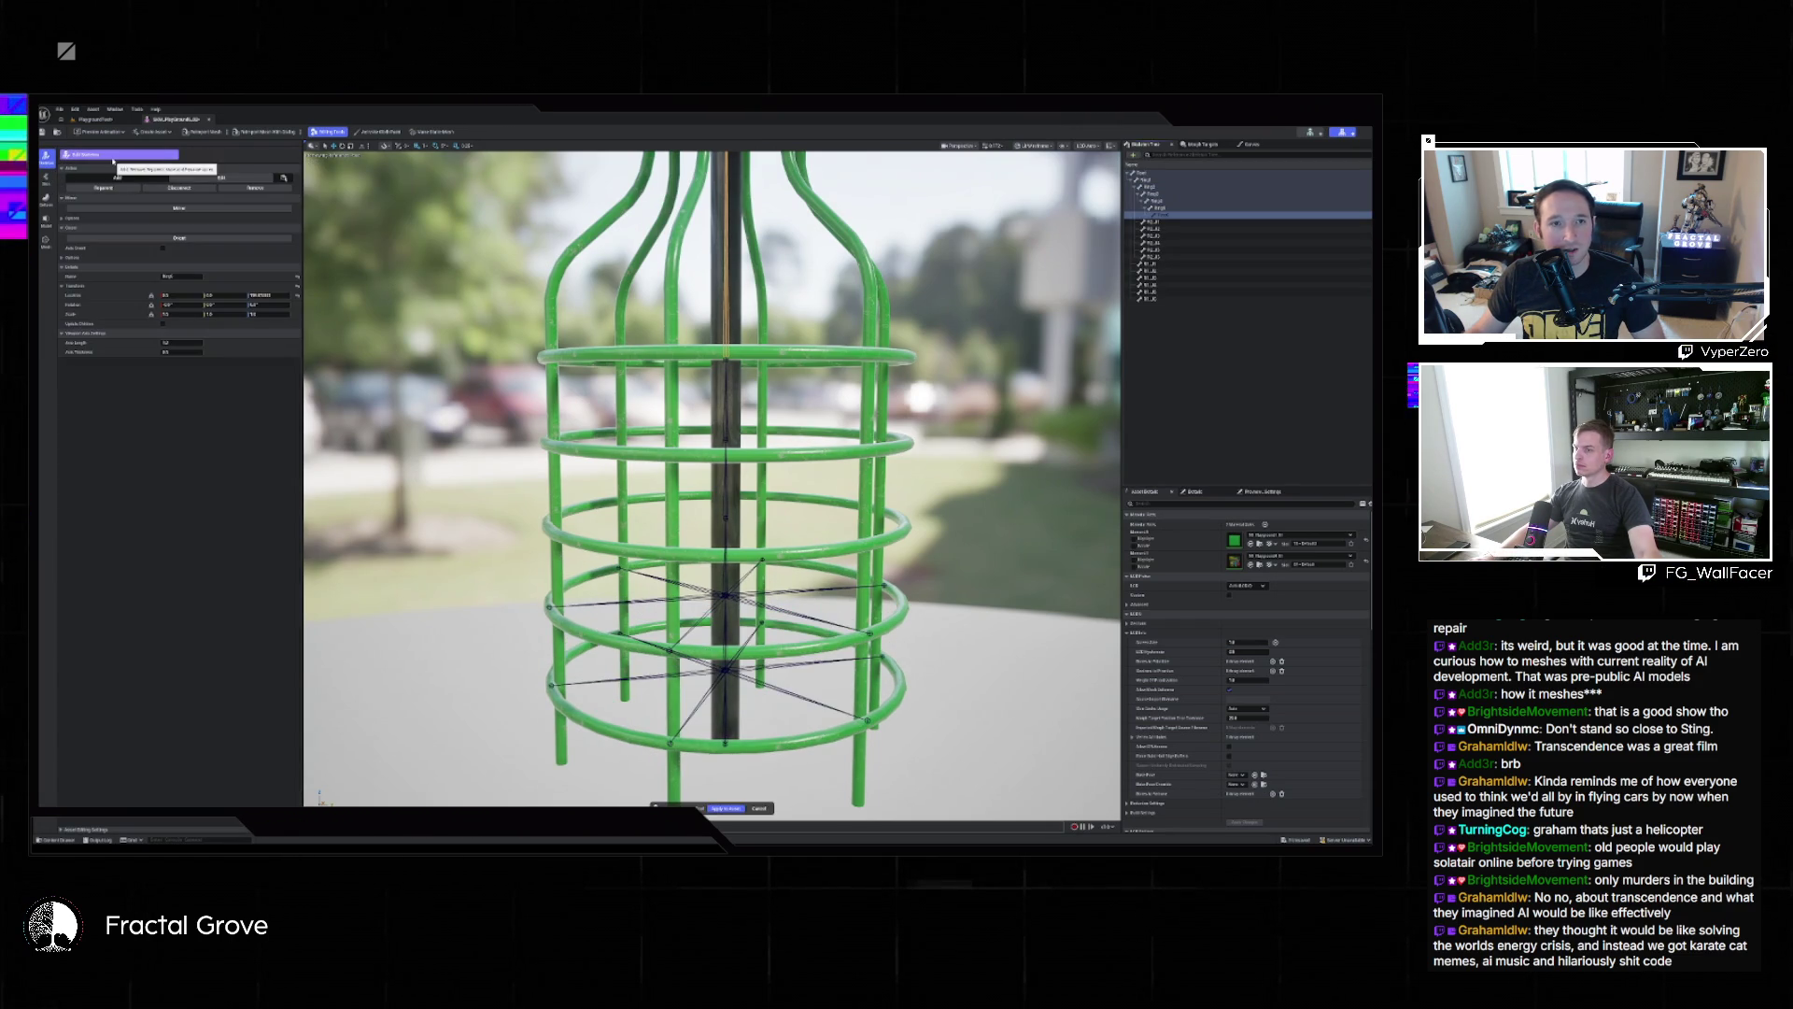
click(729, 514)
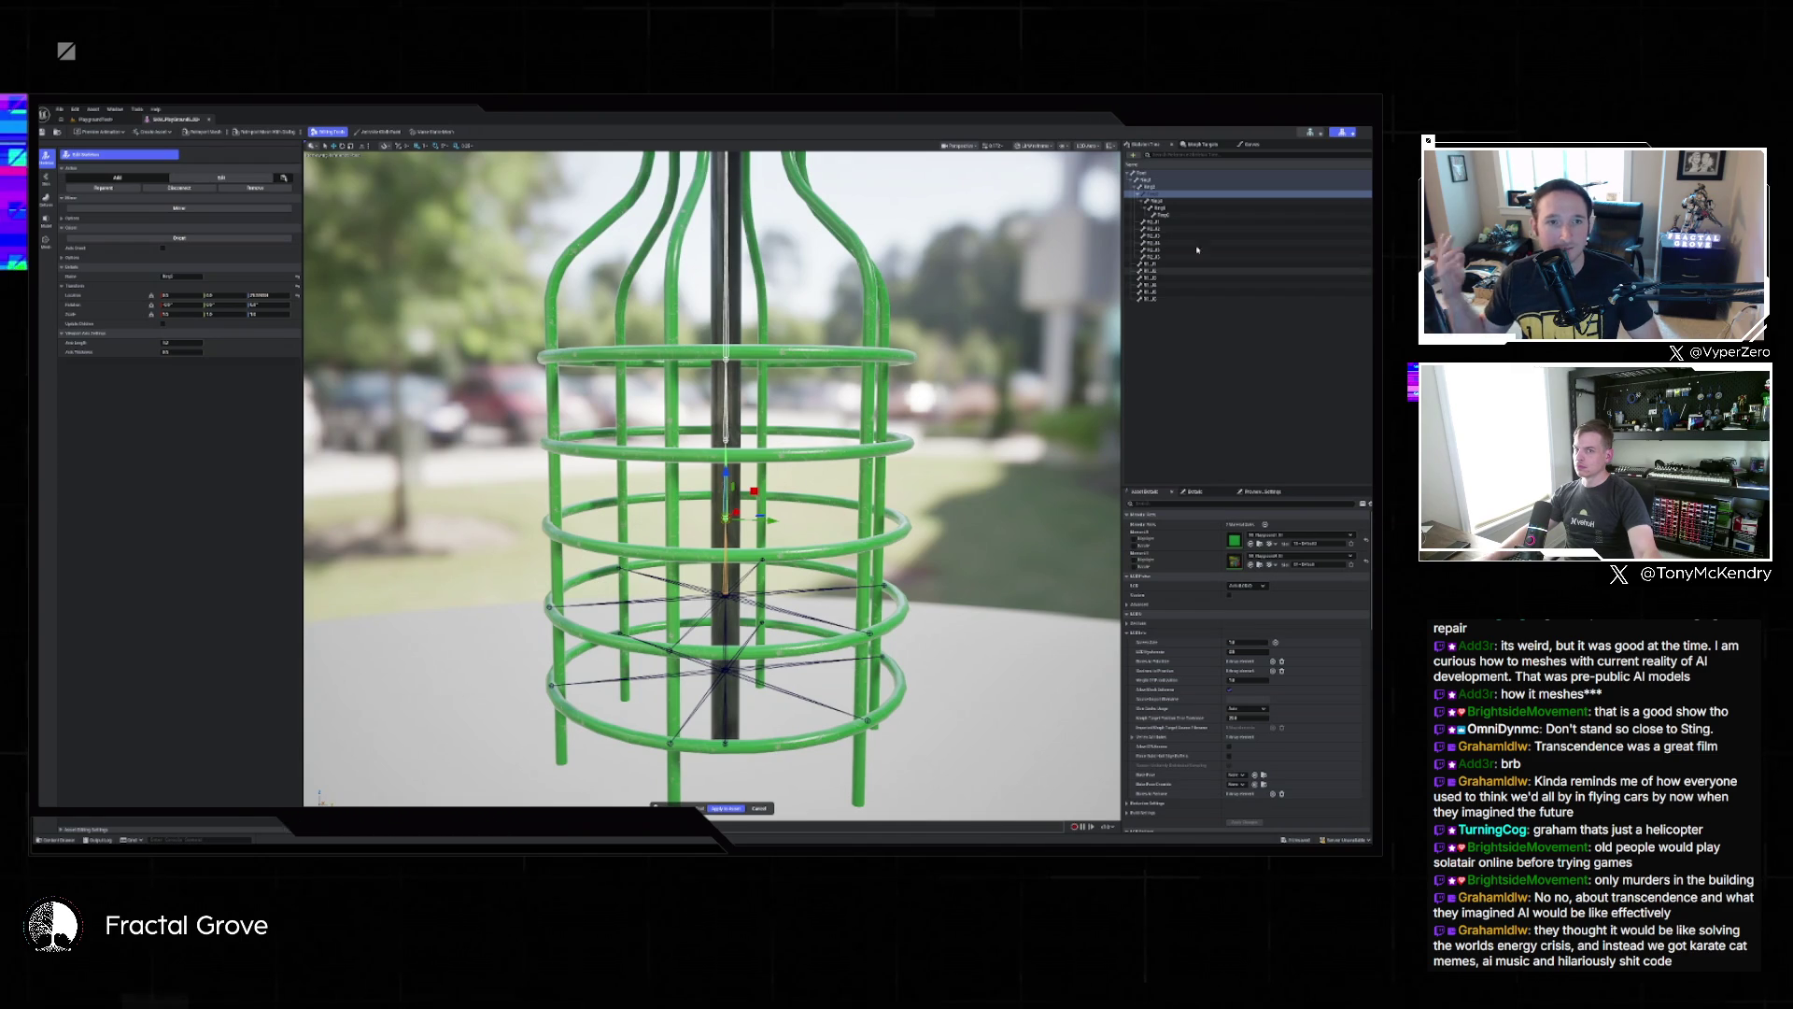
click(1164, 222)
click(1158, 256)
click(1162, 223)
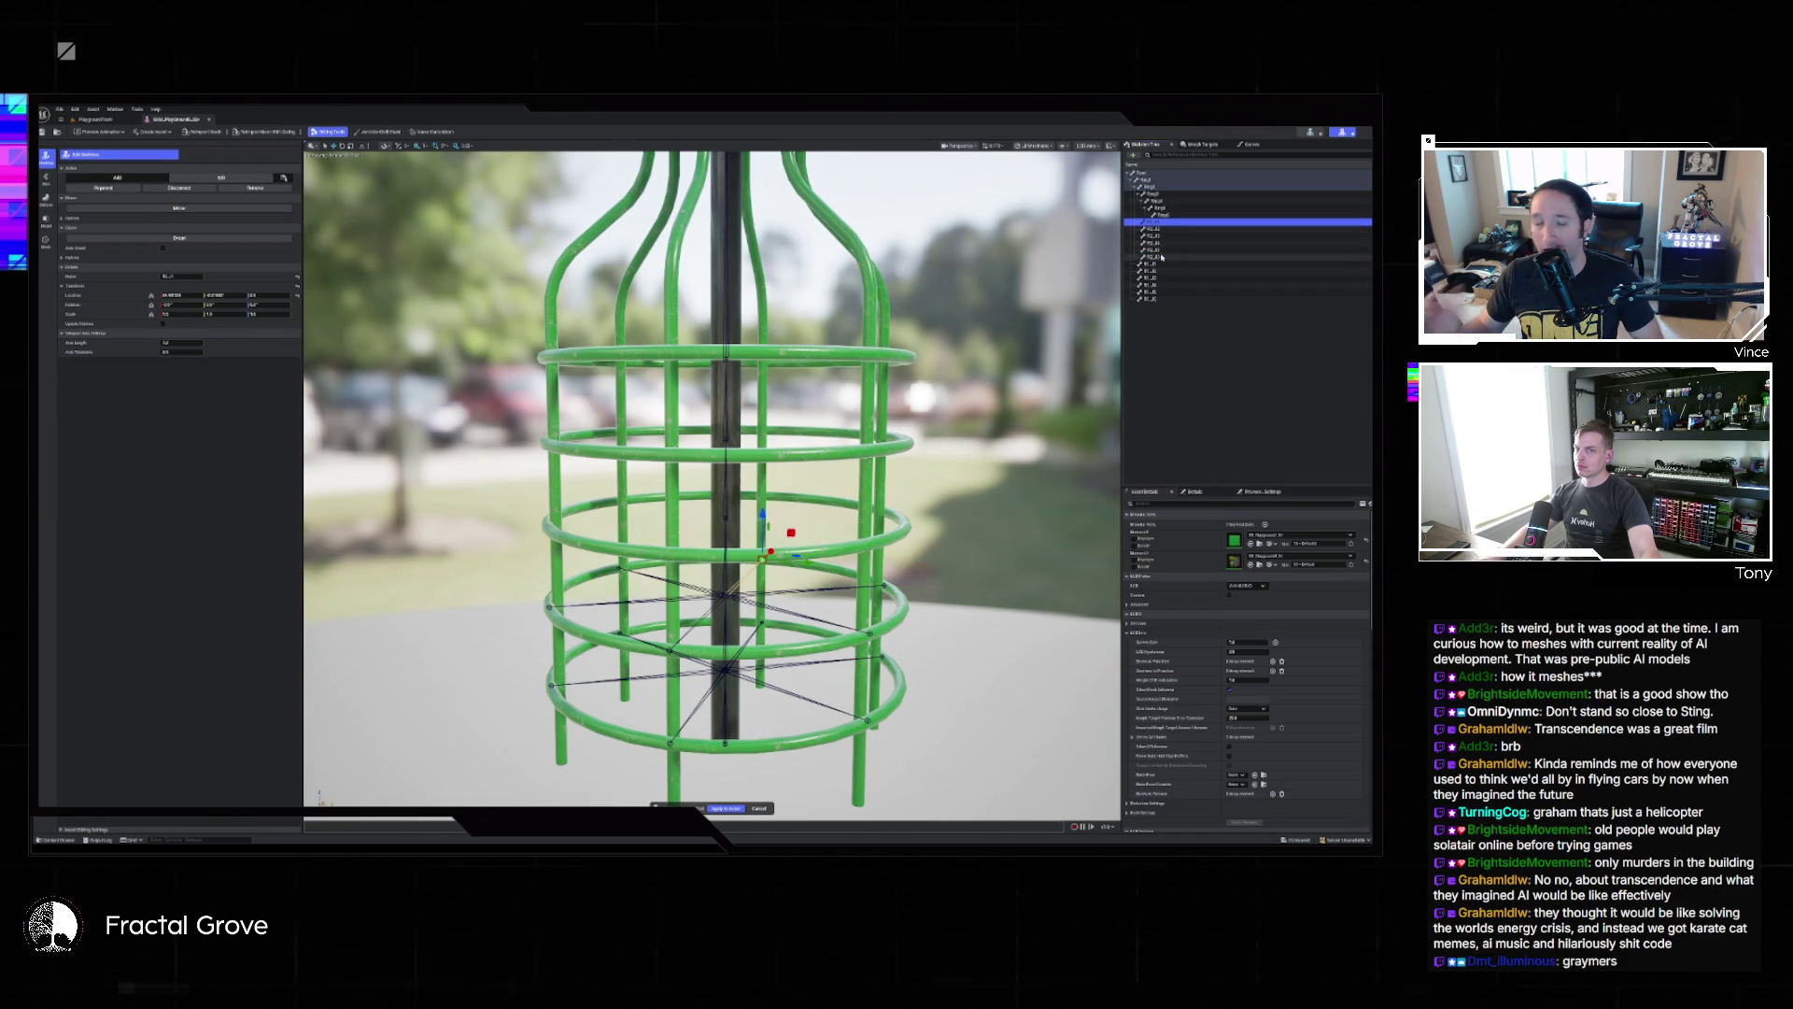
shift+click(1179, 256)
key(ctrl+d)
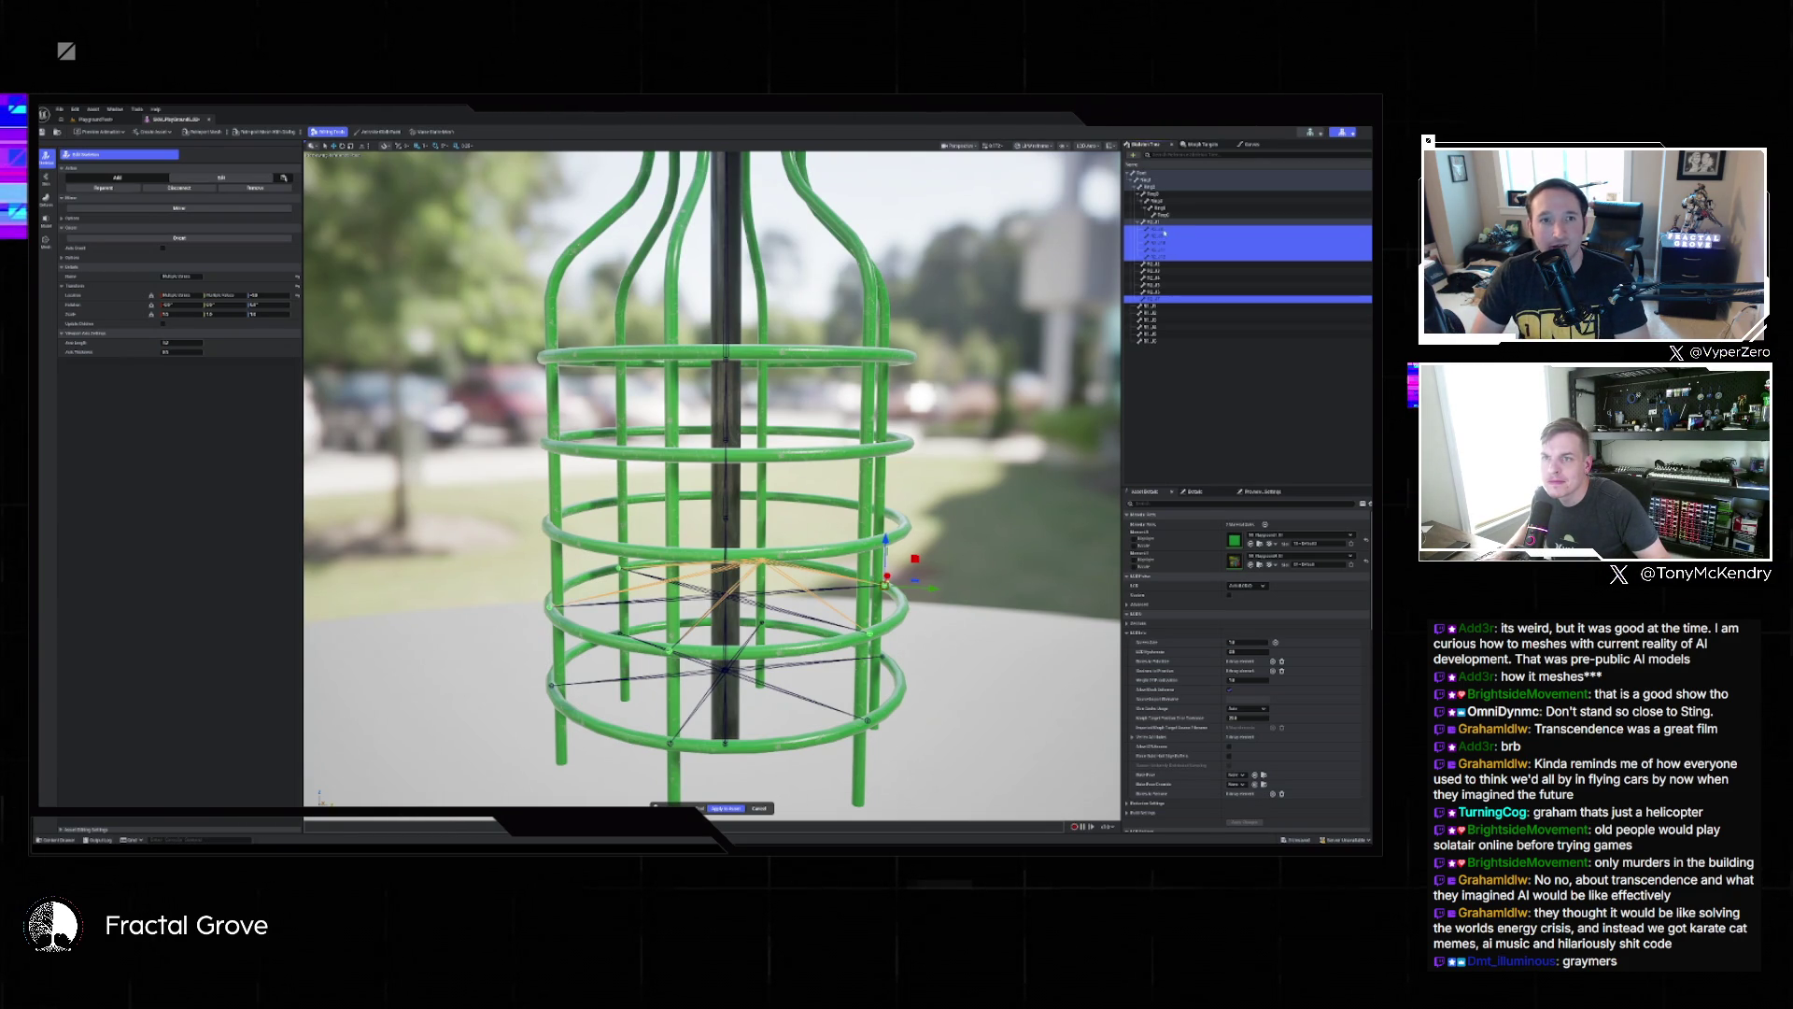
Refine the bone selection, then single out one ring bone and select its name for editing.
click(1163, 232)
shift+click(1160, 259)
ctrl+click(1158, 300)
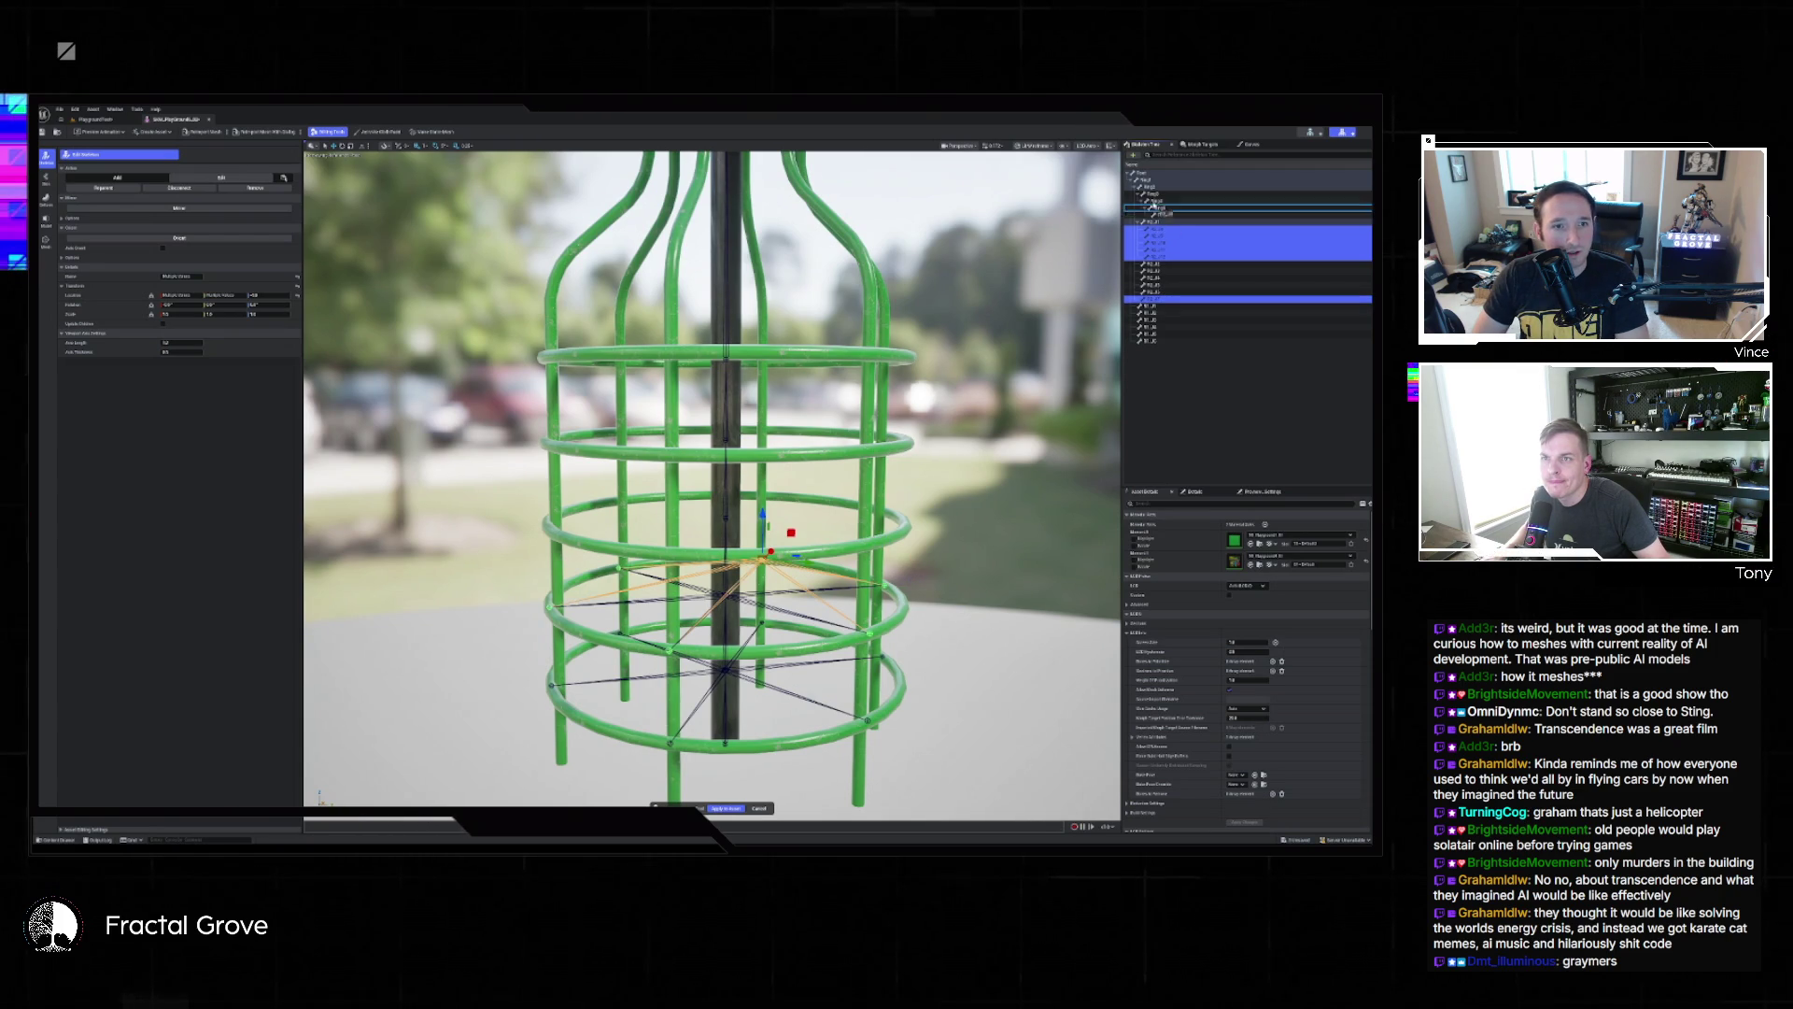
shift+click(1156, 222)
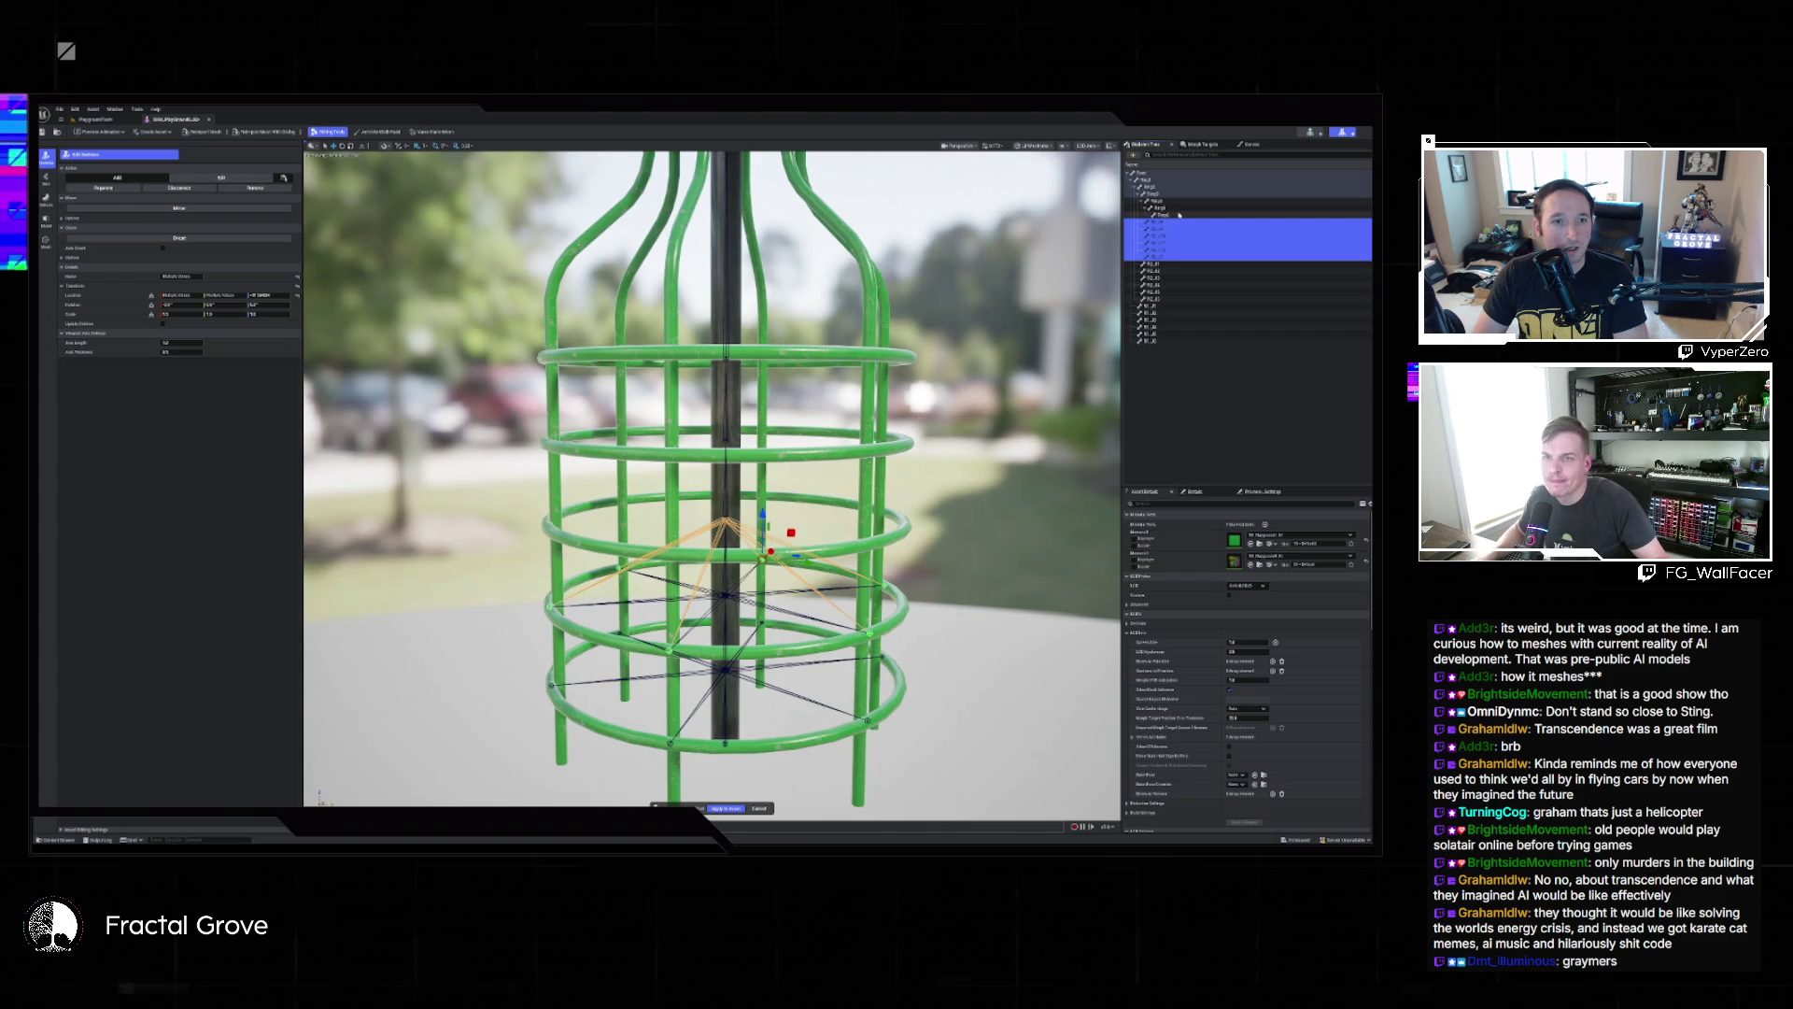
click(1158, 224)
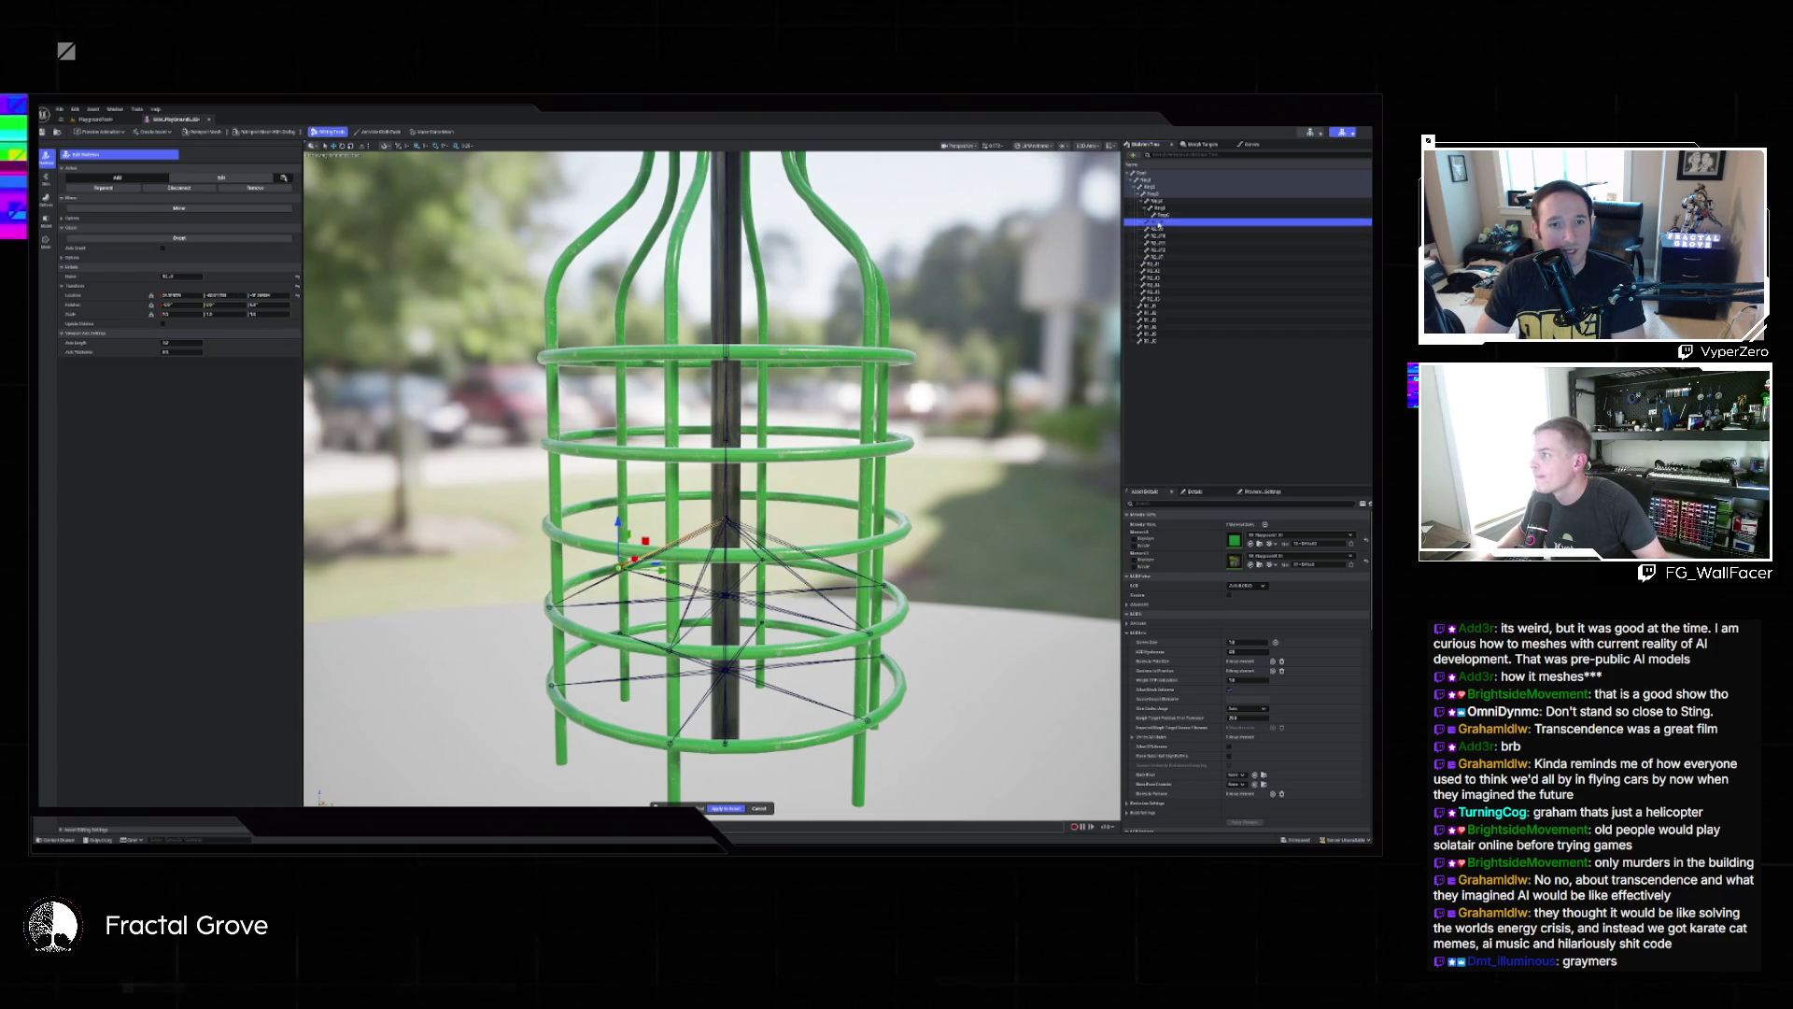
click(182, 277)
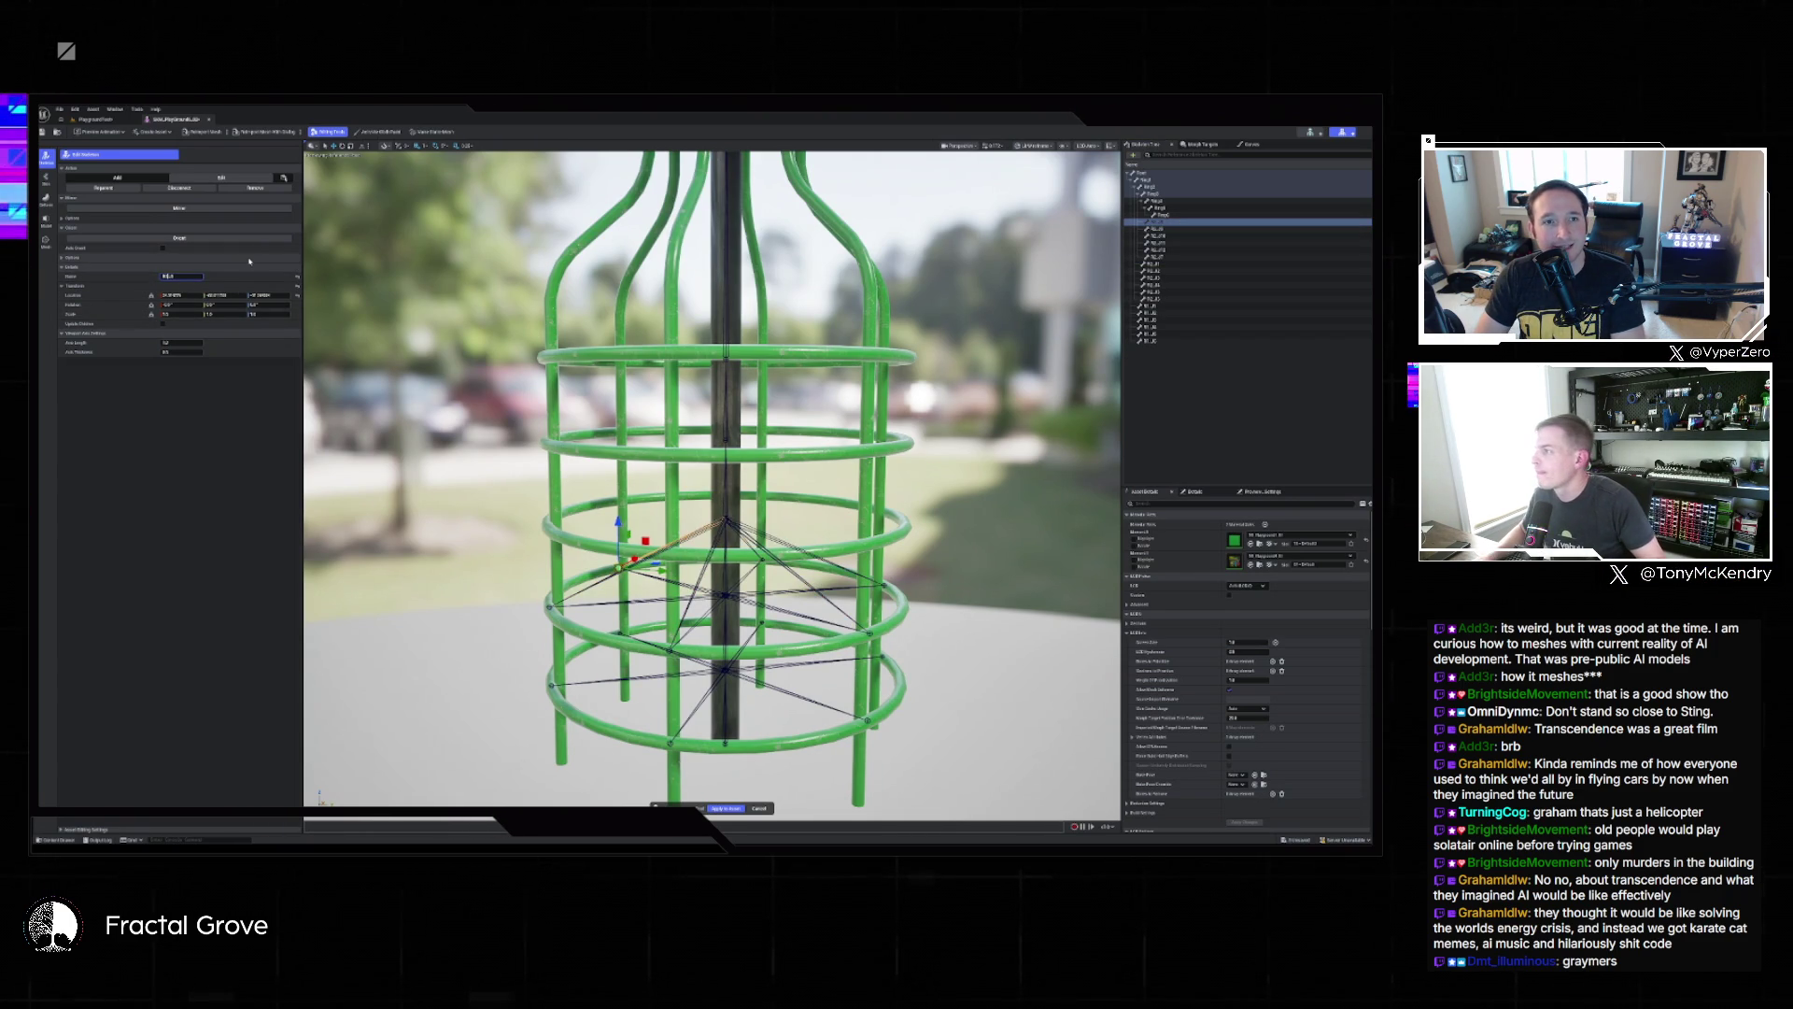
double_click(173, 277)
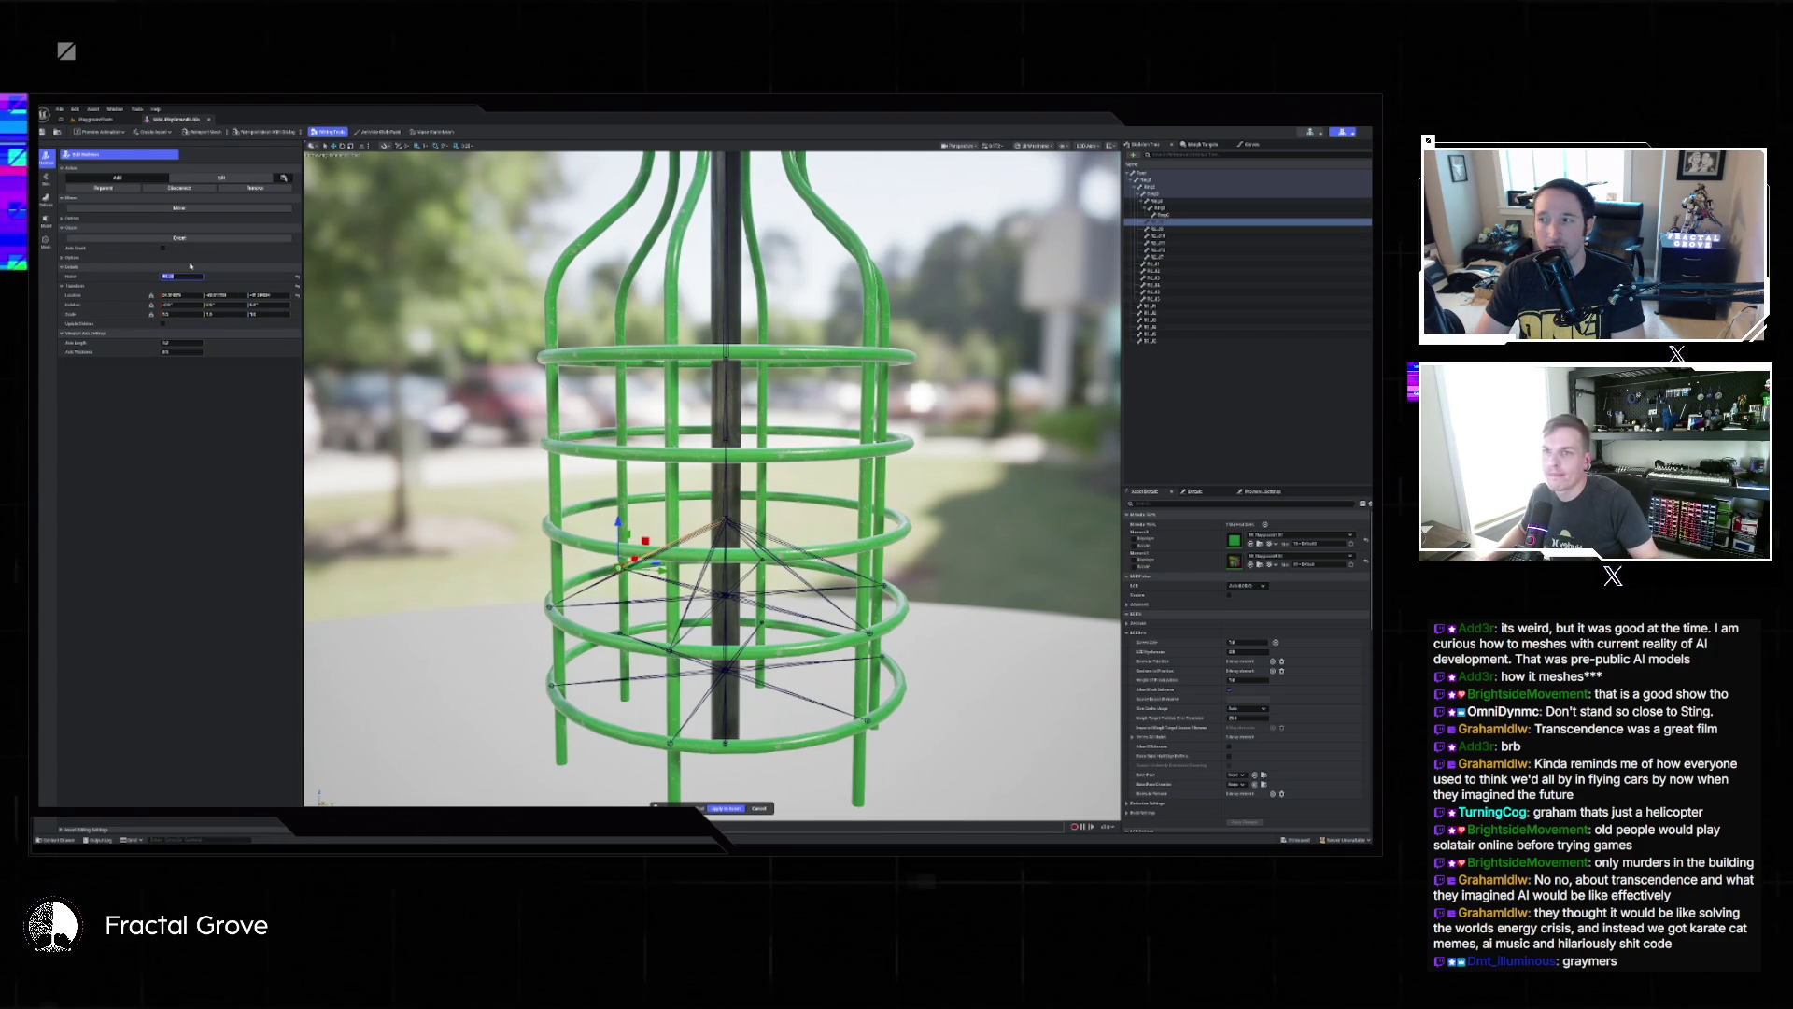
Rename the next few ring bones down the Skeleton Tree via the Details Name field.
click(1158, 257)
double_click(192, 276)
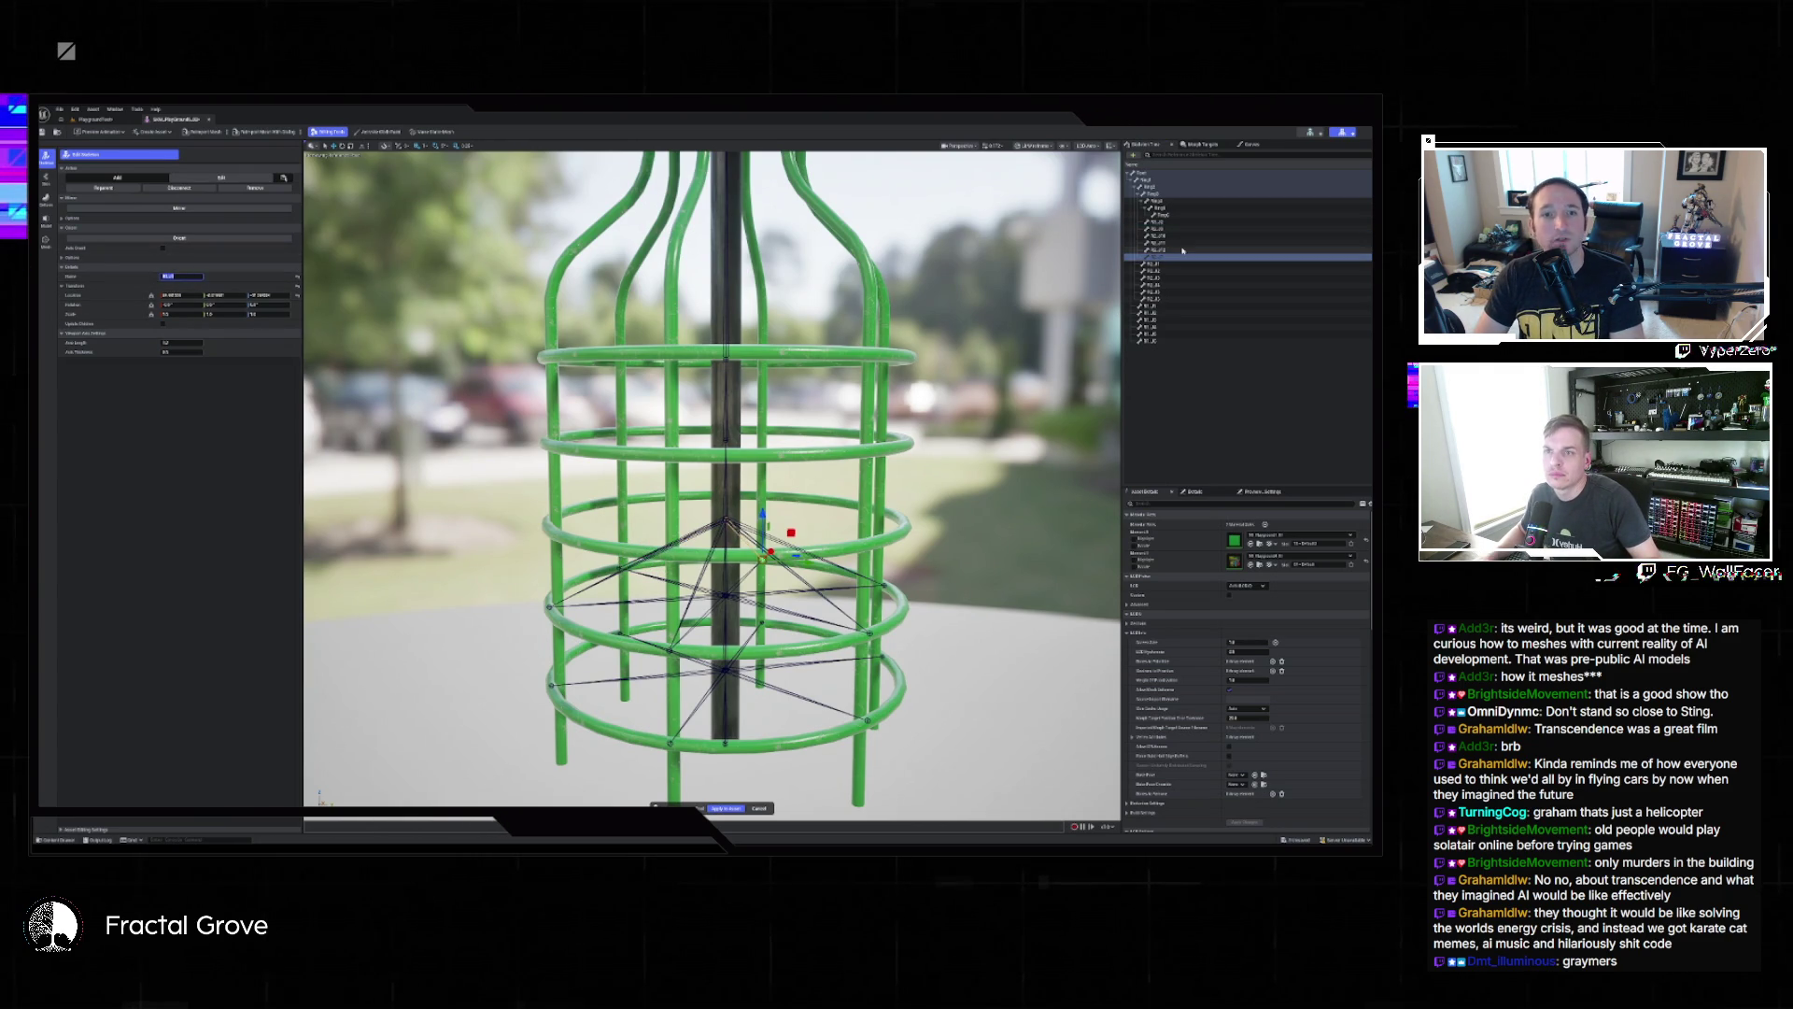
click(1166, 229)
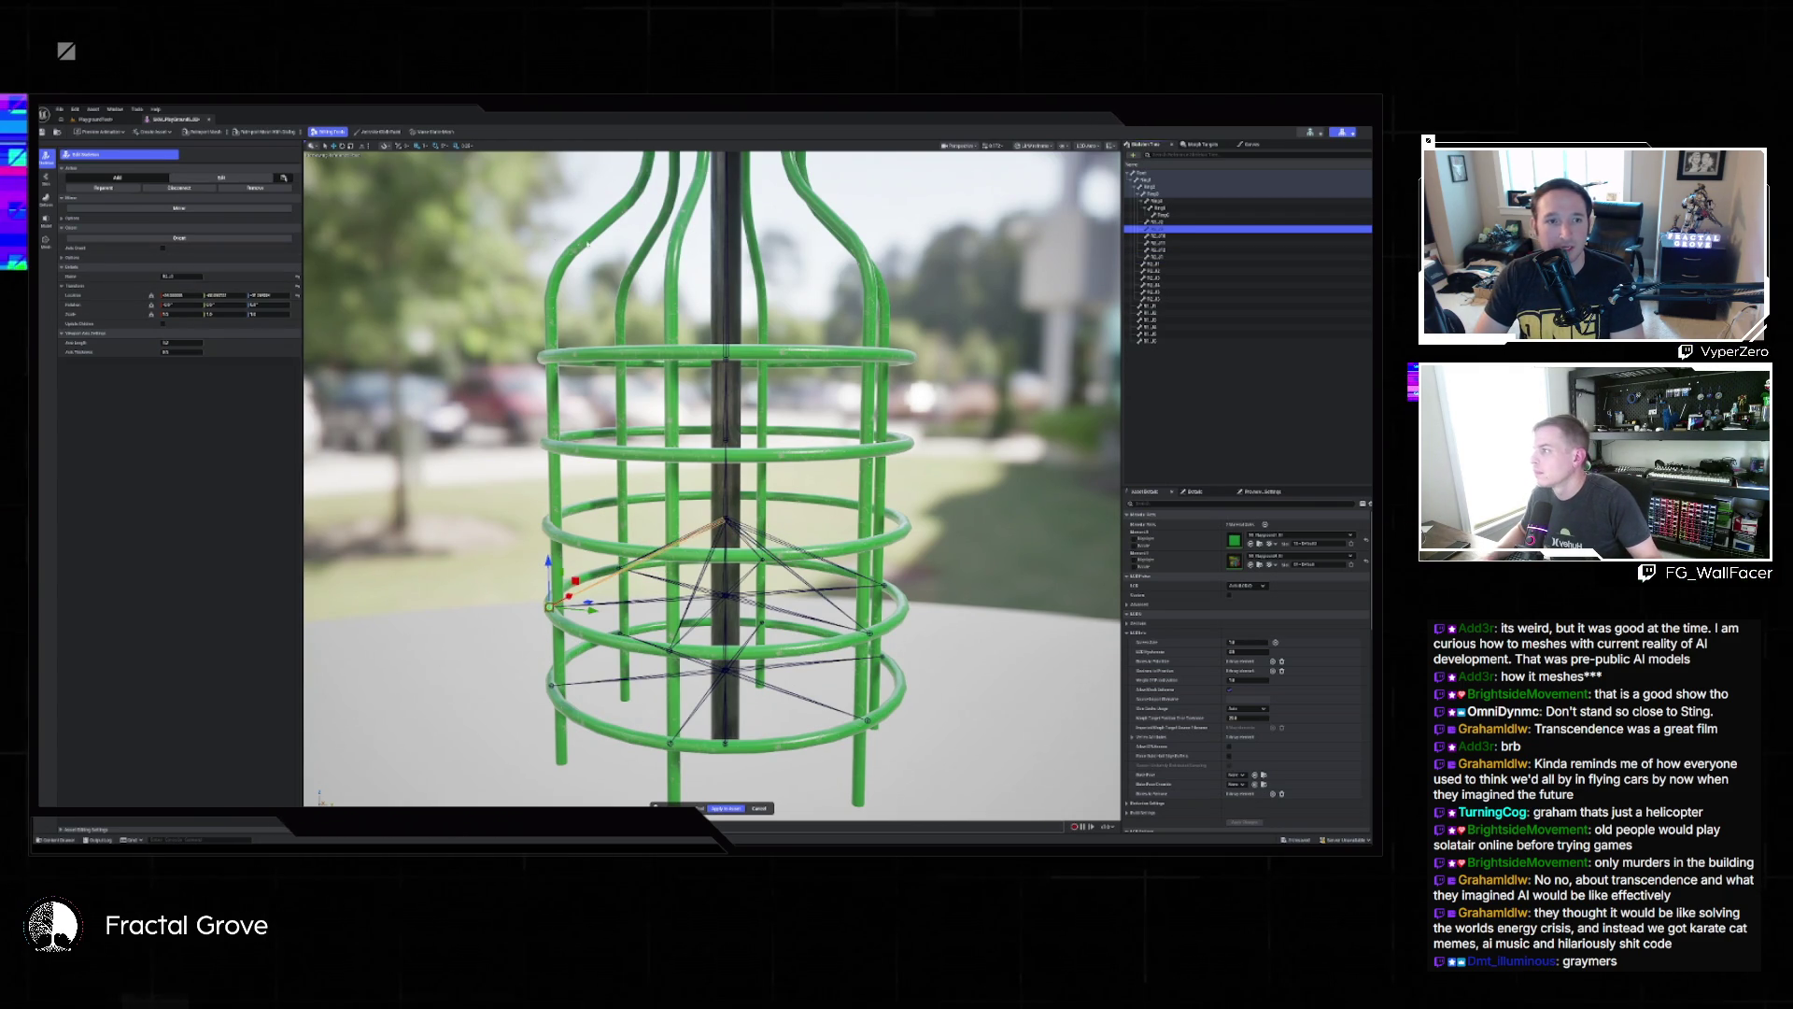
click(205, 277)
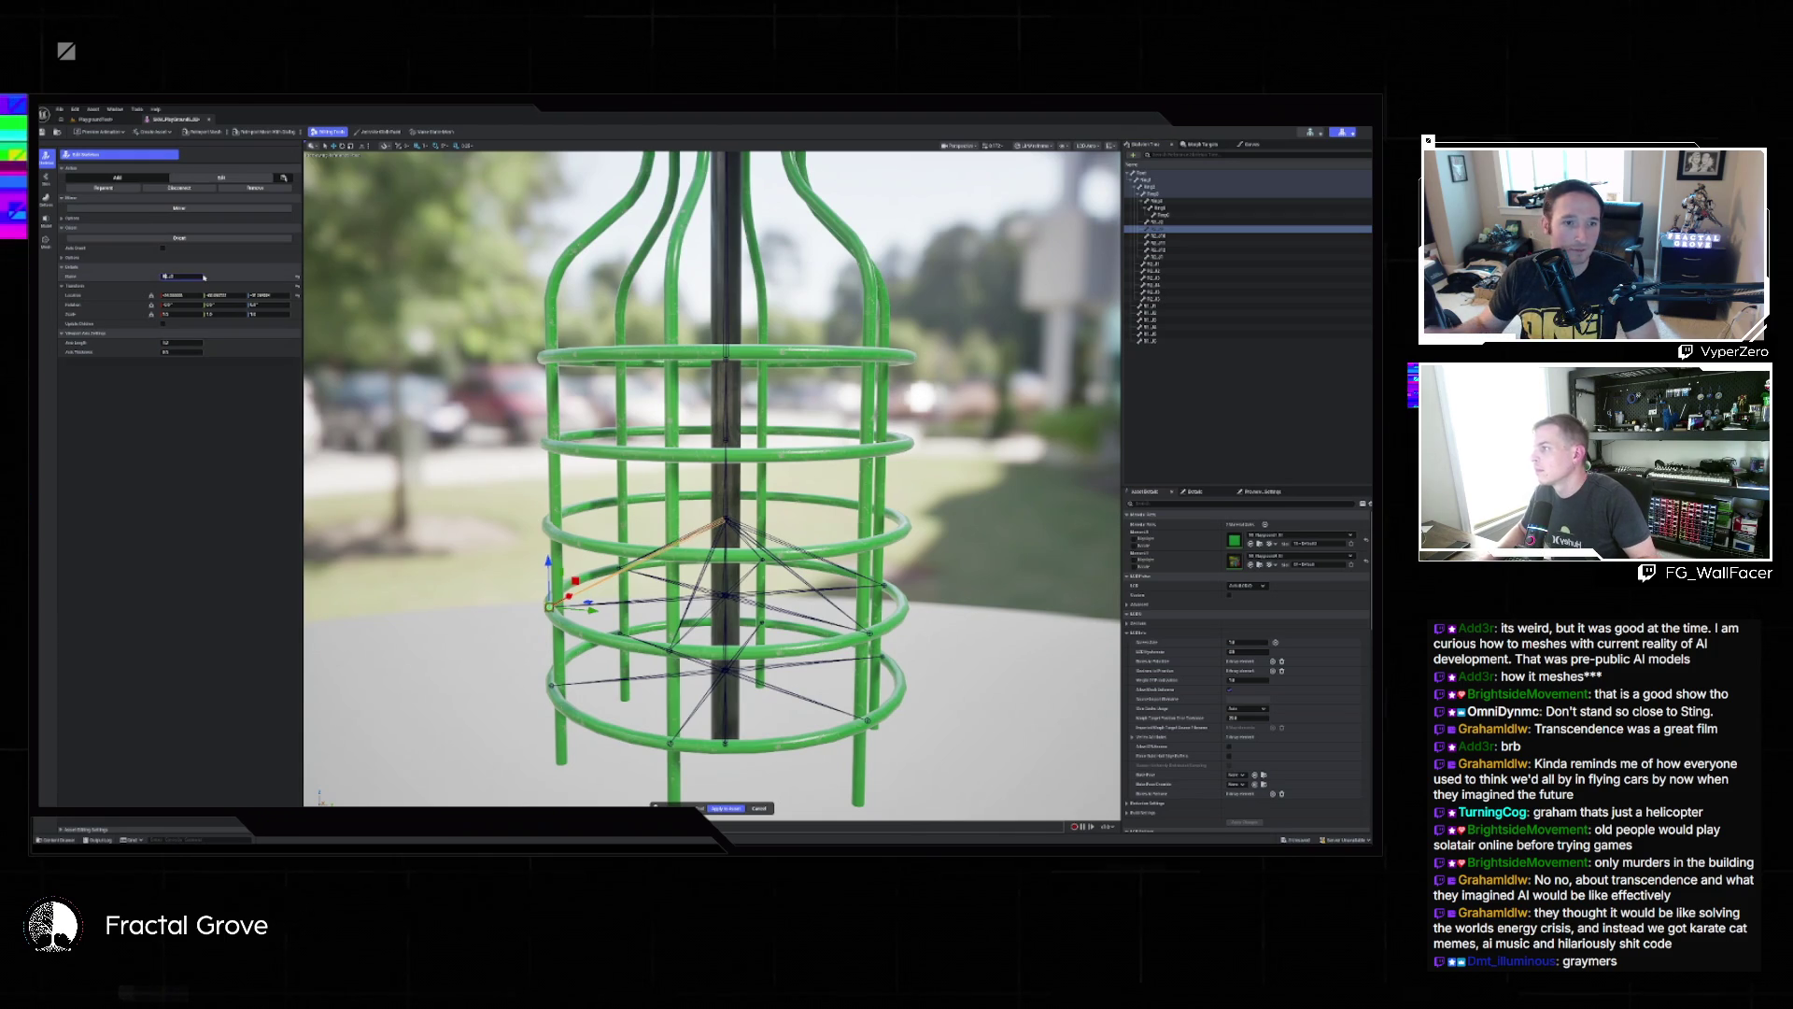
key(Return)
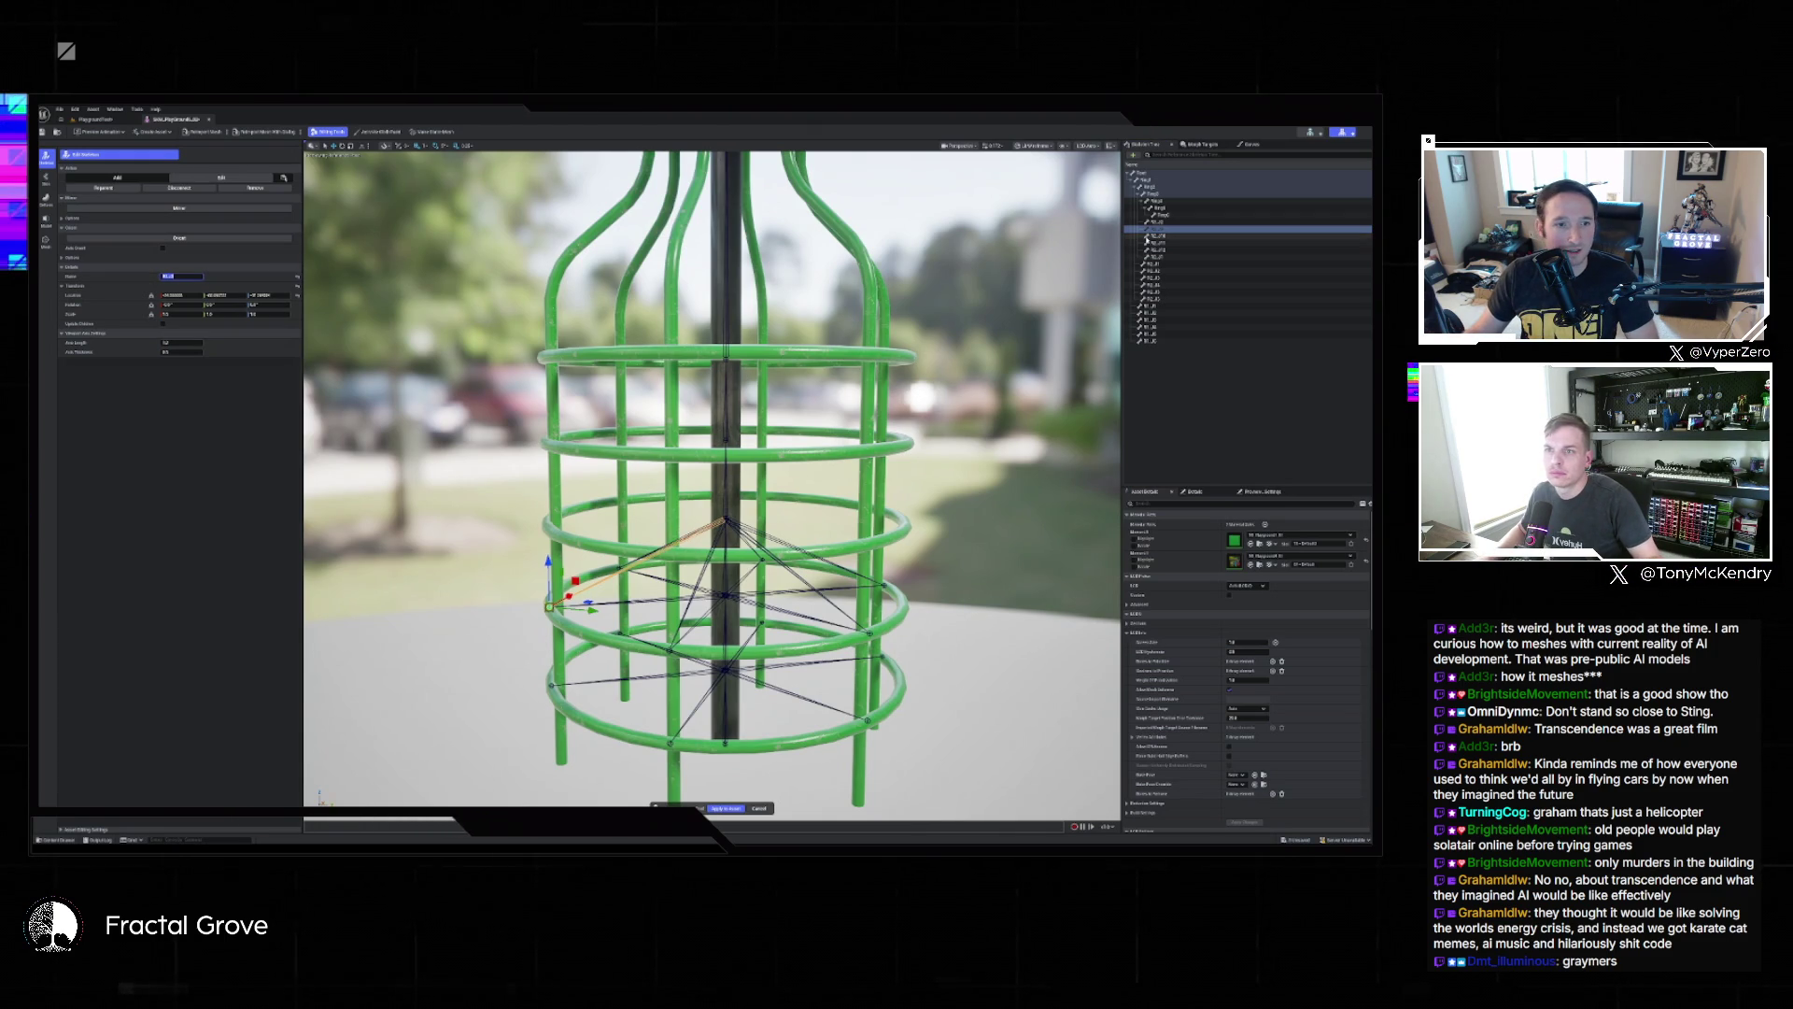
click(1158, 236)
click(185, 278)
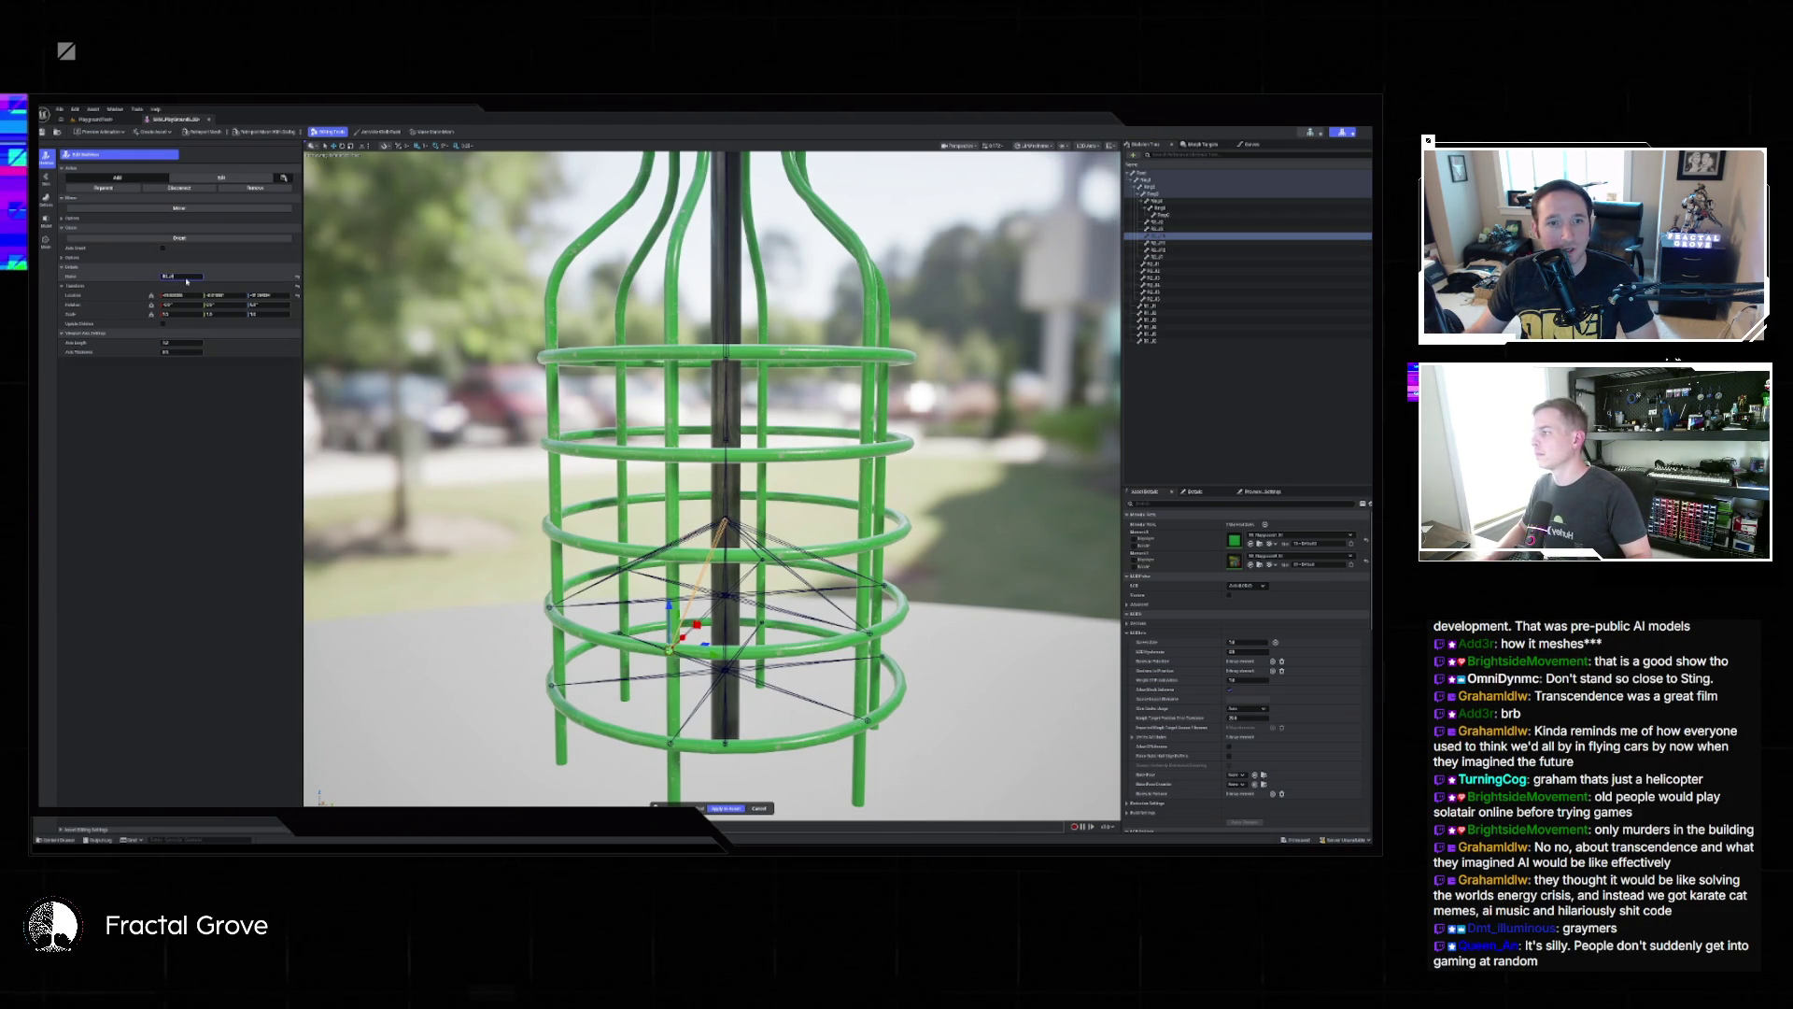
Rename two more ring bones, then shift-select a whole group of ring bones.
click(1171, 243)
click(187, 276)
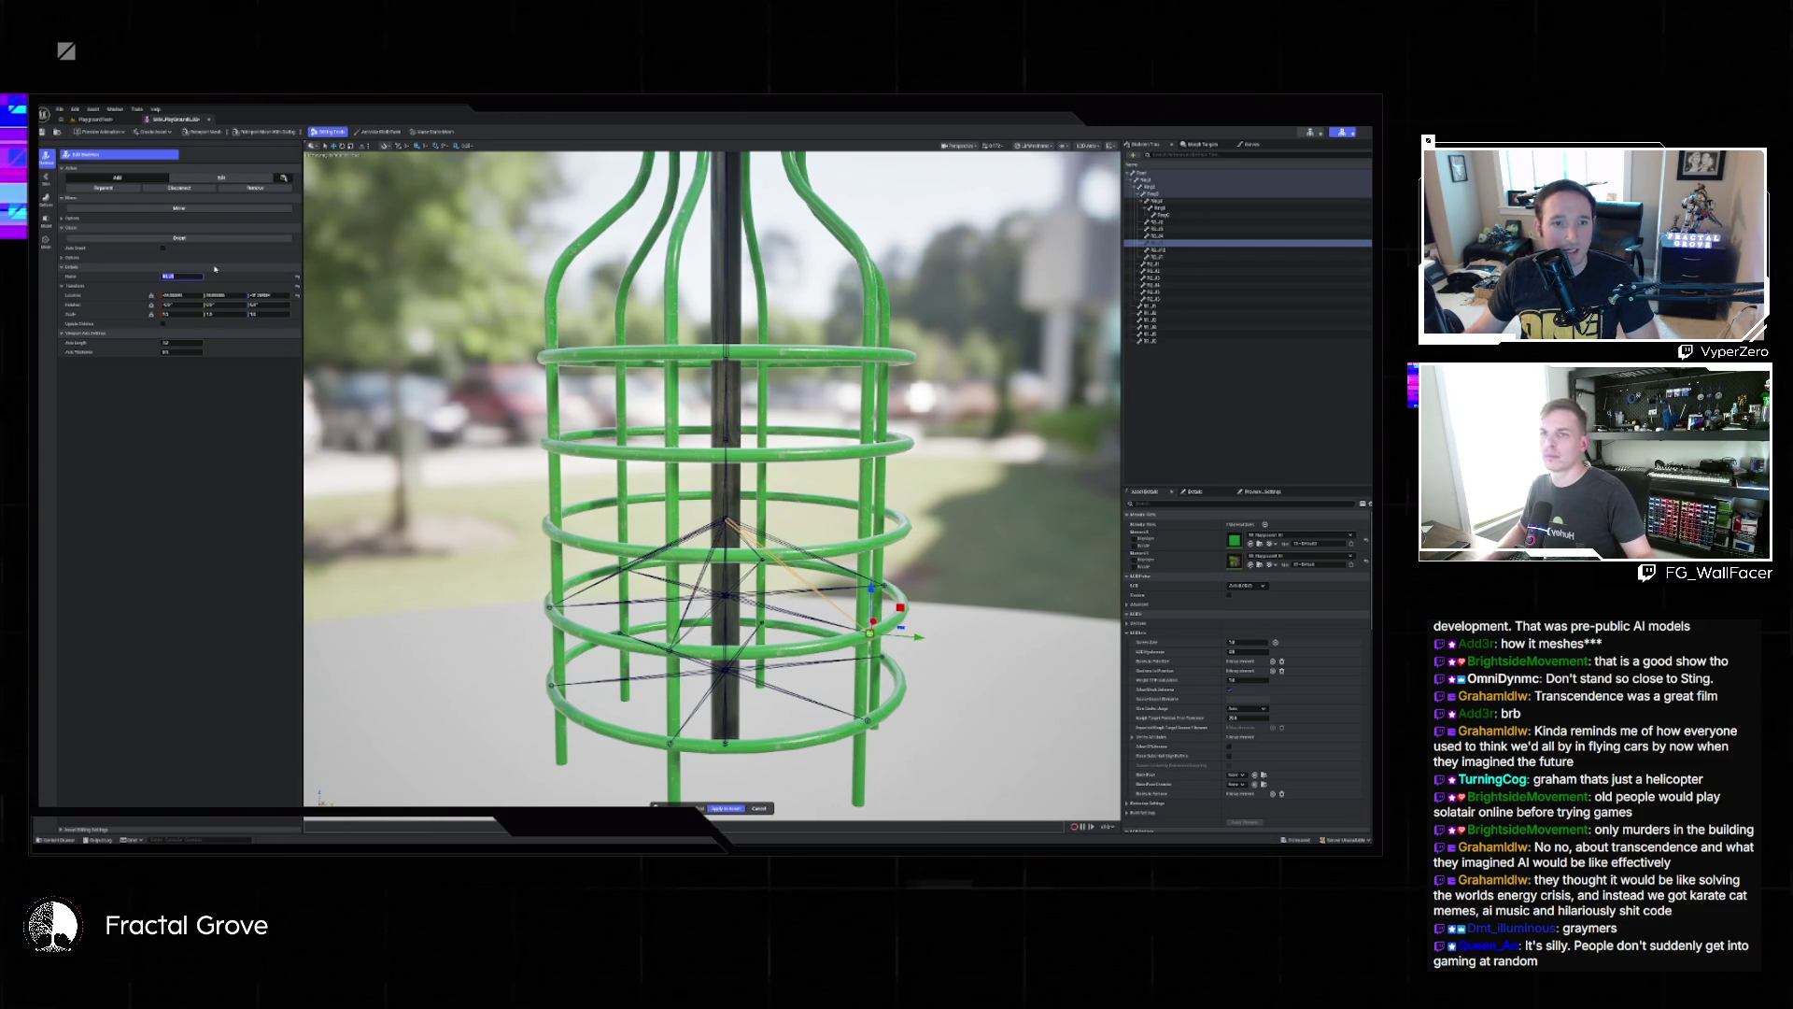
click(1170, 250)
click(196, 275)
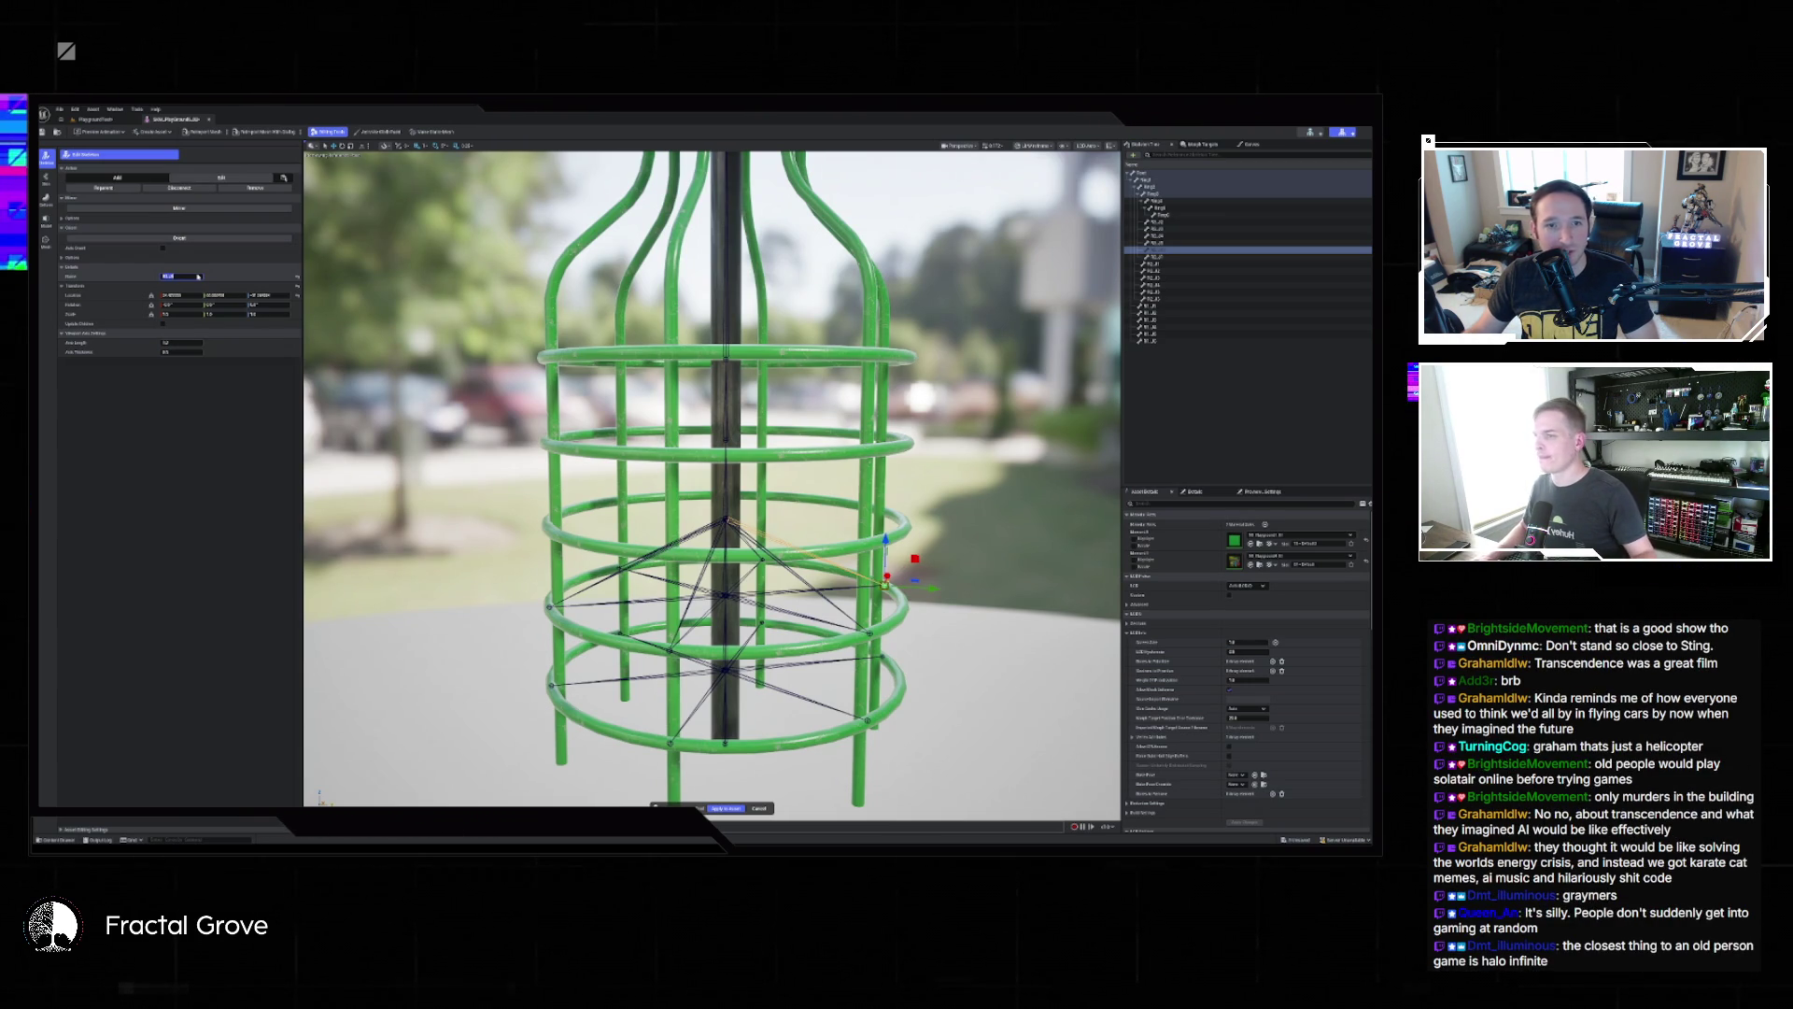
click(198, 278)
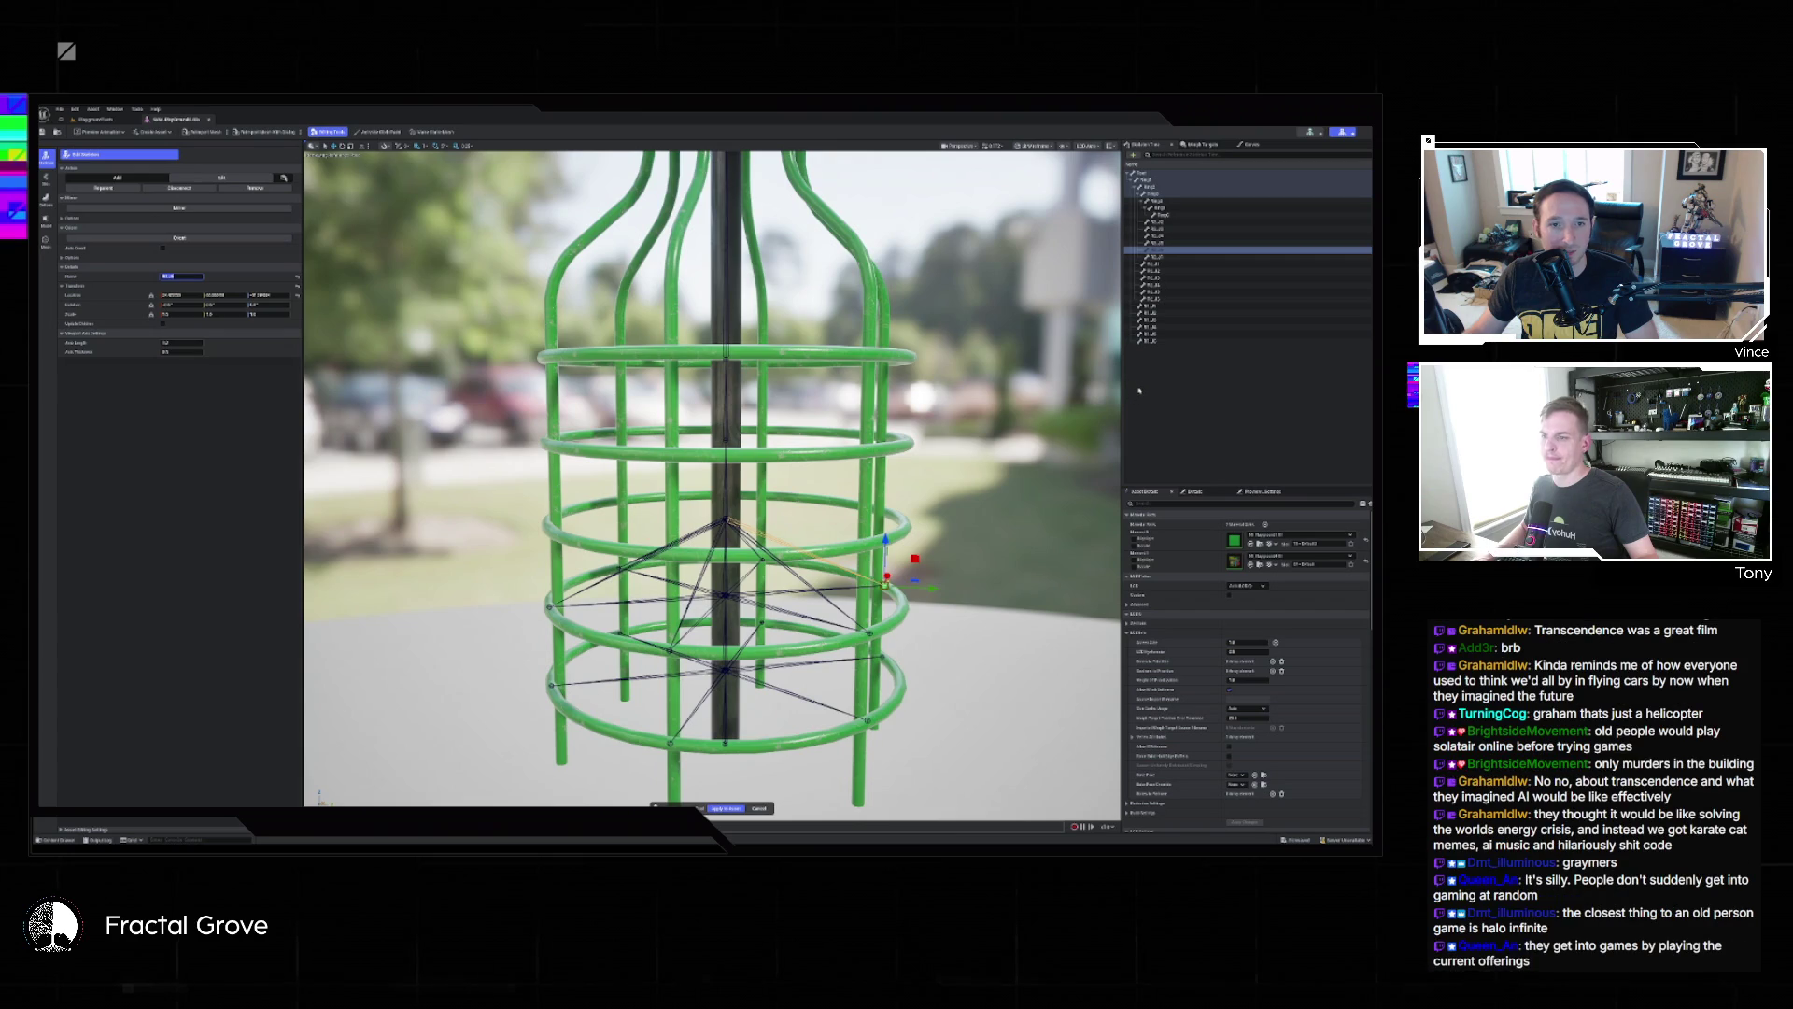
click(1167, 224)
shift+click(1169, 258)
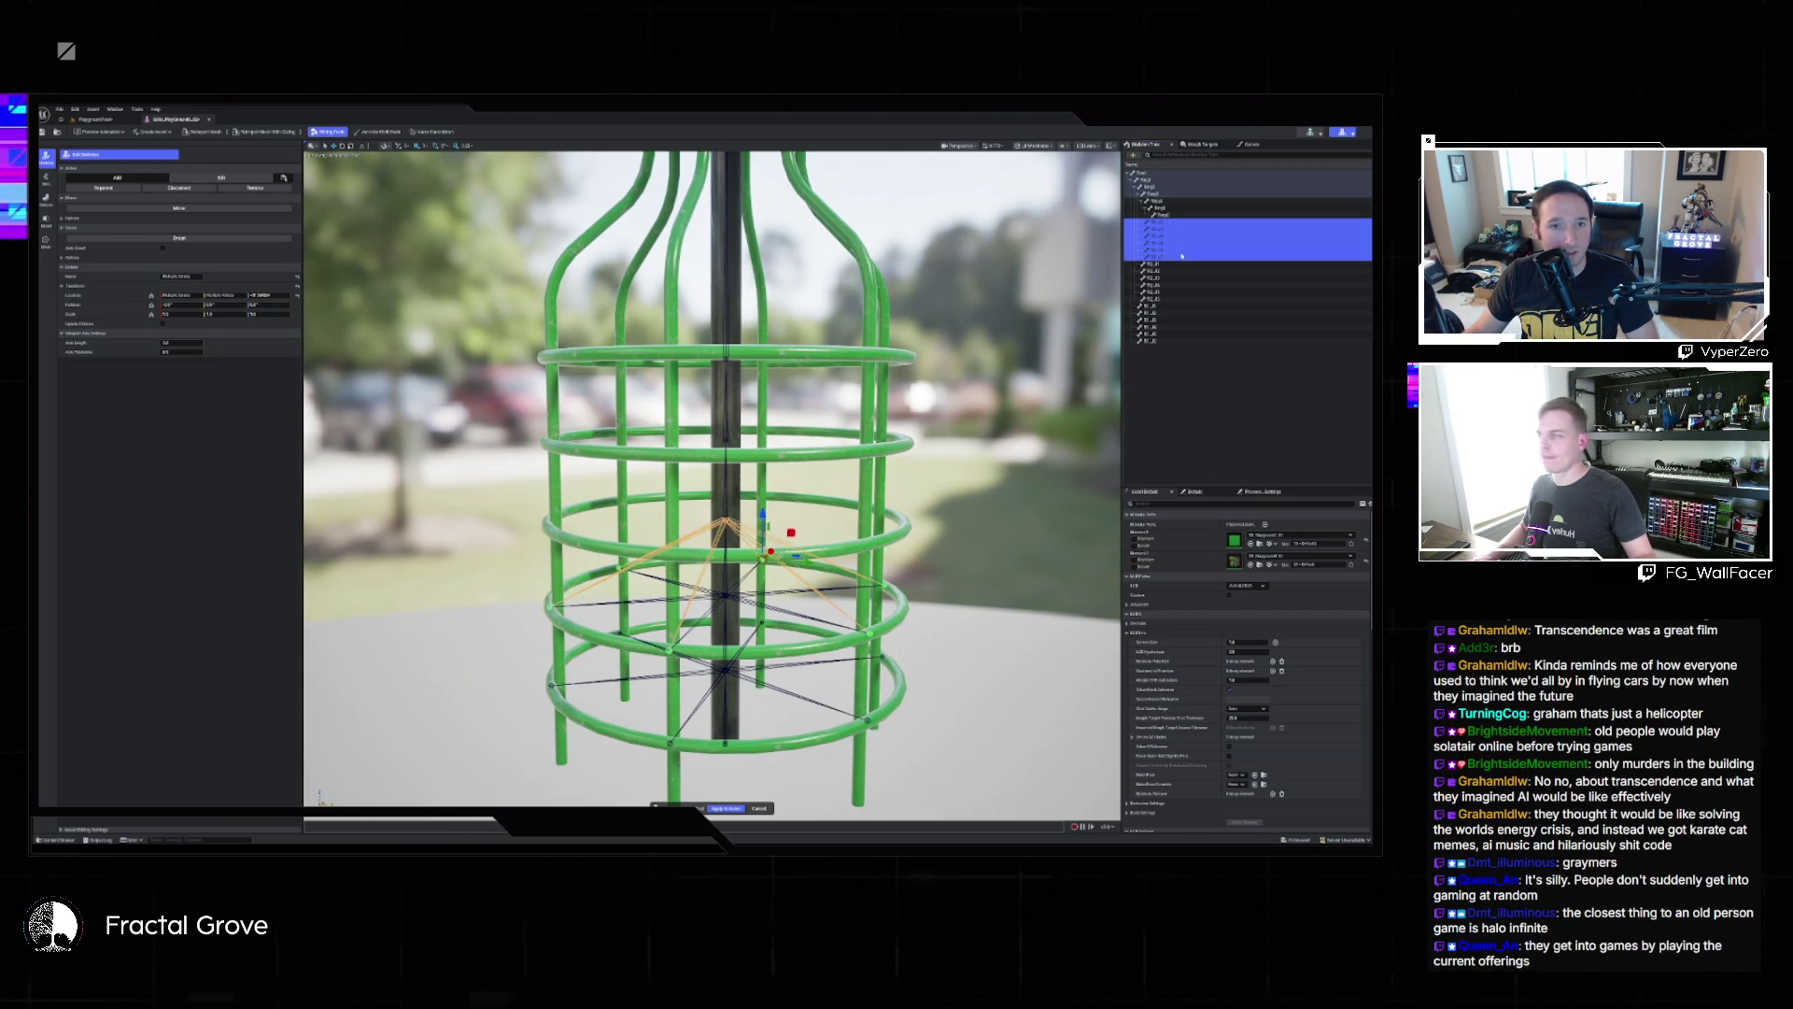
Raise the selected ring bones' height, then try other ring-bone selections and undo a hierarchy change.
click(270, 295)
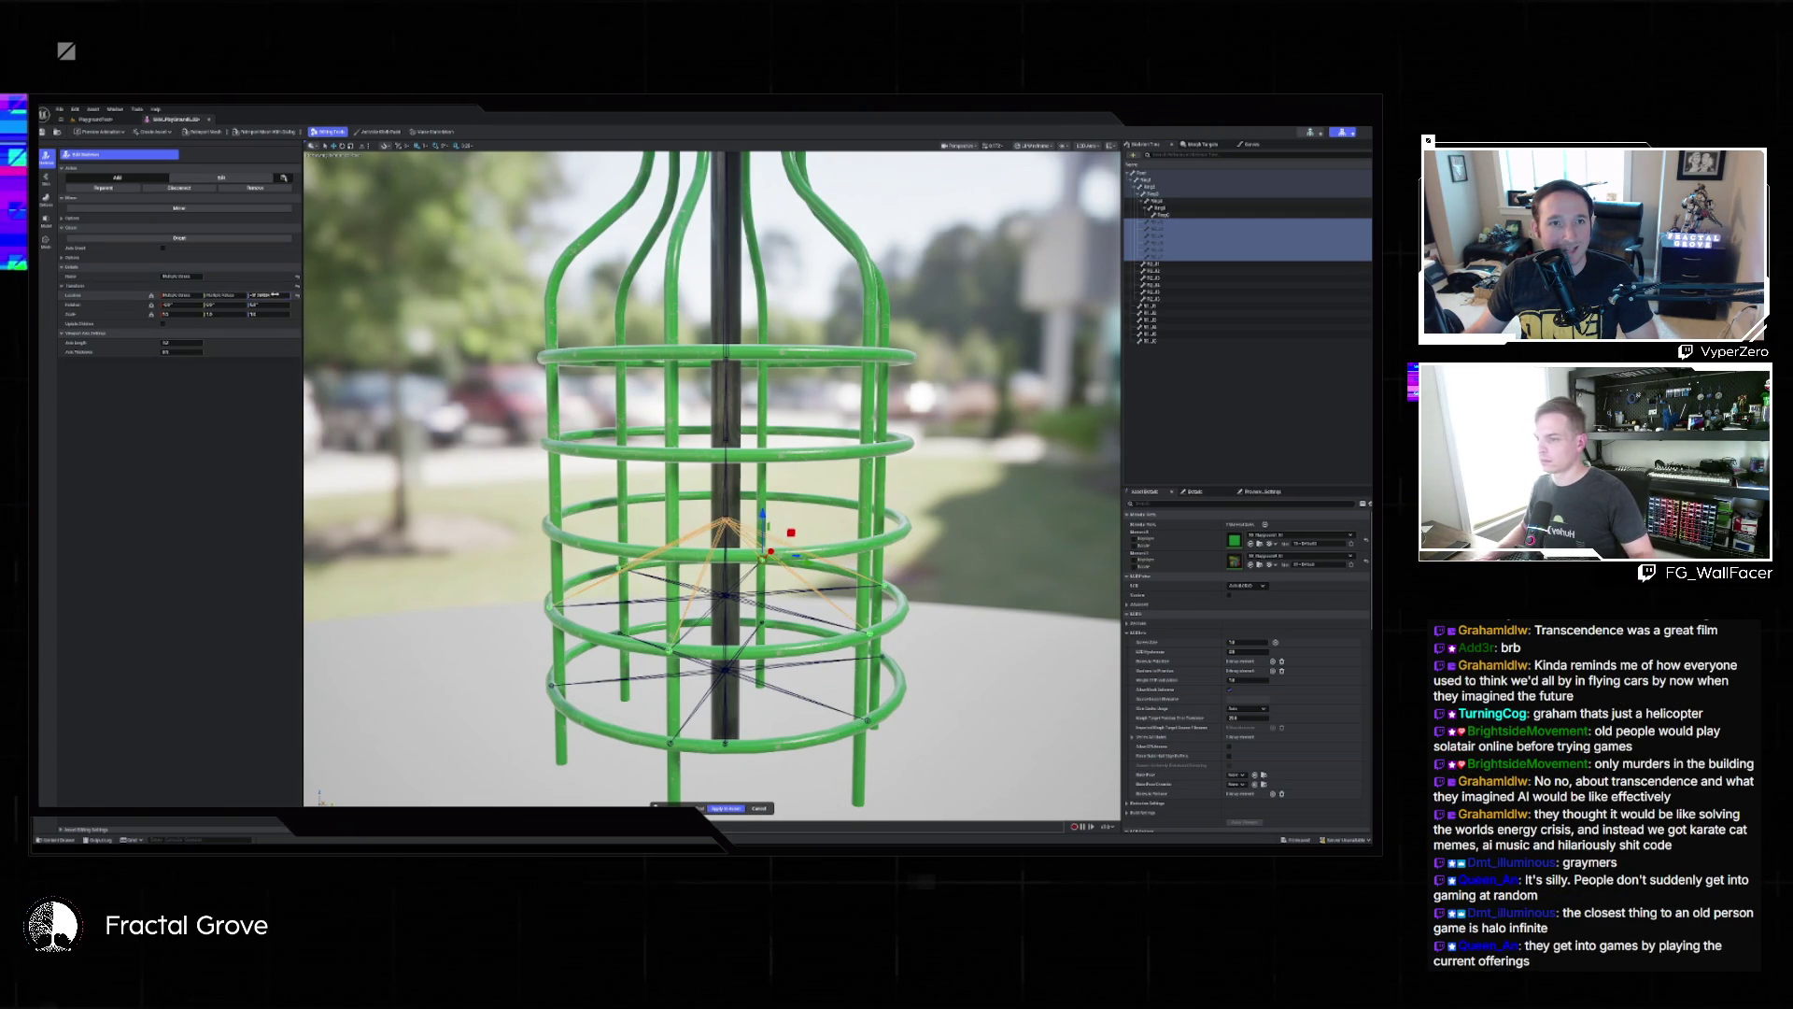
key(Return)
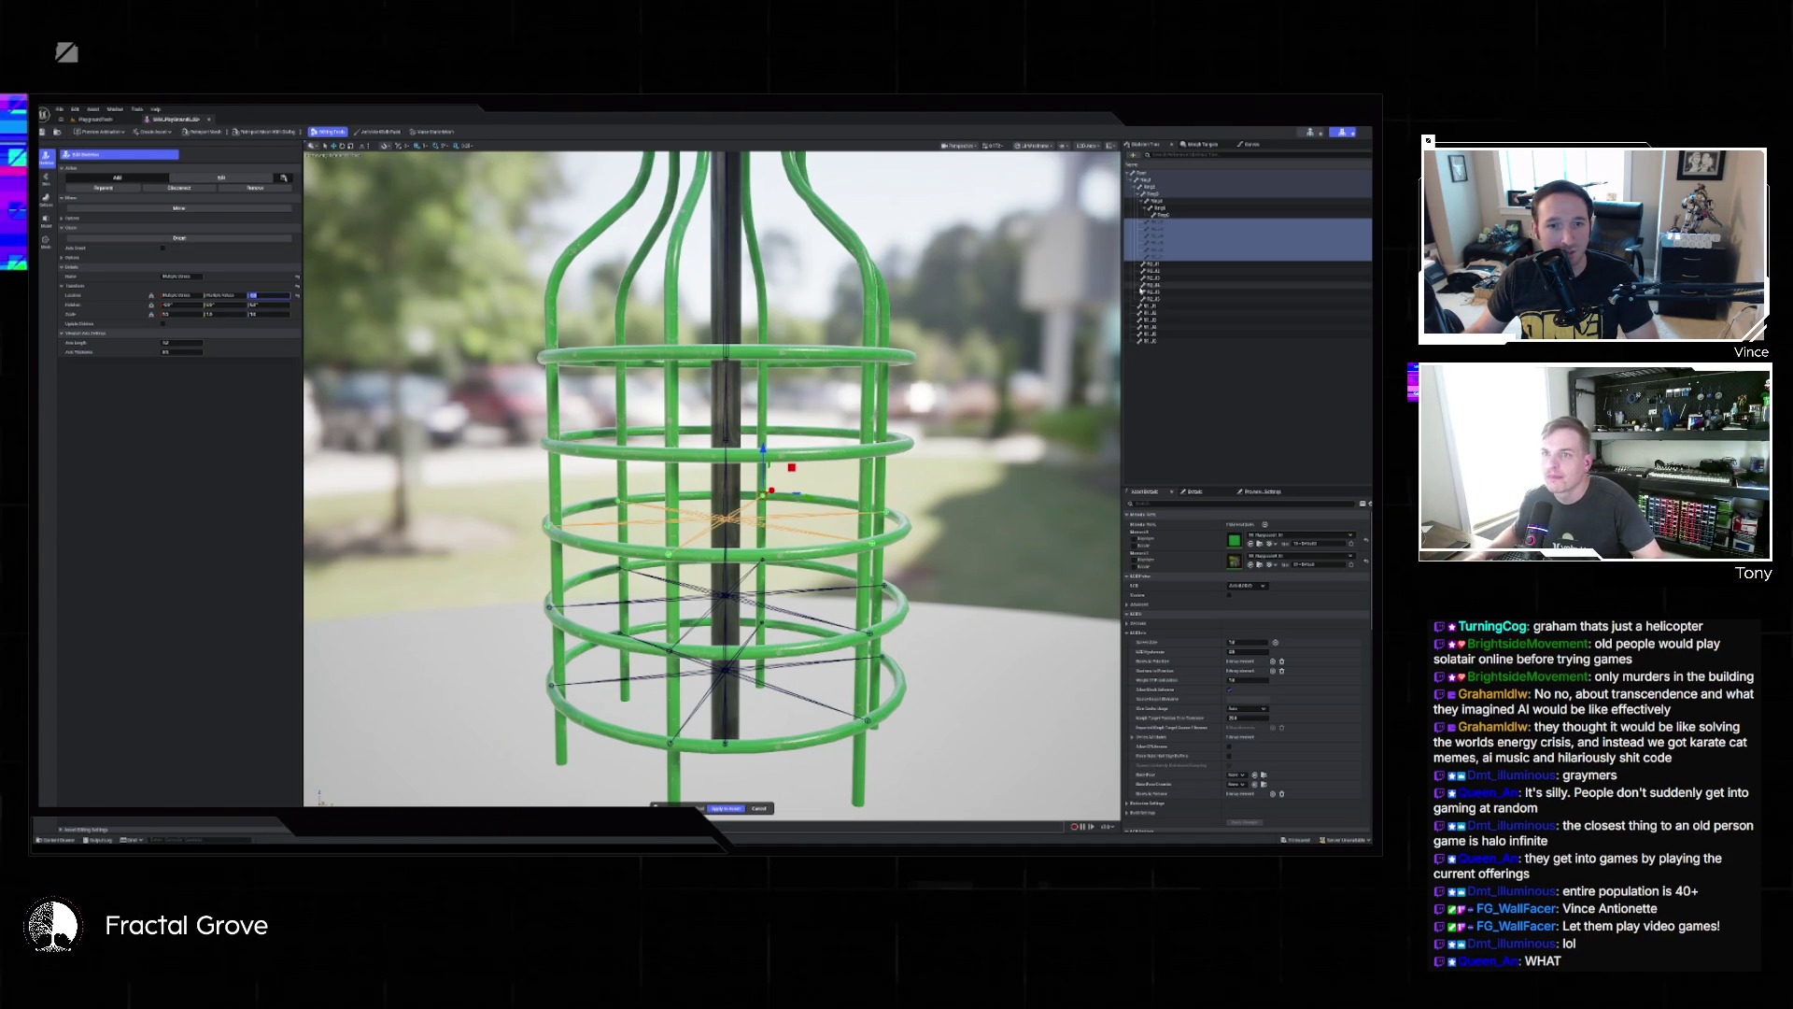
click(1166, 223)
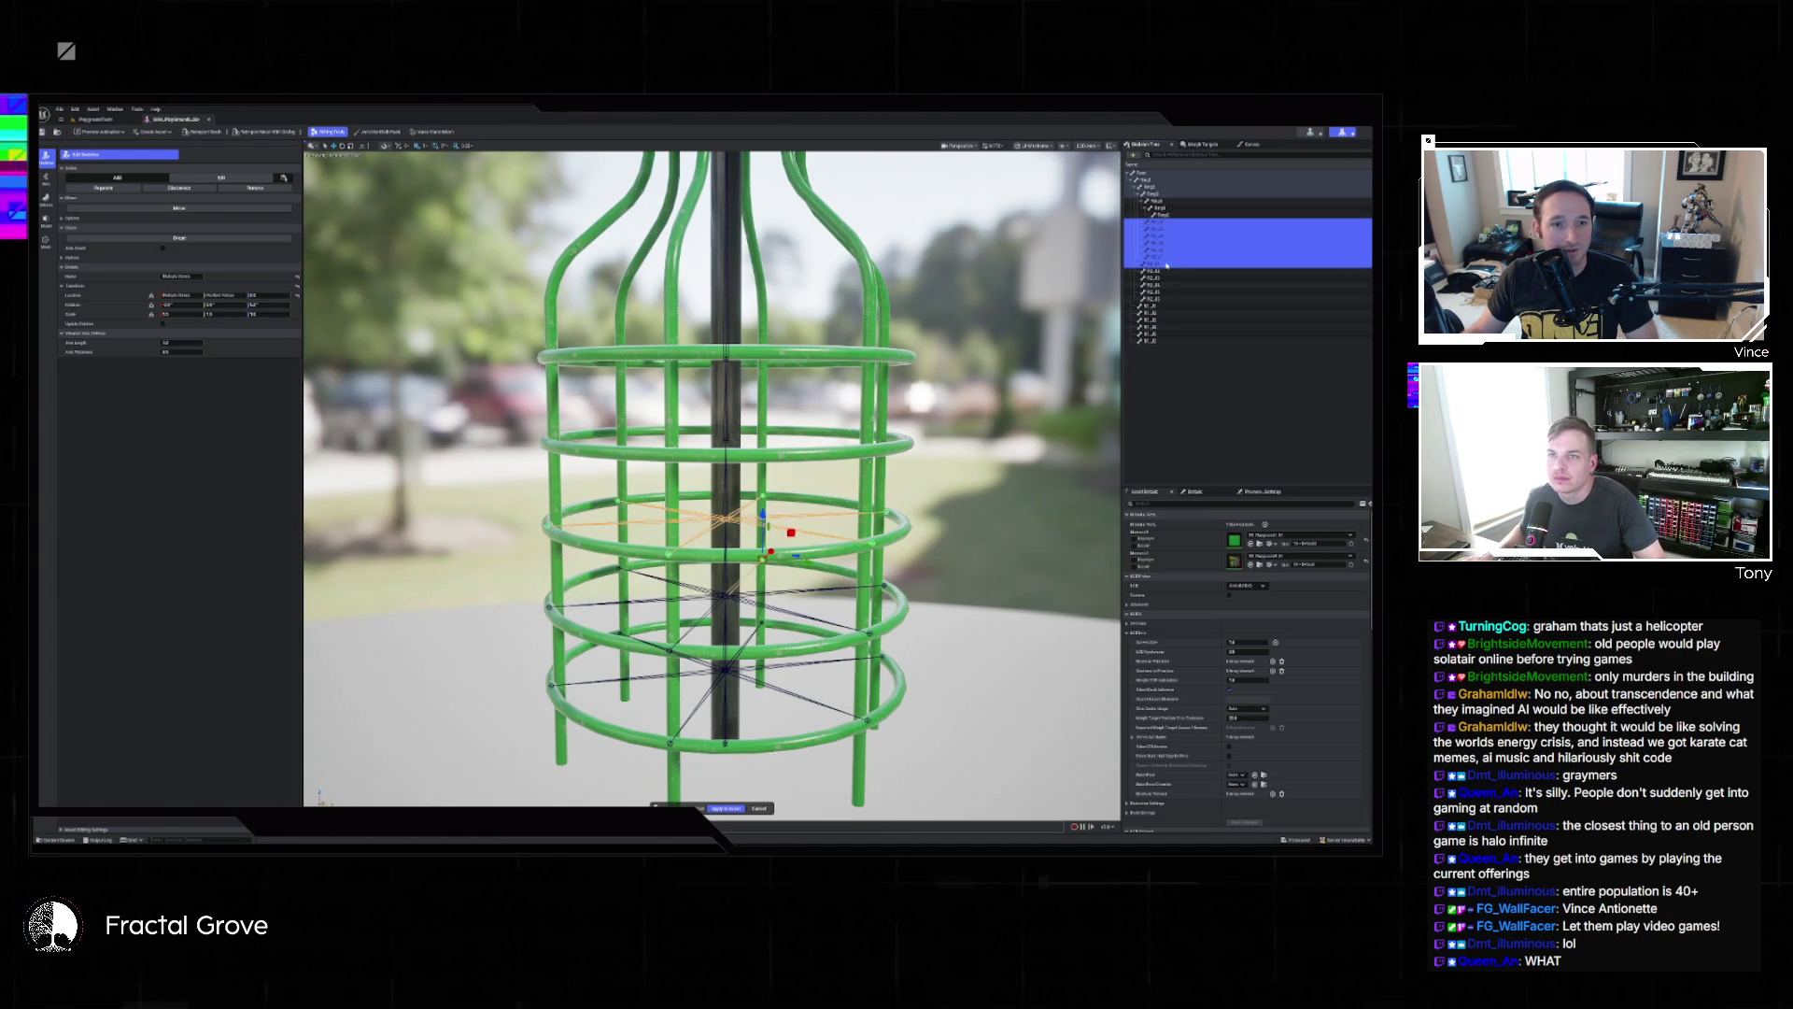
shift+click(1179, 249)
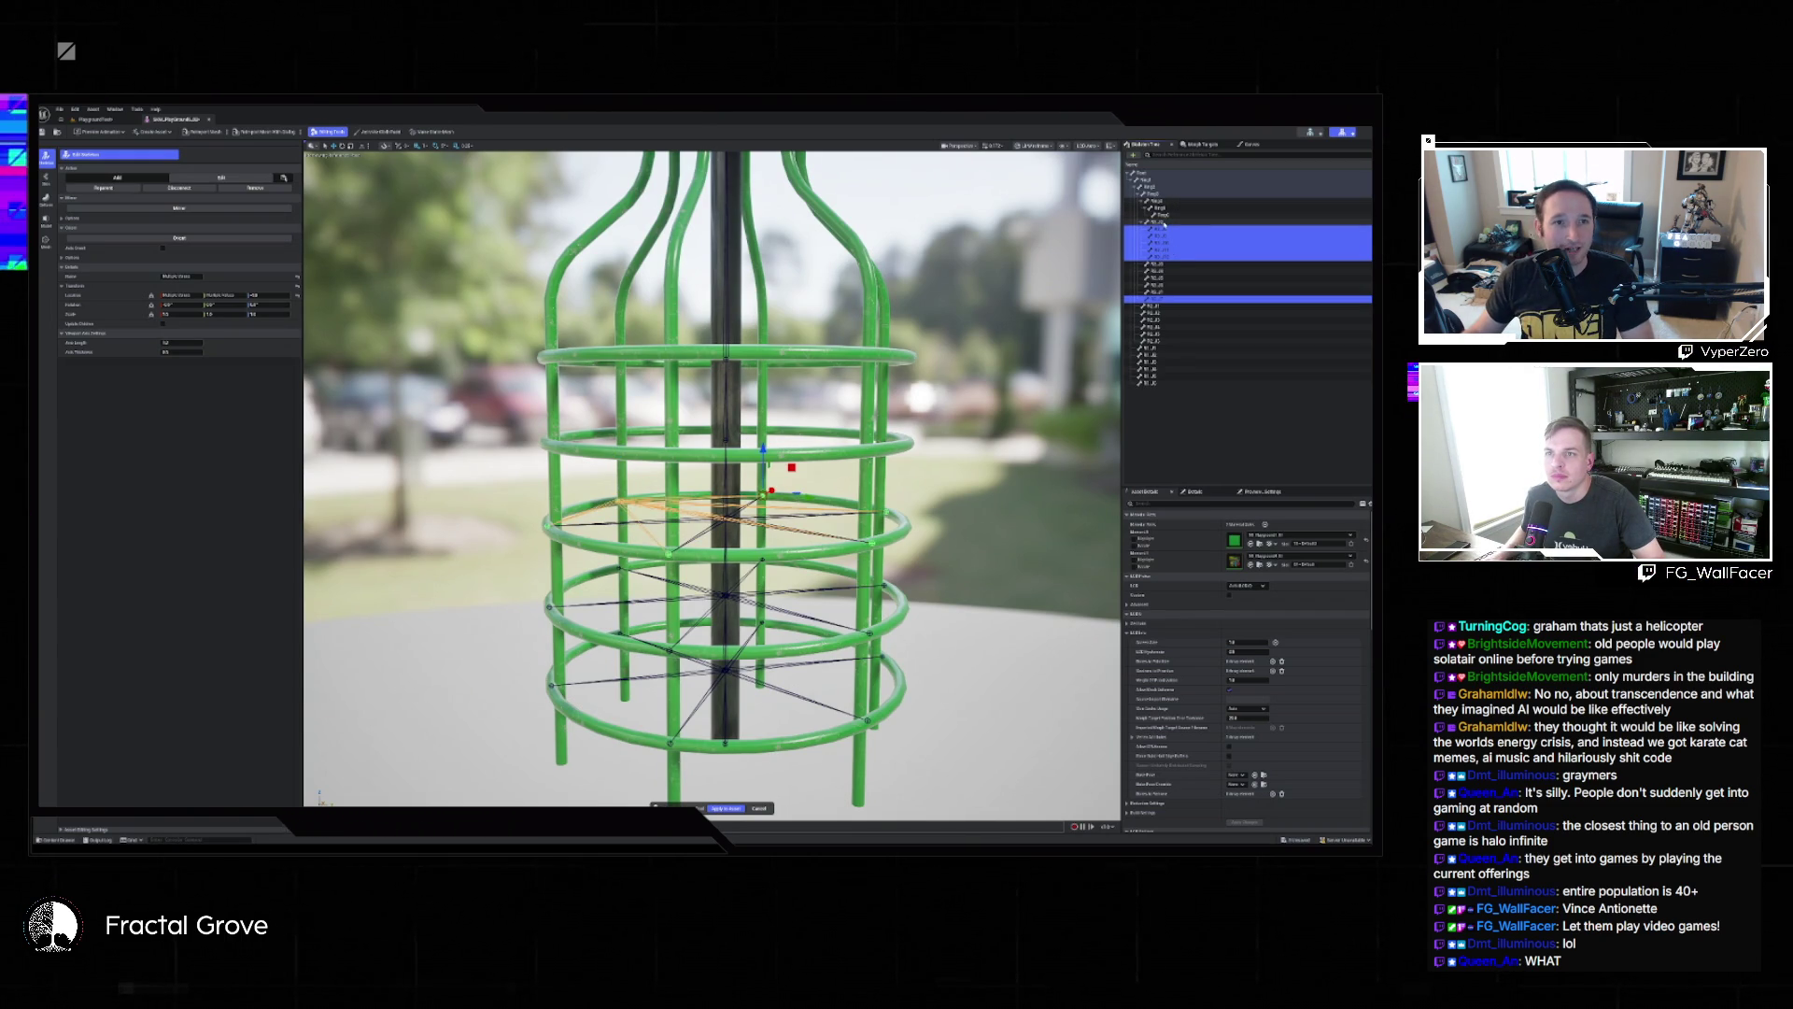
shift+click(1173, 221)
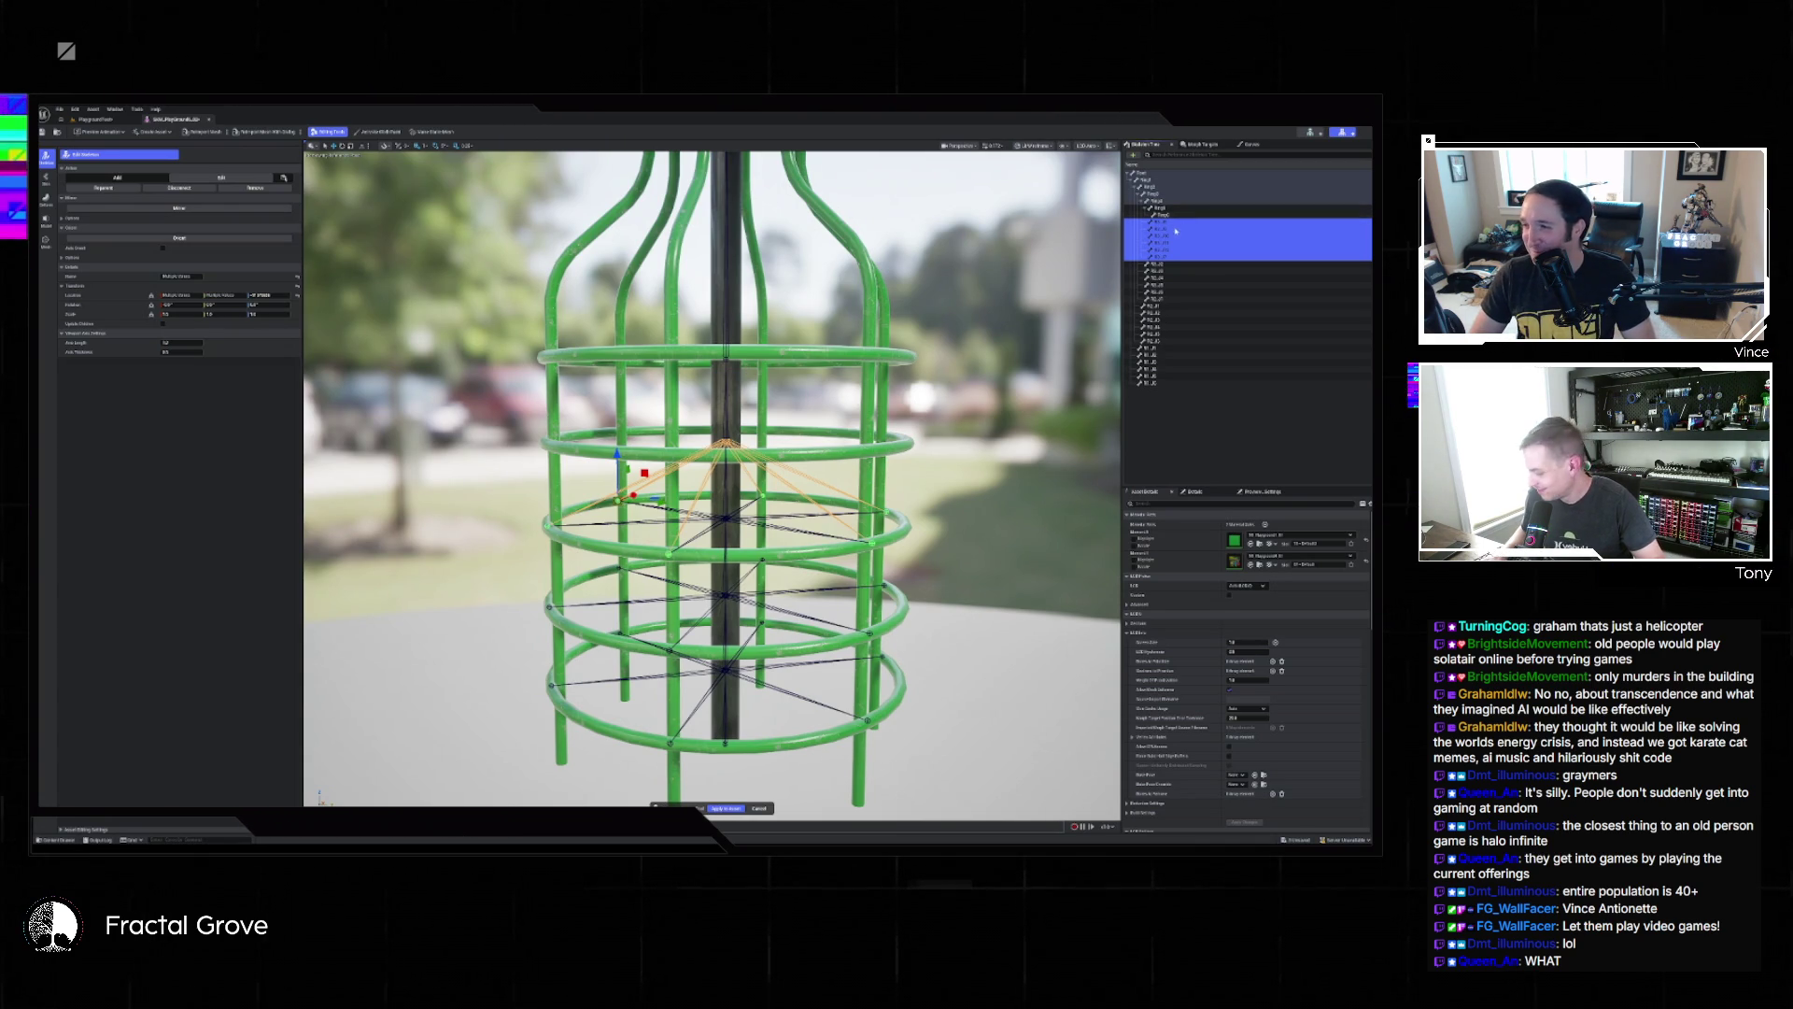
click(1174, 232)
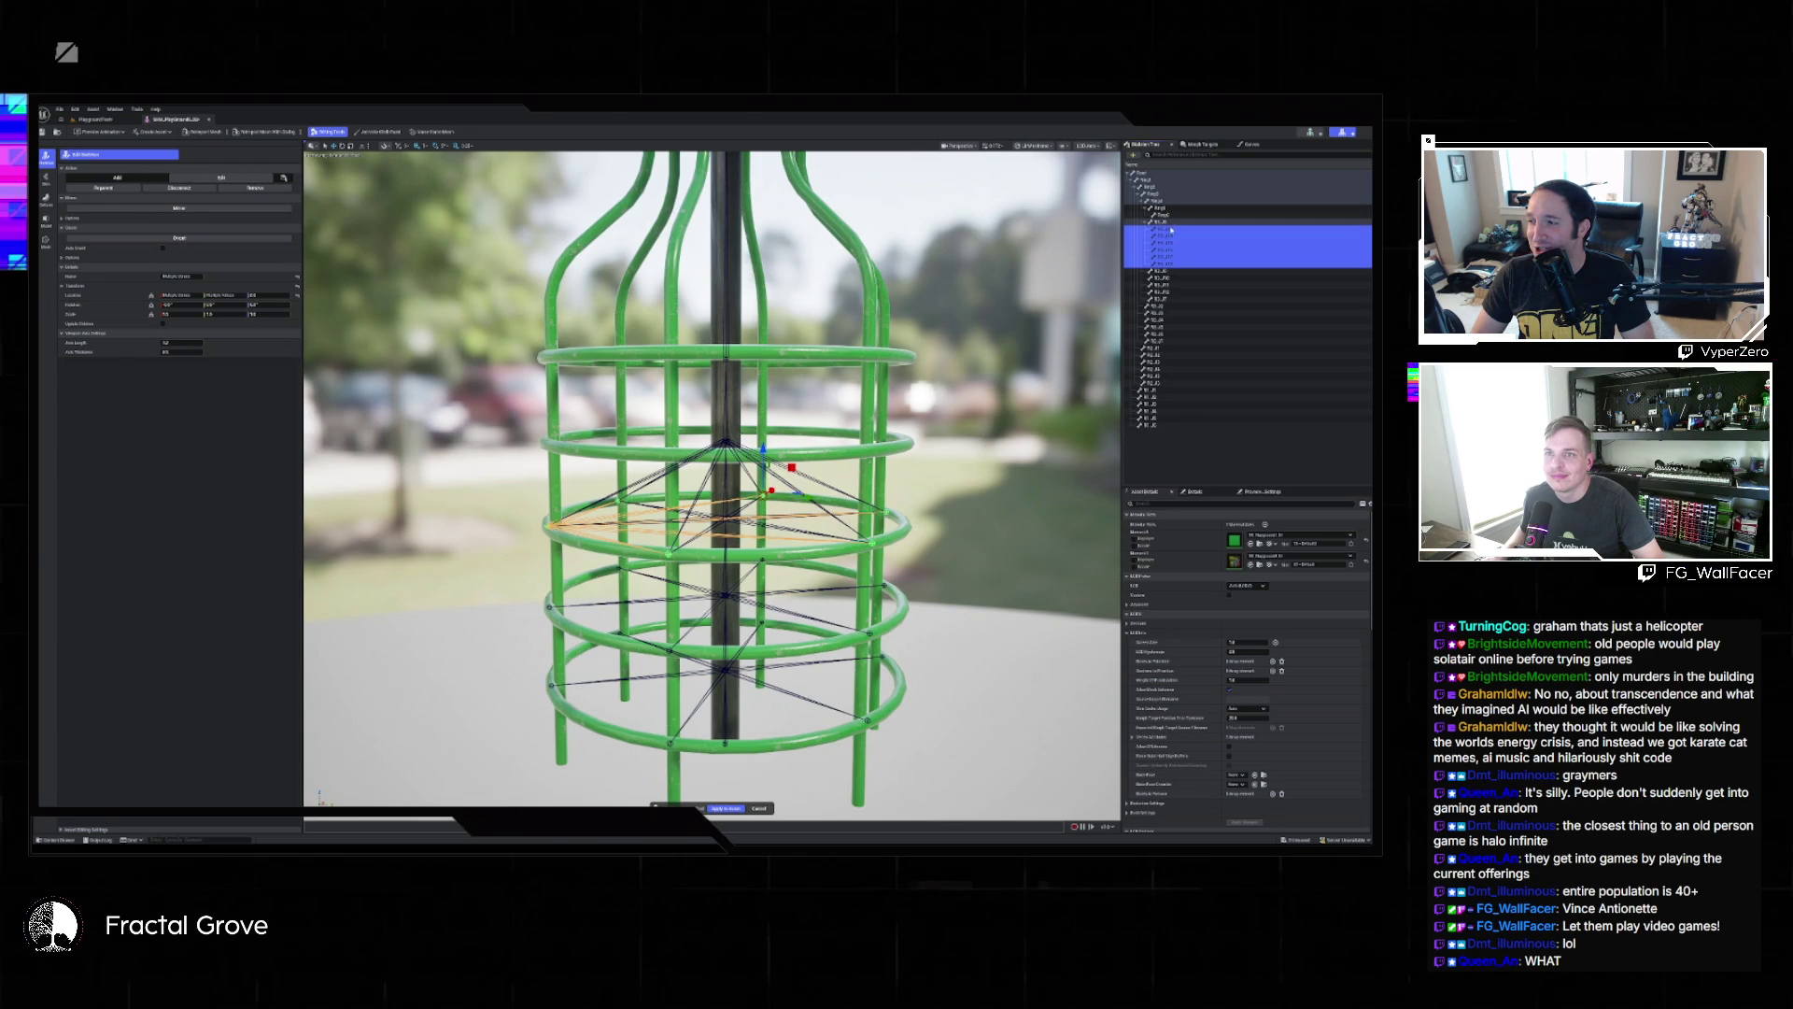
click(1170, 230)
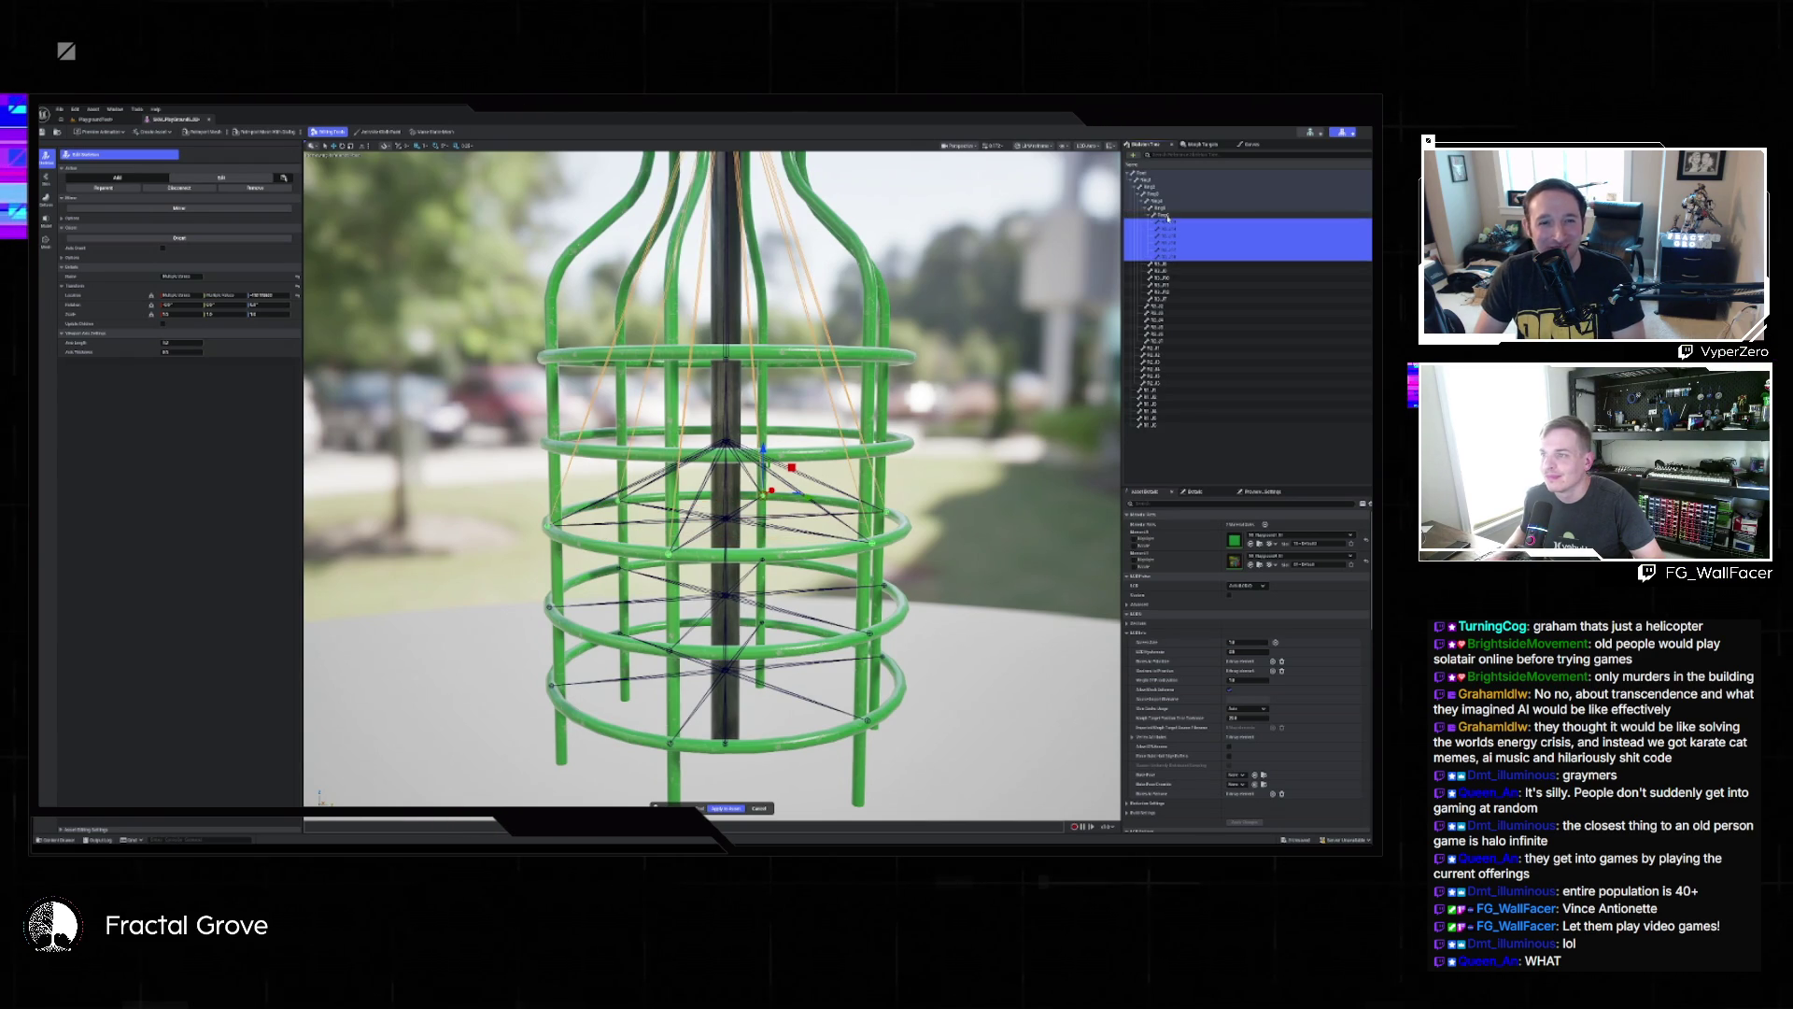
key(f)
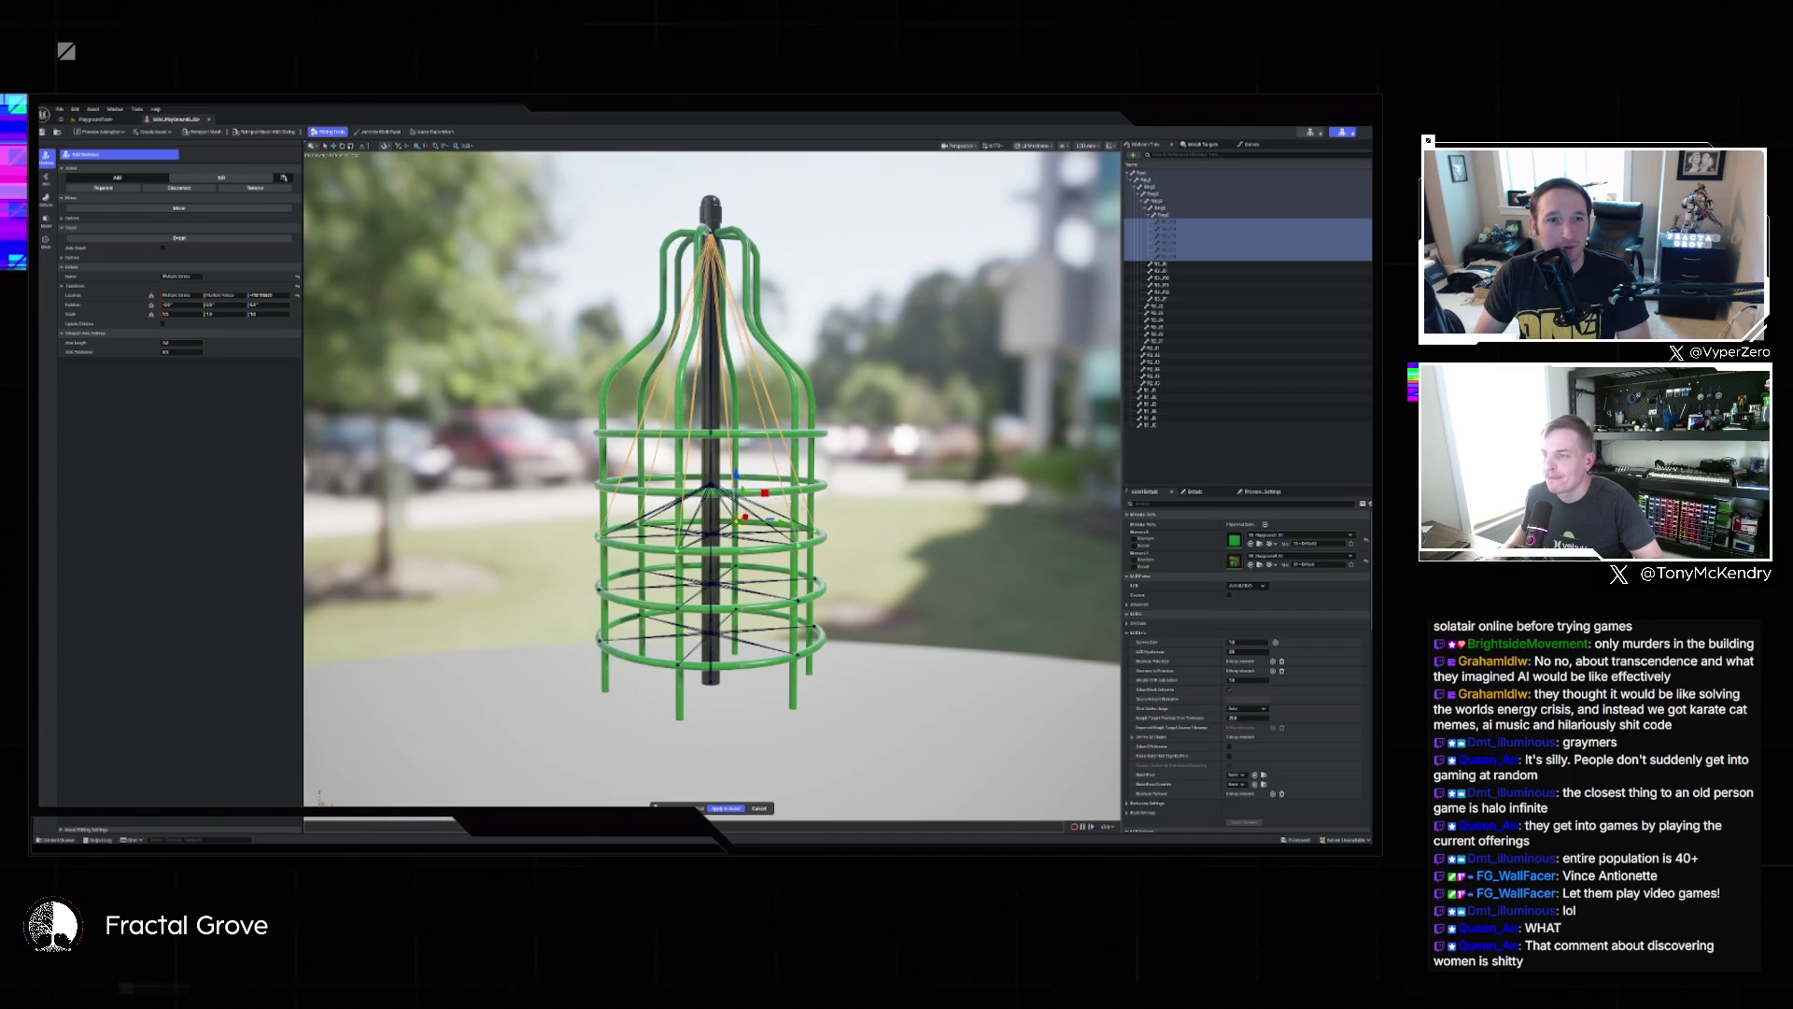
key(ctrl+z)
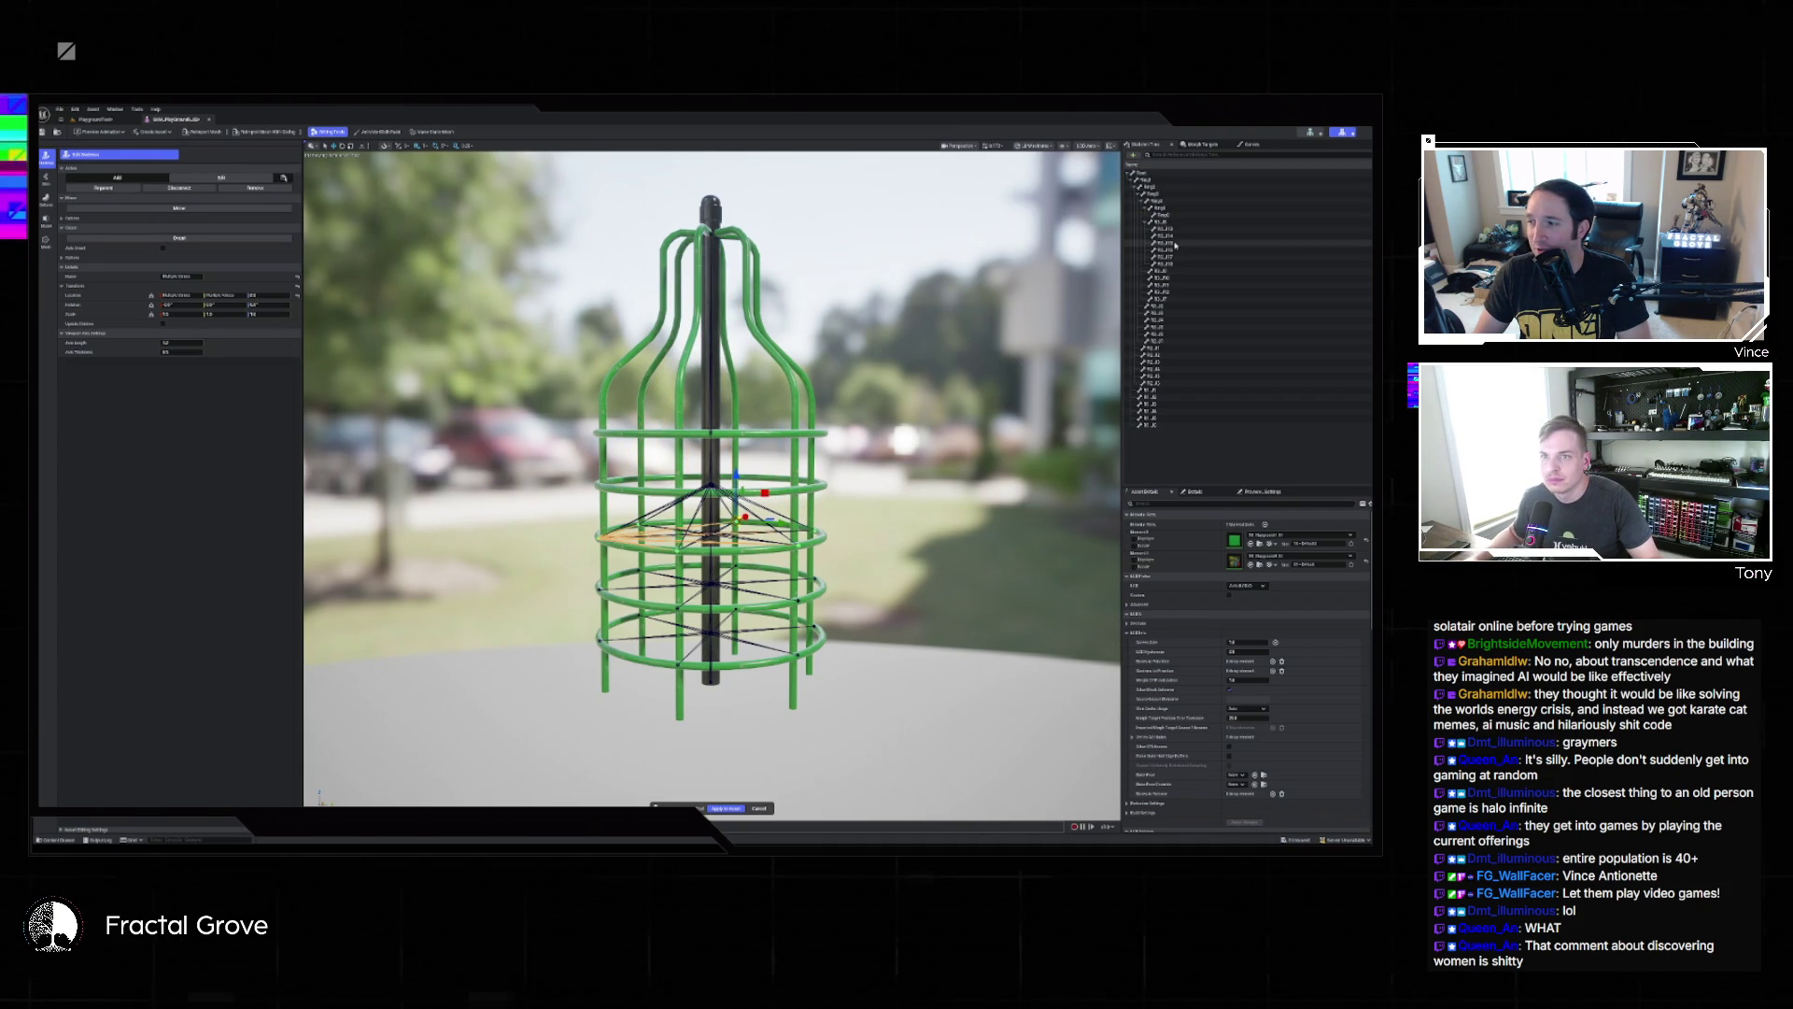
Parent a block of six ring bones under another joint and move them up to the upper ring.
click(1172, 230)
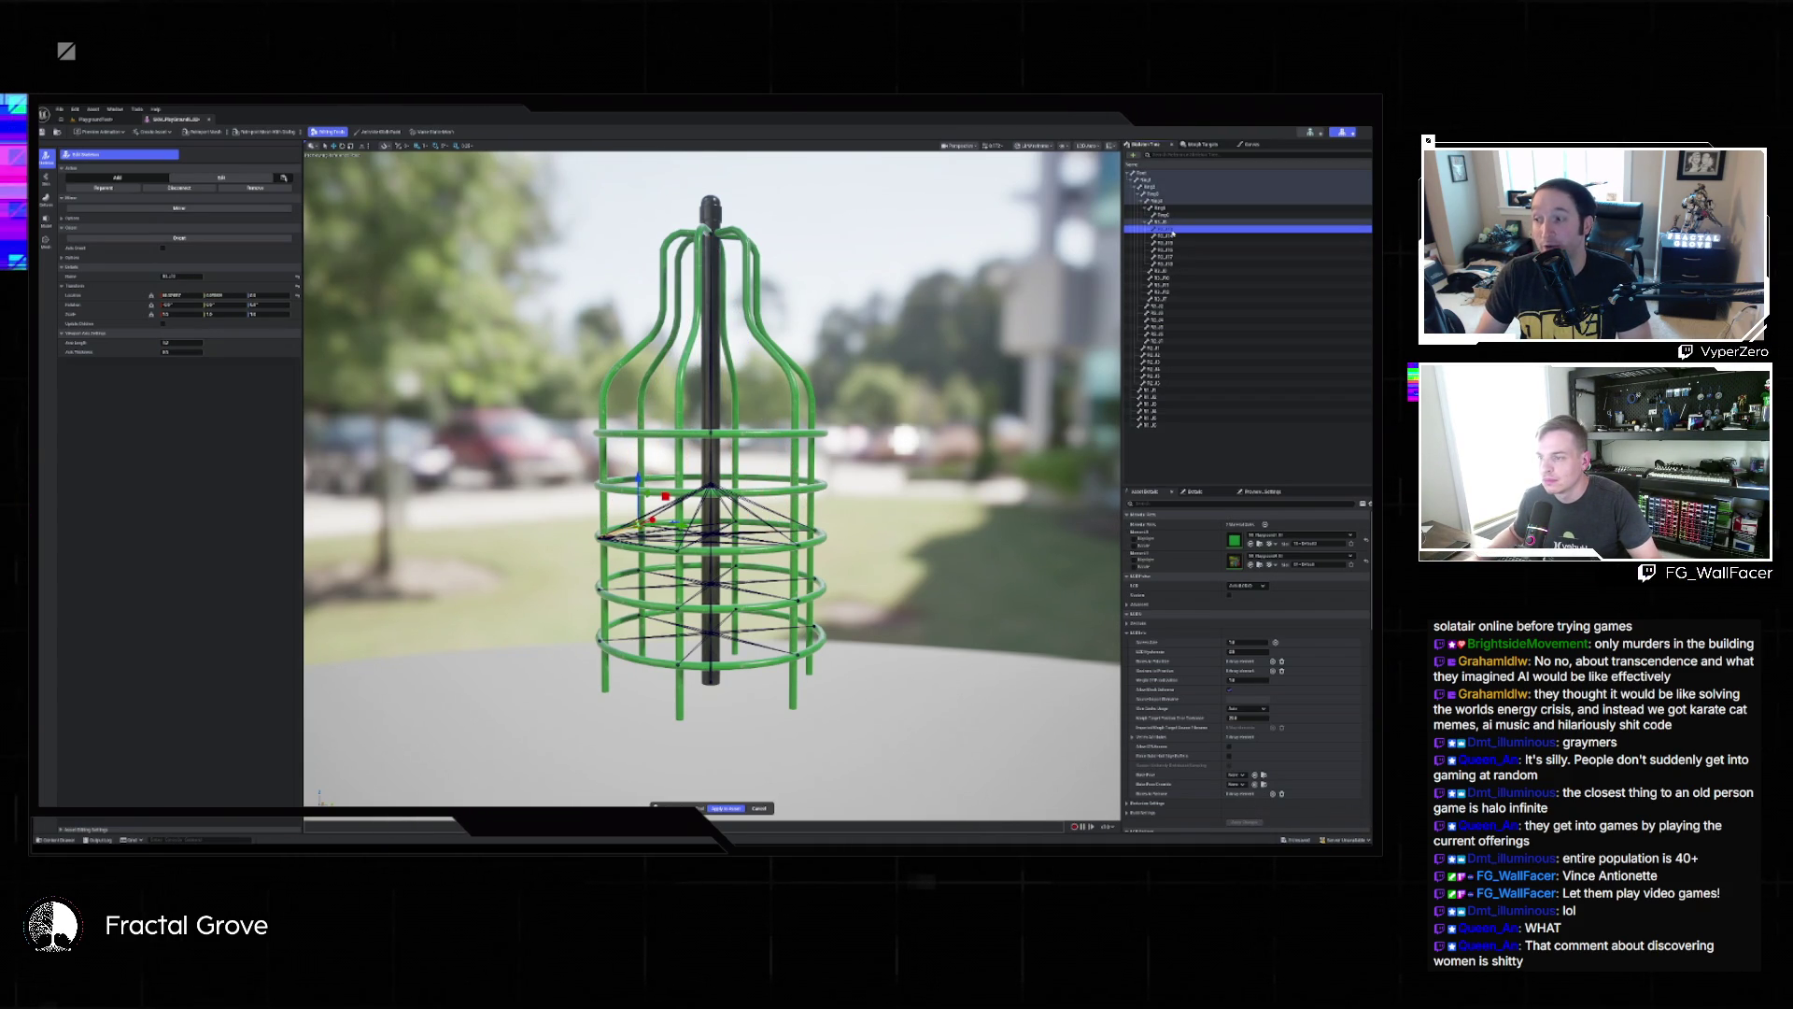
click(1167, 271)
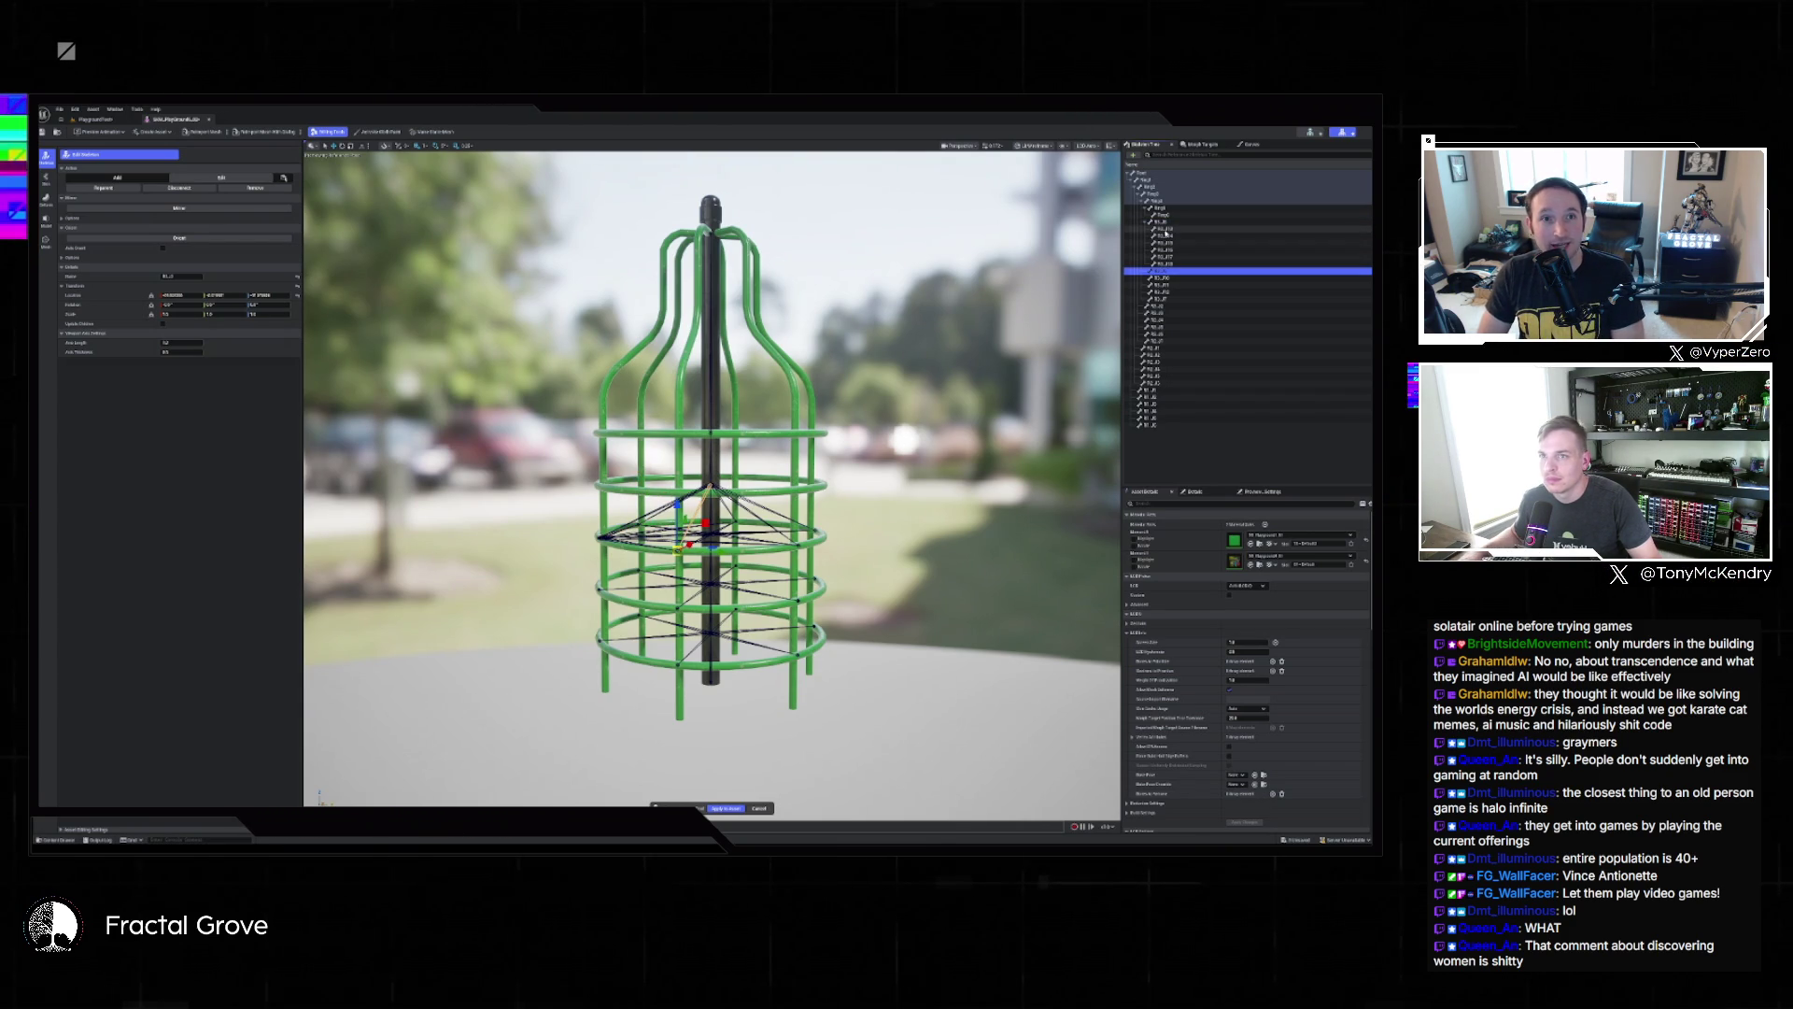
click(1166, 230)
key(shift+Down)
key(shift+Down)
key(shift+Down)
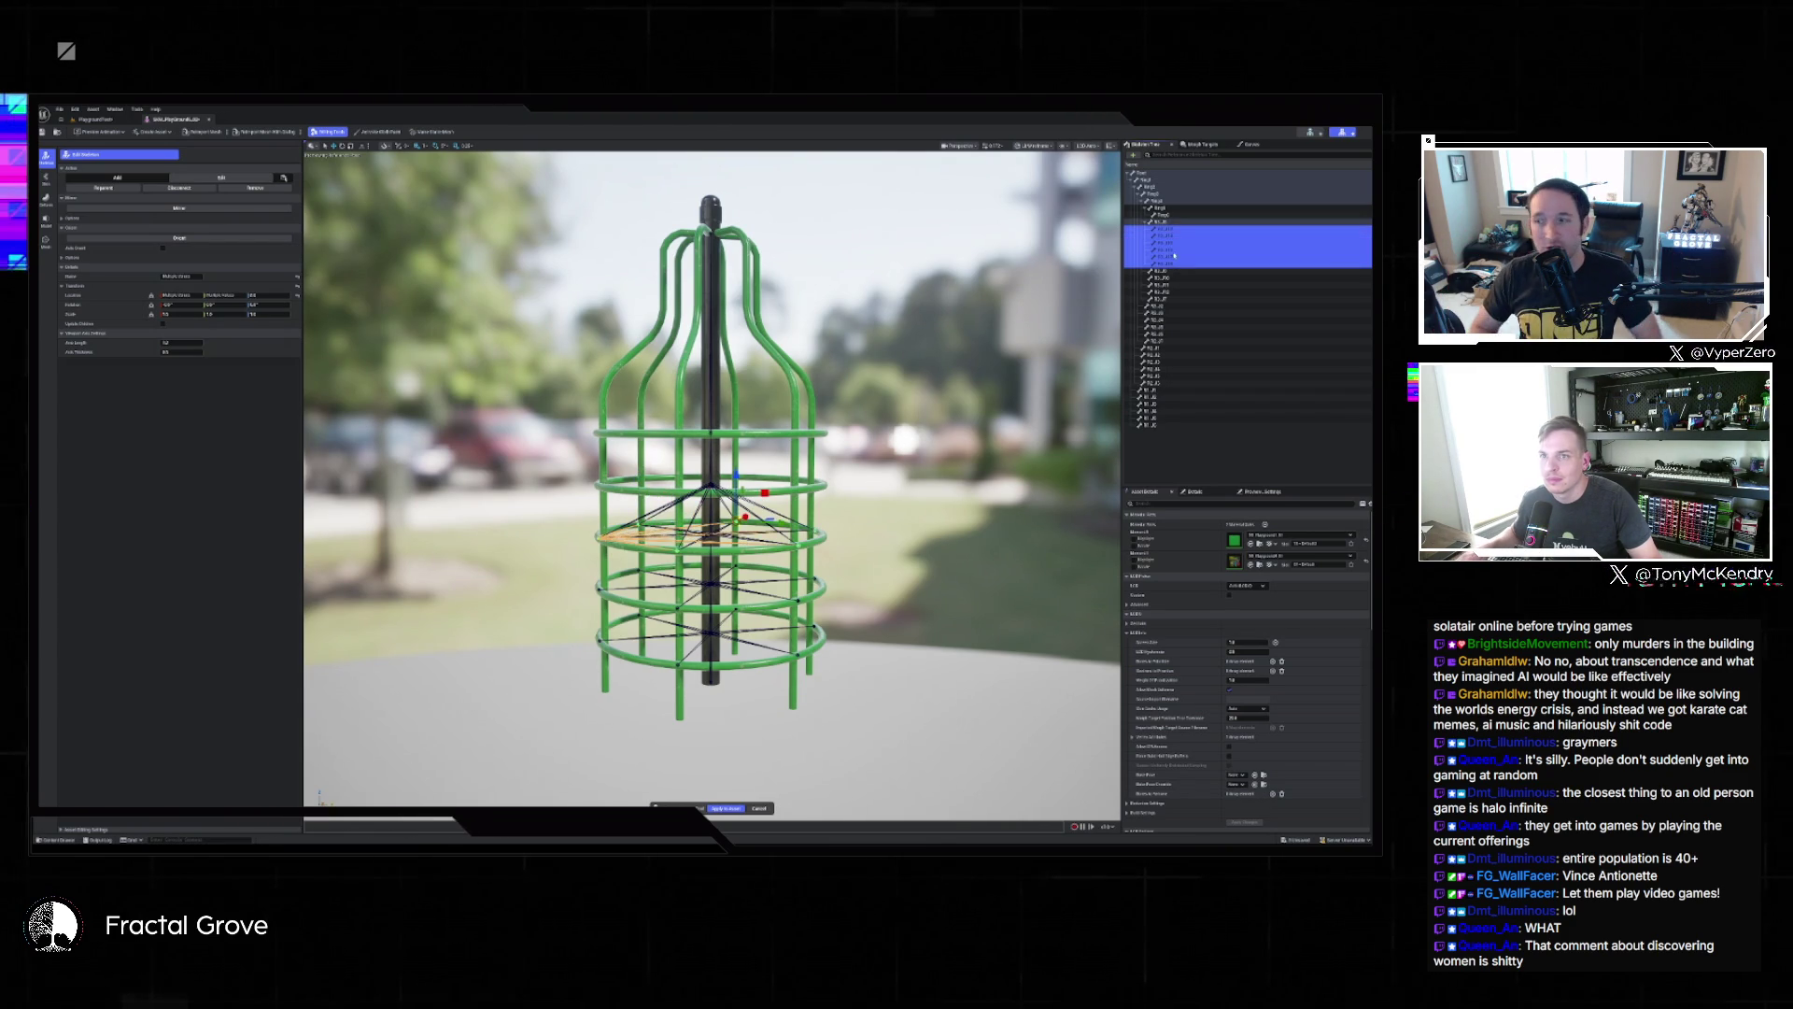
drag(1165, 230, 1161, 211)
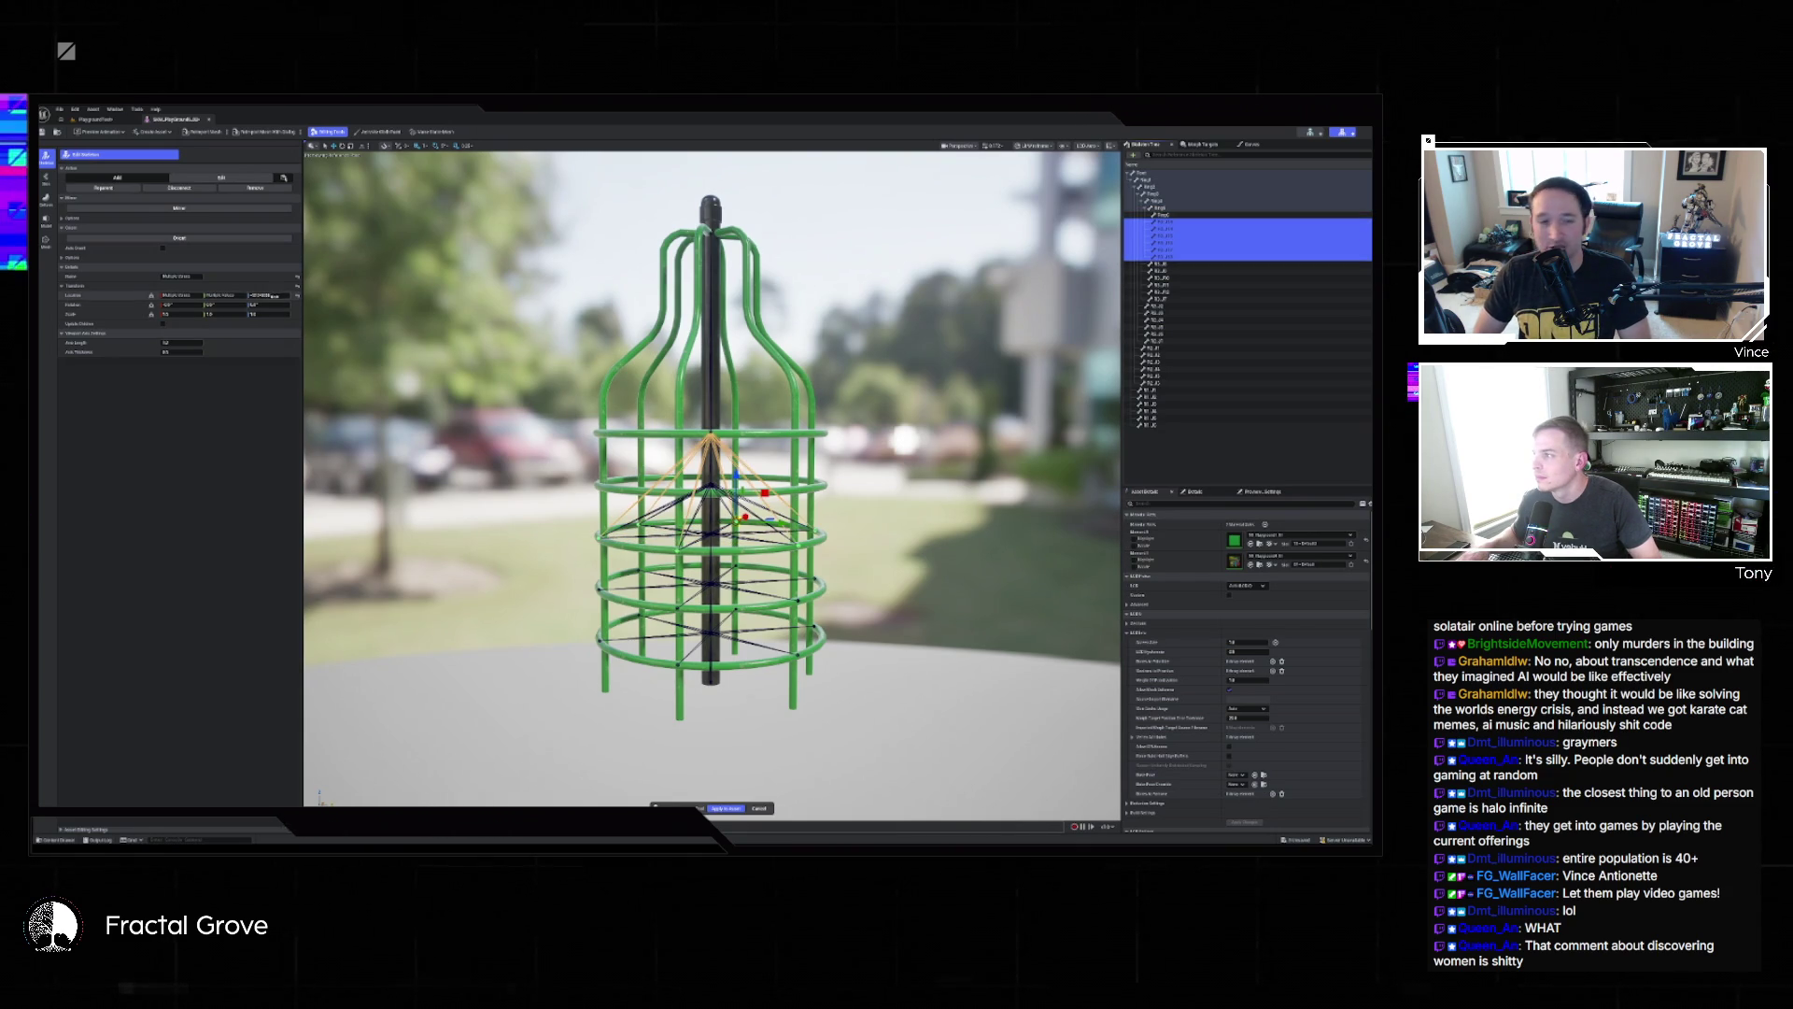
click(266, 295)
text(0)
key(Return)
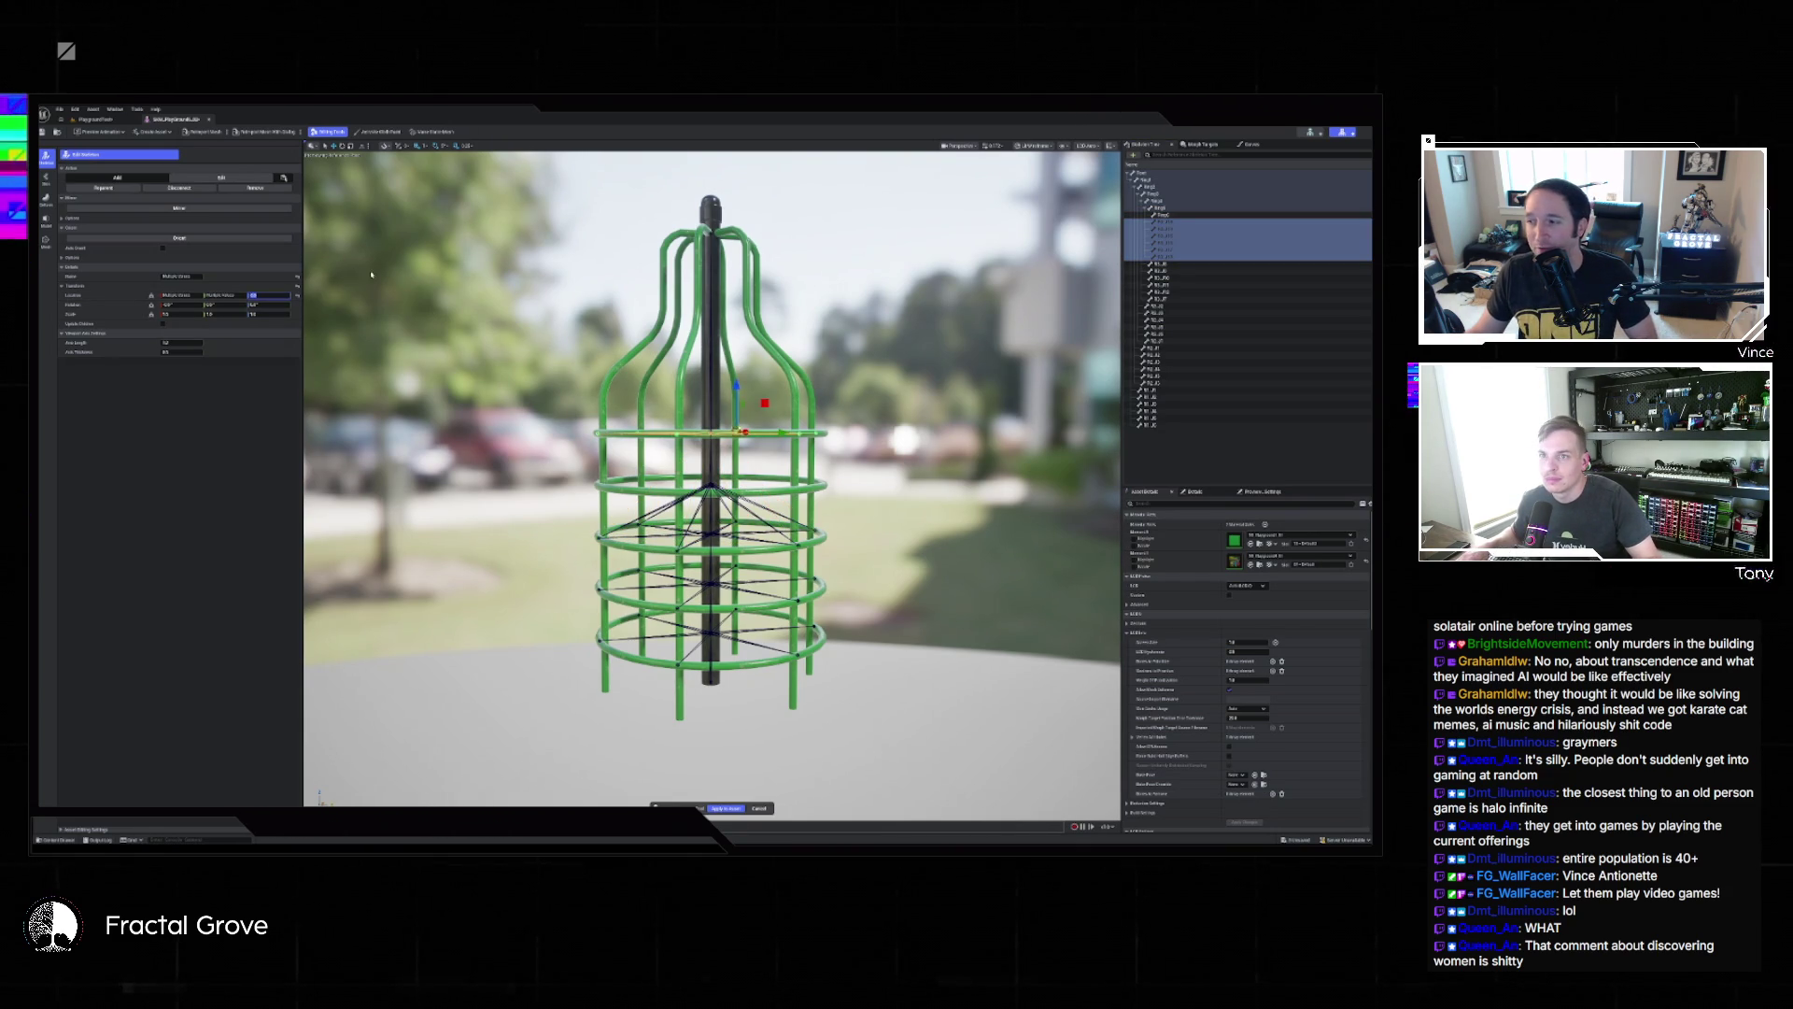
Select another range of ring bones and set their Location Z to 20.
click(1162, 265)
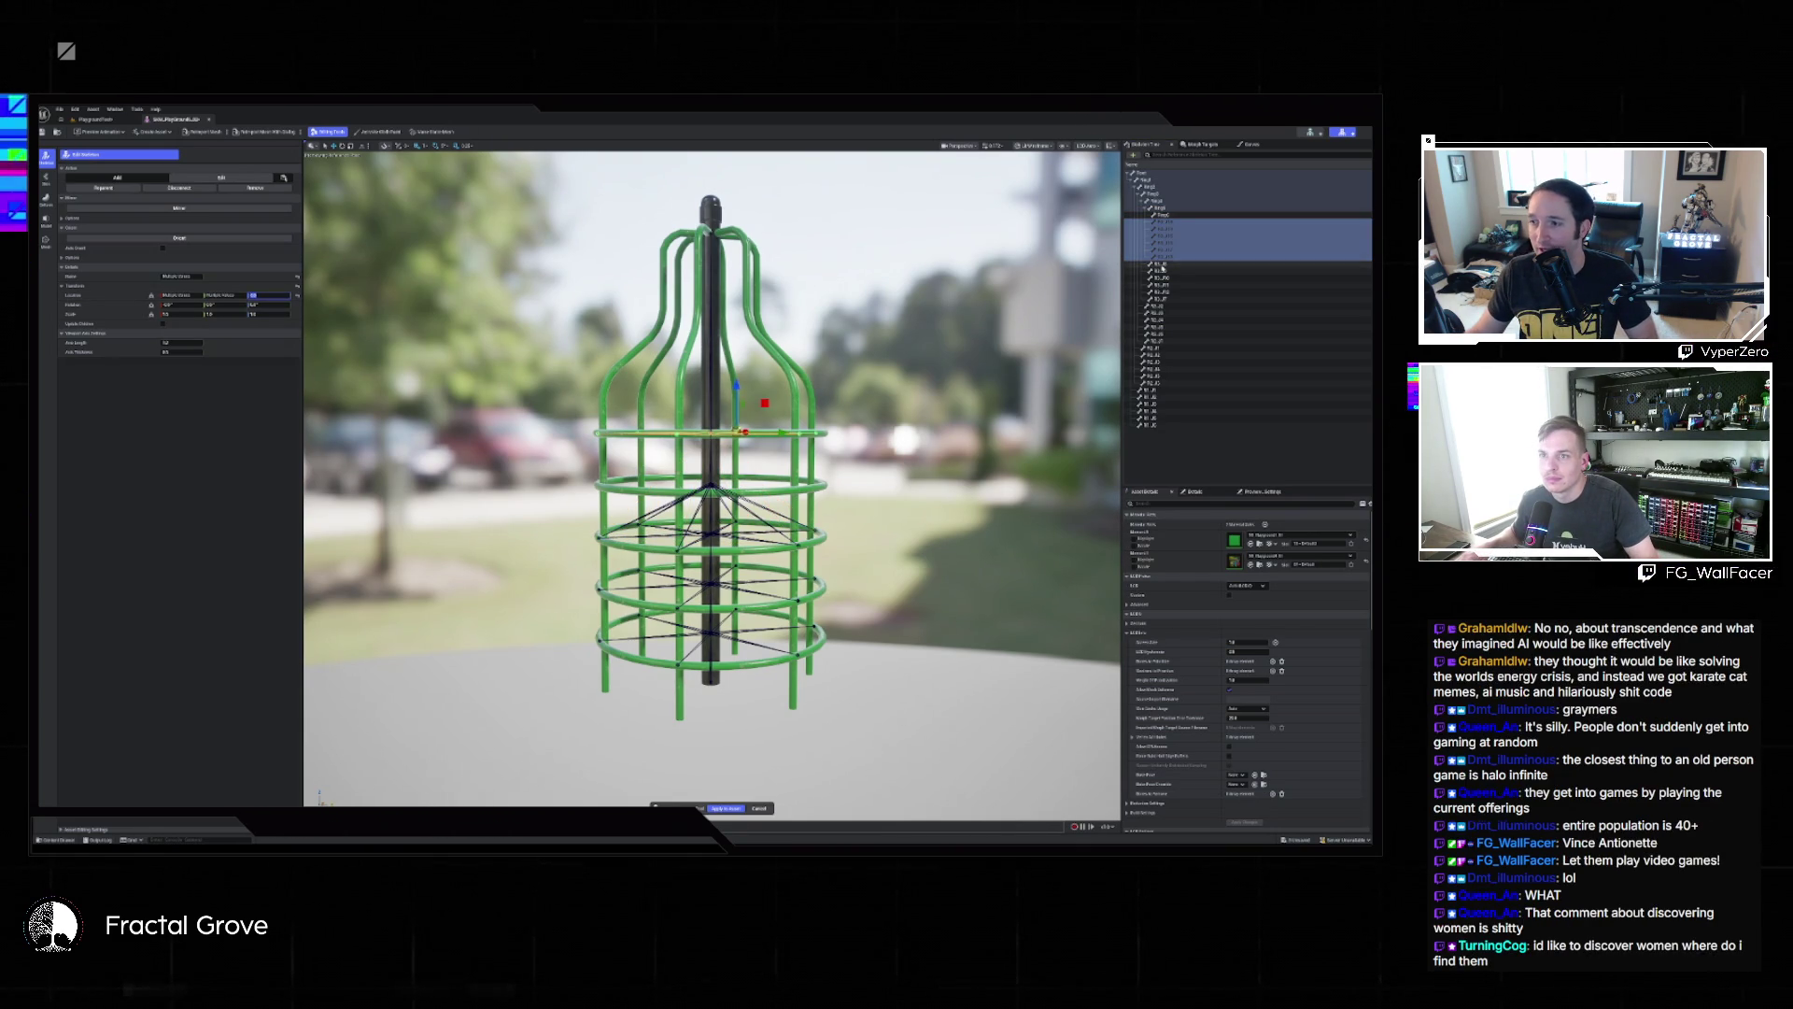
shift+click(1166, 300)
click(270, 295)
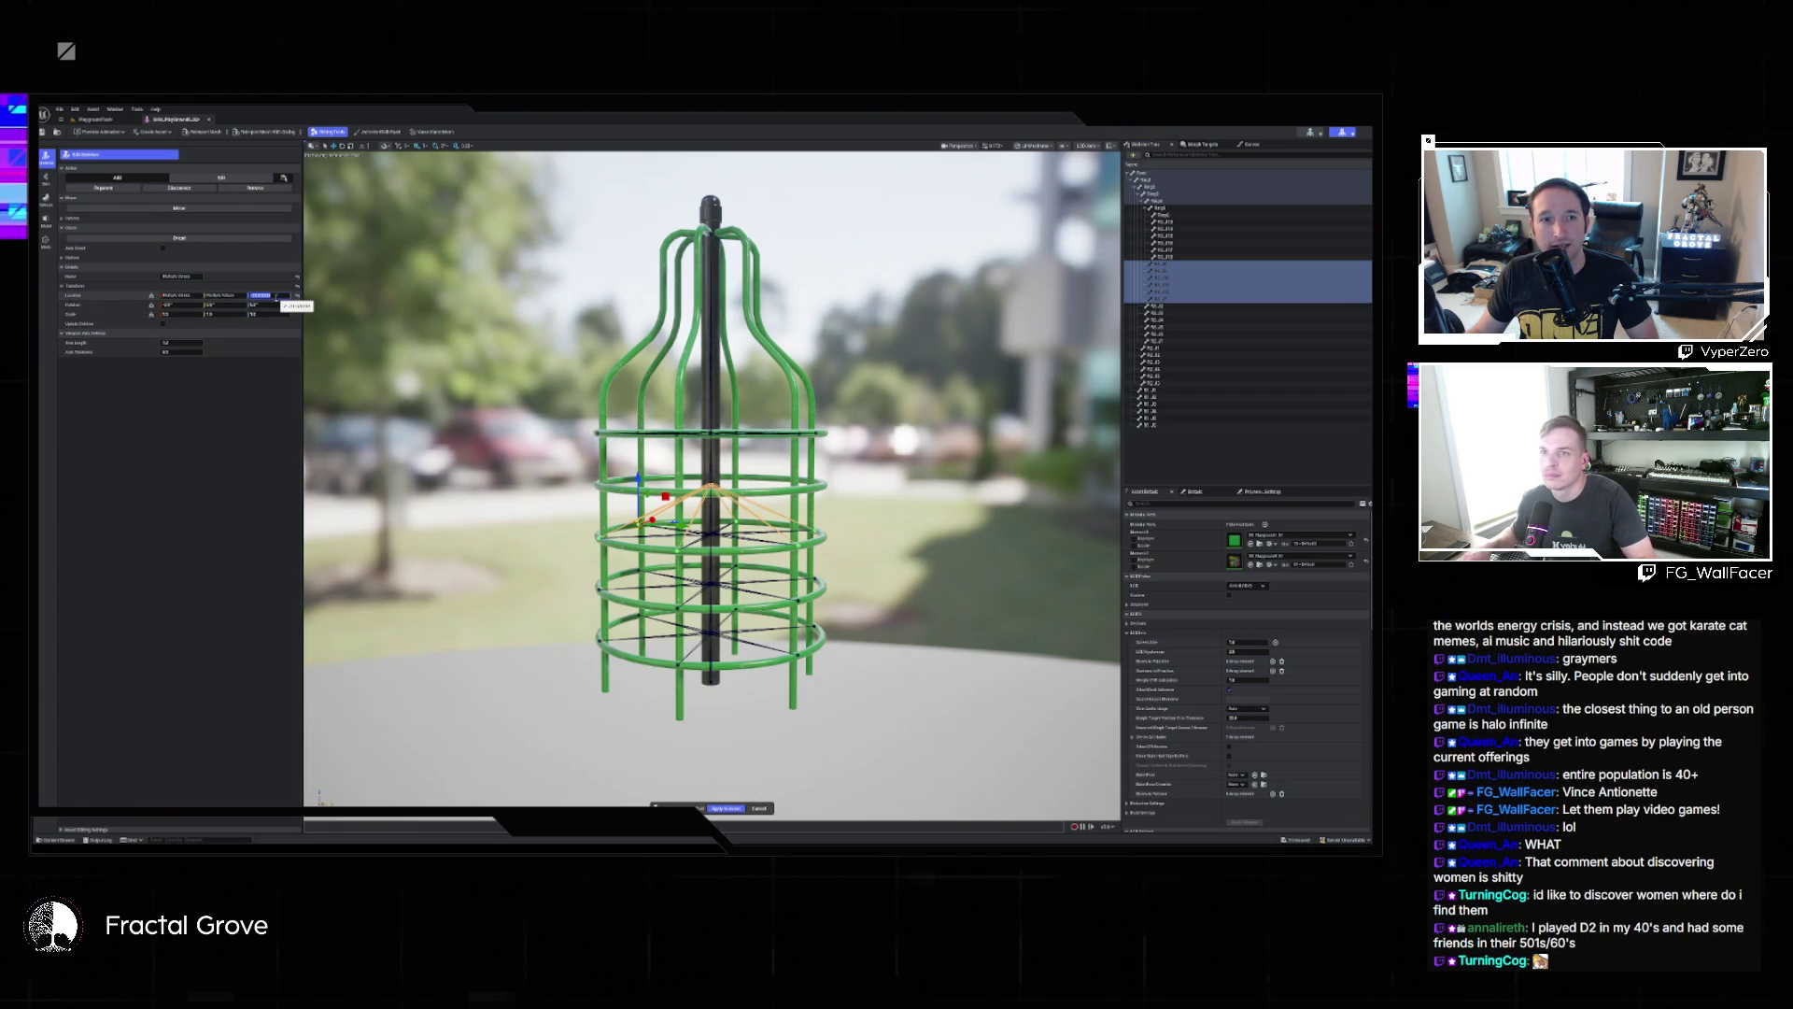
text(20)
key(Return)
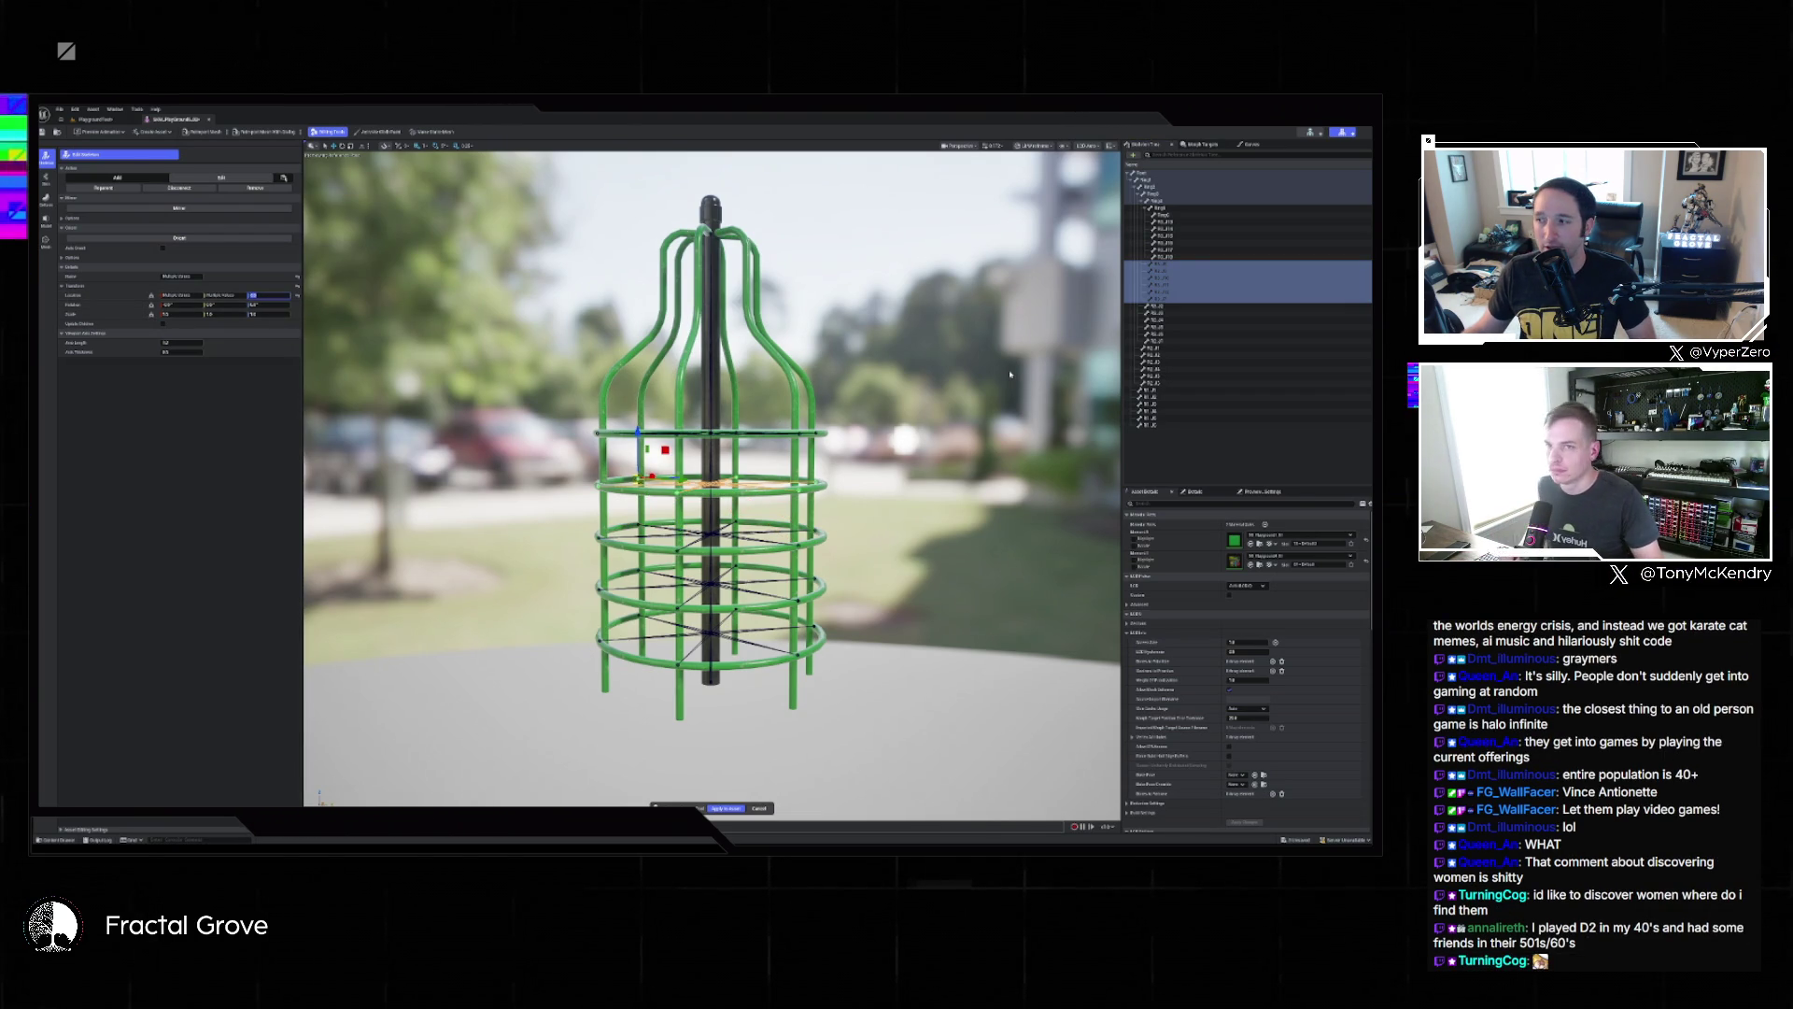
click(1170, 223)
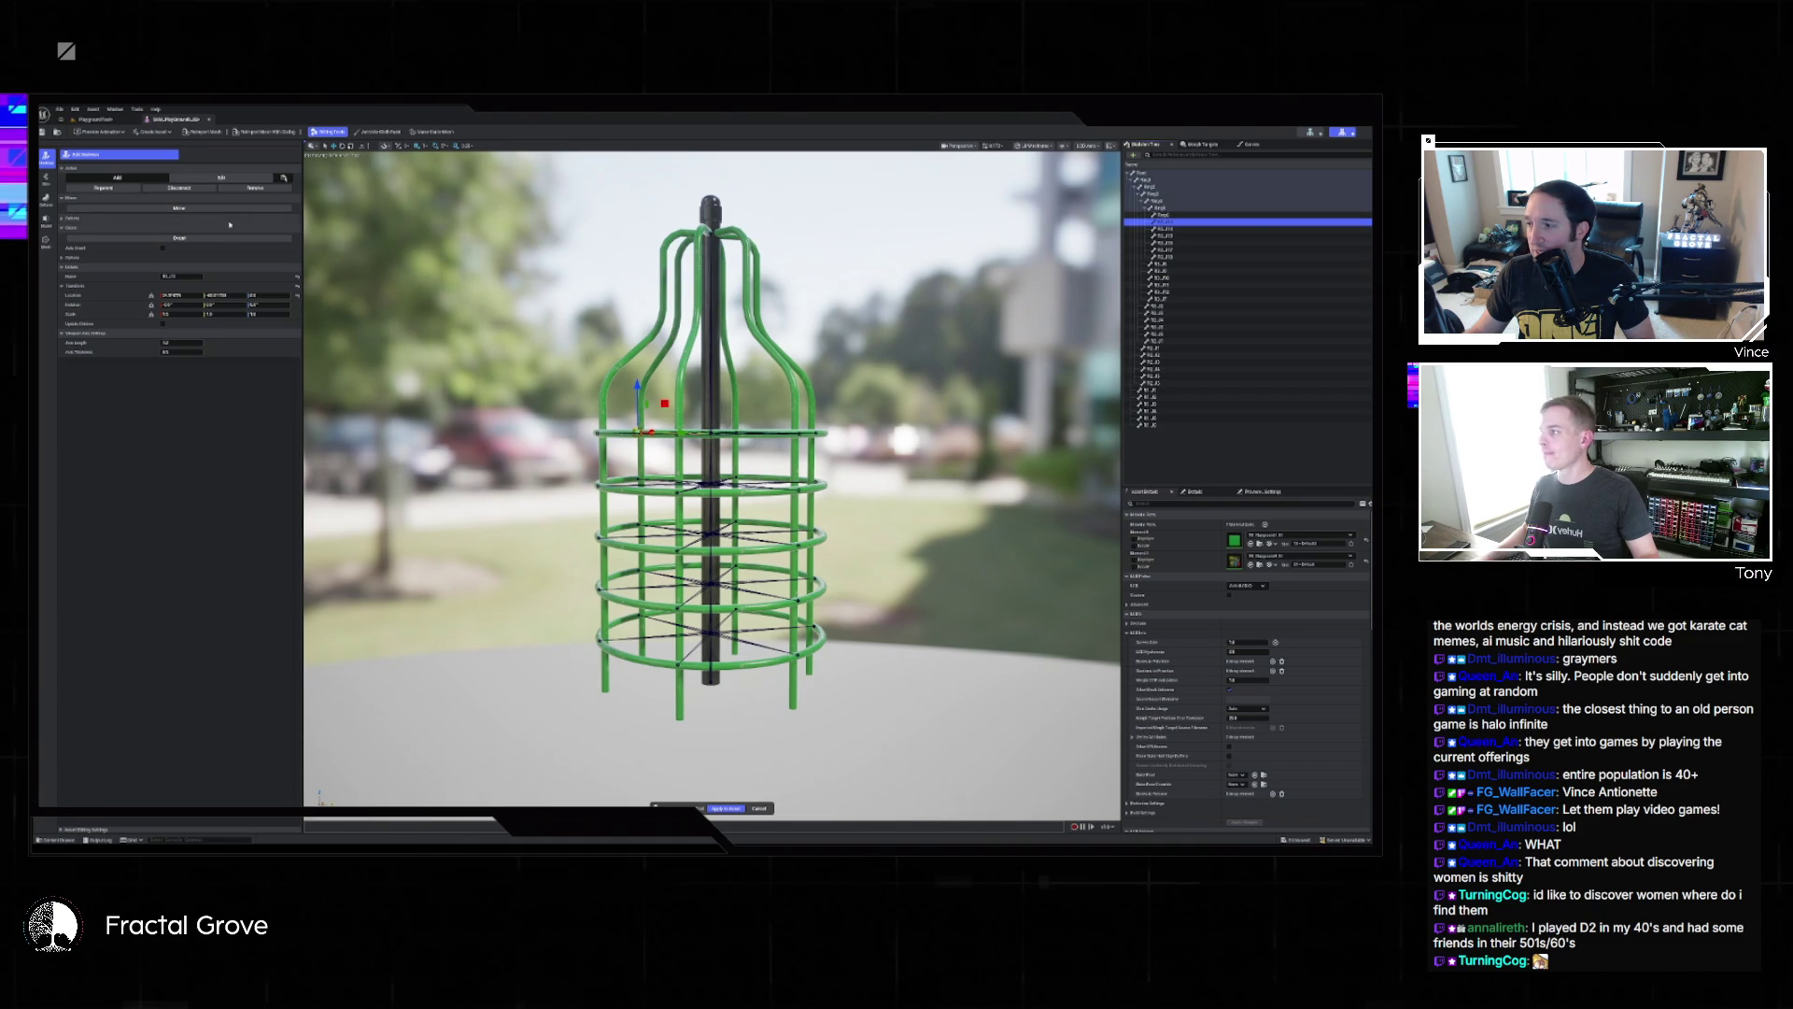
Rename two ring bones, typing 'B' for the first and '_L' for the next.
click(189, 276)
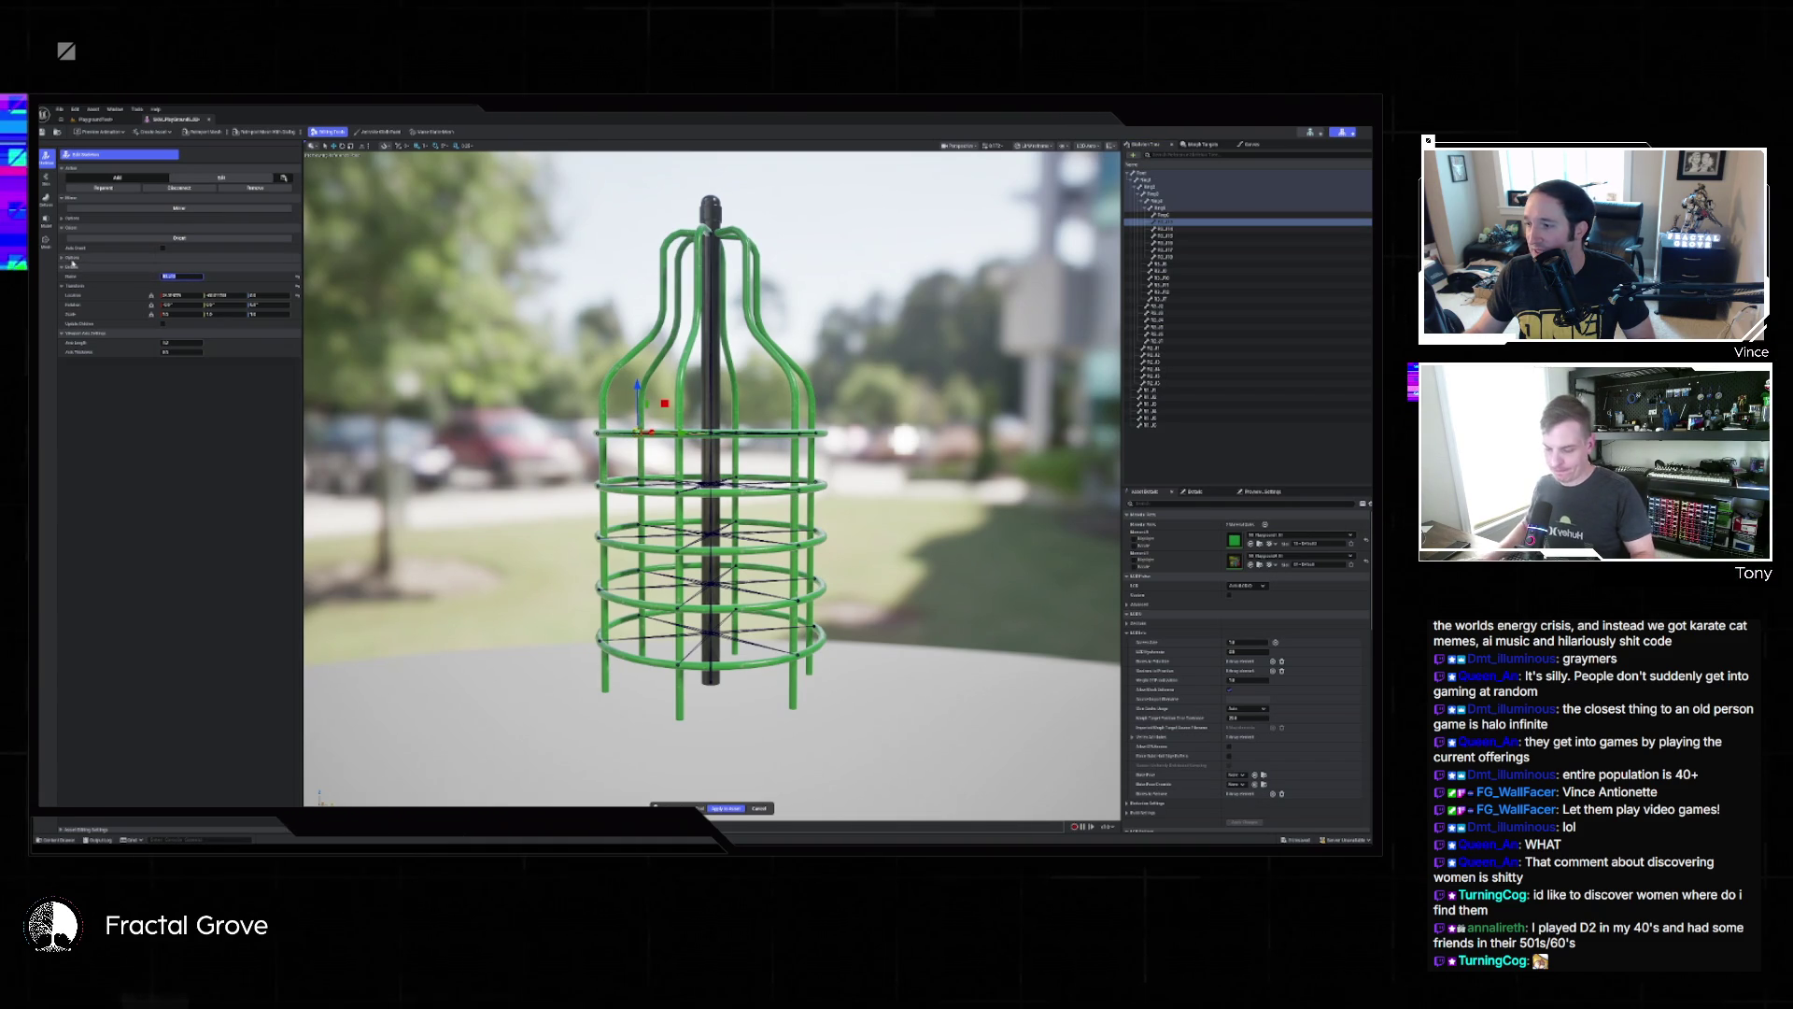
text(B)
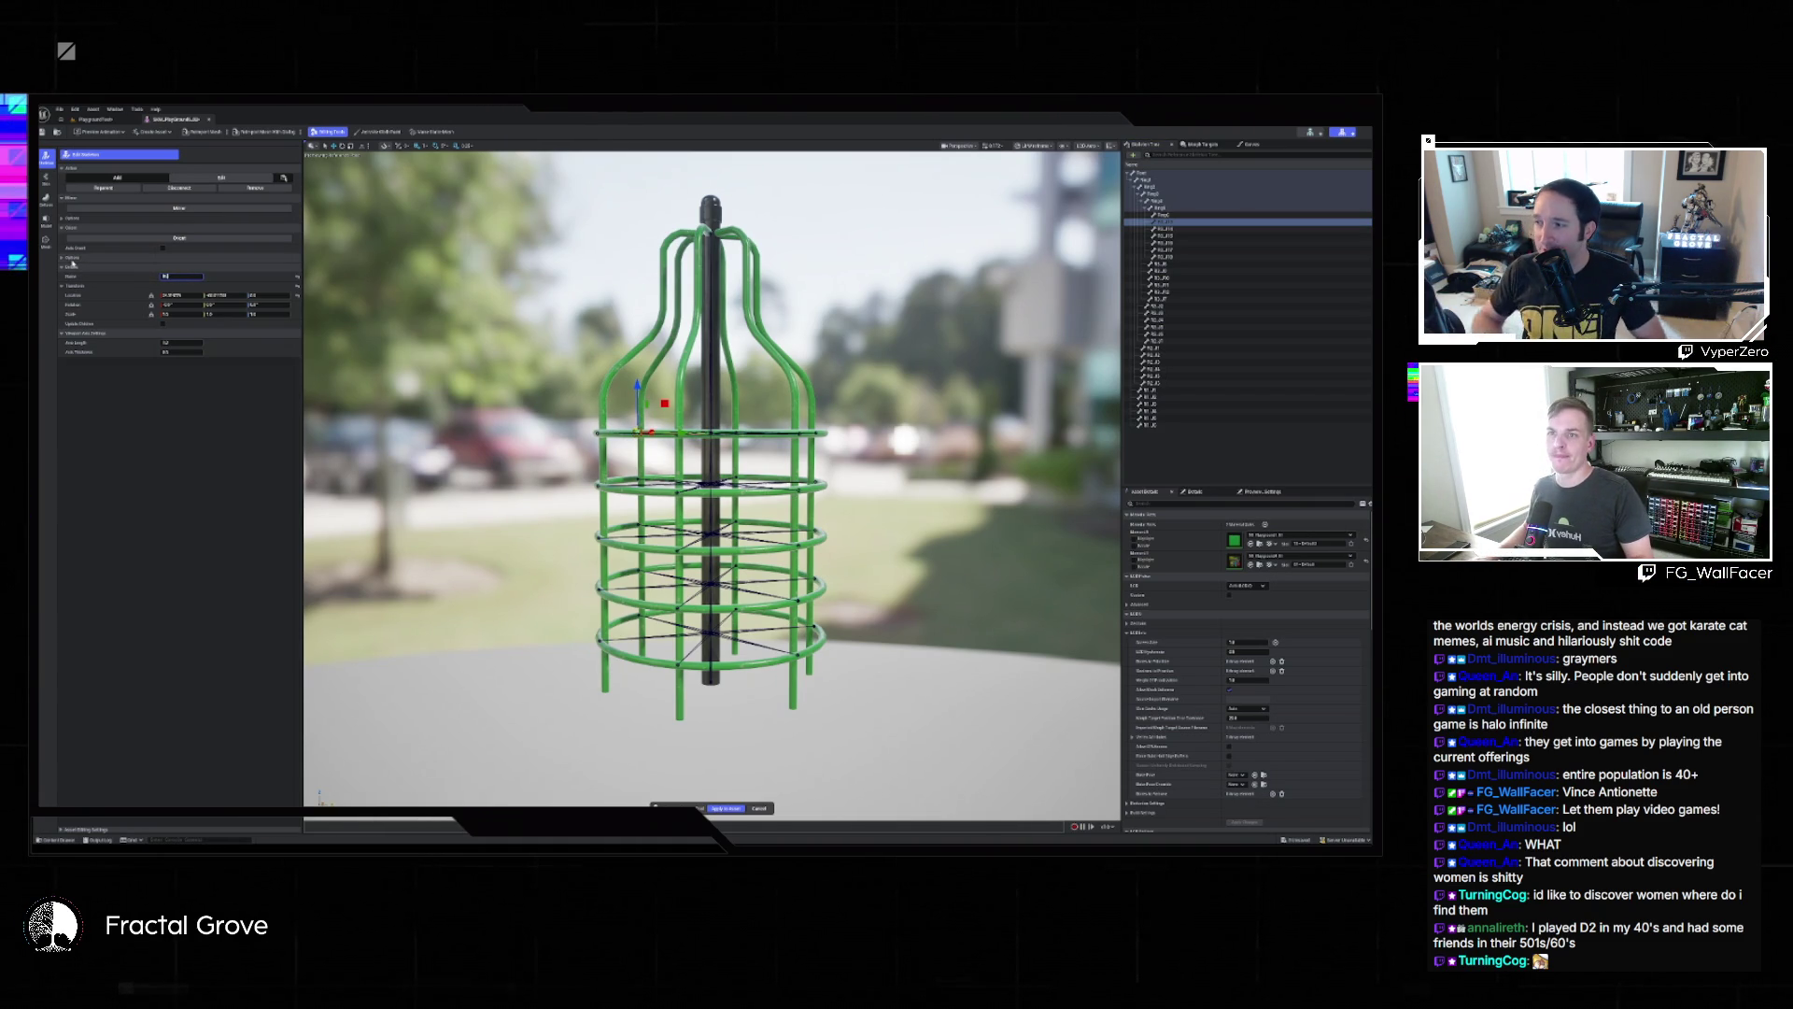
key(Return)
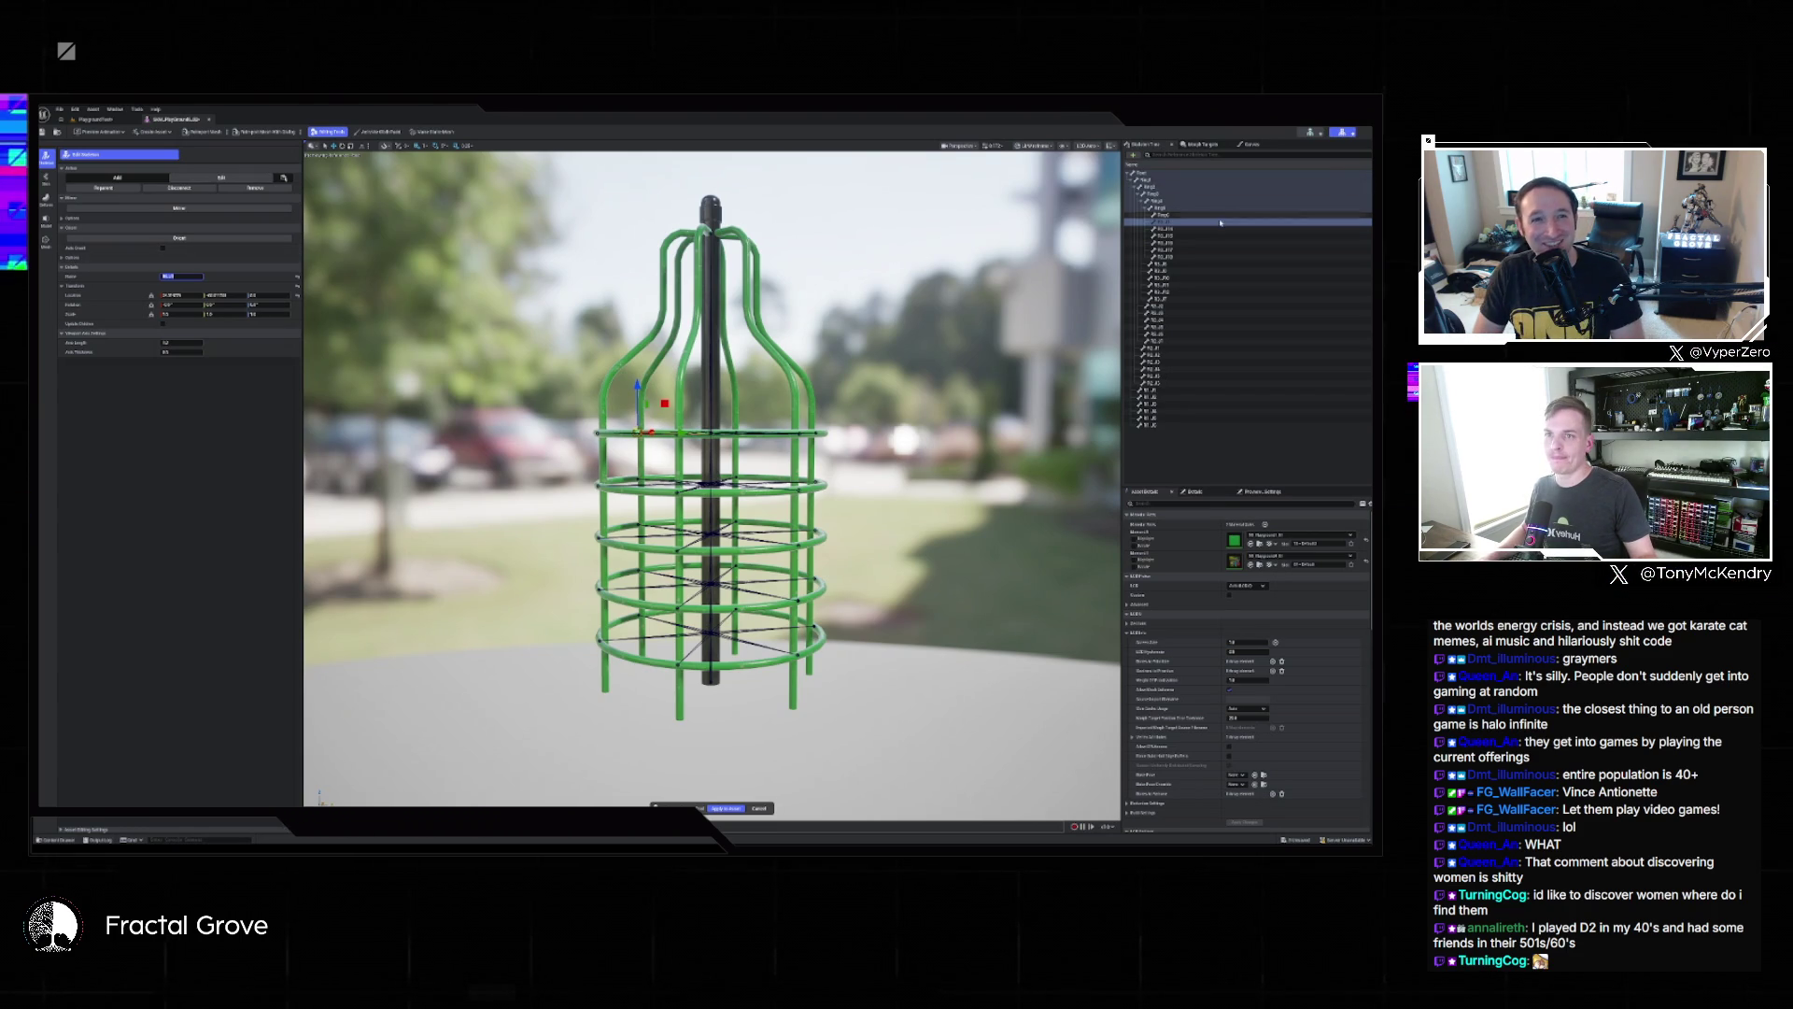
click(1227, 228)
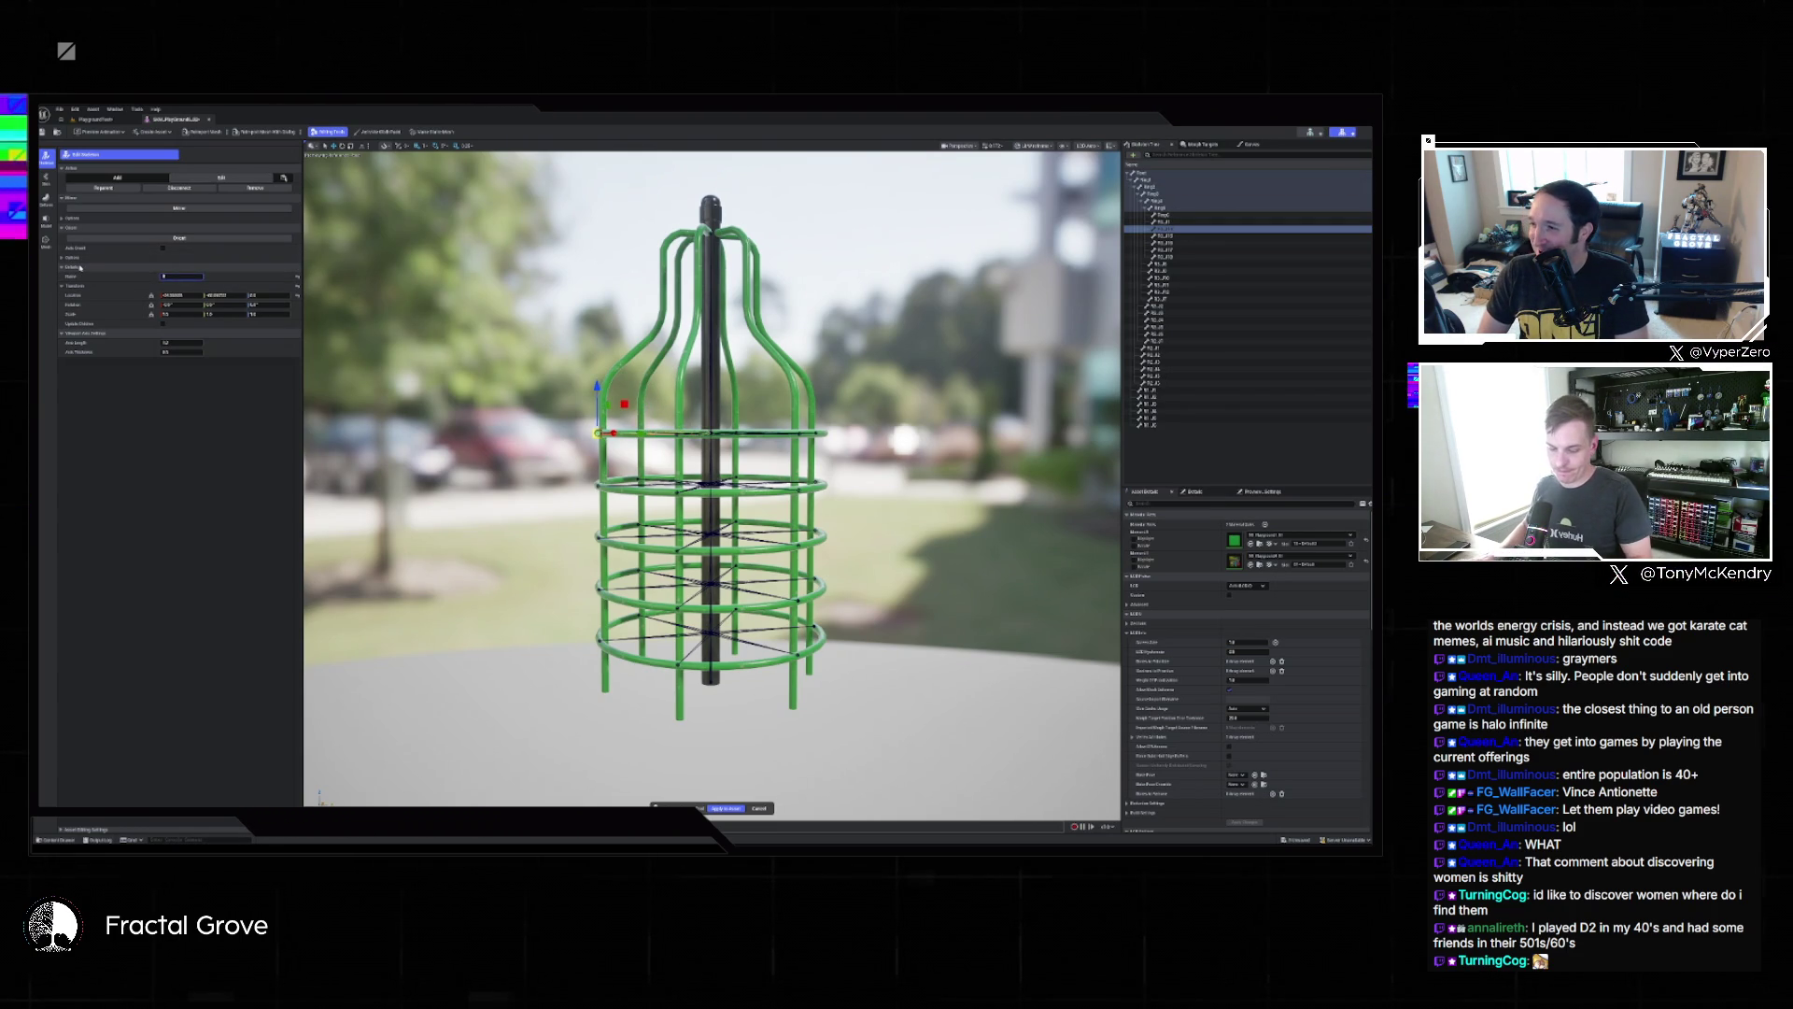
text(_)
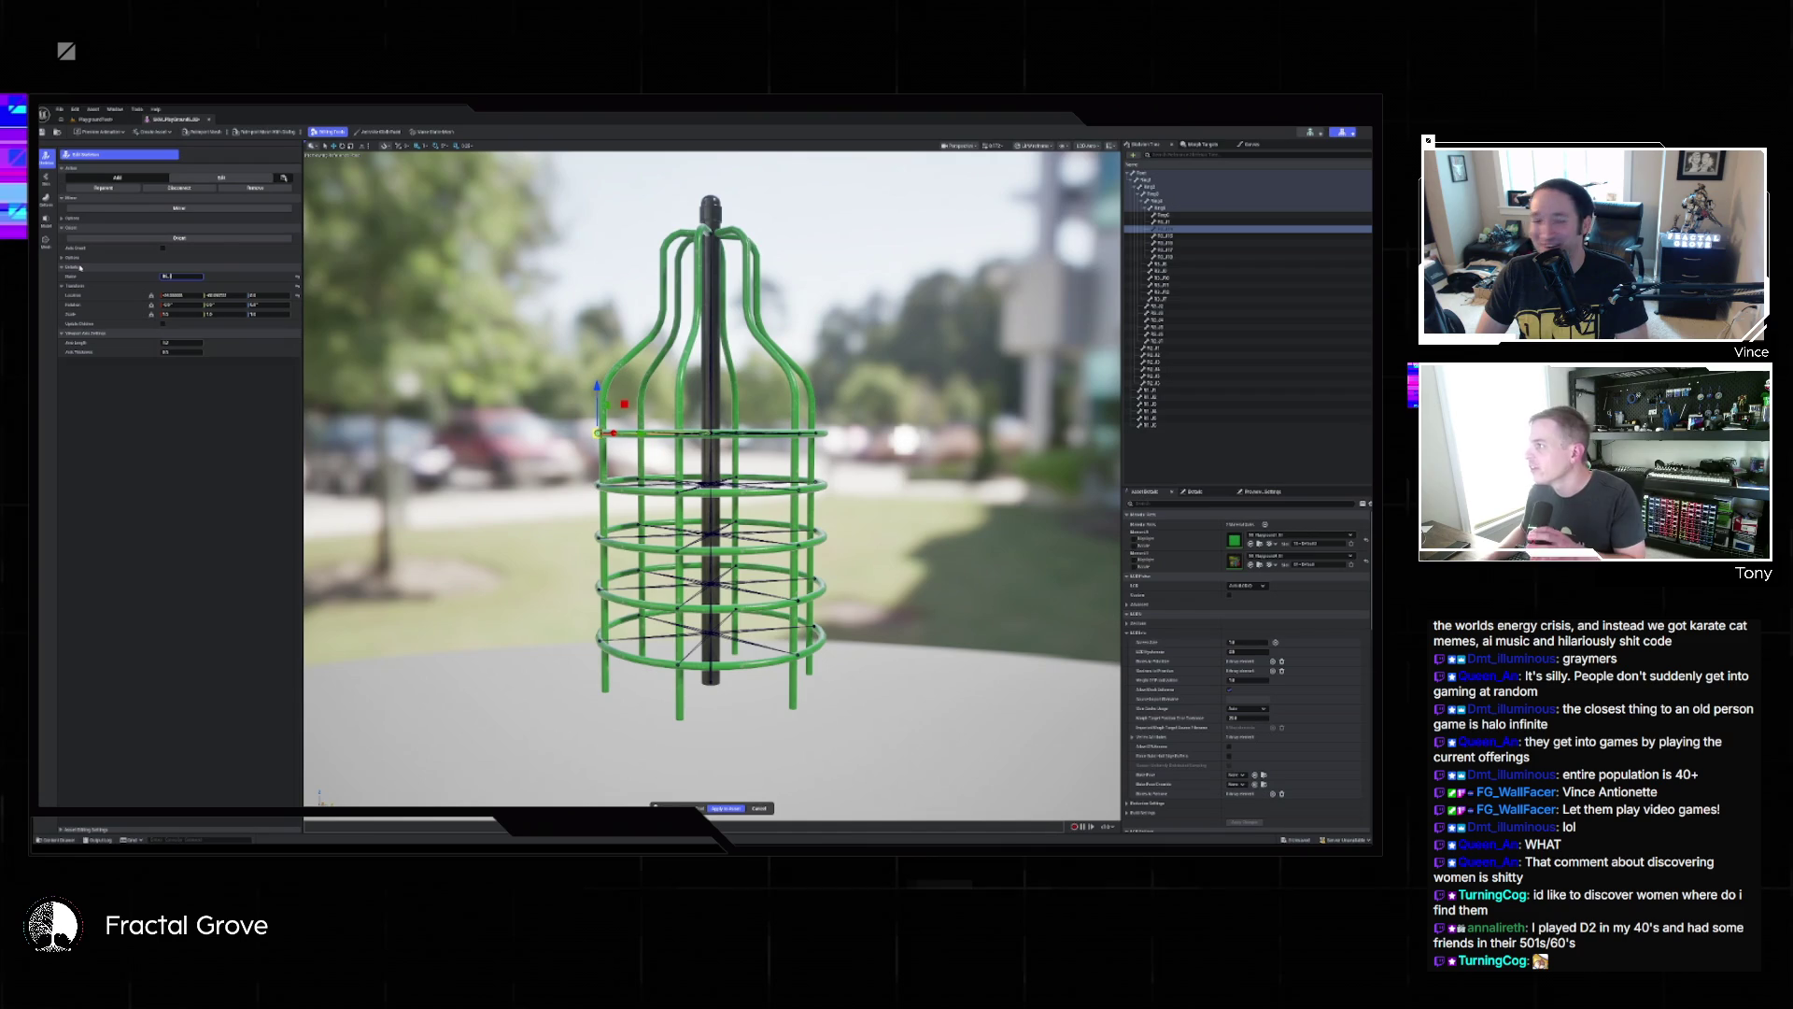
text(L)
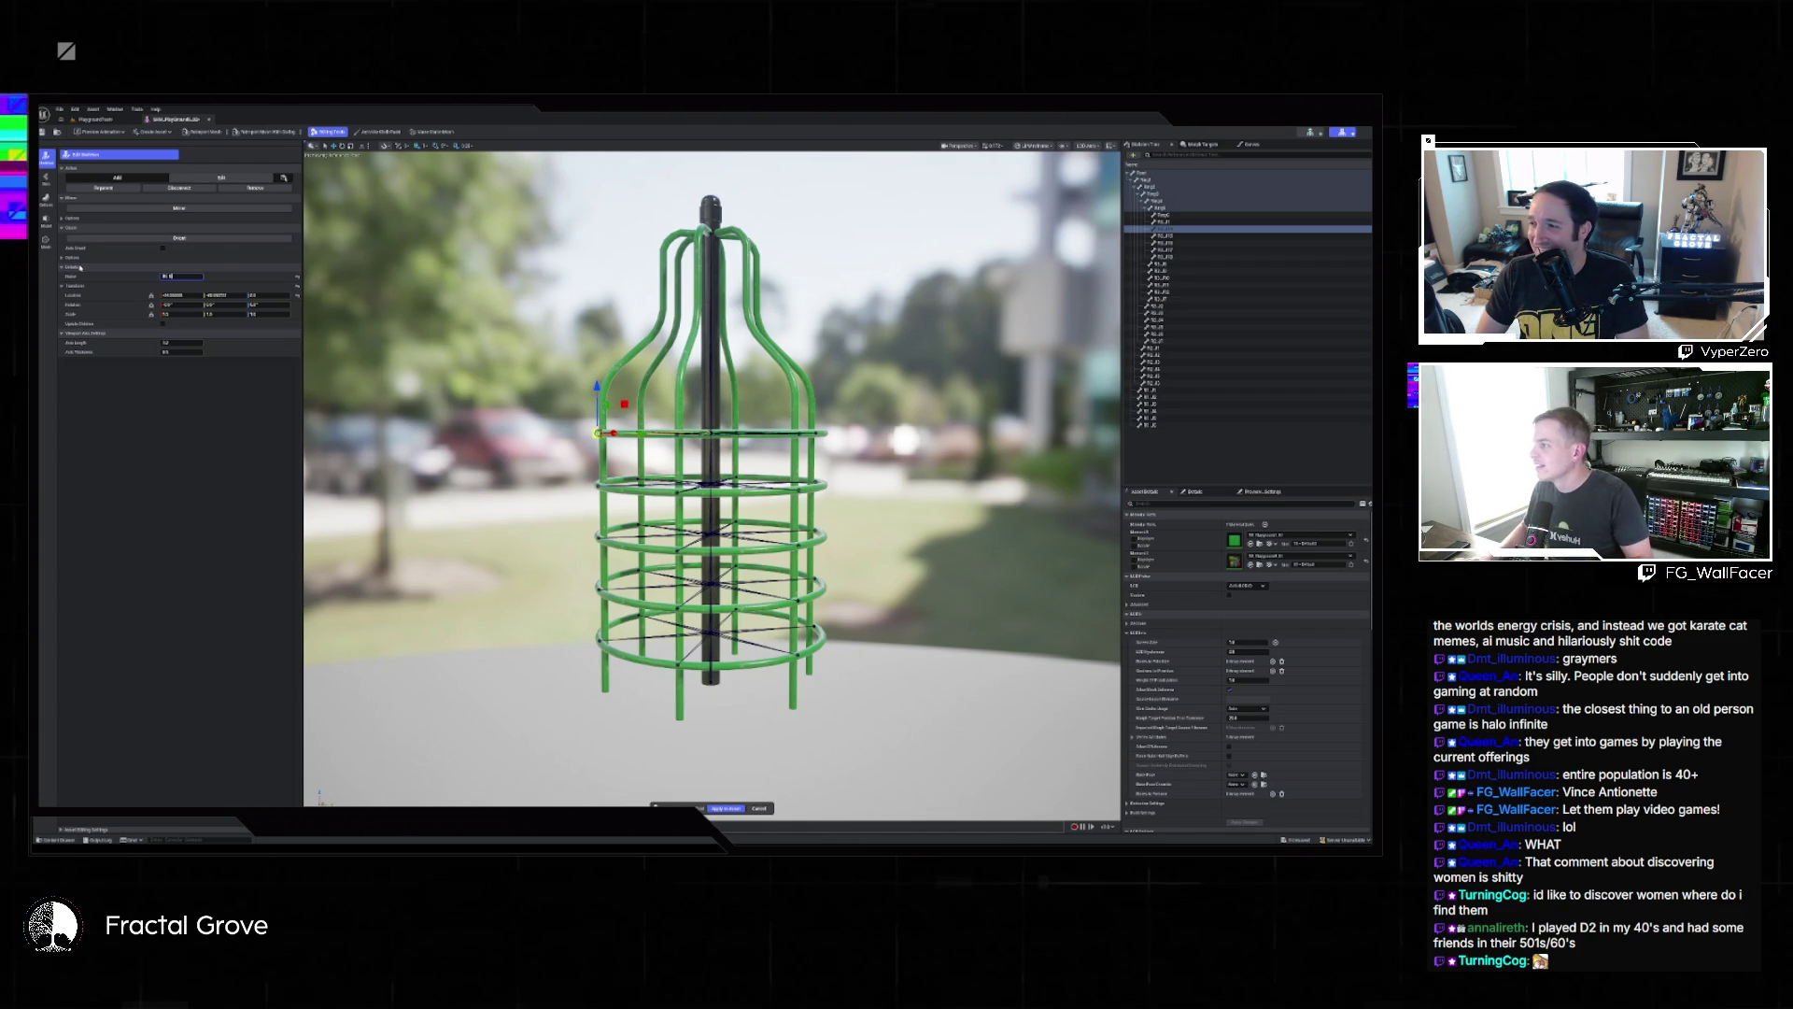
key(BackSpace)
key(BackSpace)
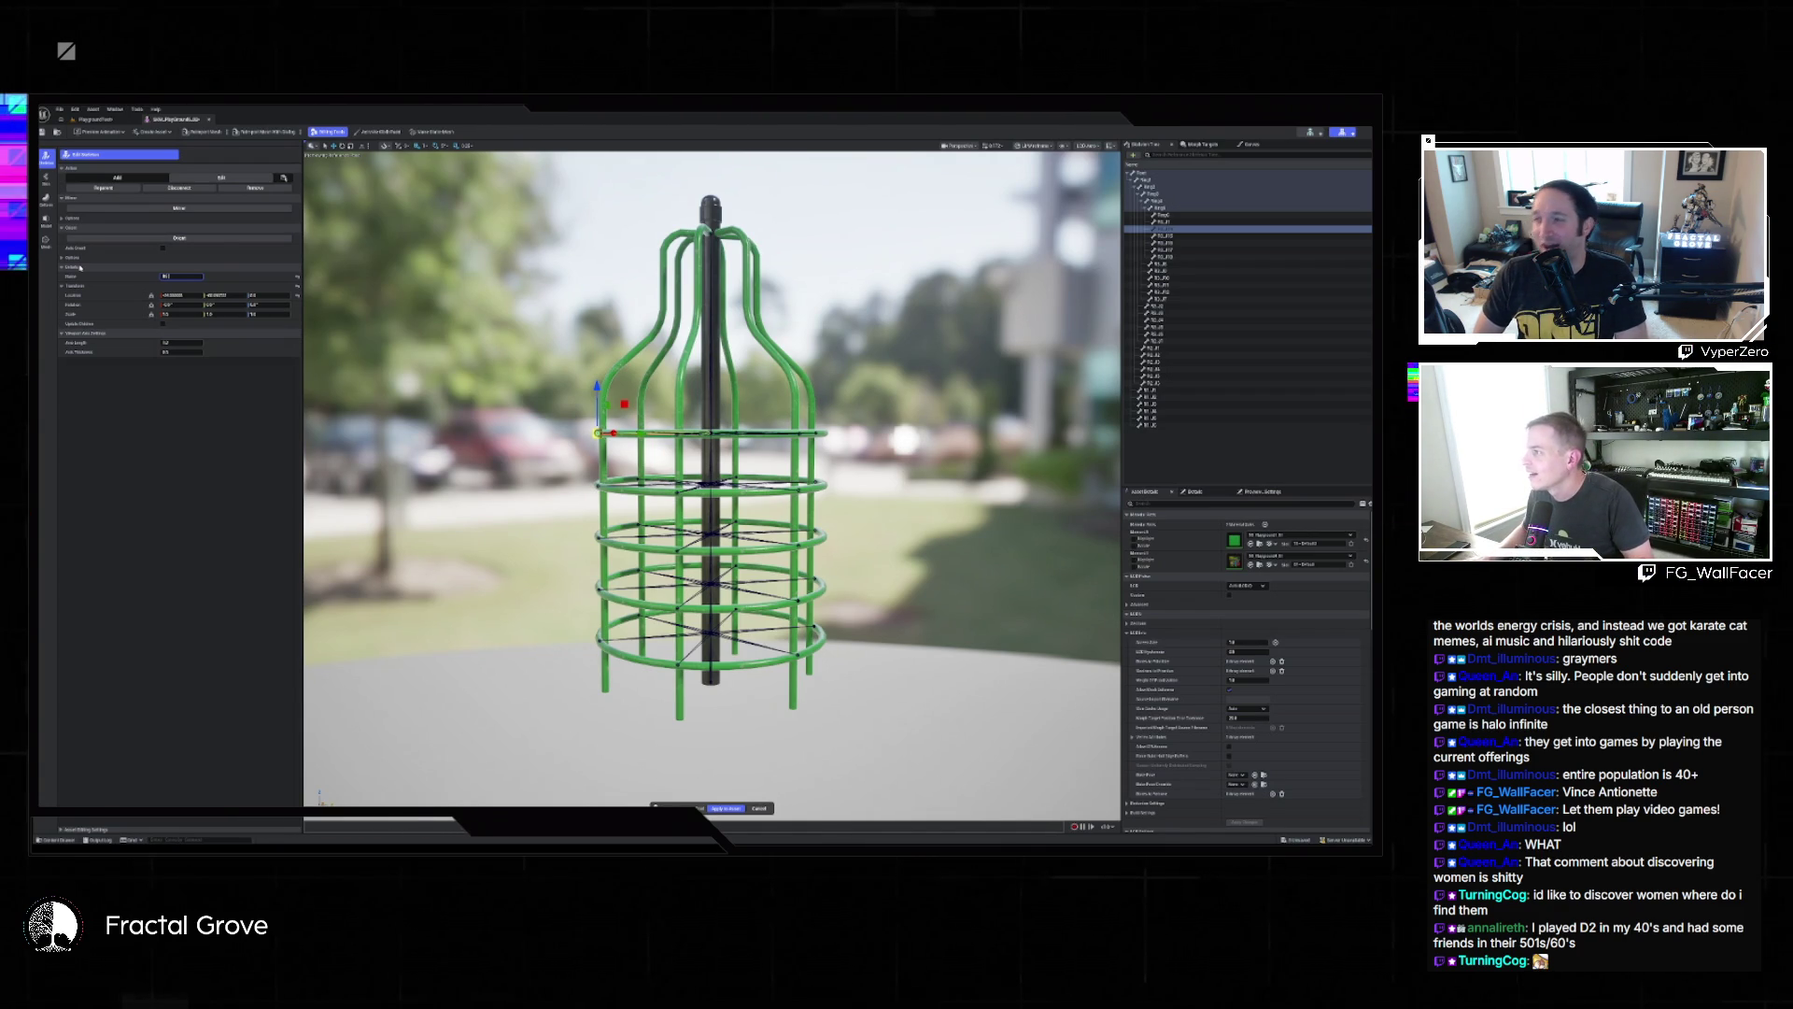
key(Return)
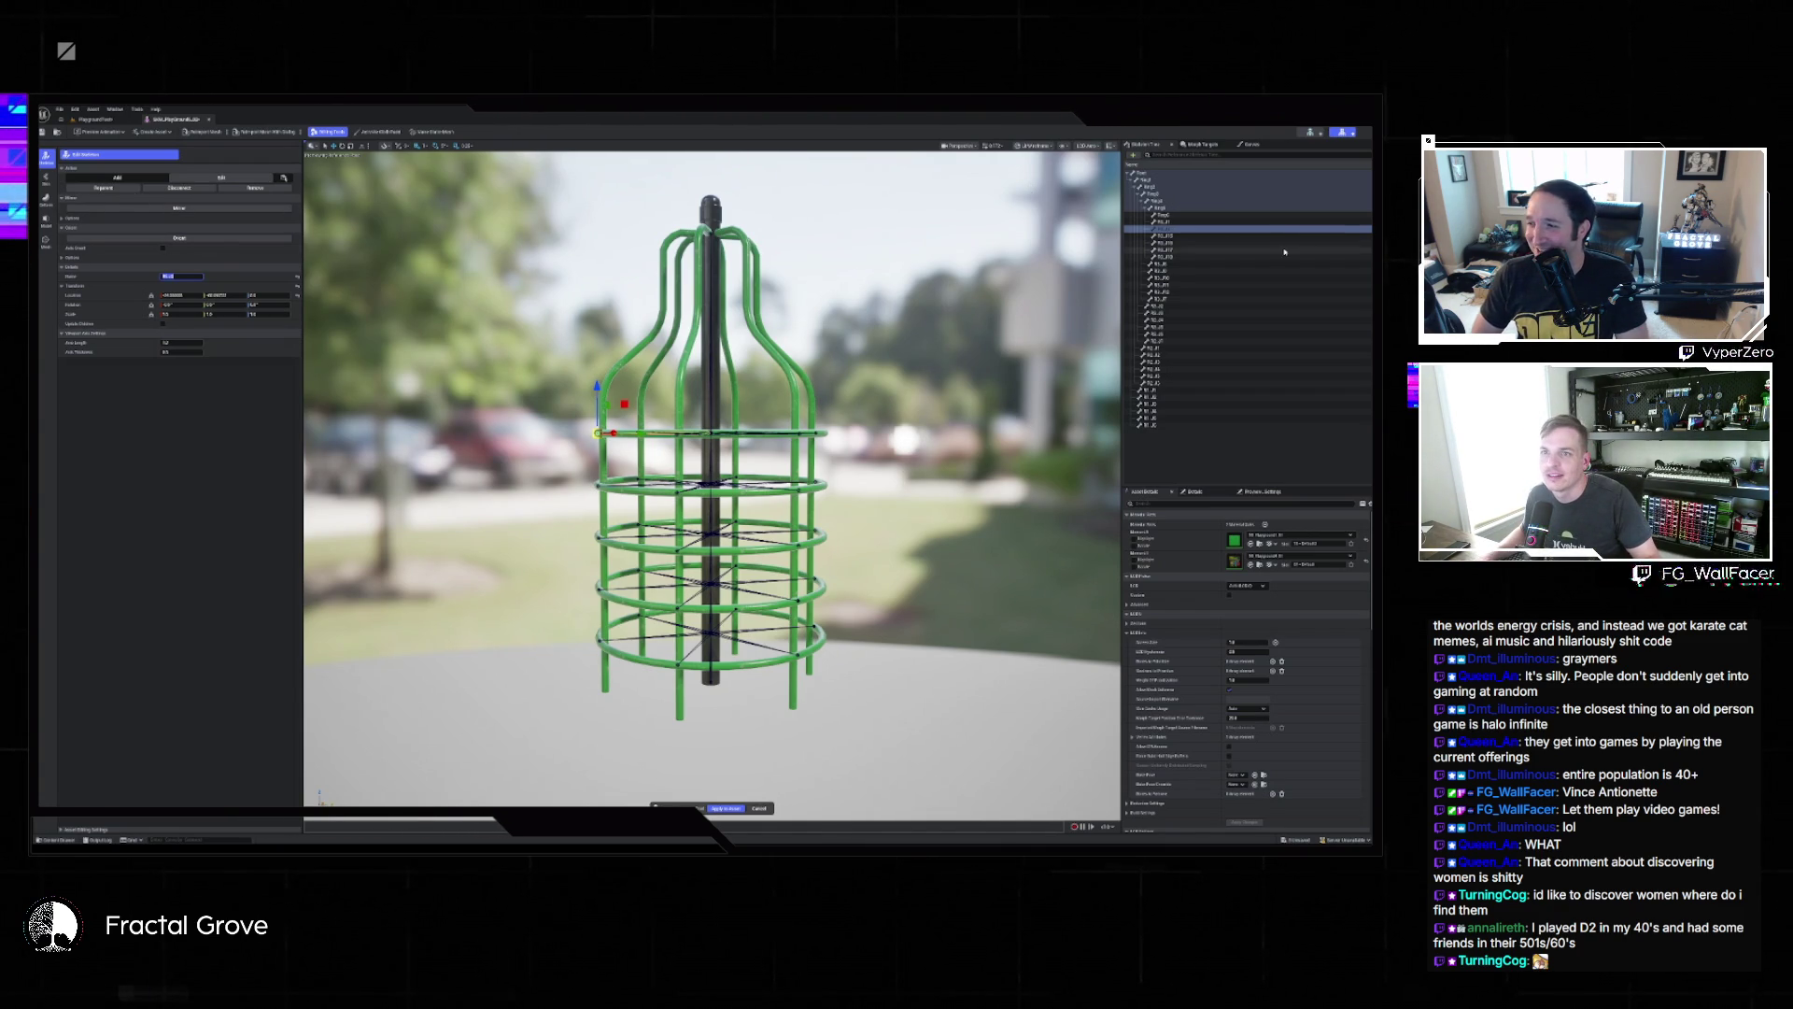
click(192, 275)
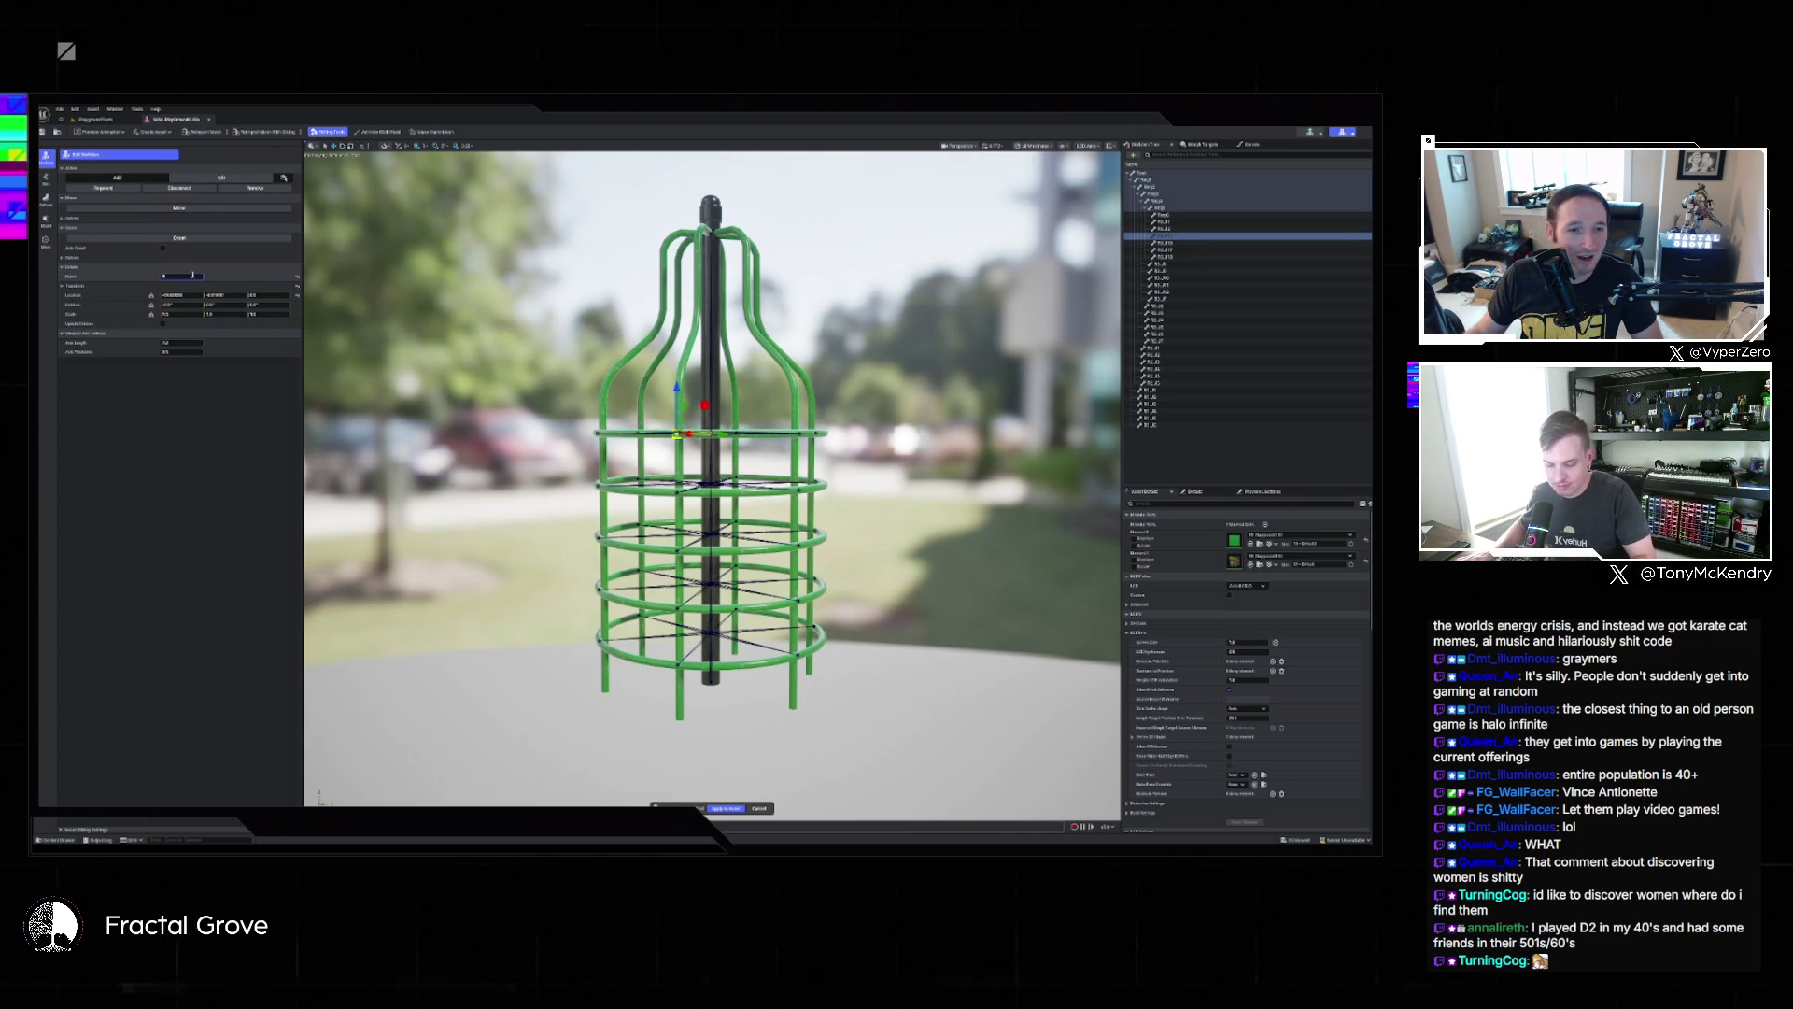
Confirm the current bone's name and rename the next bone to 'R'.
double_click(193, 276)
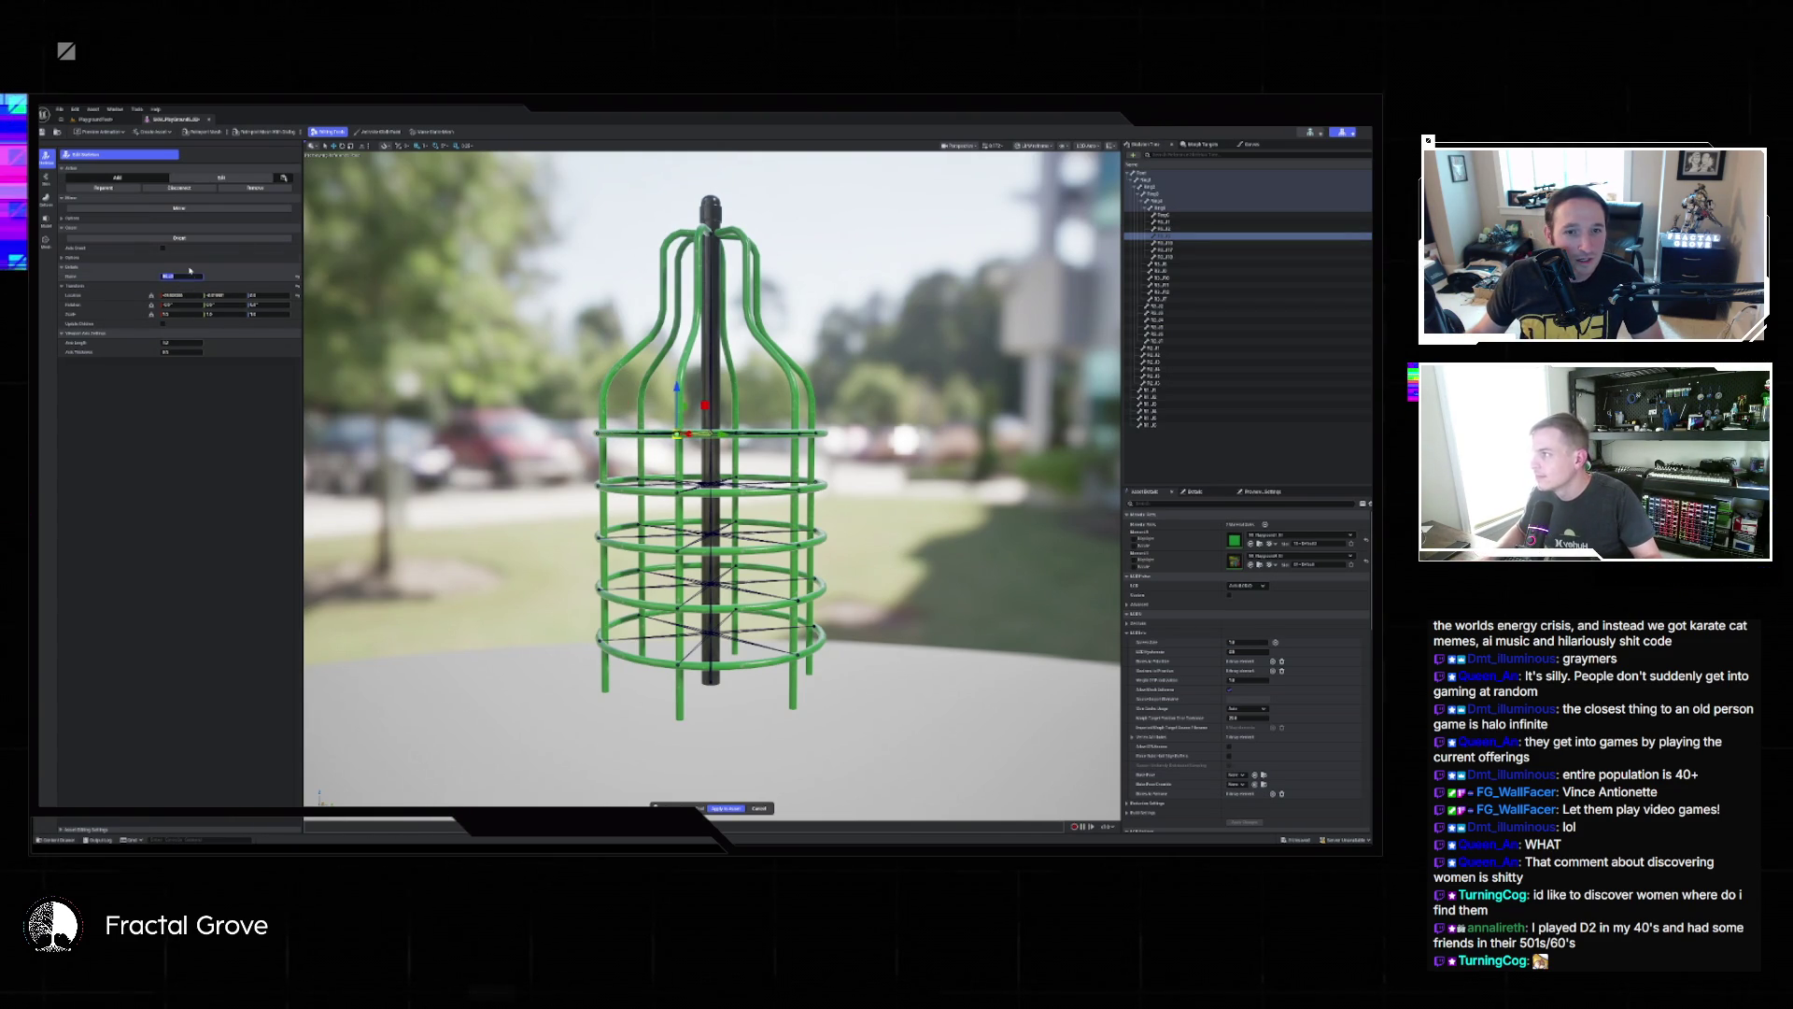
key(Return)
click(184, 275)
key(BackSpace)
text(R)
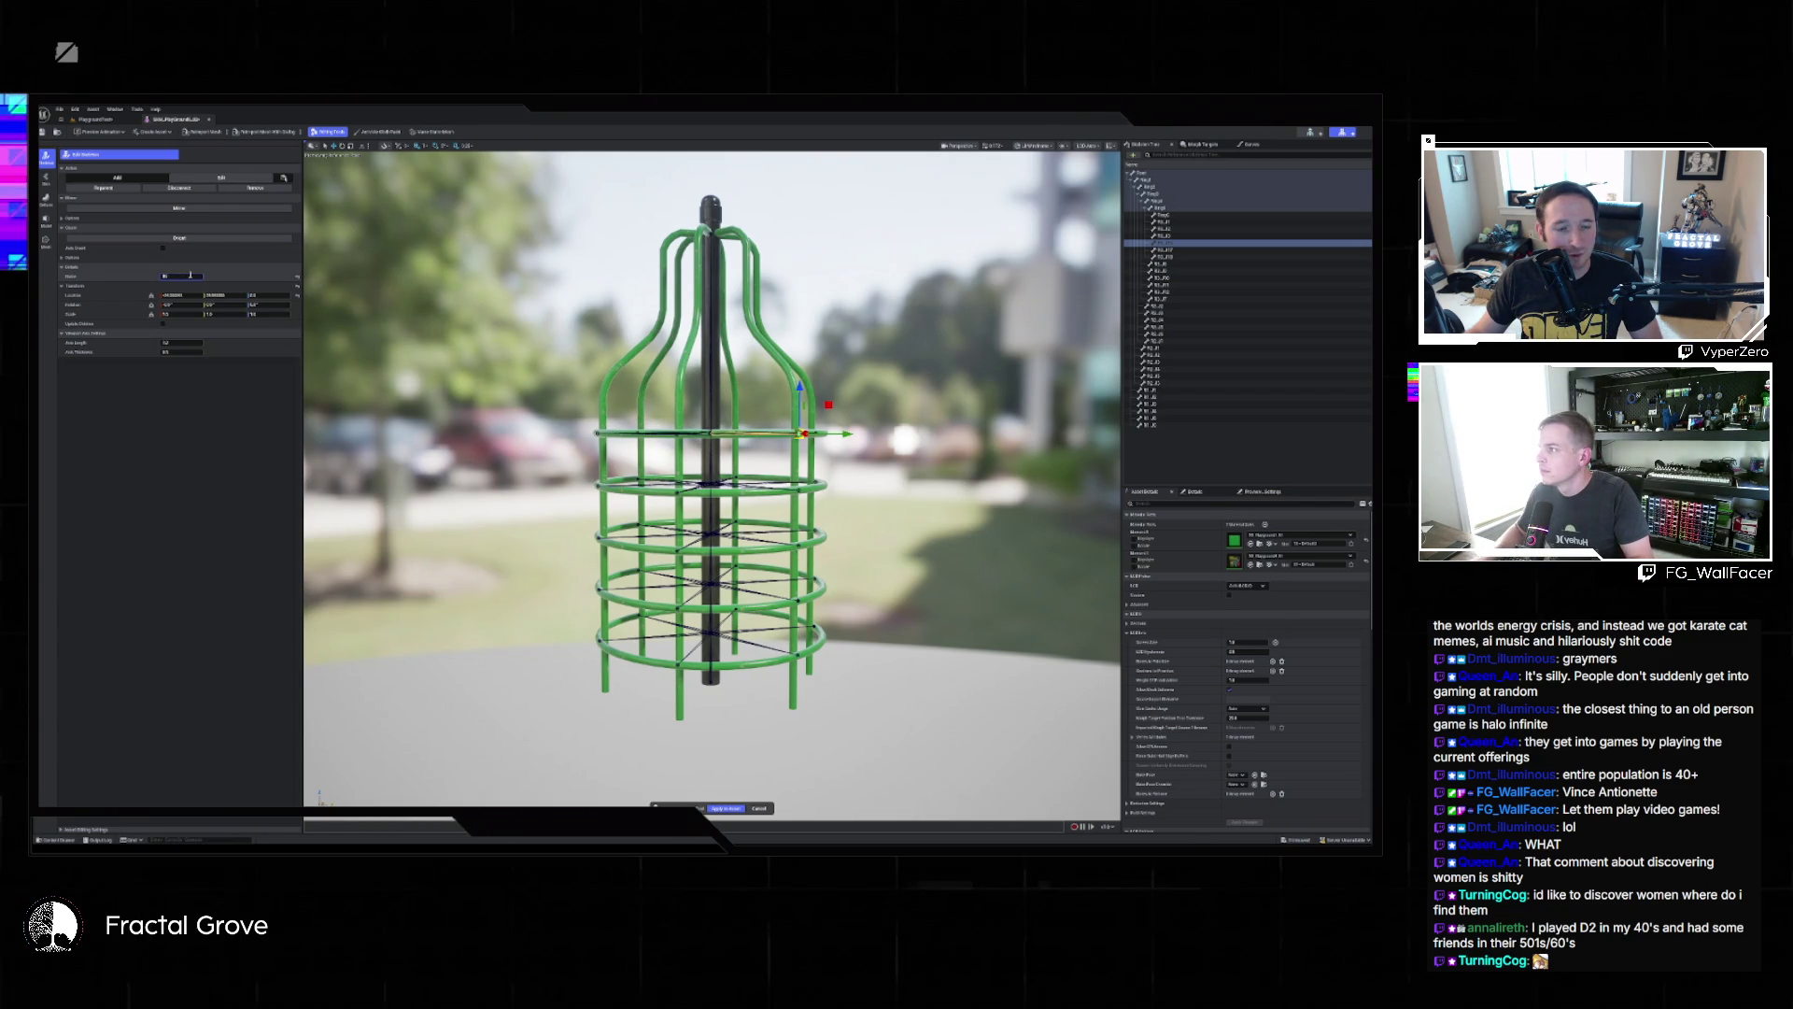
key(Return)
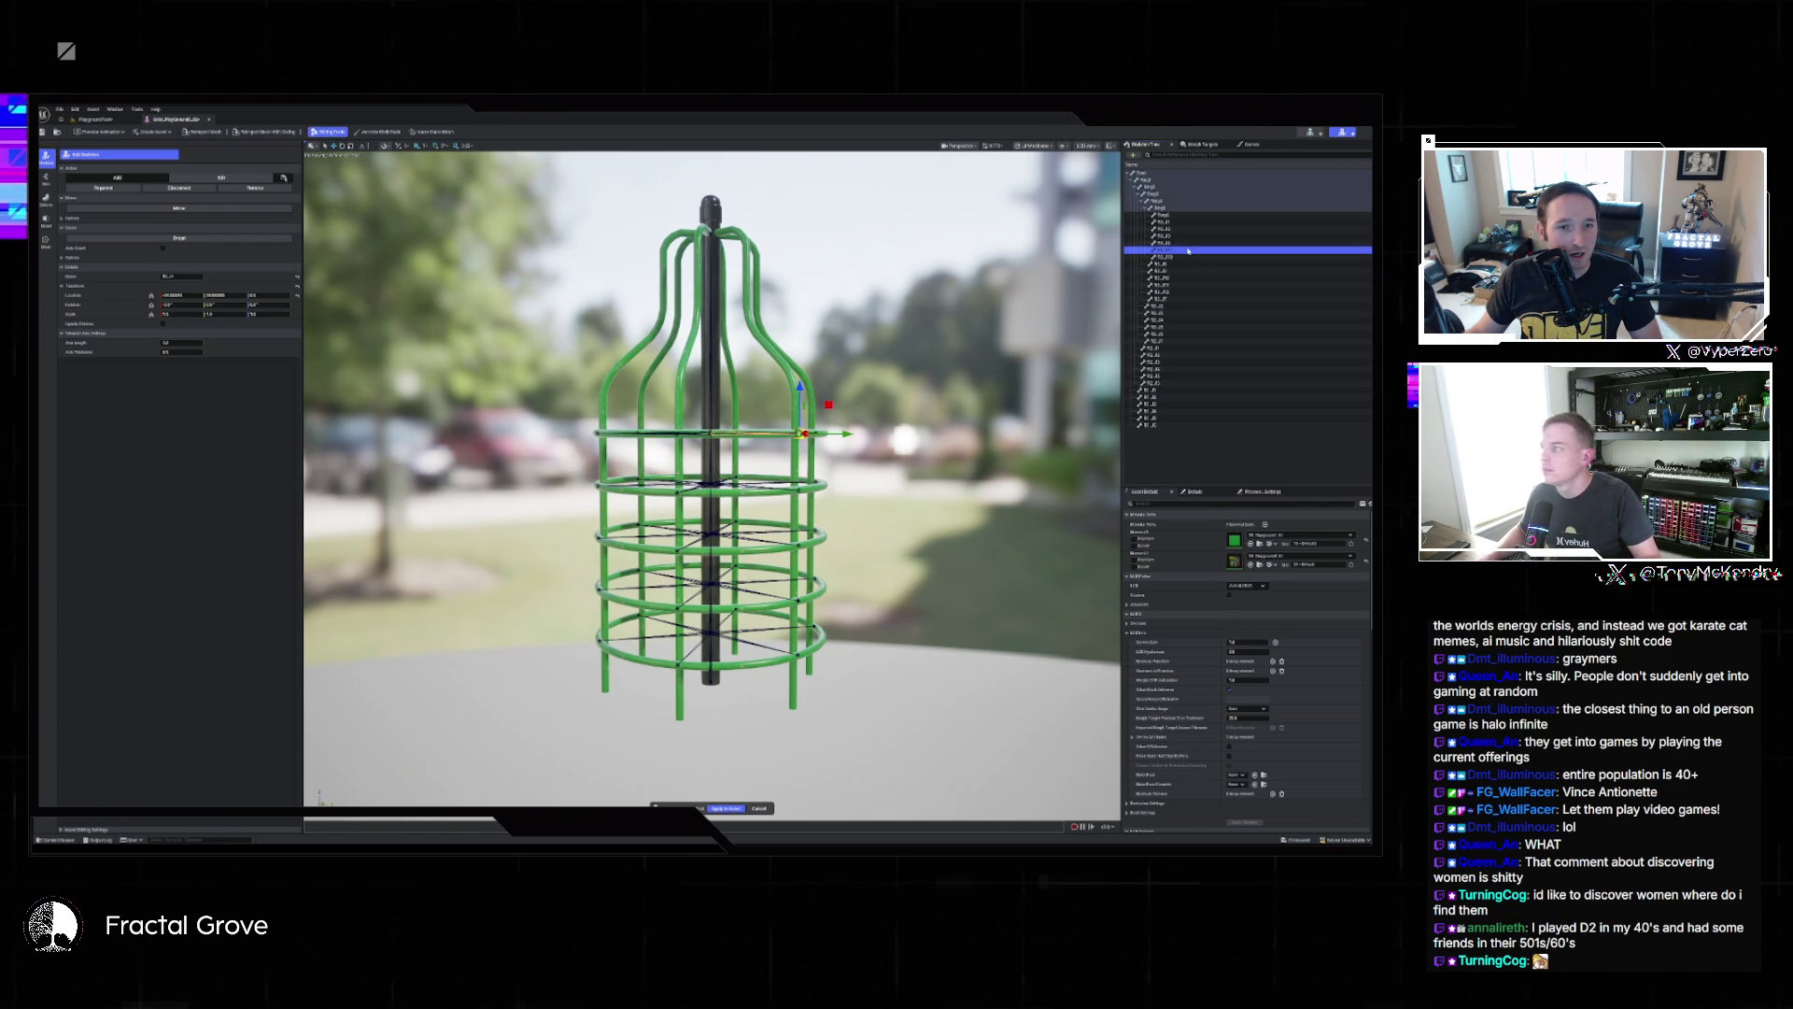
Type 'B_J' into another bone's name, then select further bones down the rig to rename.
click(181, 276)
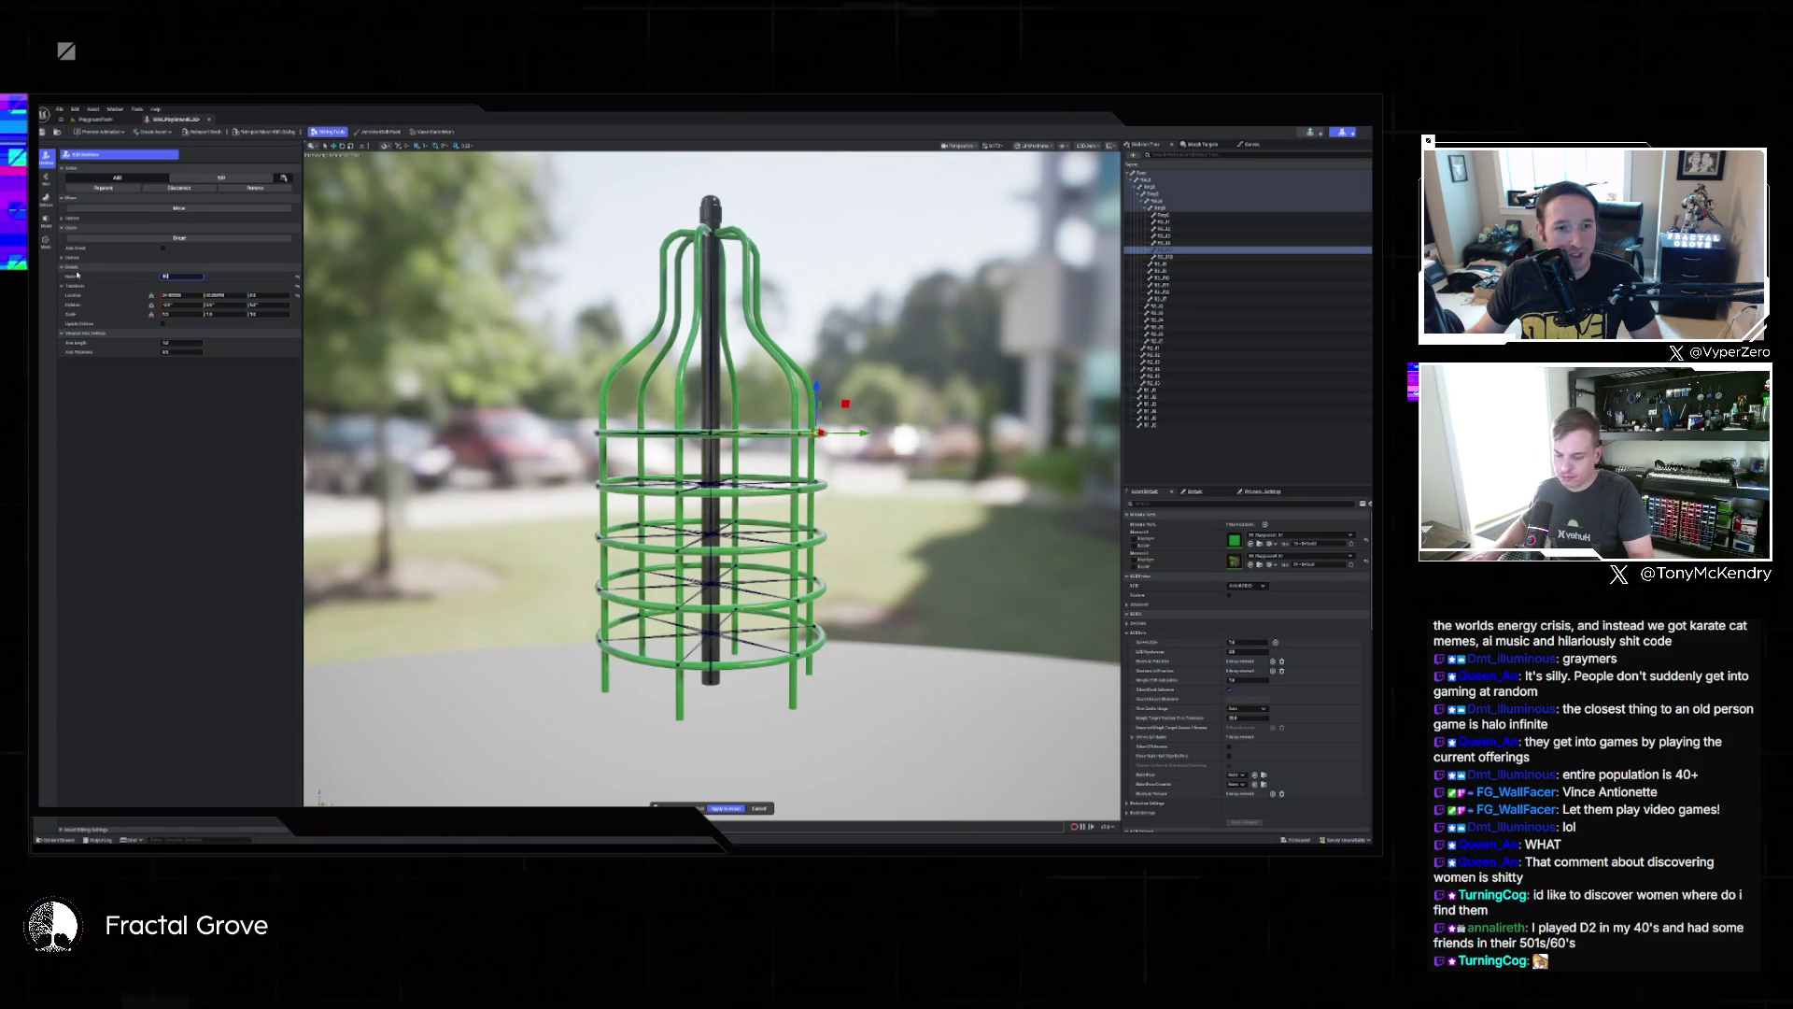
text(B_J)
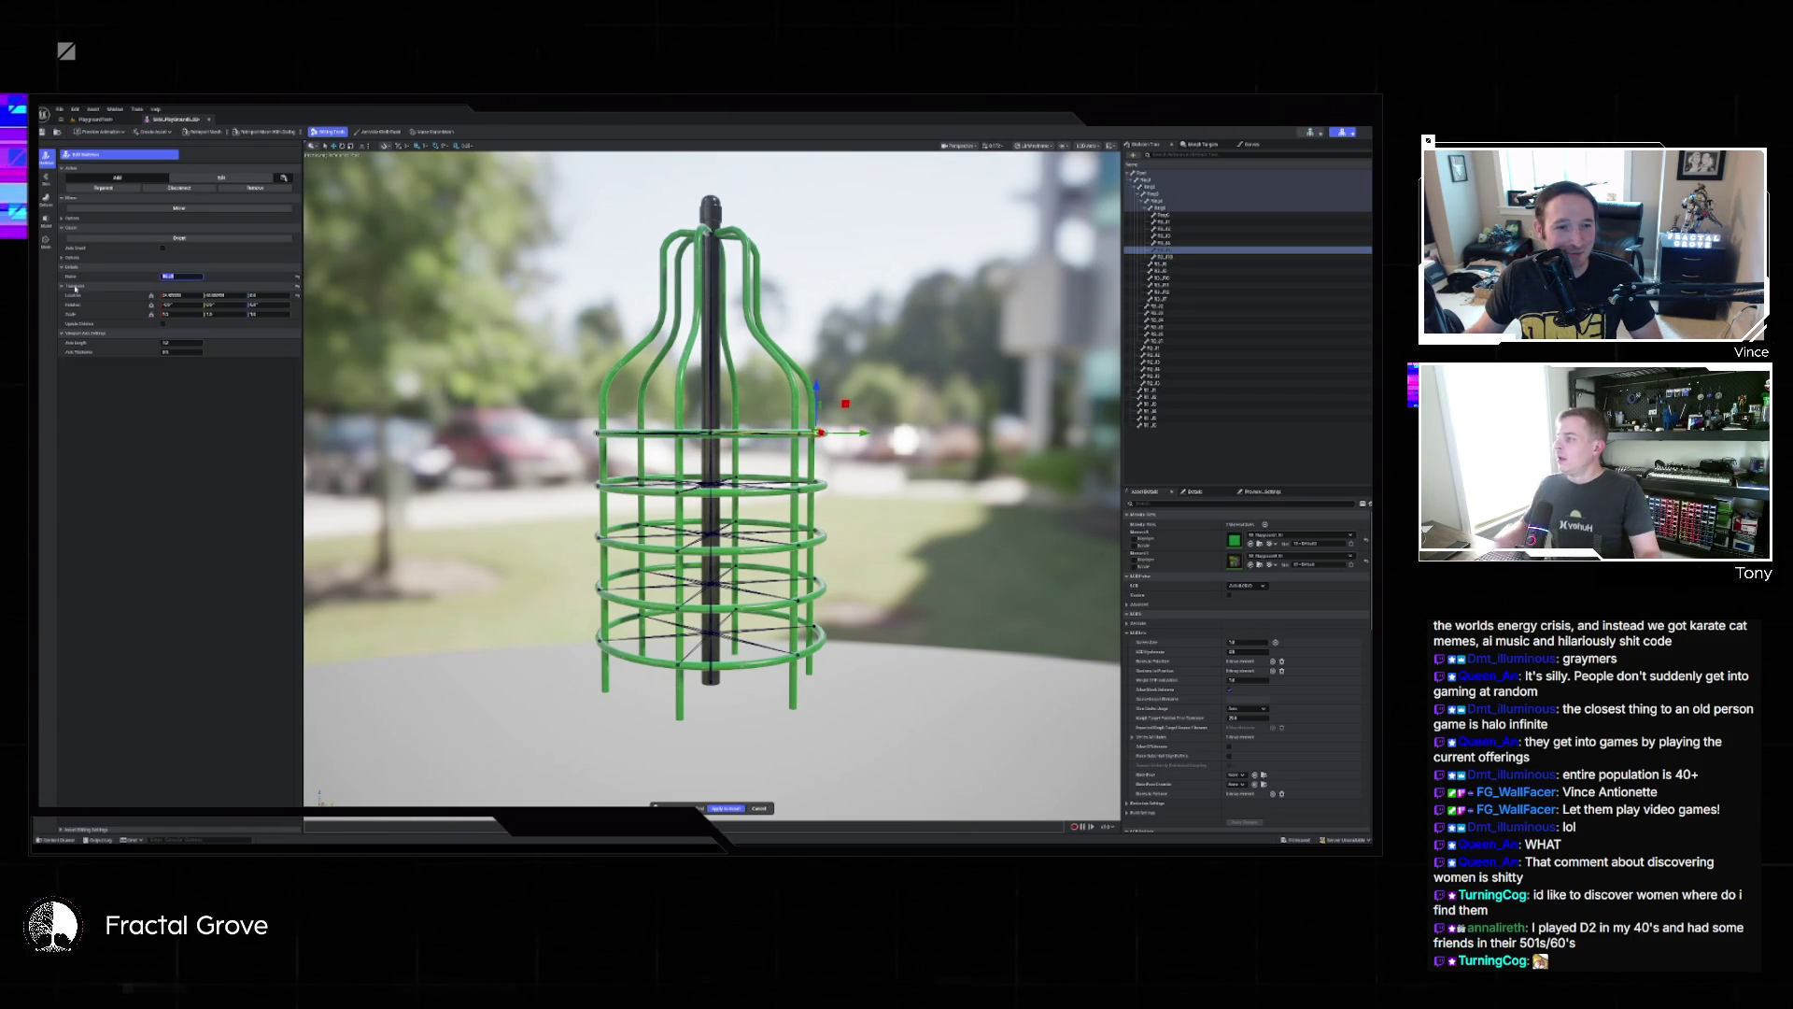
click(1163, 256)
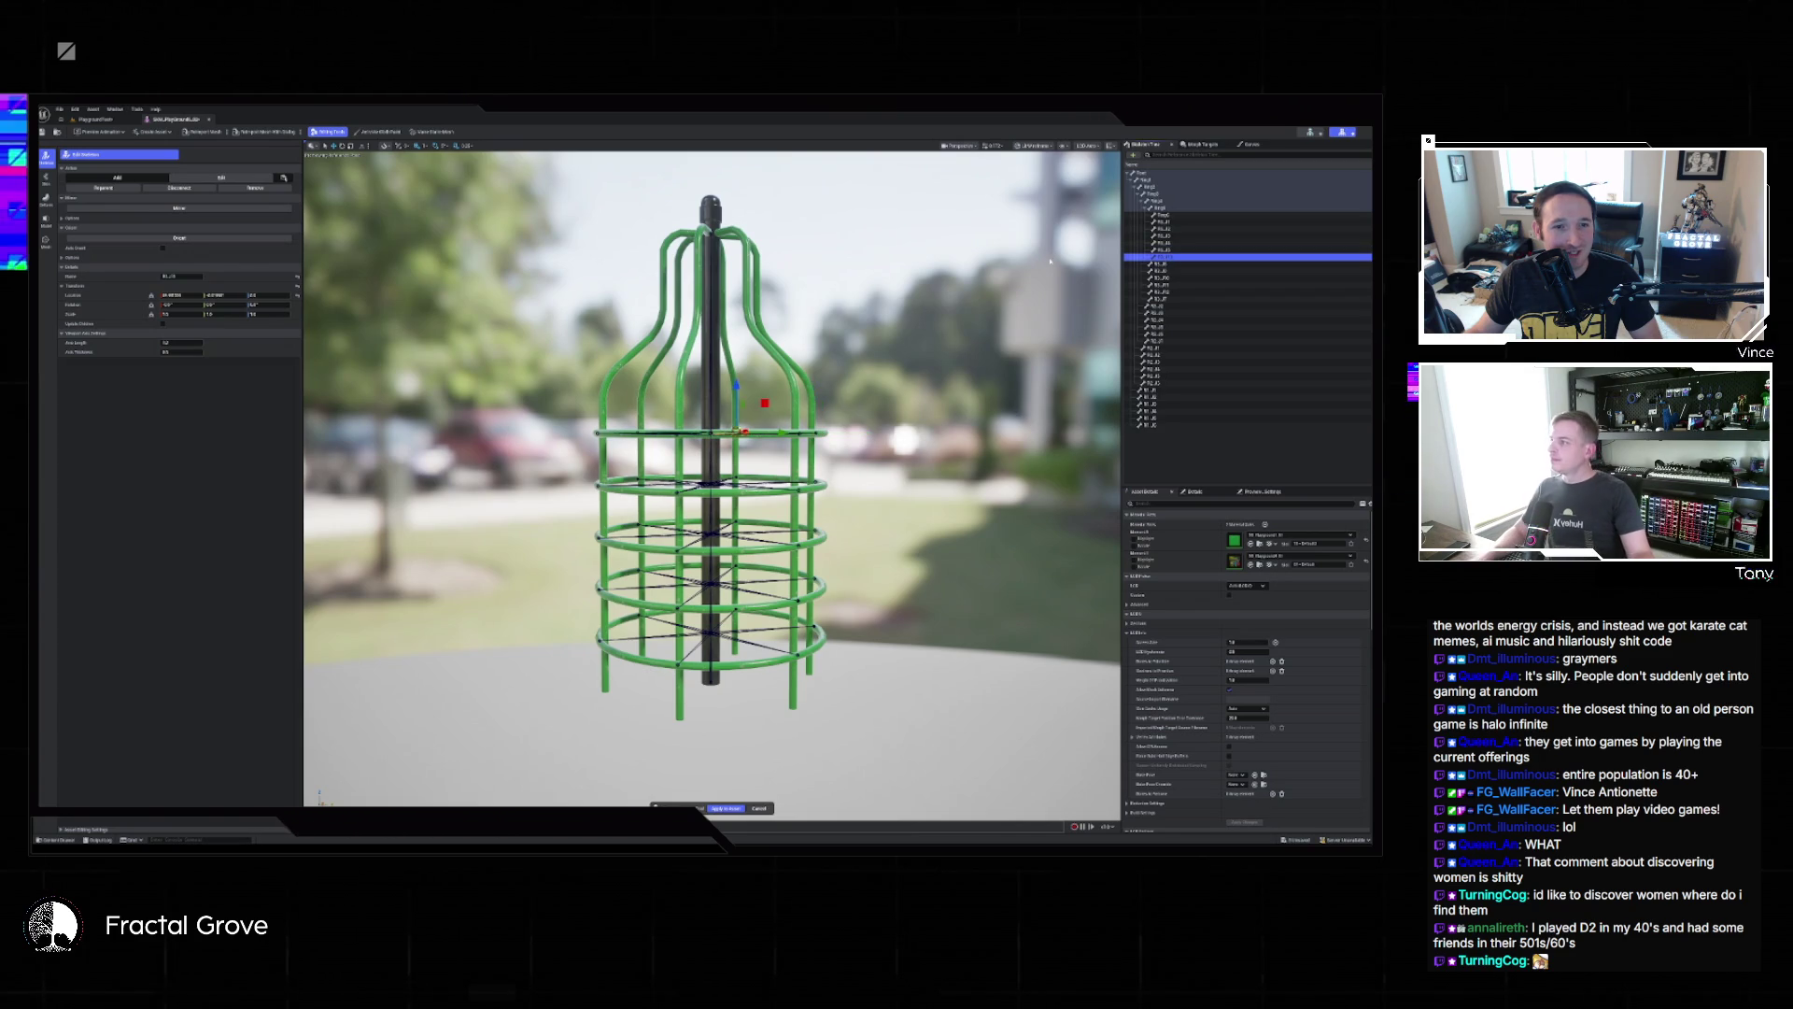
click(195, 277)
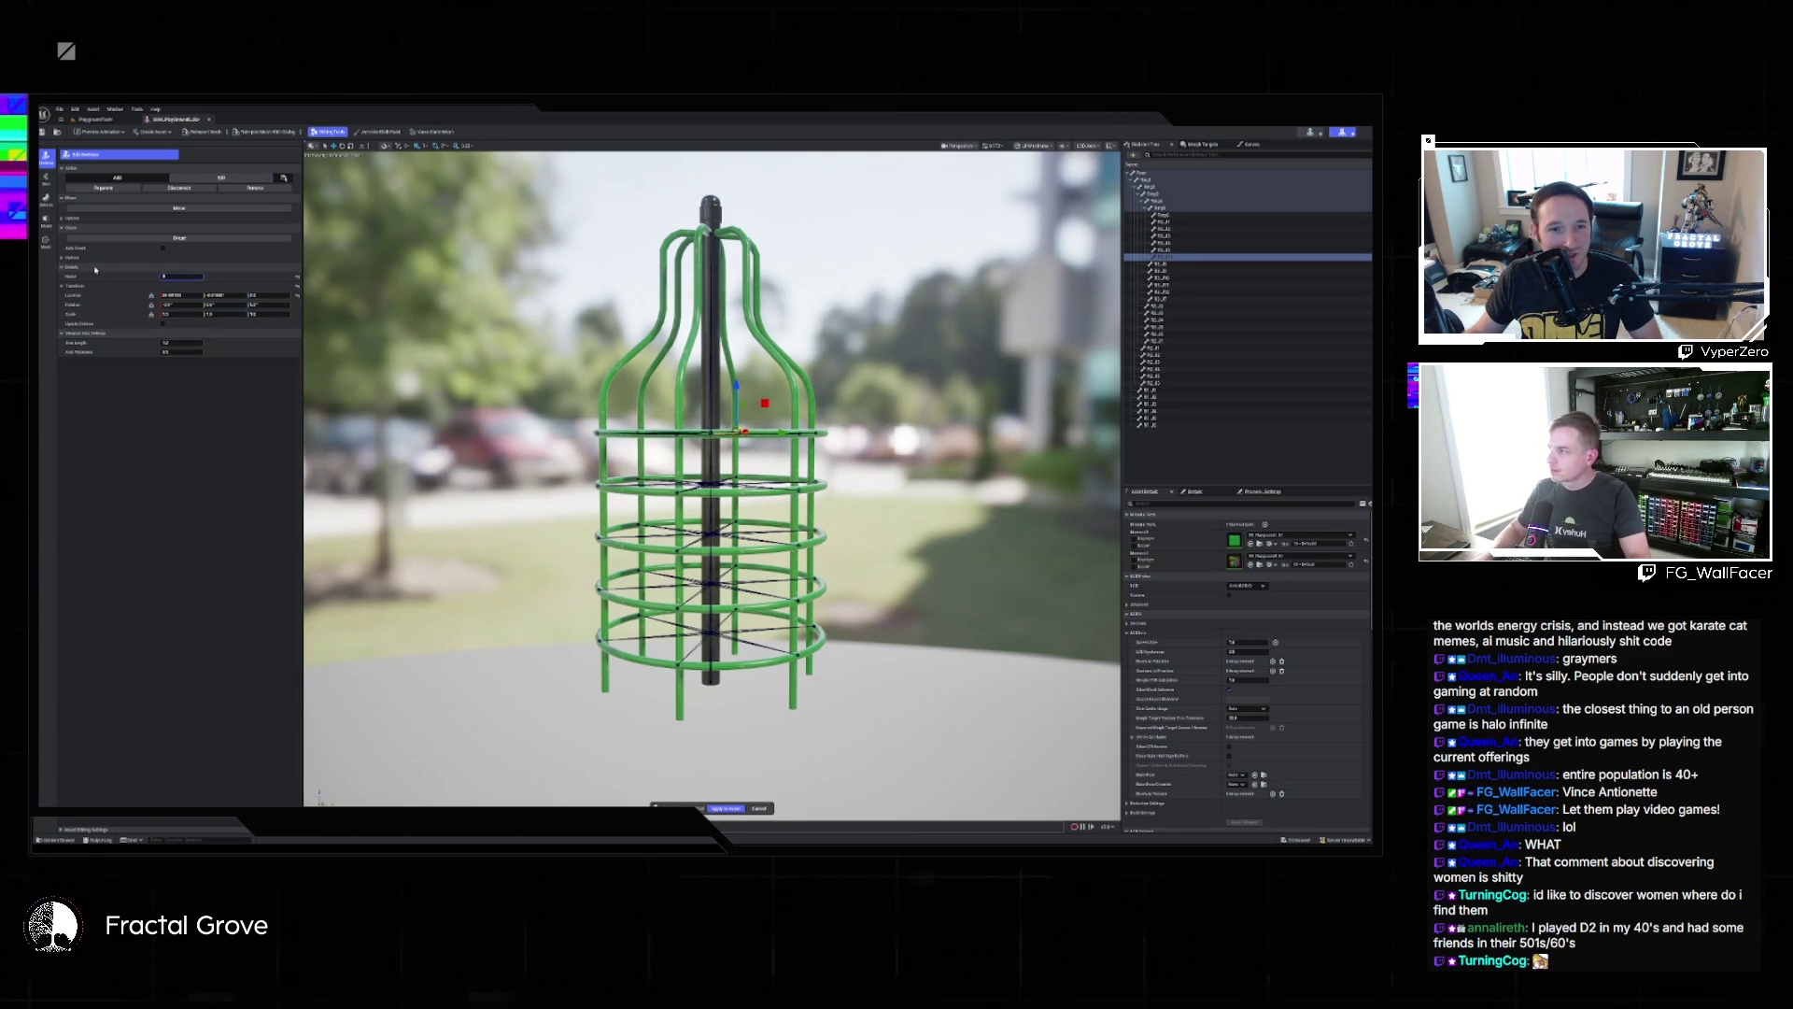
key(ctrl+a)
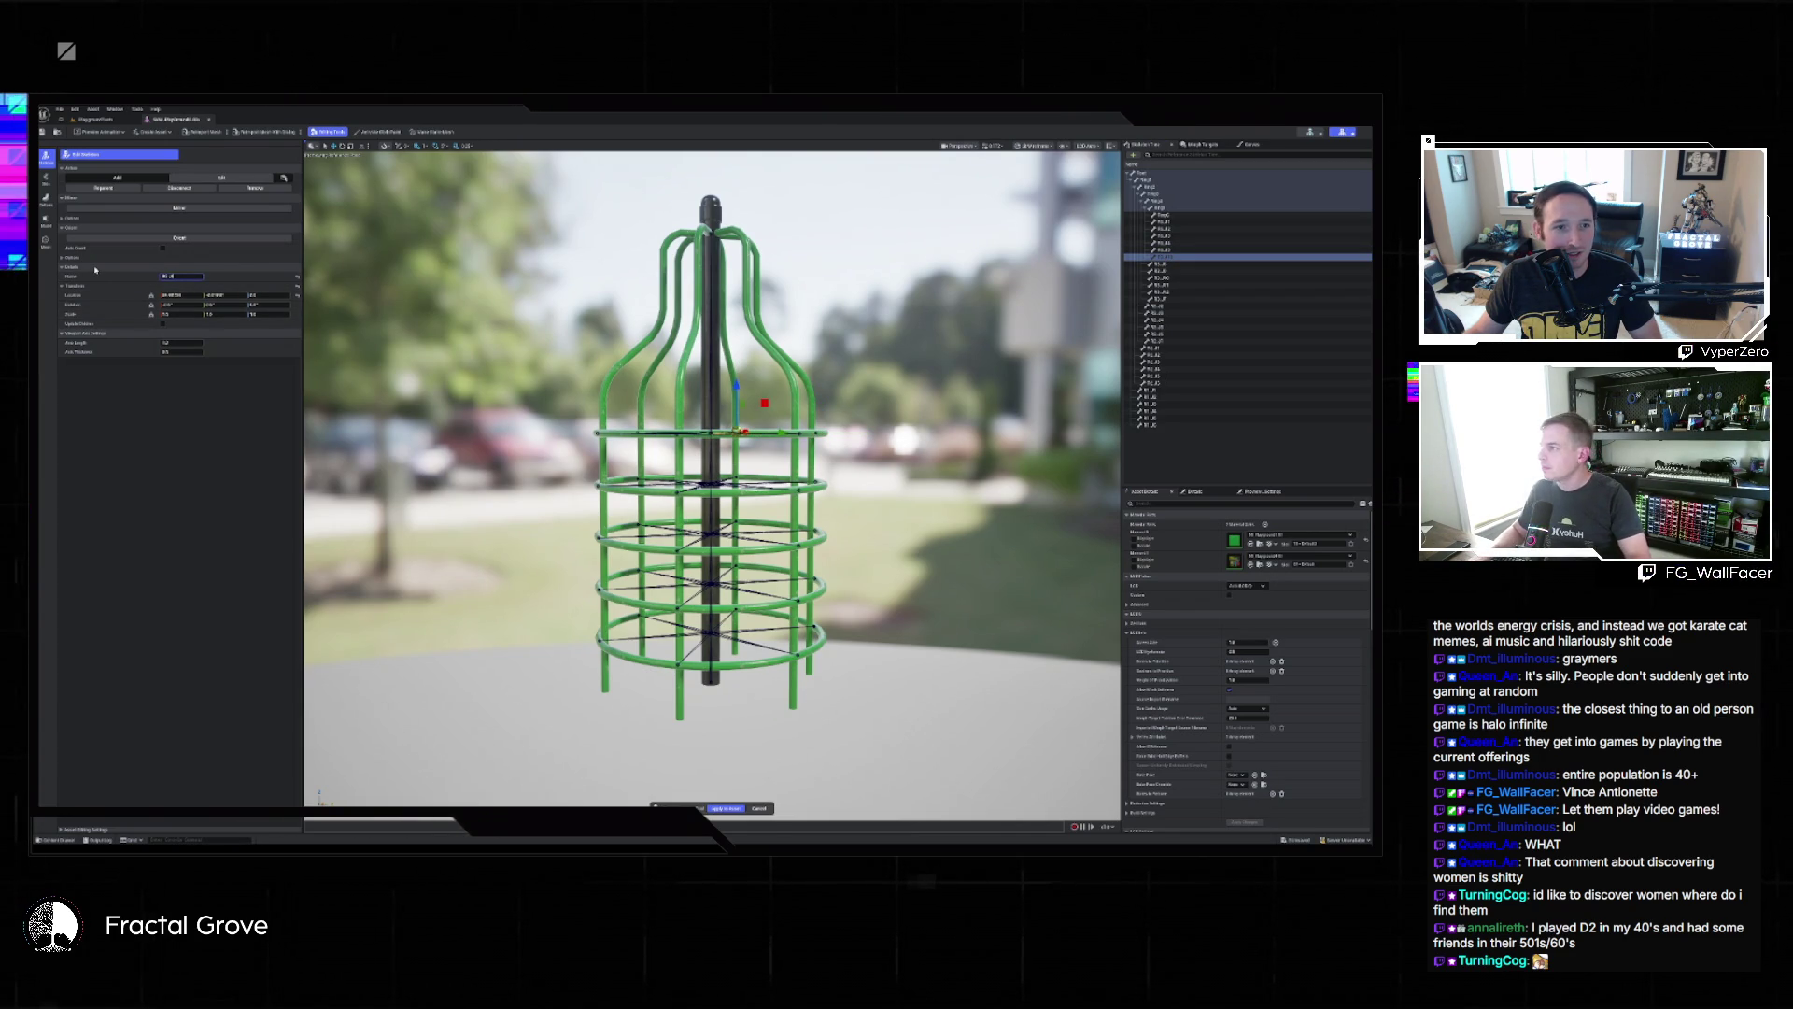
click(1178, 265)
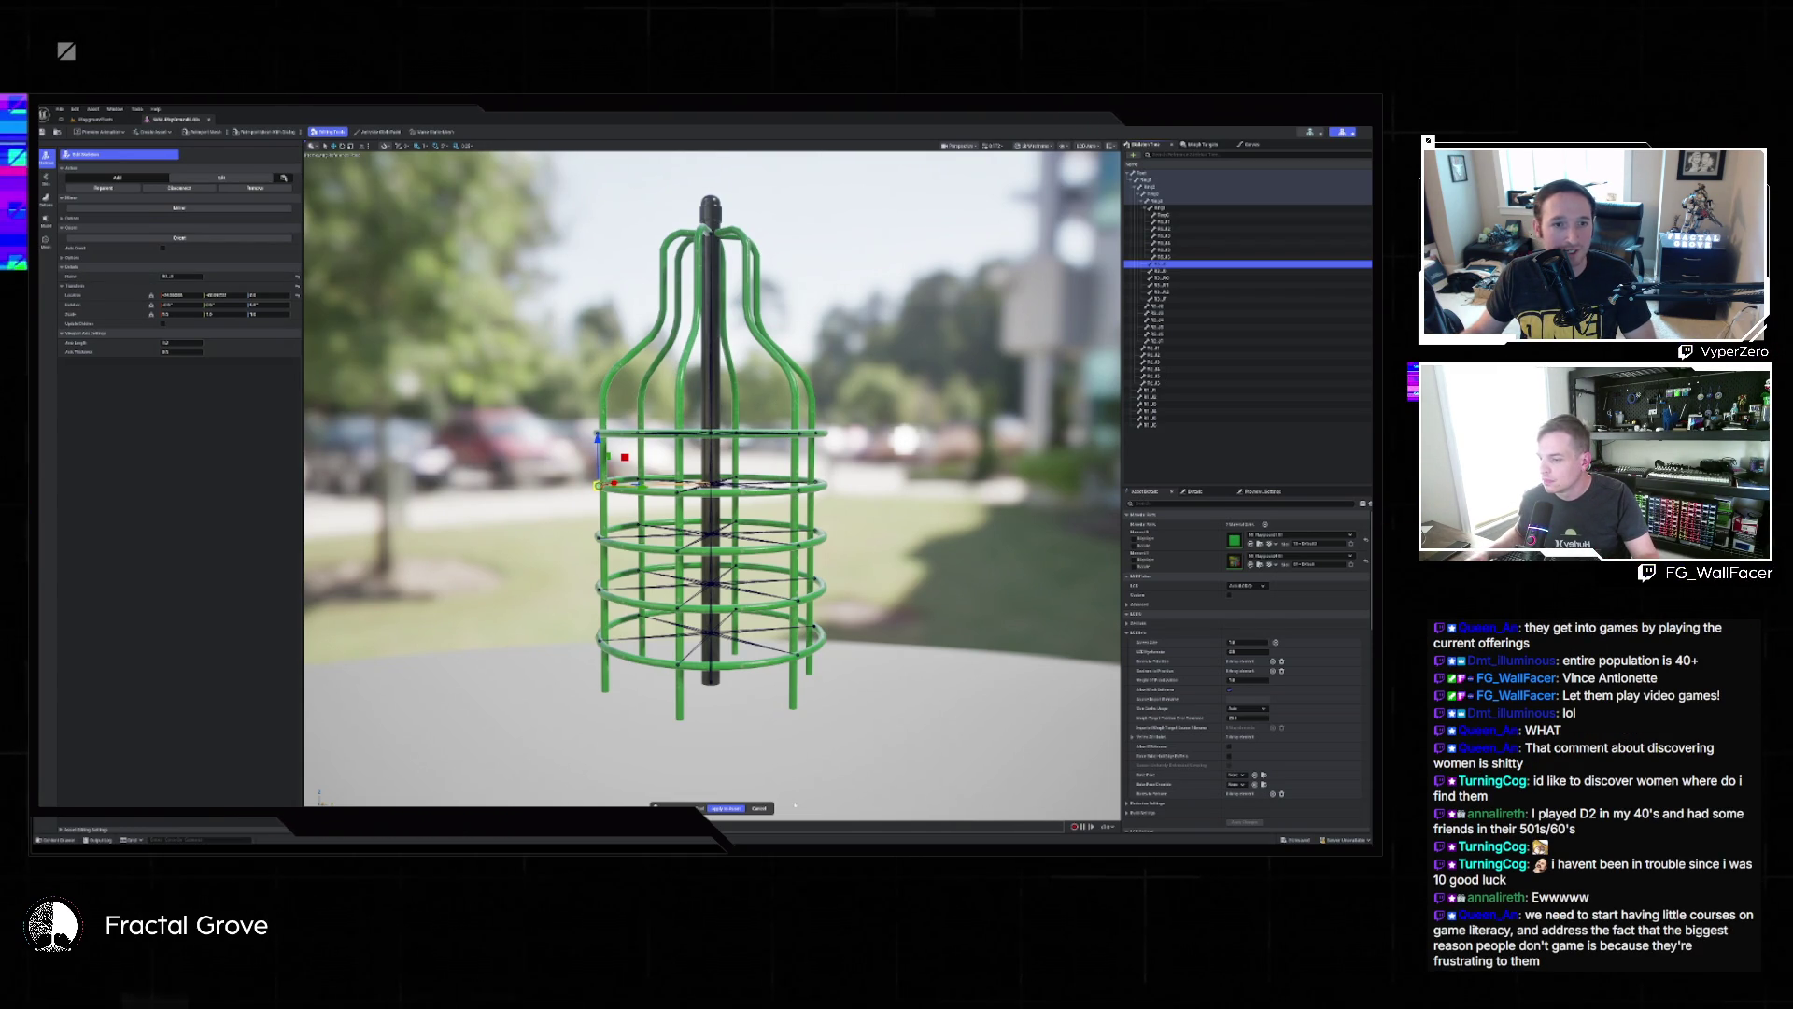
Apply the repositioned, renamed ring bones to the skeletal mesh asset.
click(727, 808)
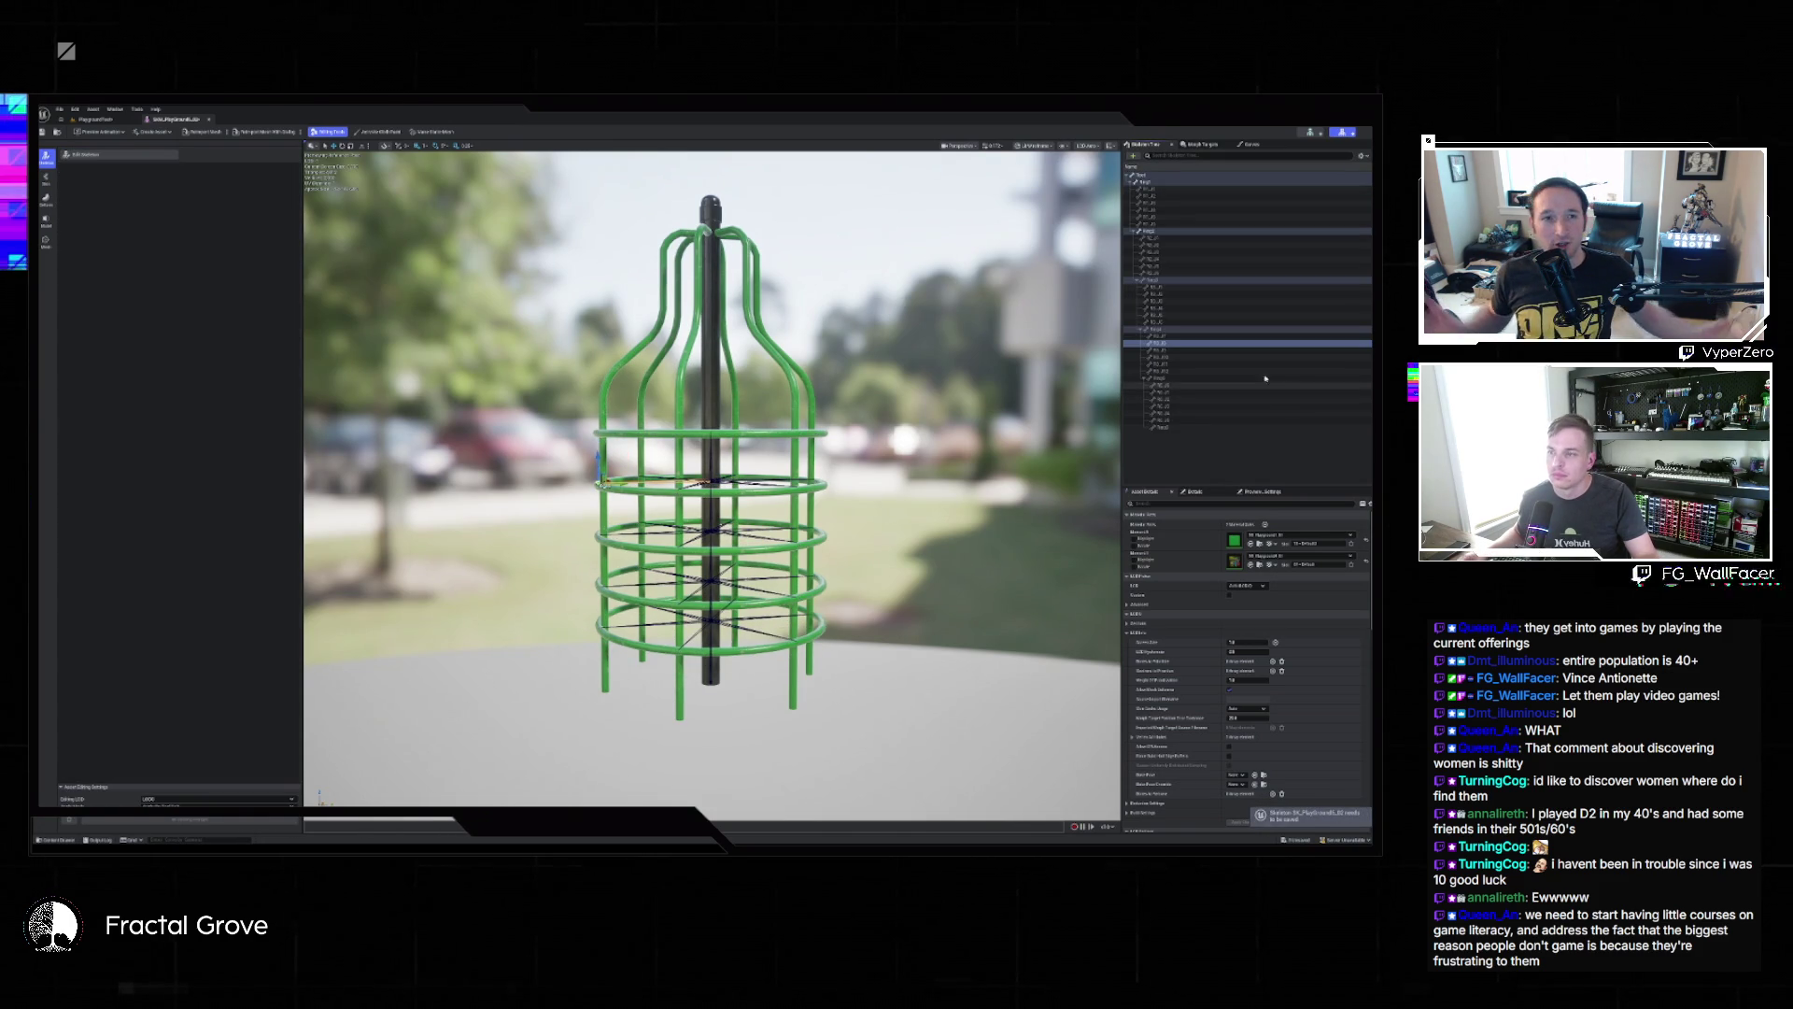
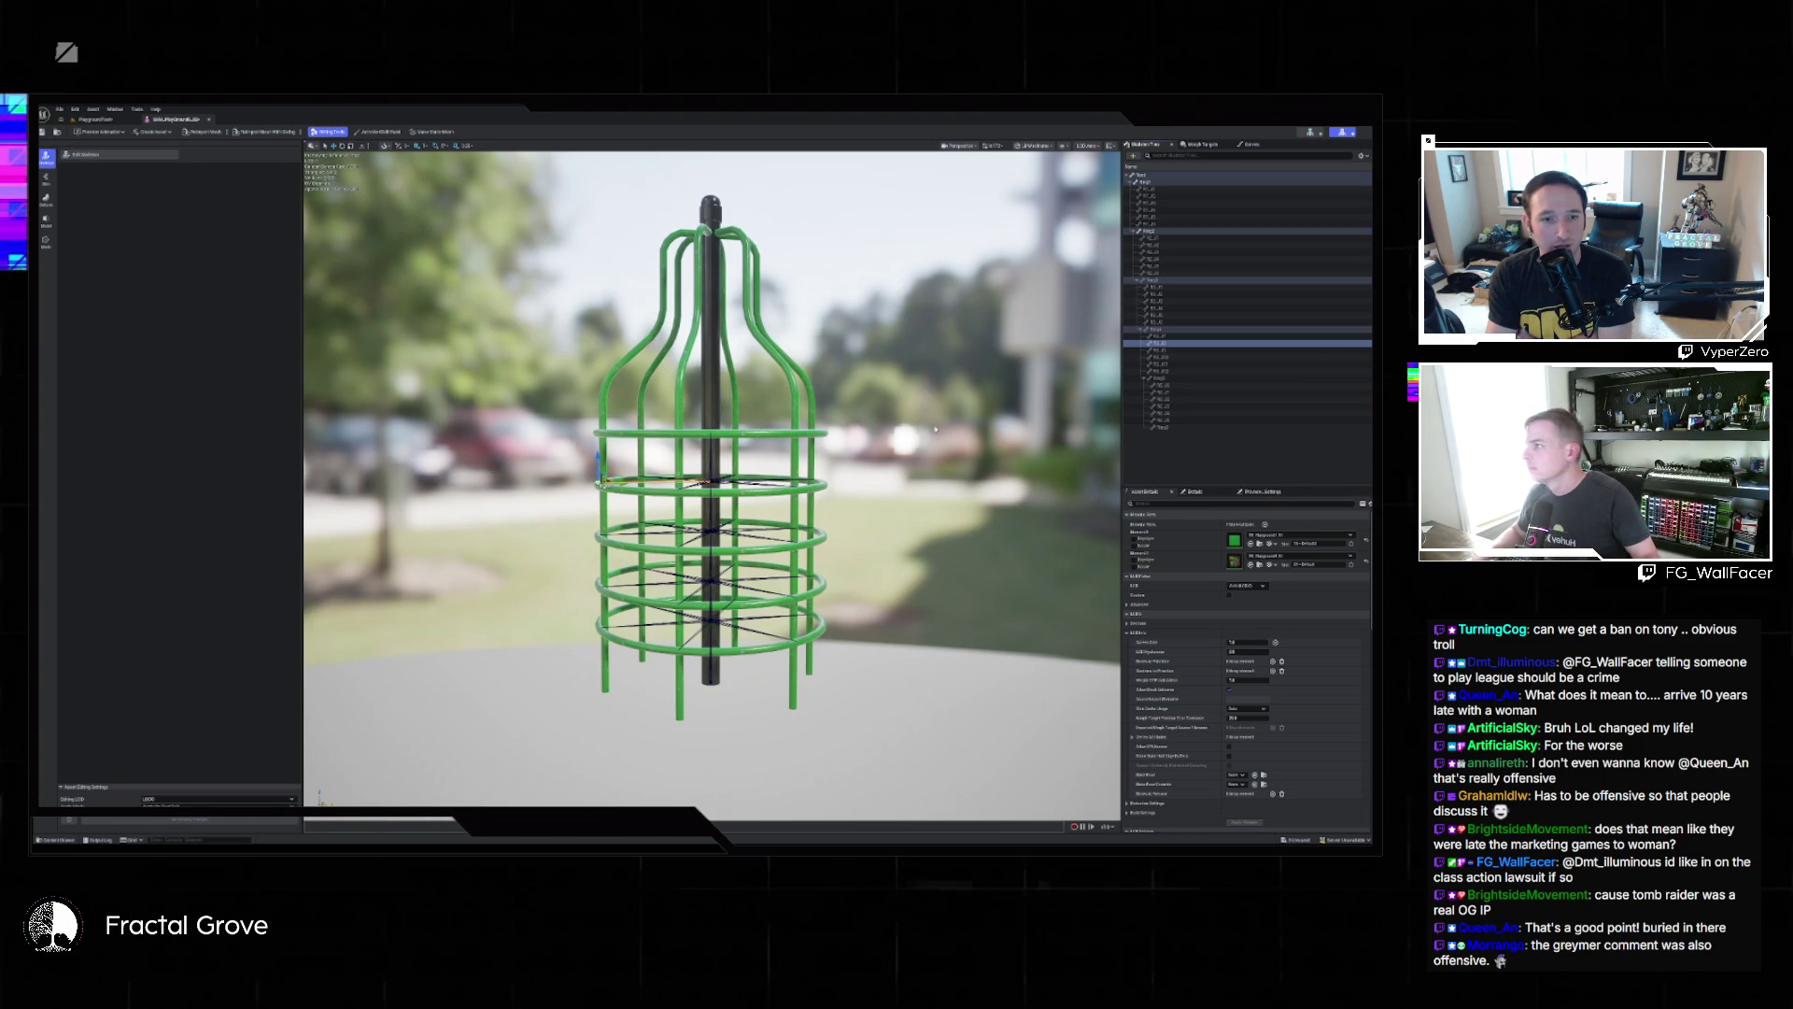
In the Skin tools, set the weight brush falloff to Surface, then select a middle-ring bone in the skeleton tree.
click(46, 179)
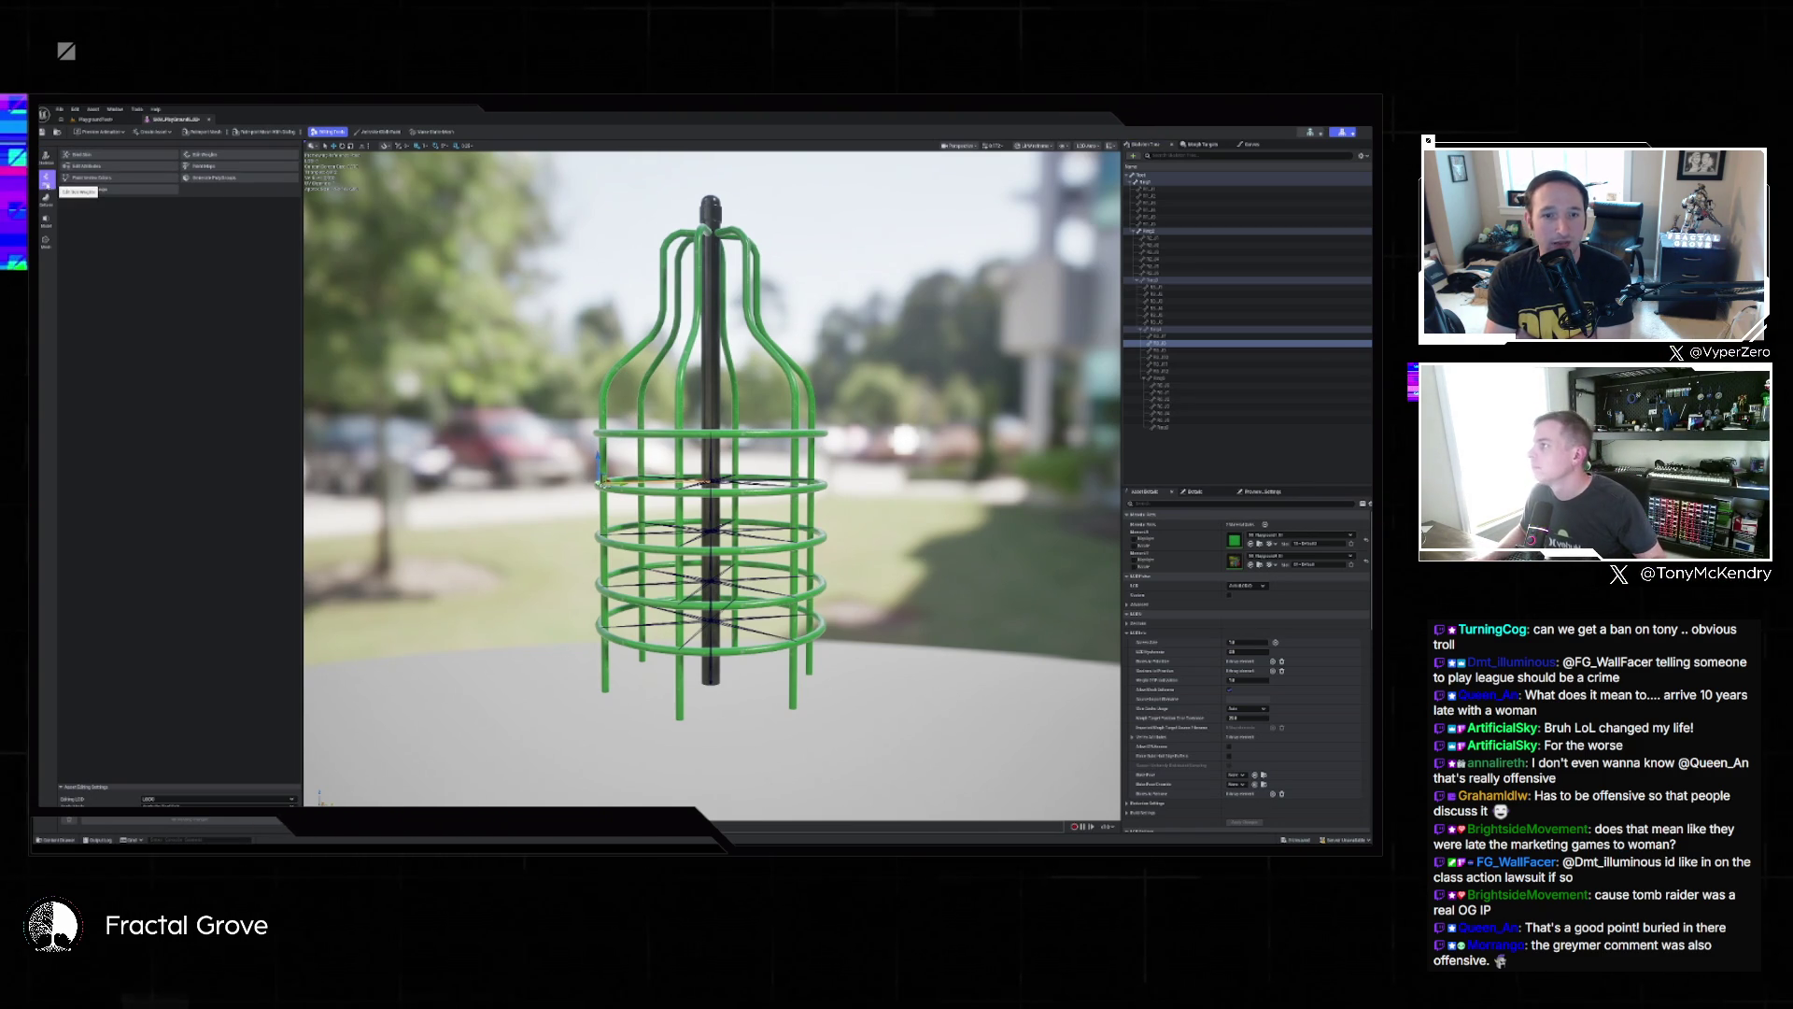
click(233, 157)
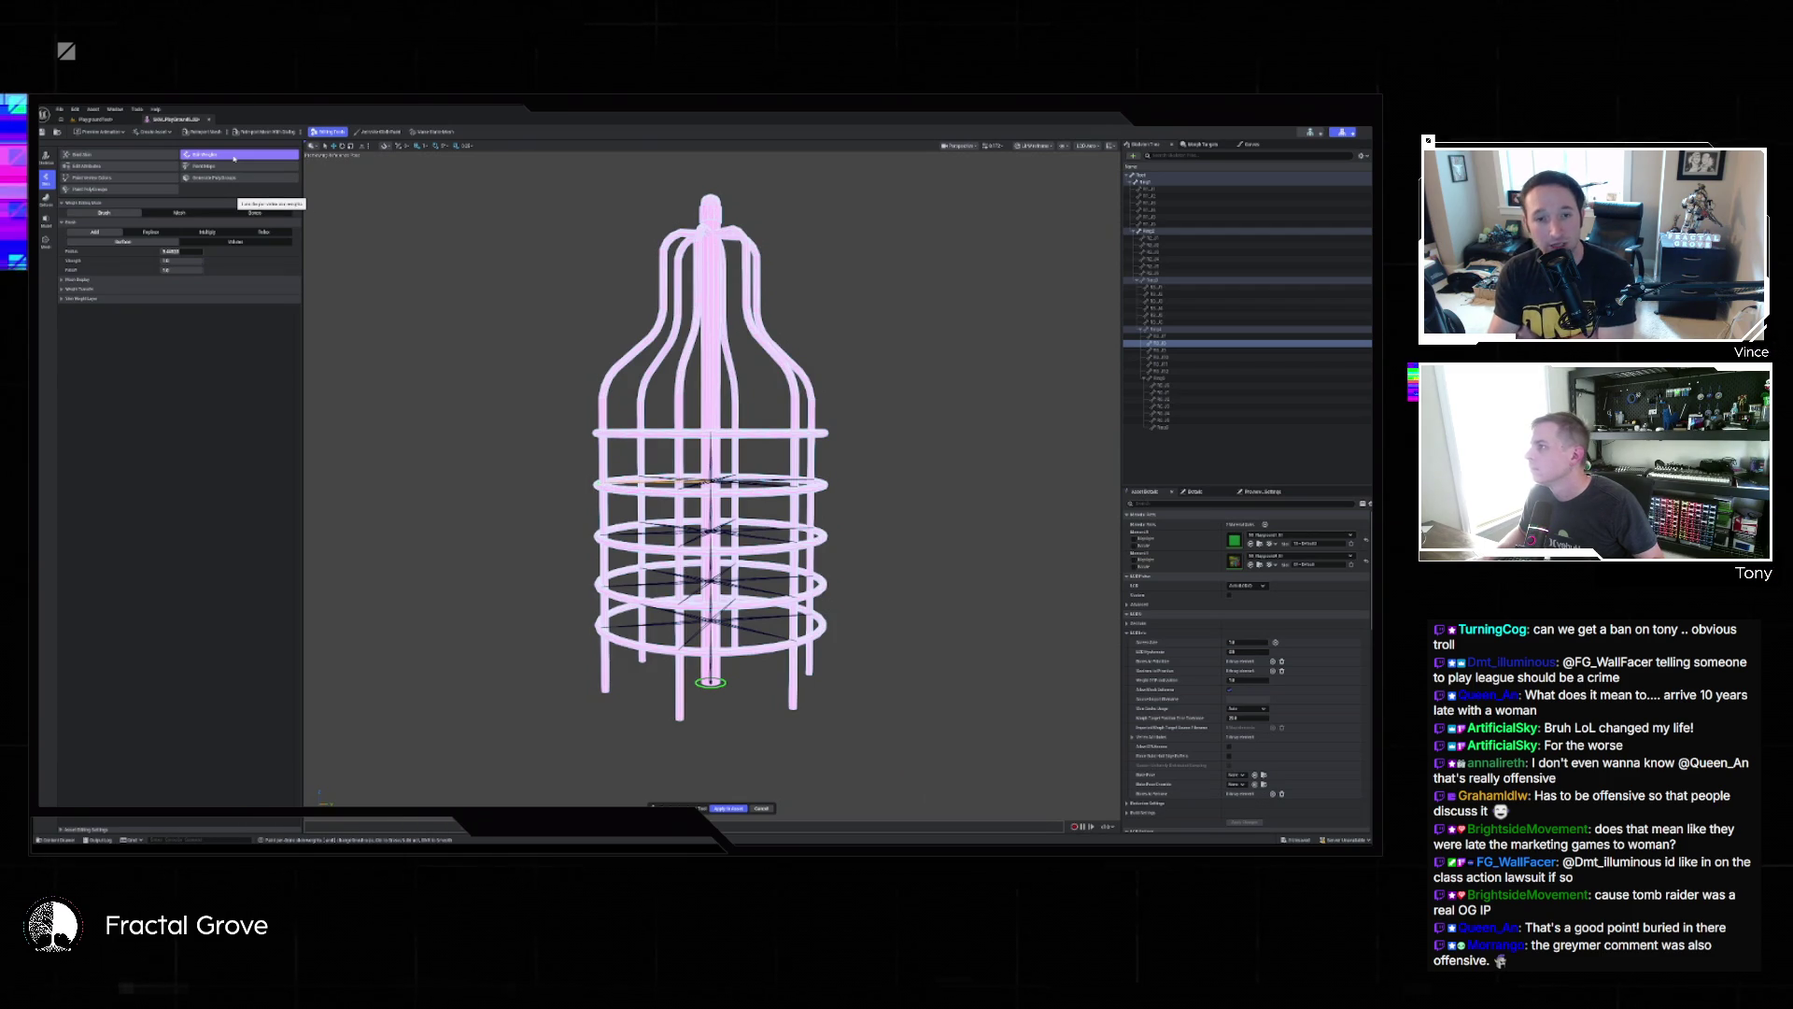
click(122, 240)
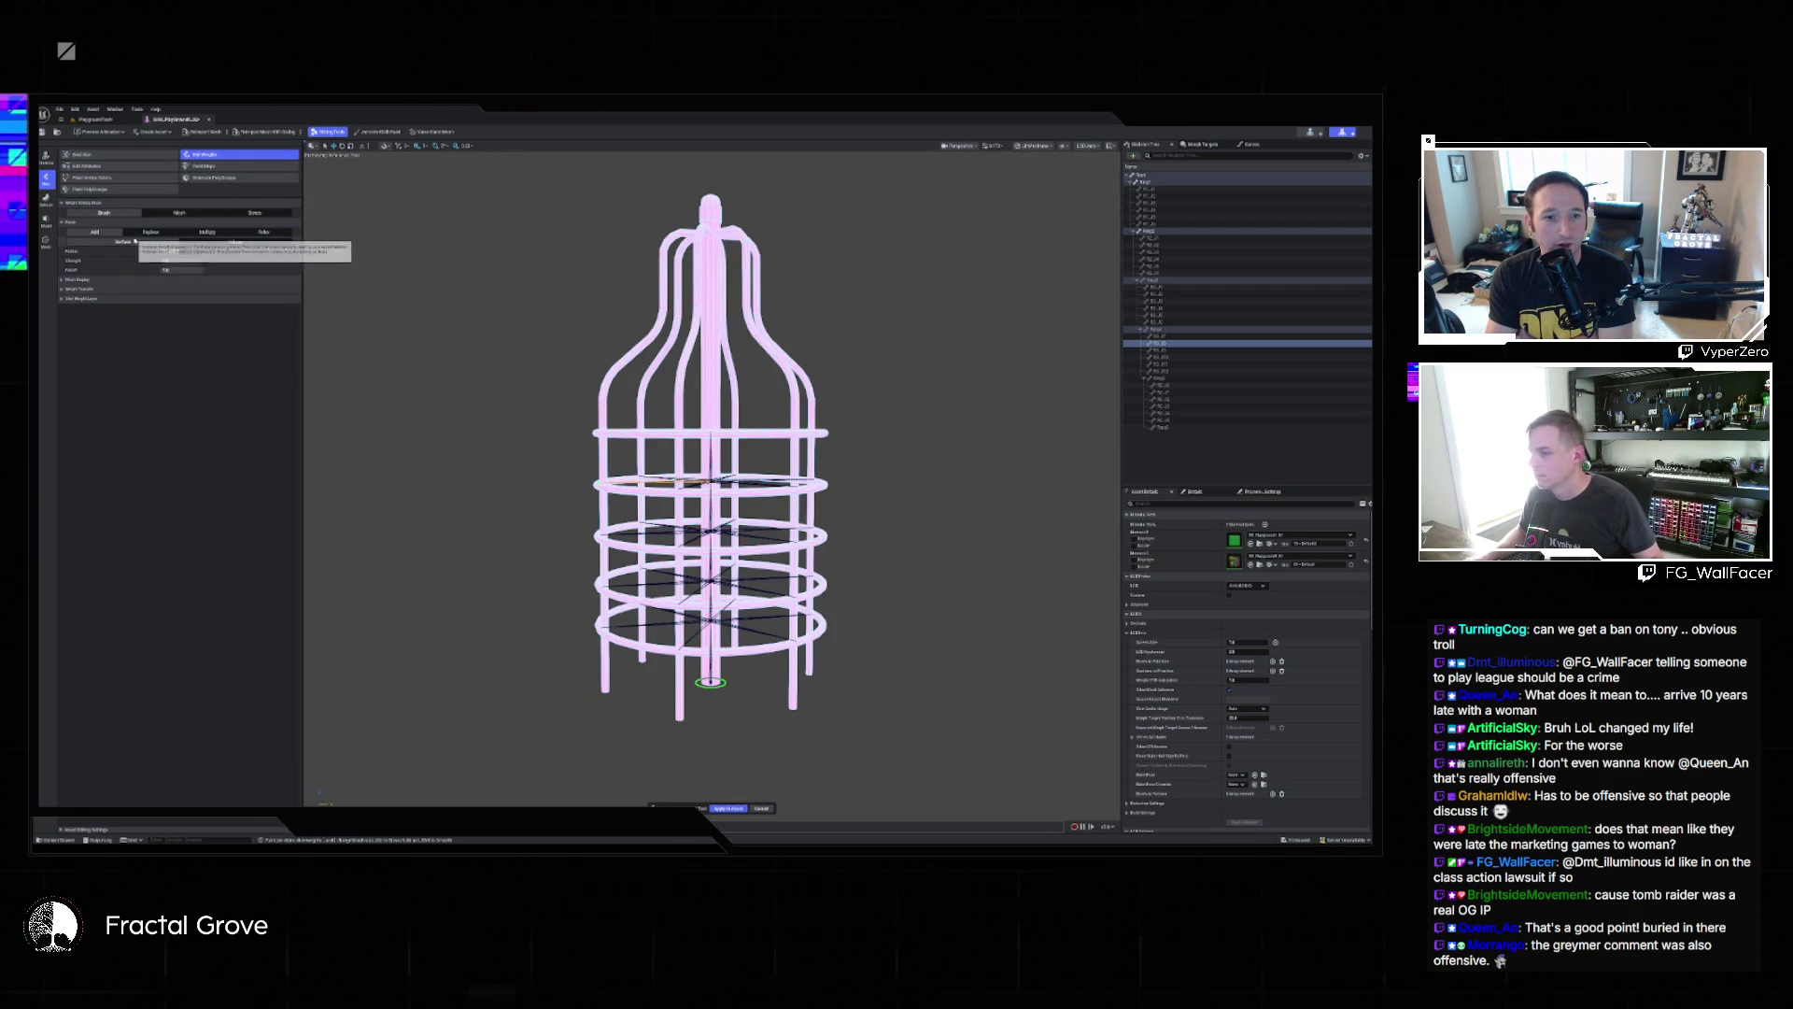
click(763, 808)
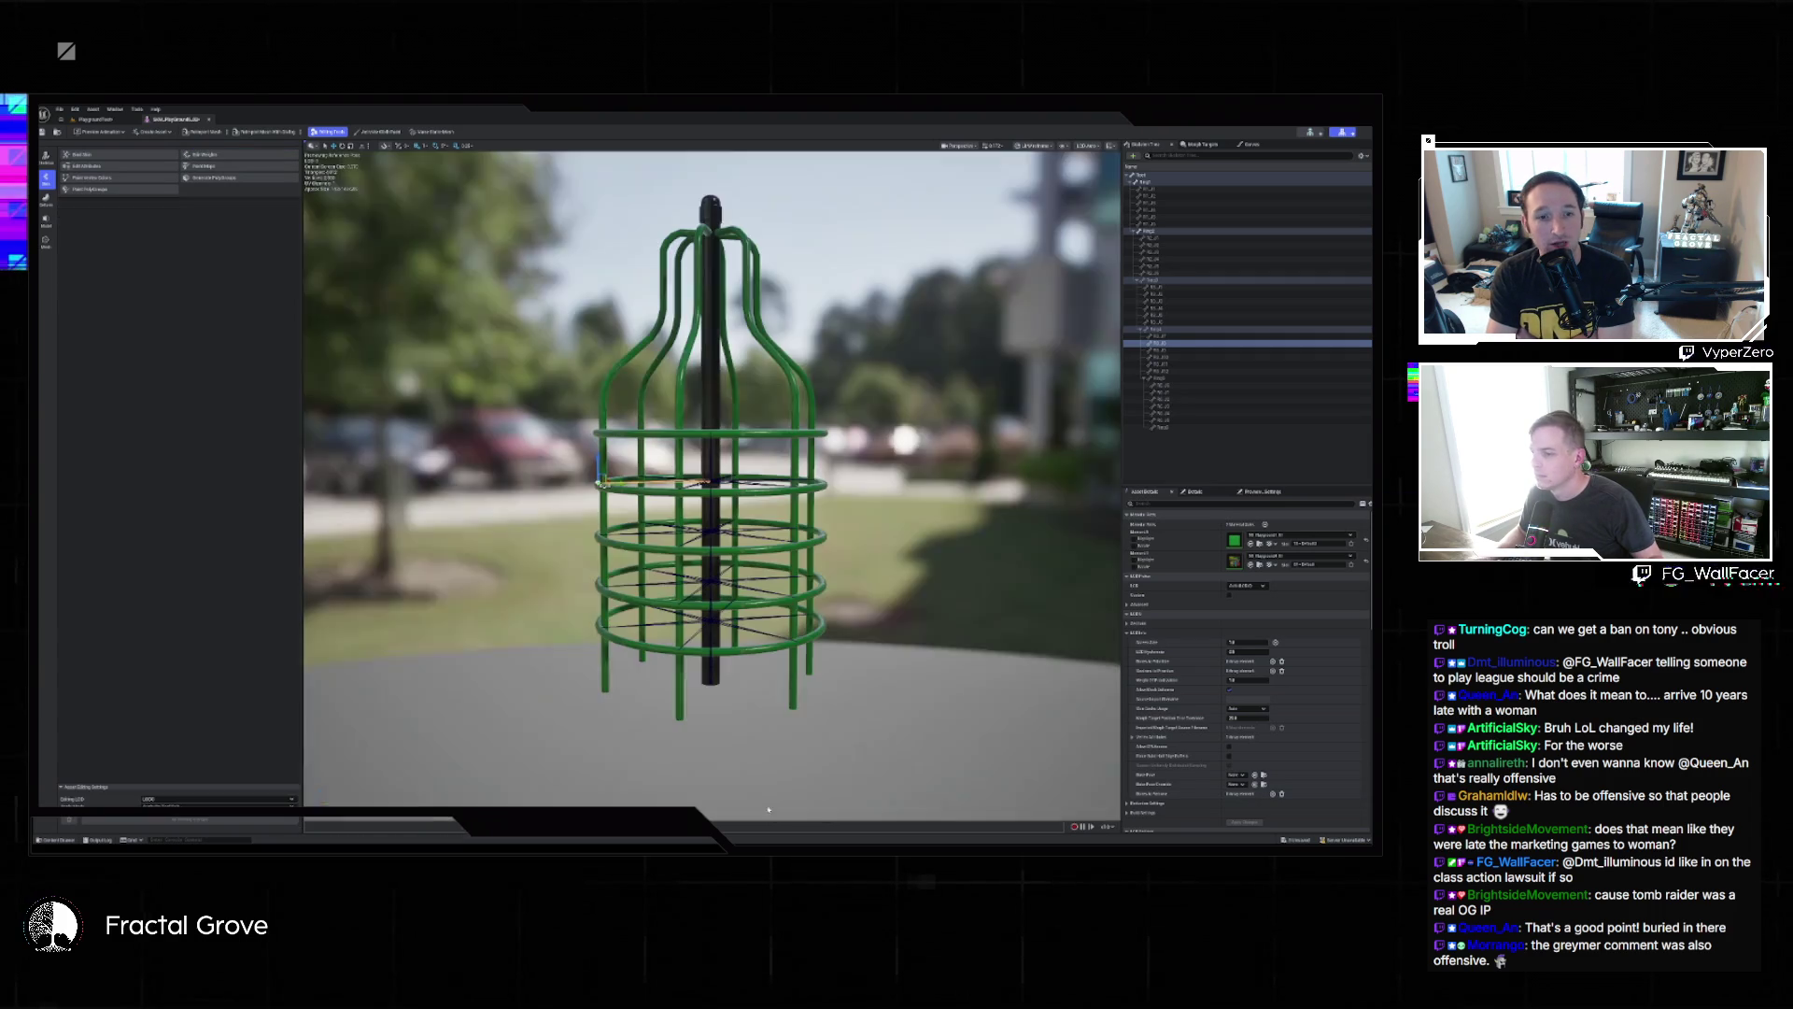
click(712, 530)
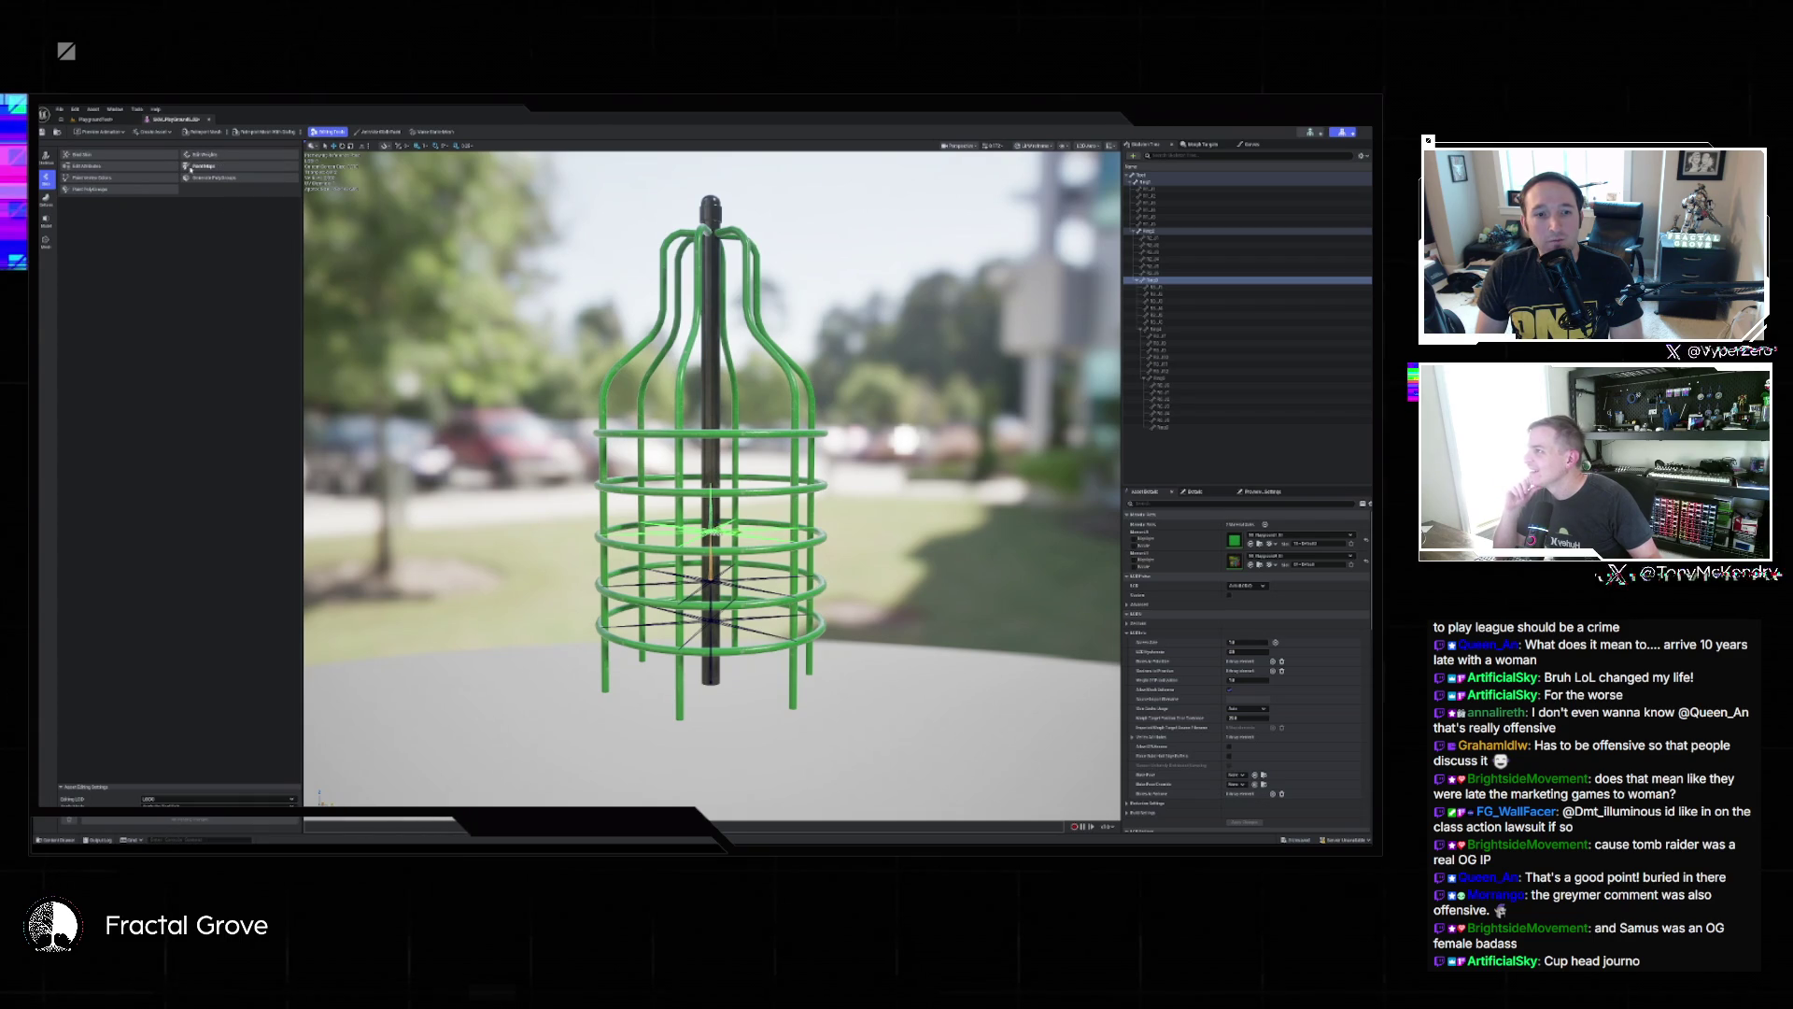
click(212, 154)
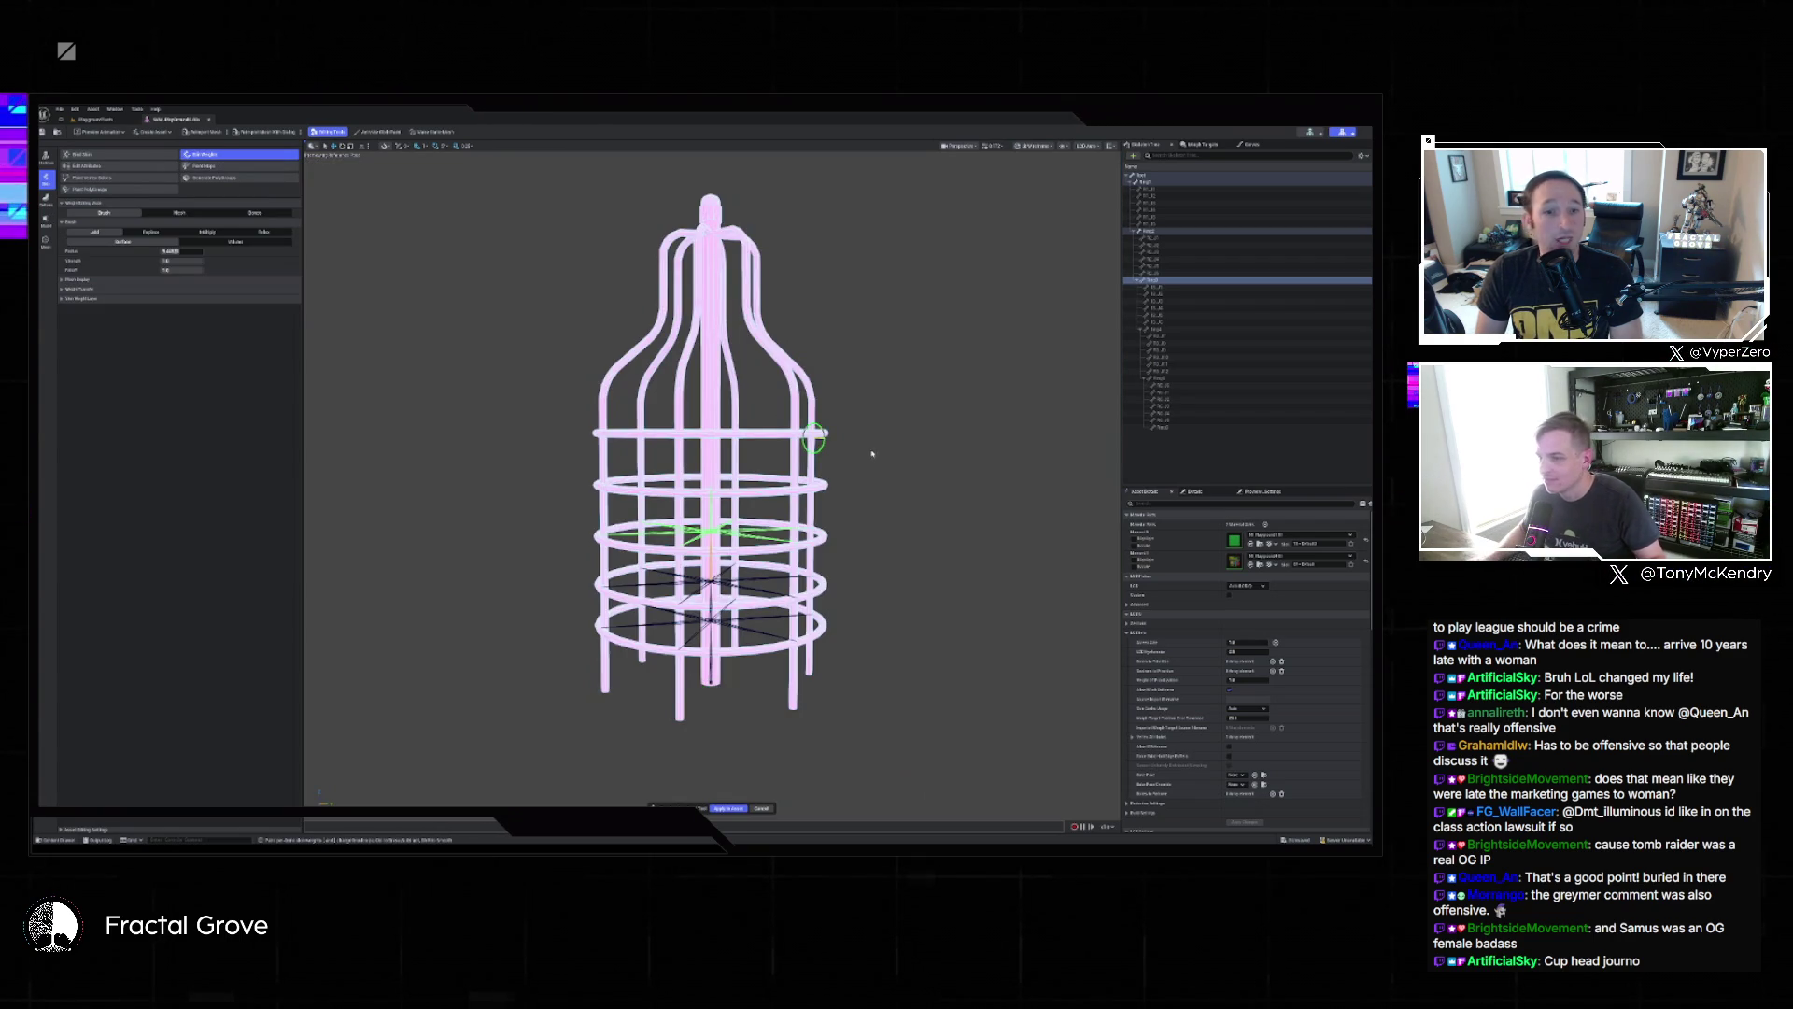
scroll(815, 437, up, 10)
mouse_move(830, 308)
mouse_down()
mouse_move(800, 467)
mouse_move(790, 439)
mouse_move(840, 407)
mouse_move(911, 461)
mouse_up()
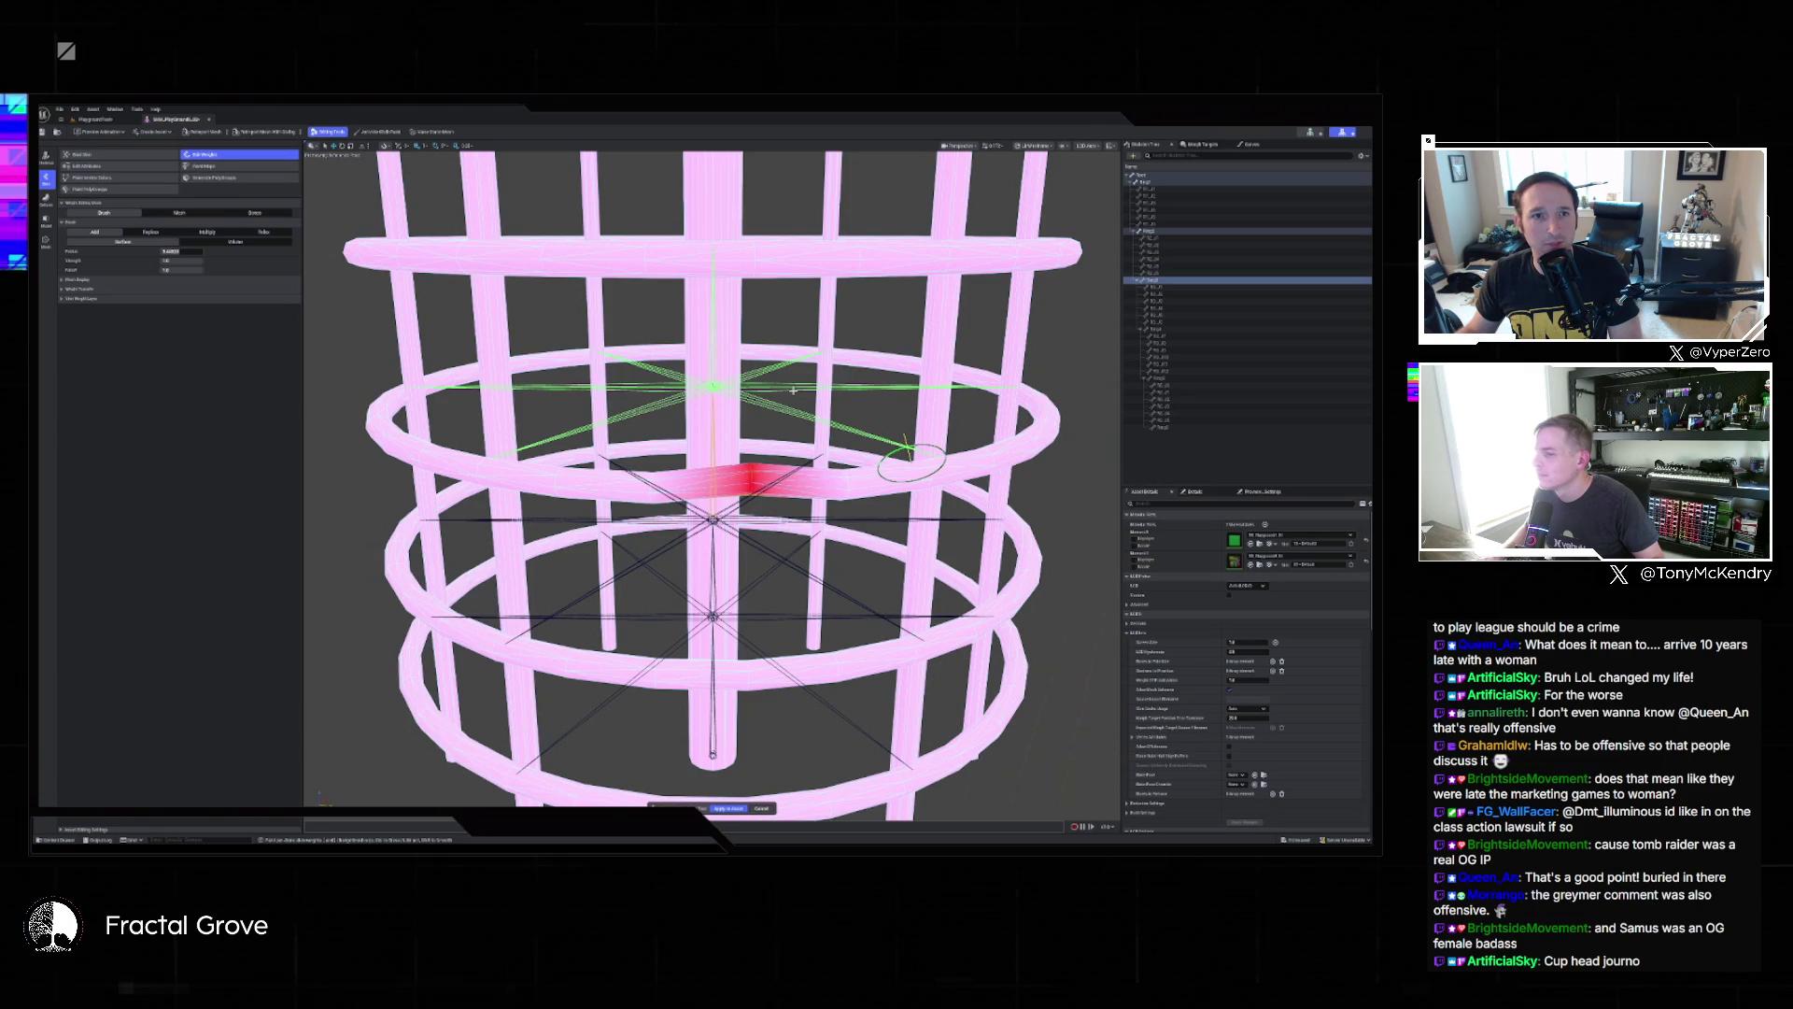
key(ctrl+z)
scroll(911, 459, down, 5)
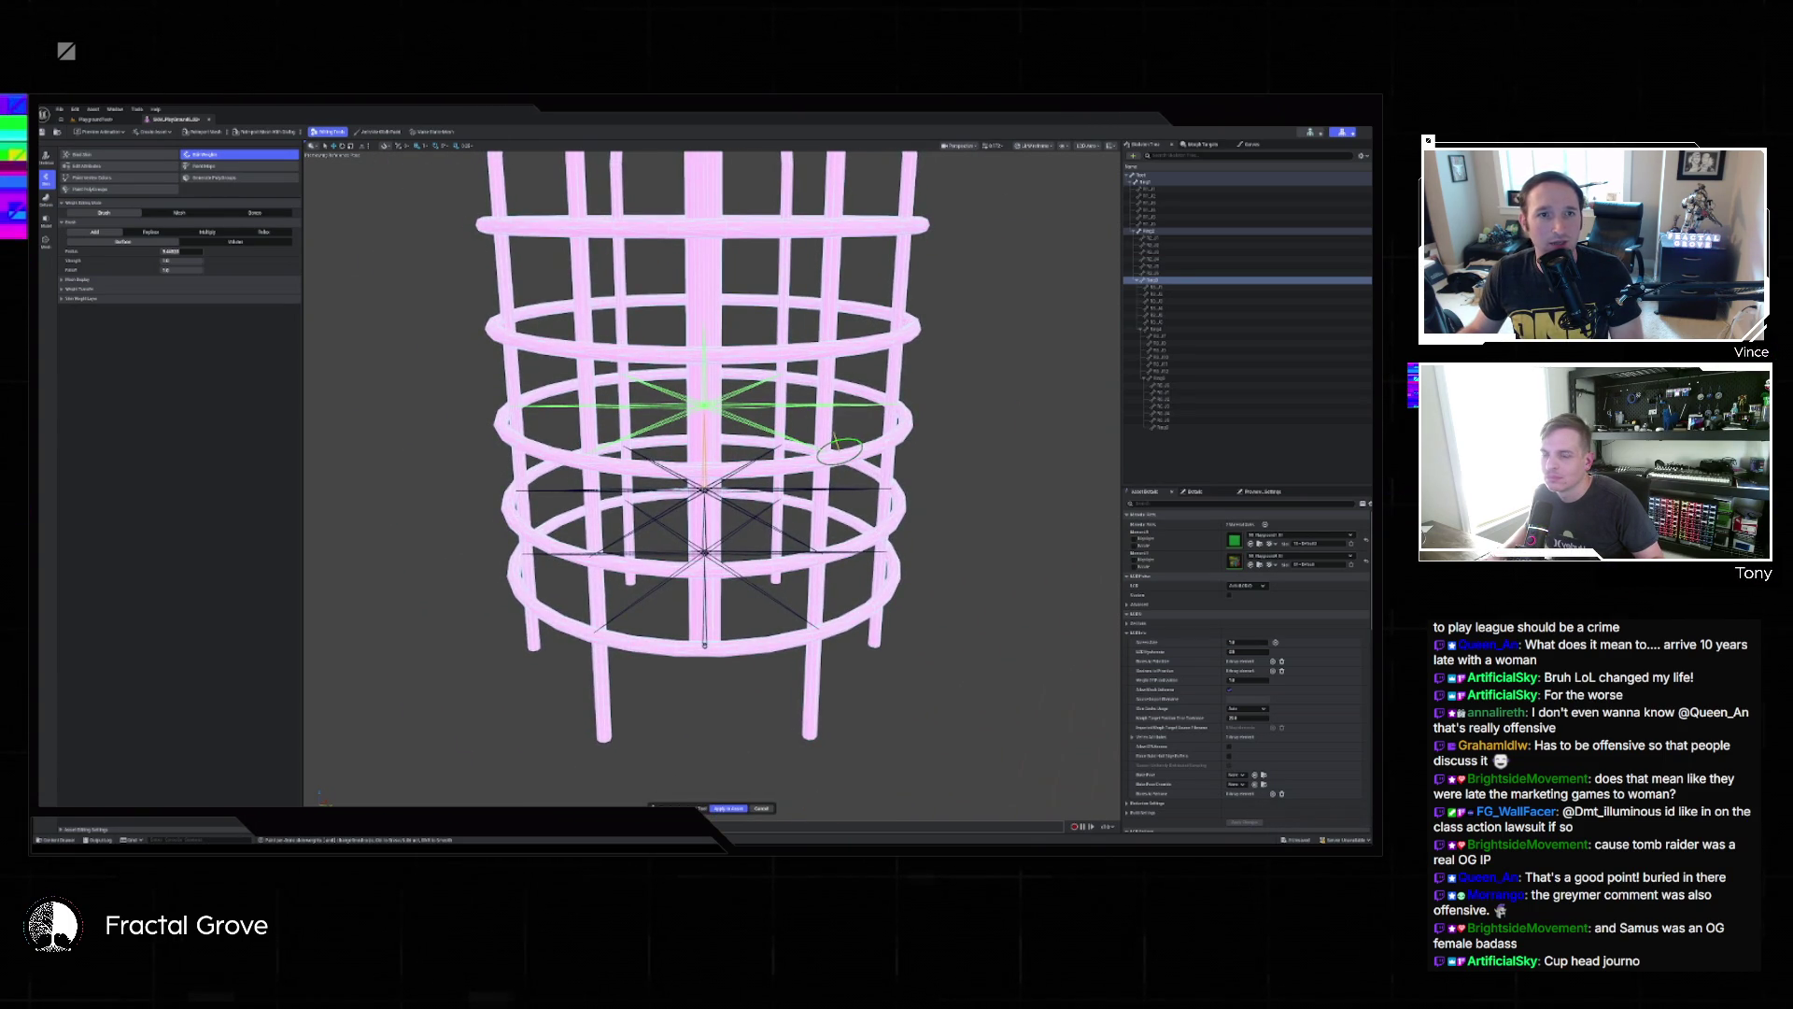
drag(838, 452, 911, 451)
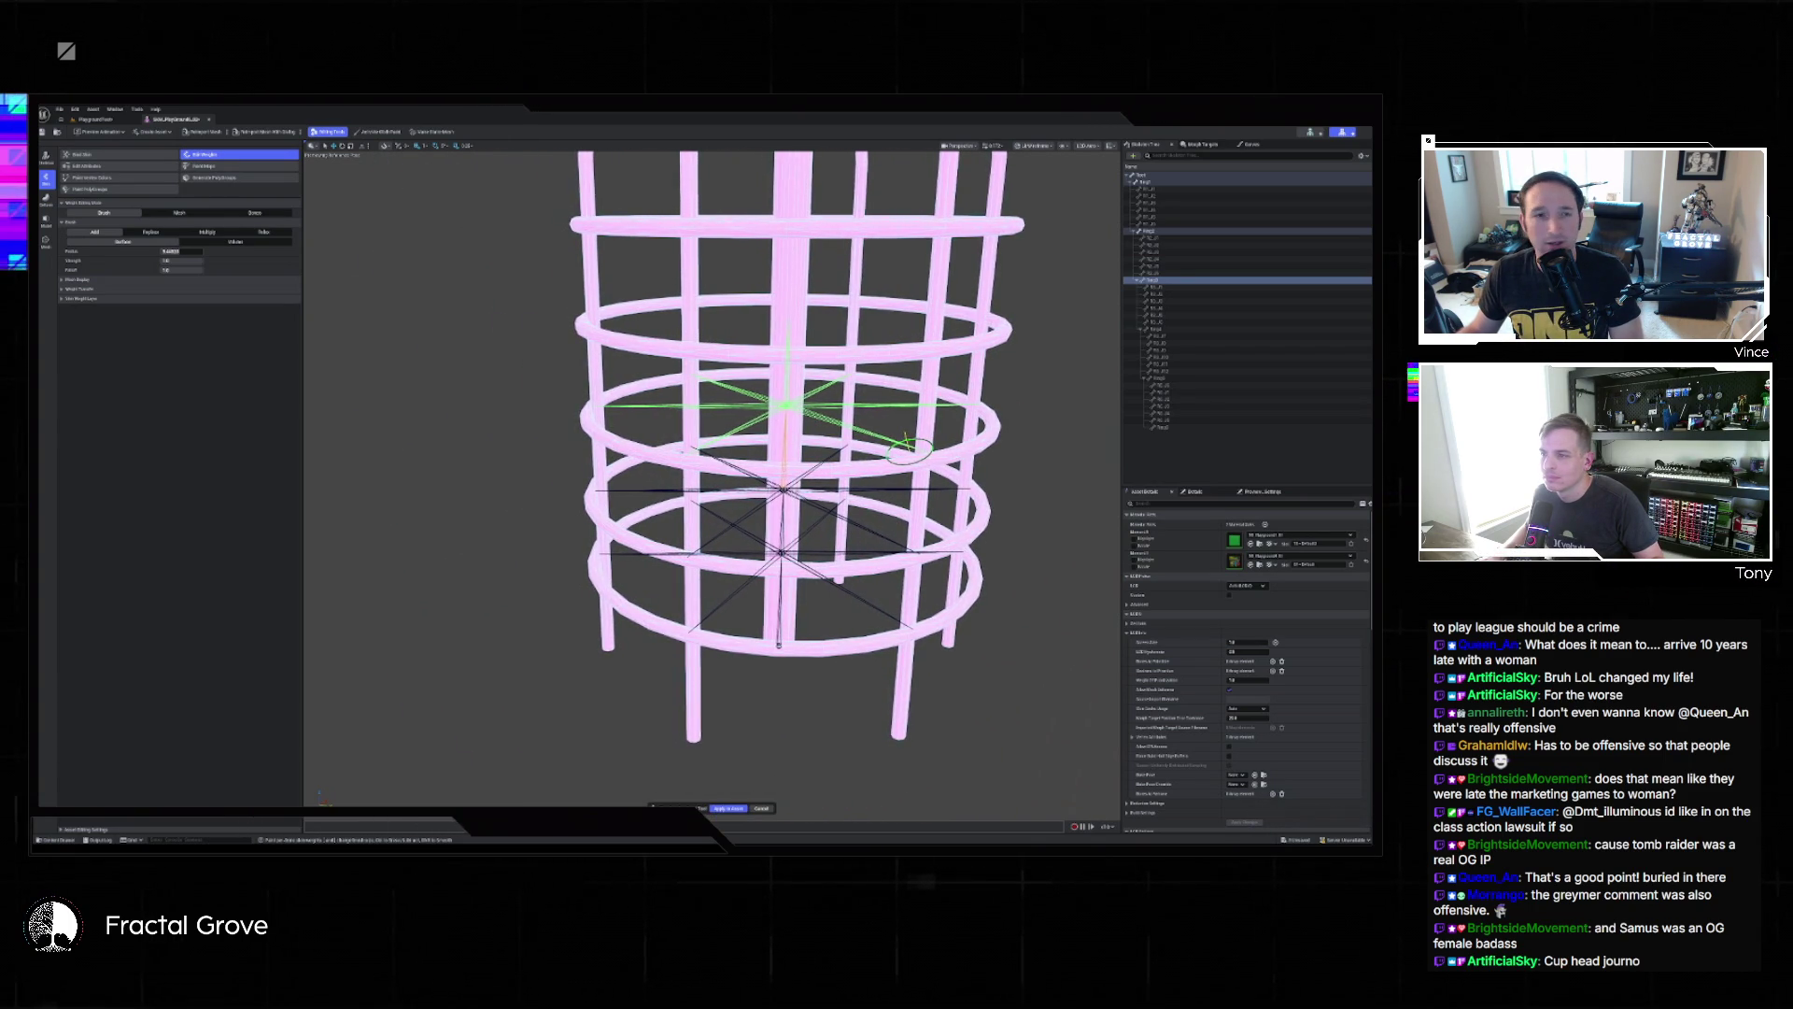
scroll(868, 435, down, 3)
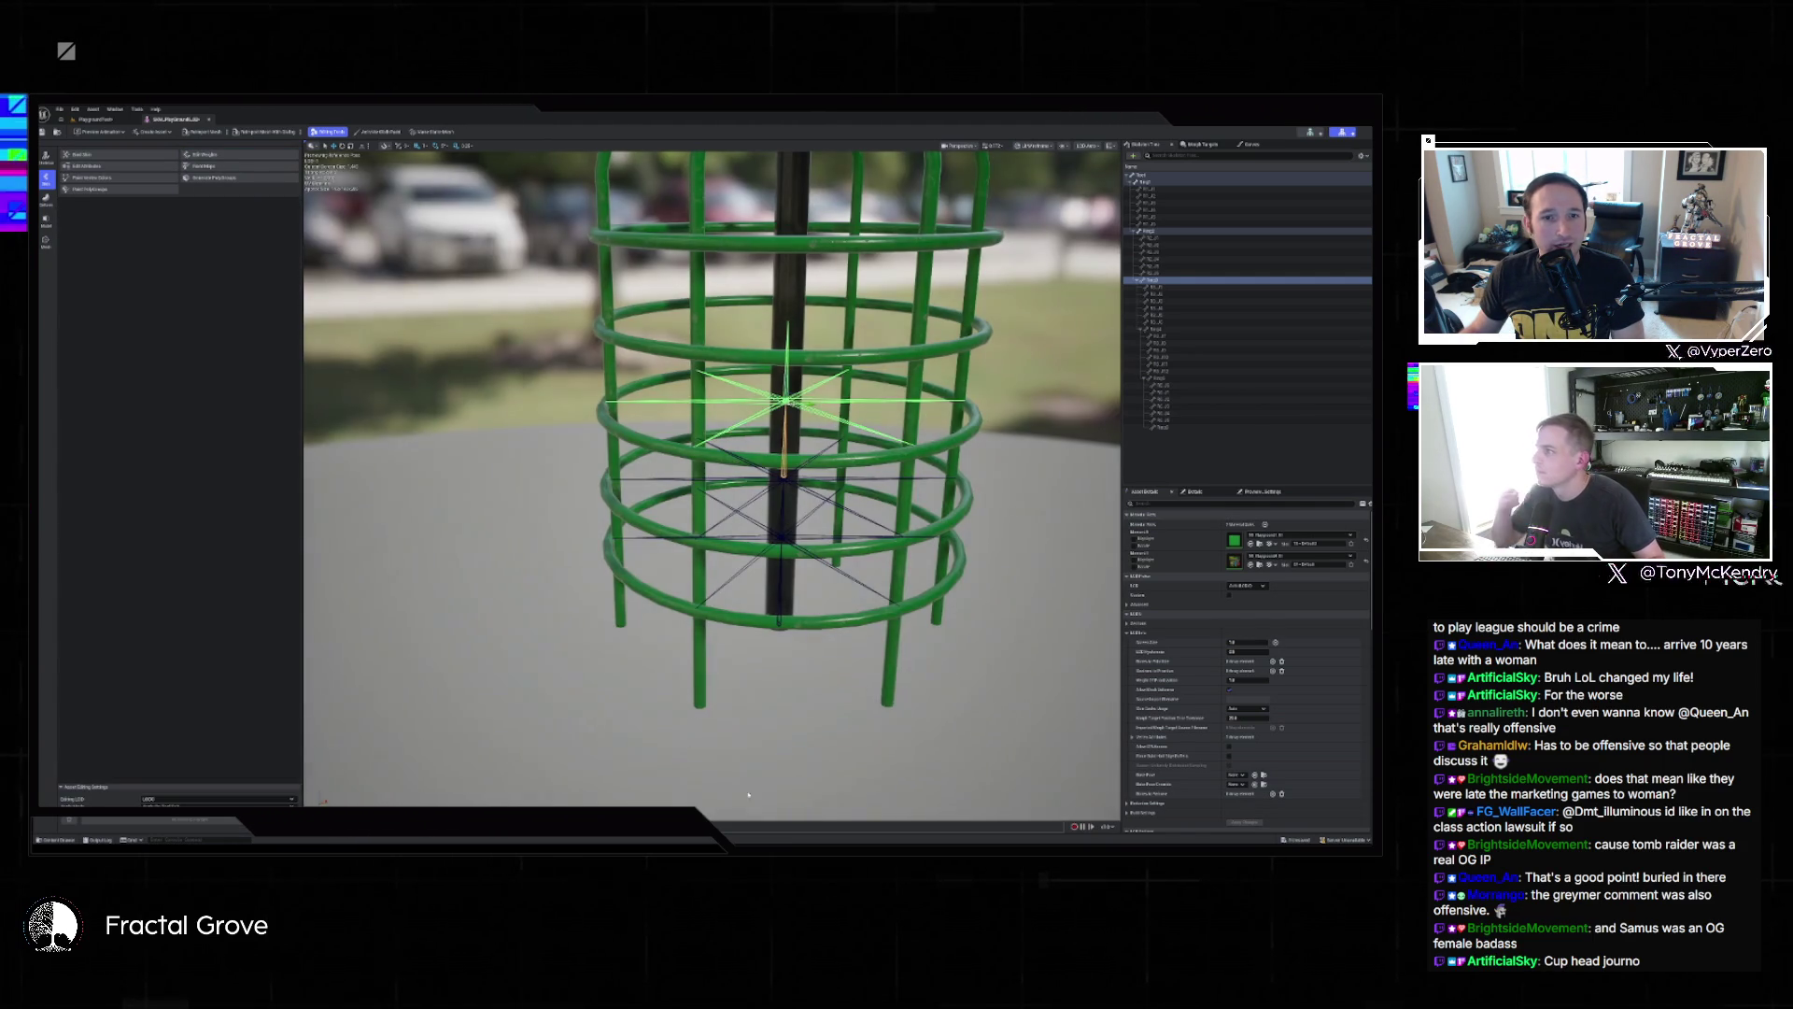
click(224, 167)
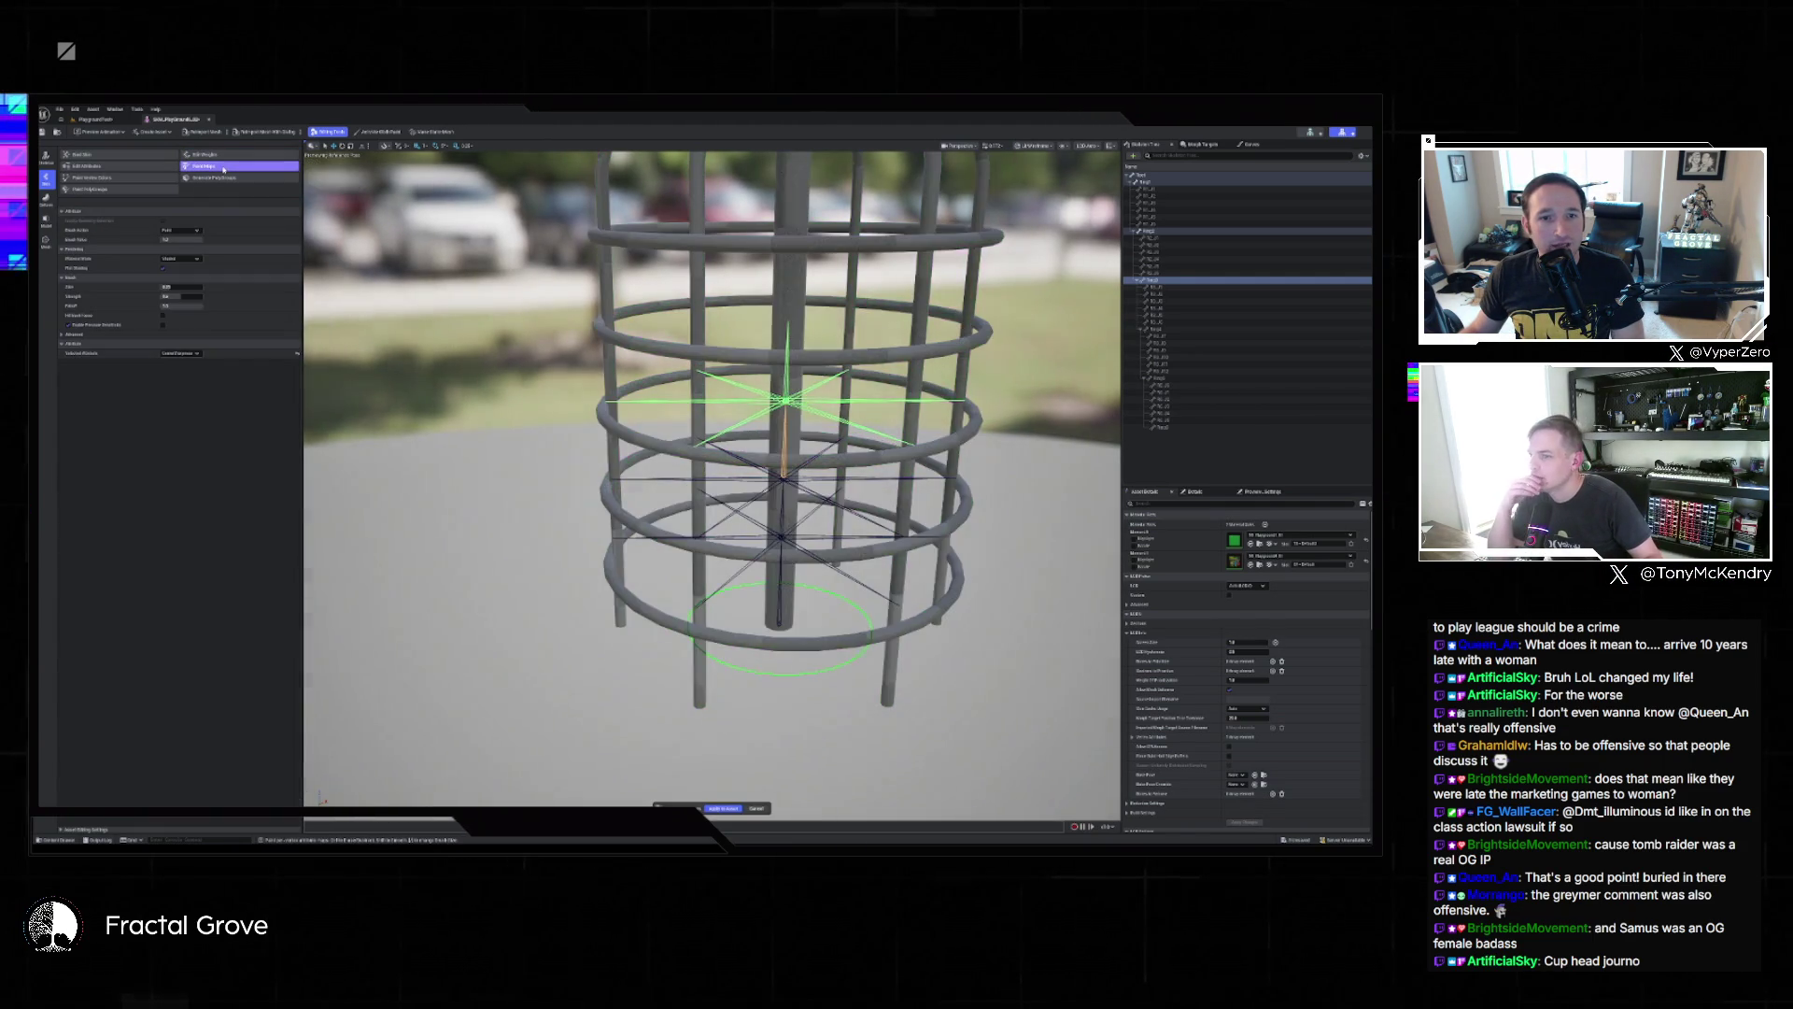
click(752, 809)
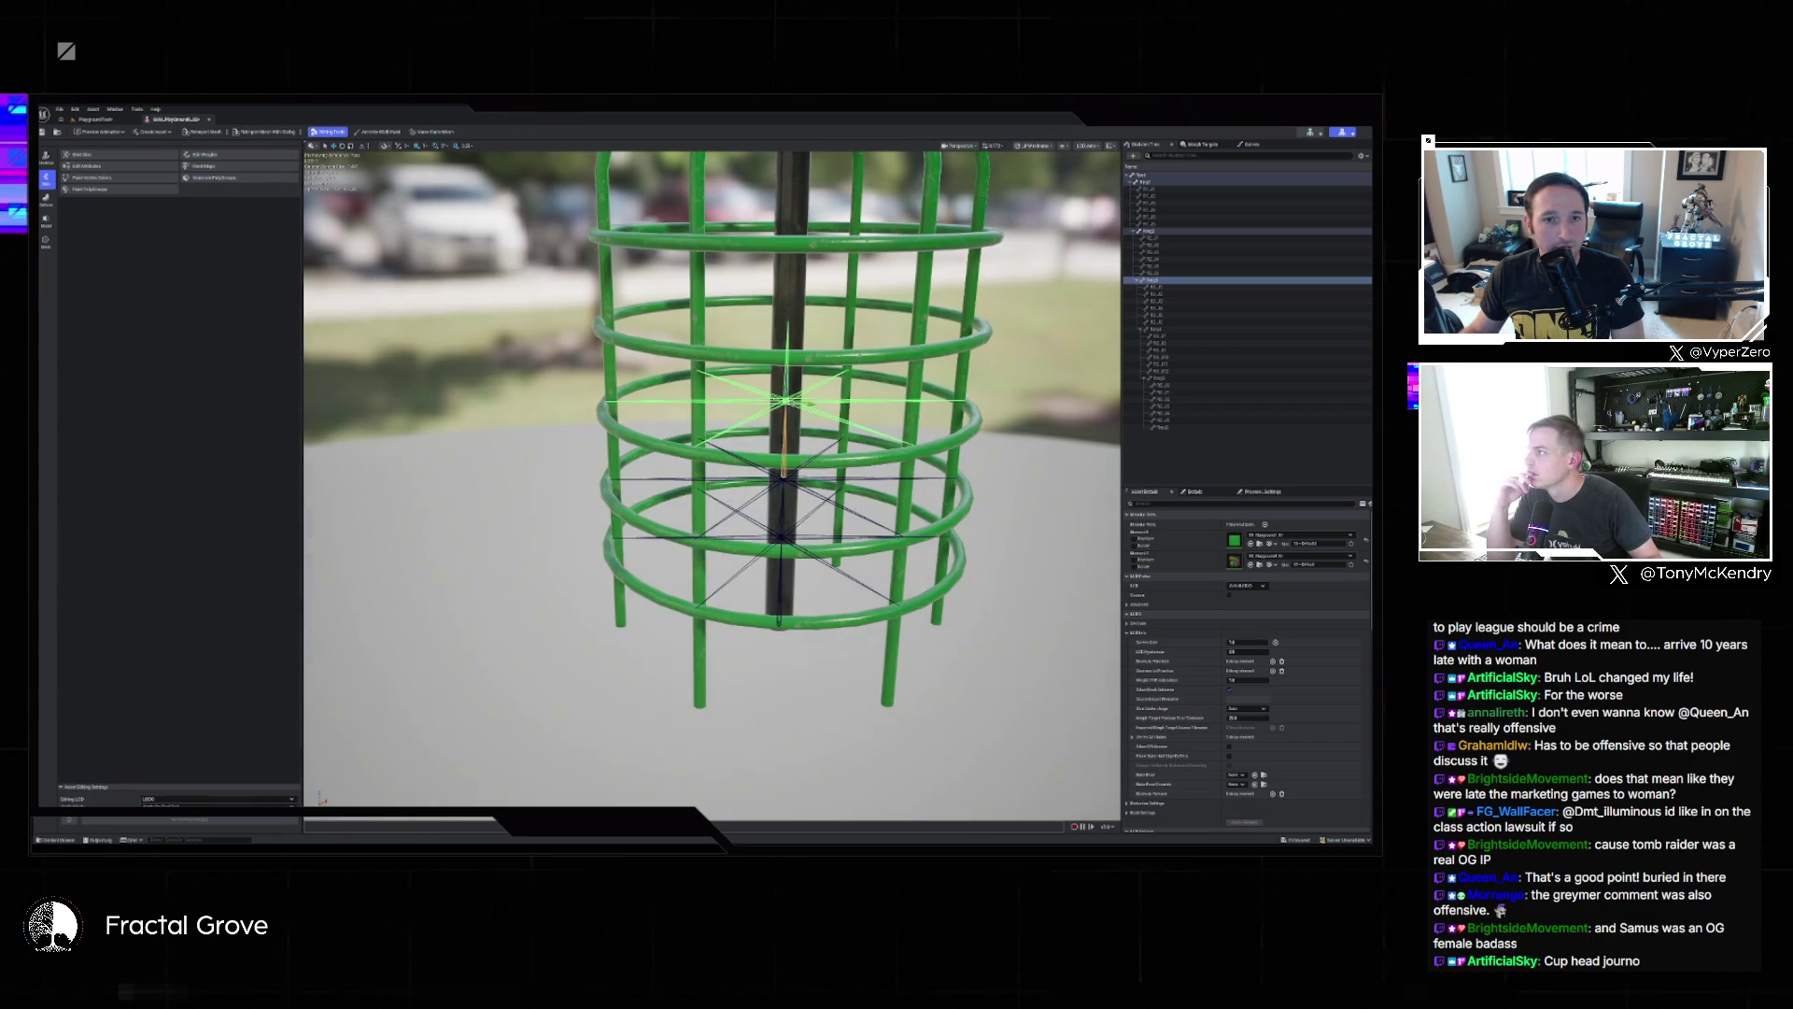
click(104, 164)
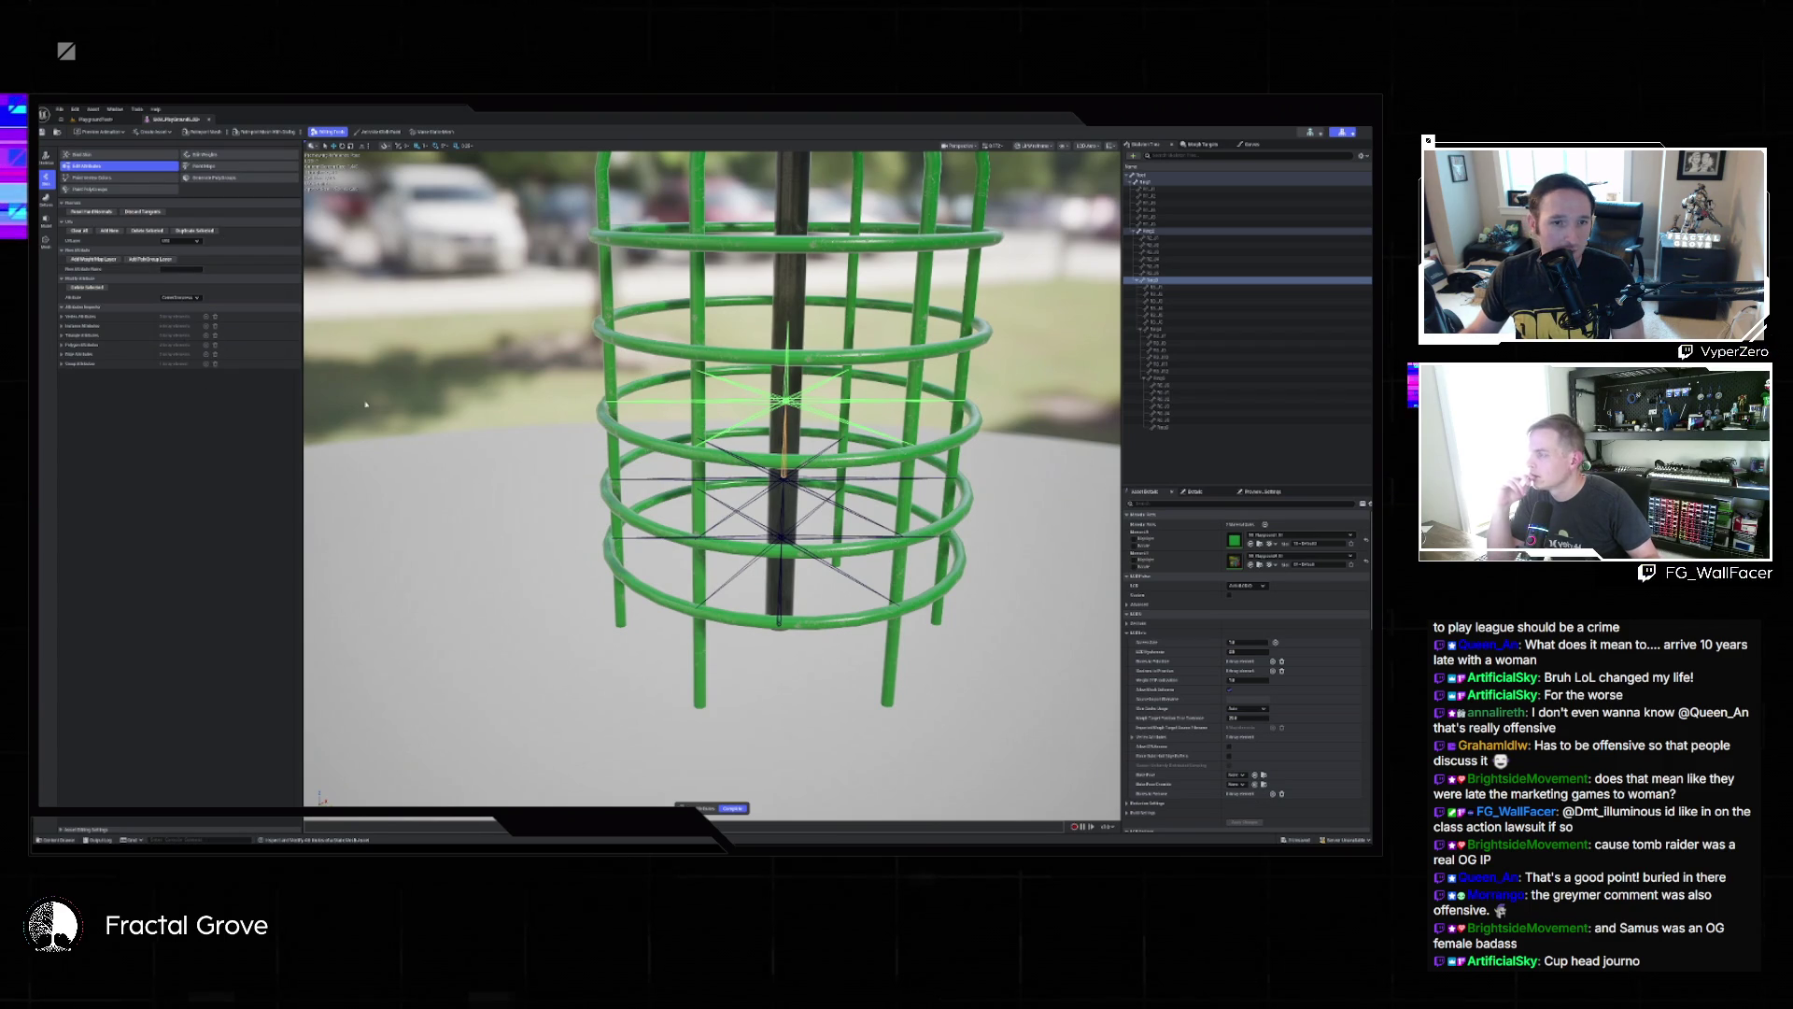
click(734, 808)
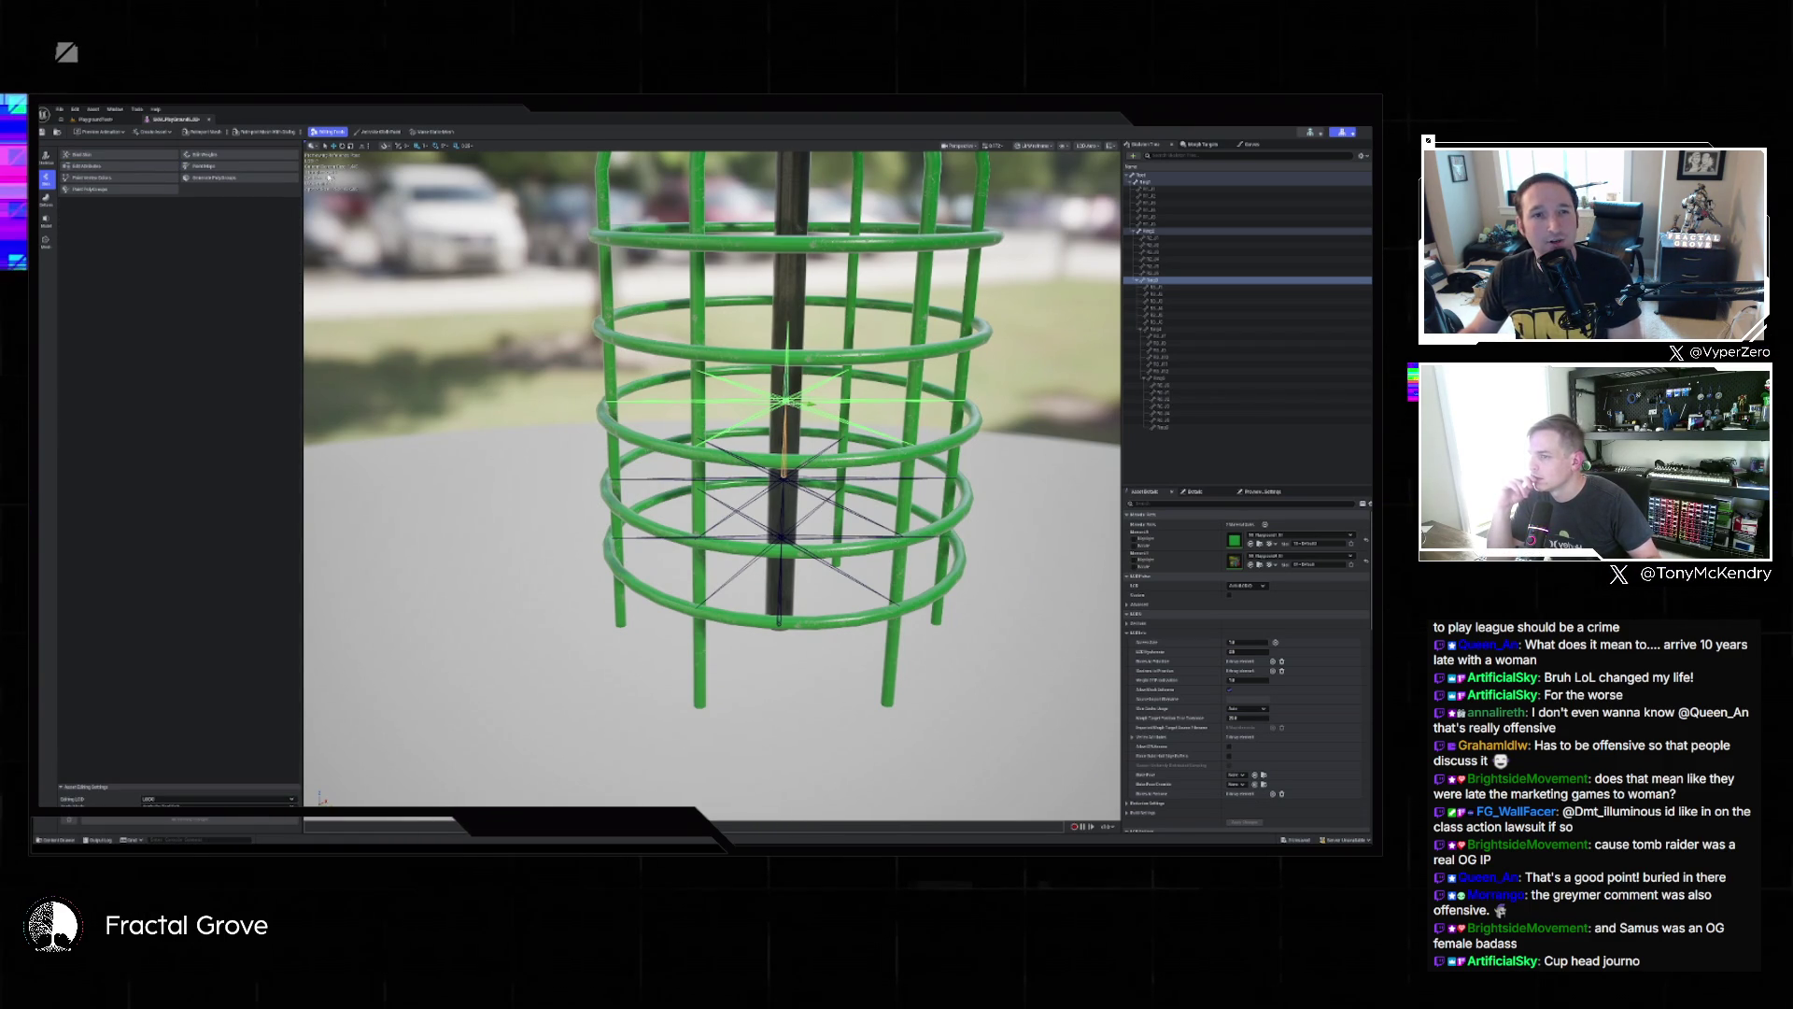
click(232, 155)
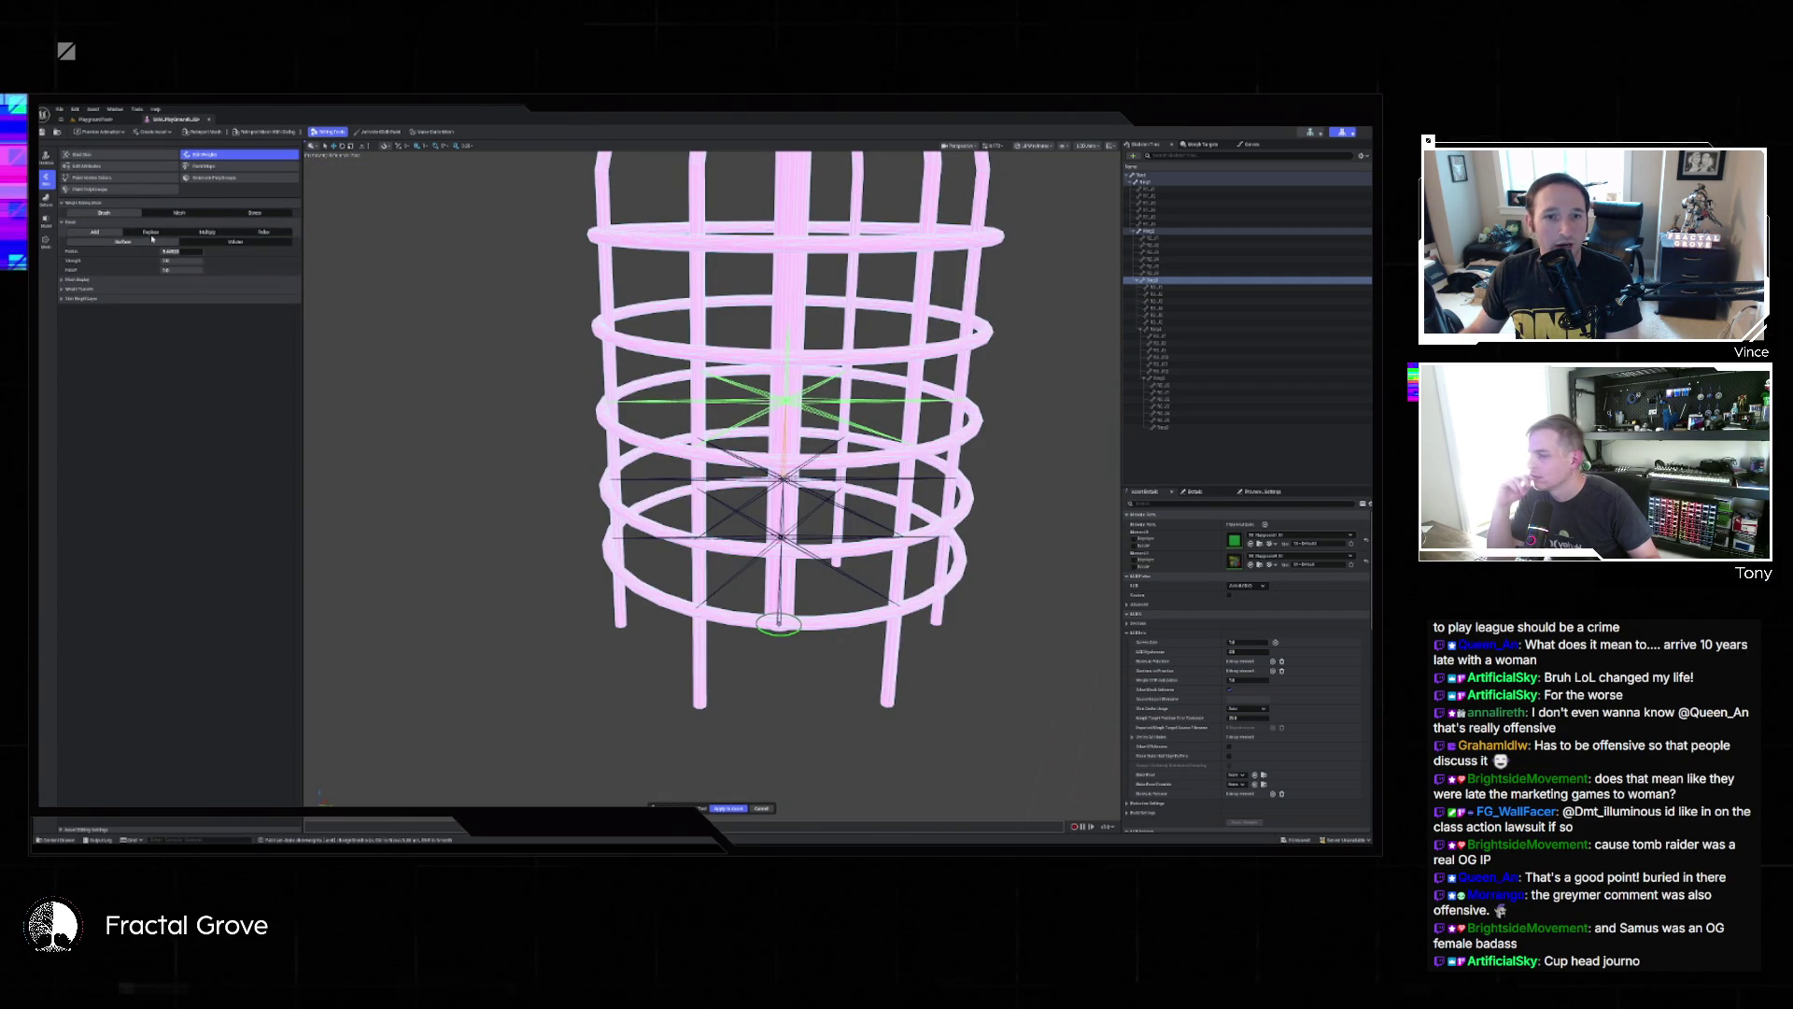
Frame the cage rings and brush weight onto a short section of the second ring's tube.
key(f)
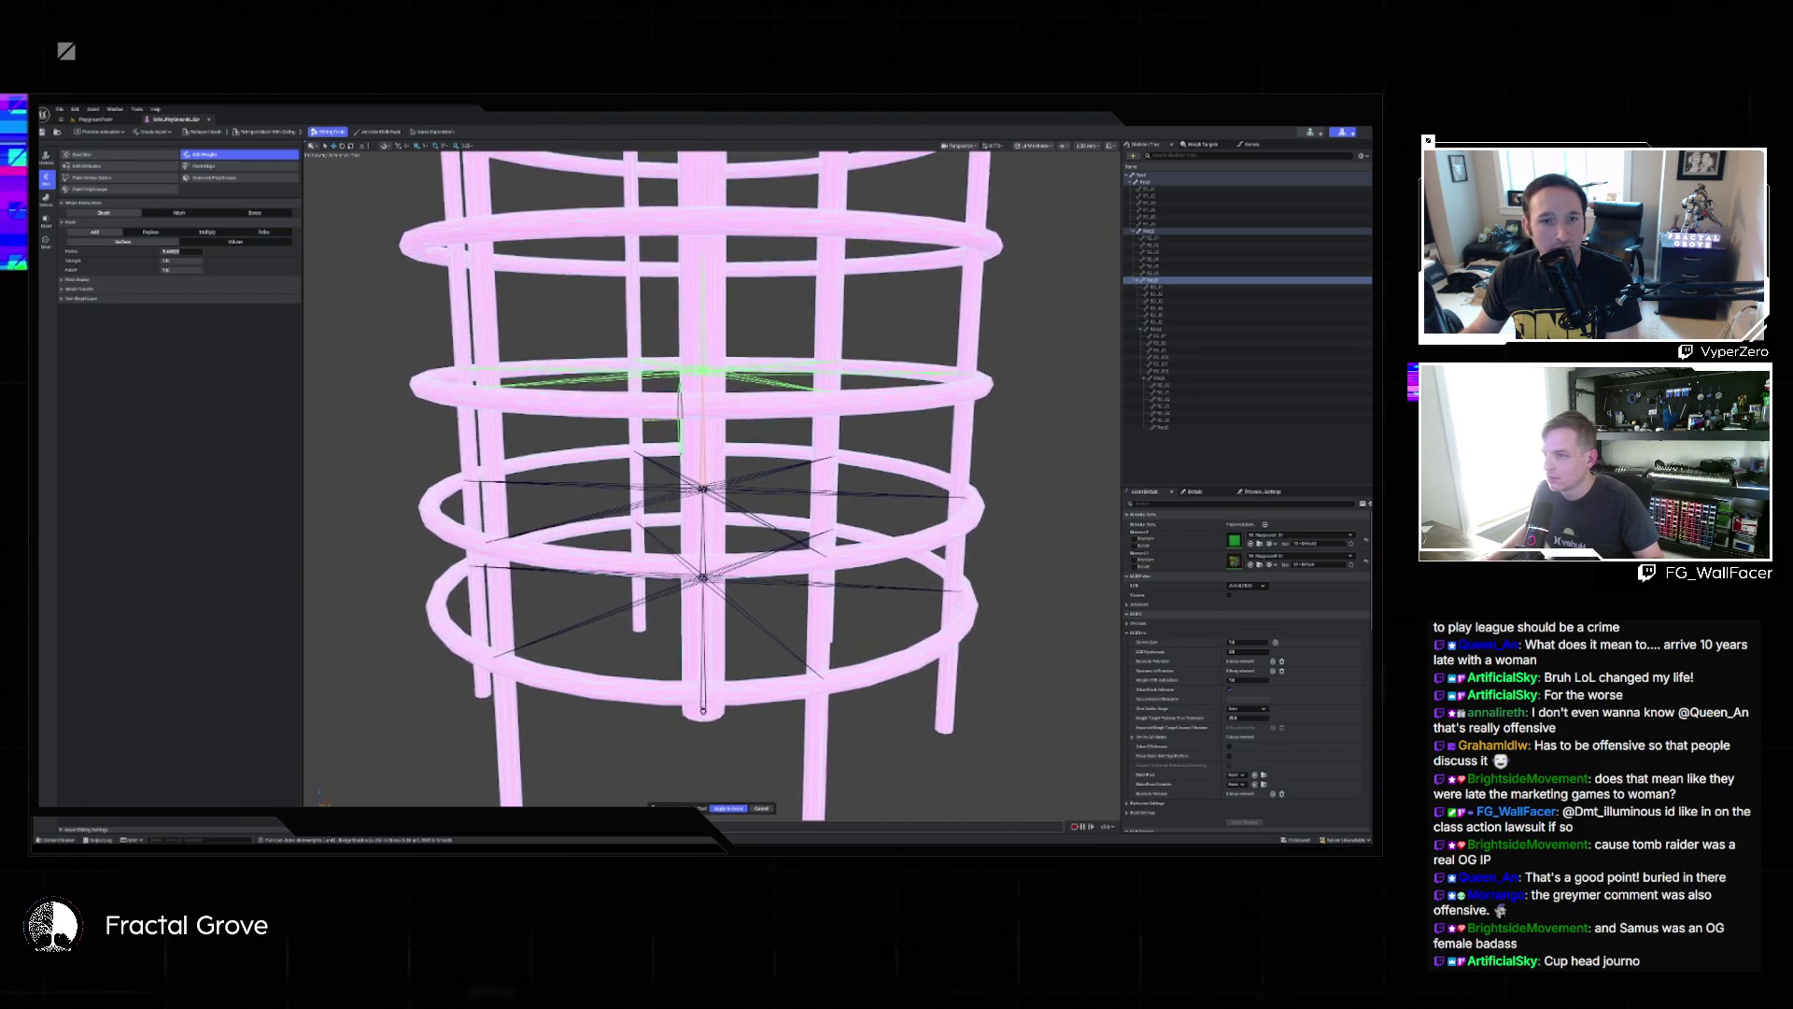
drag(710, 397, 891, 395)
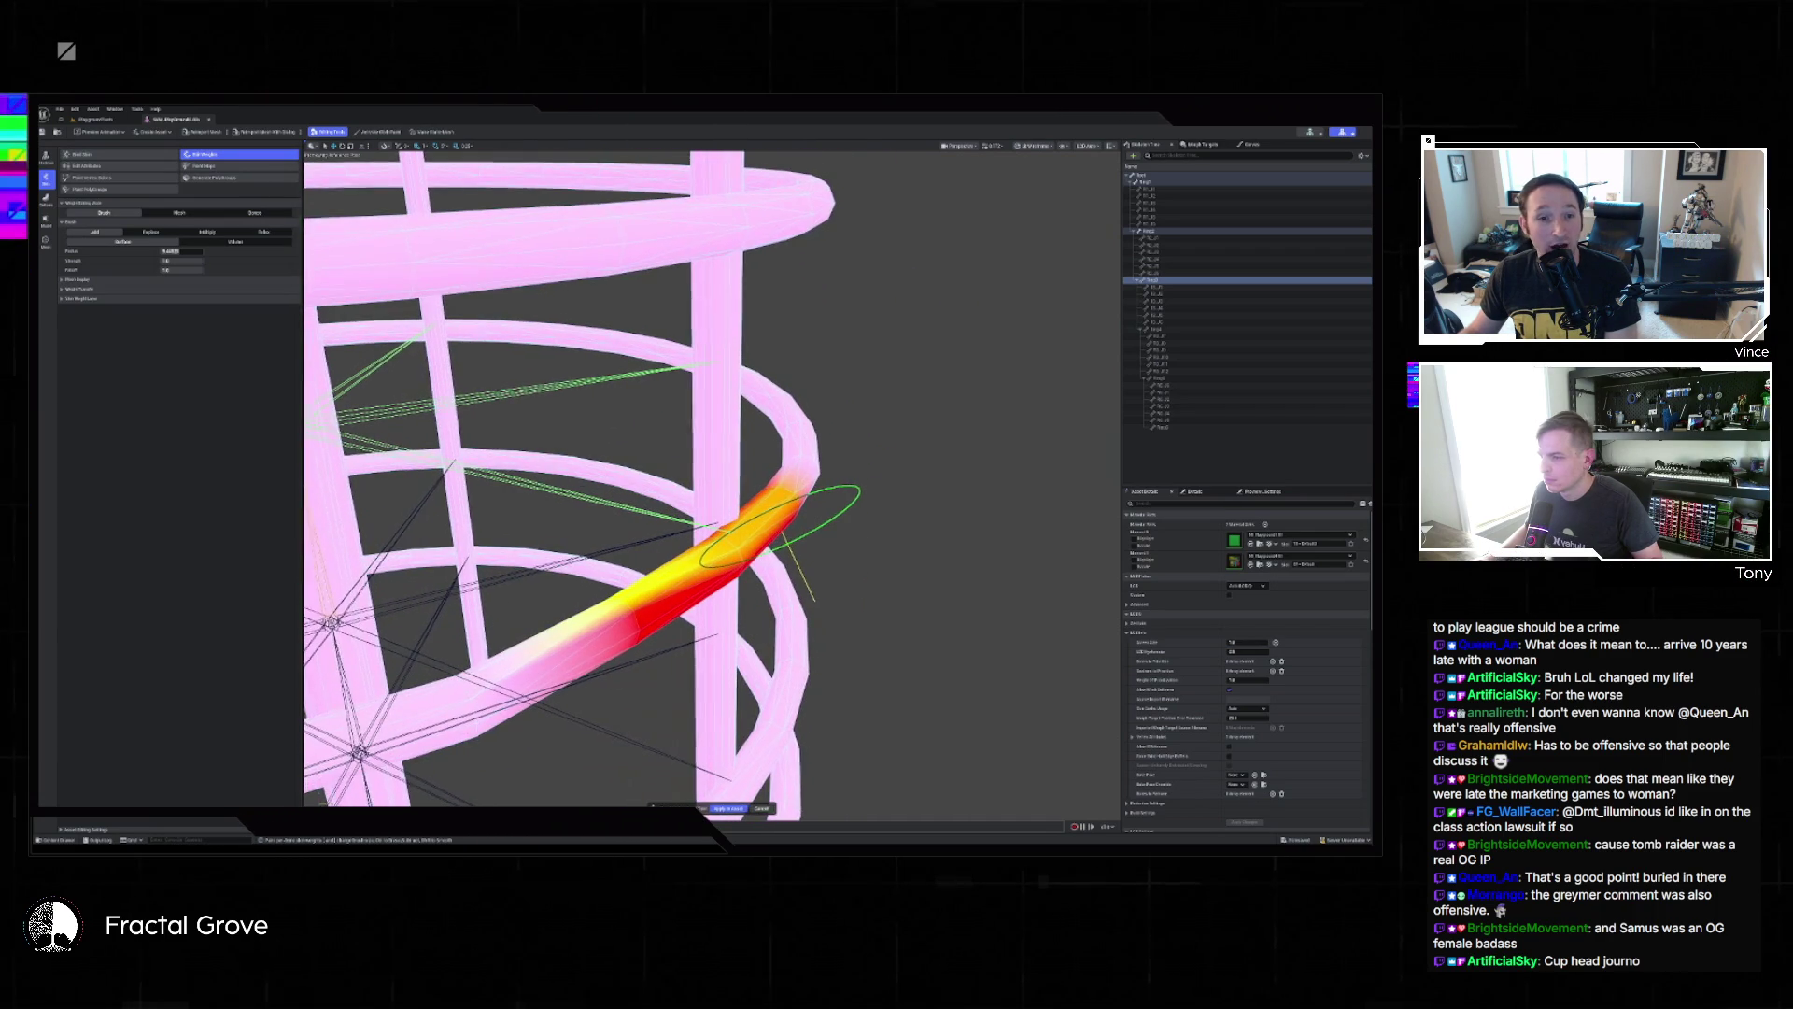
Keep brushing along the second ring's tube until a long arc shows solid red weight.
drag(737, 498, 598, 621)
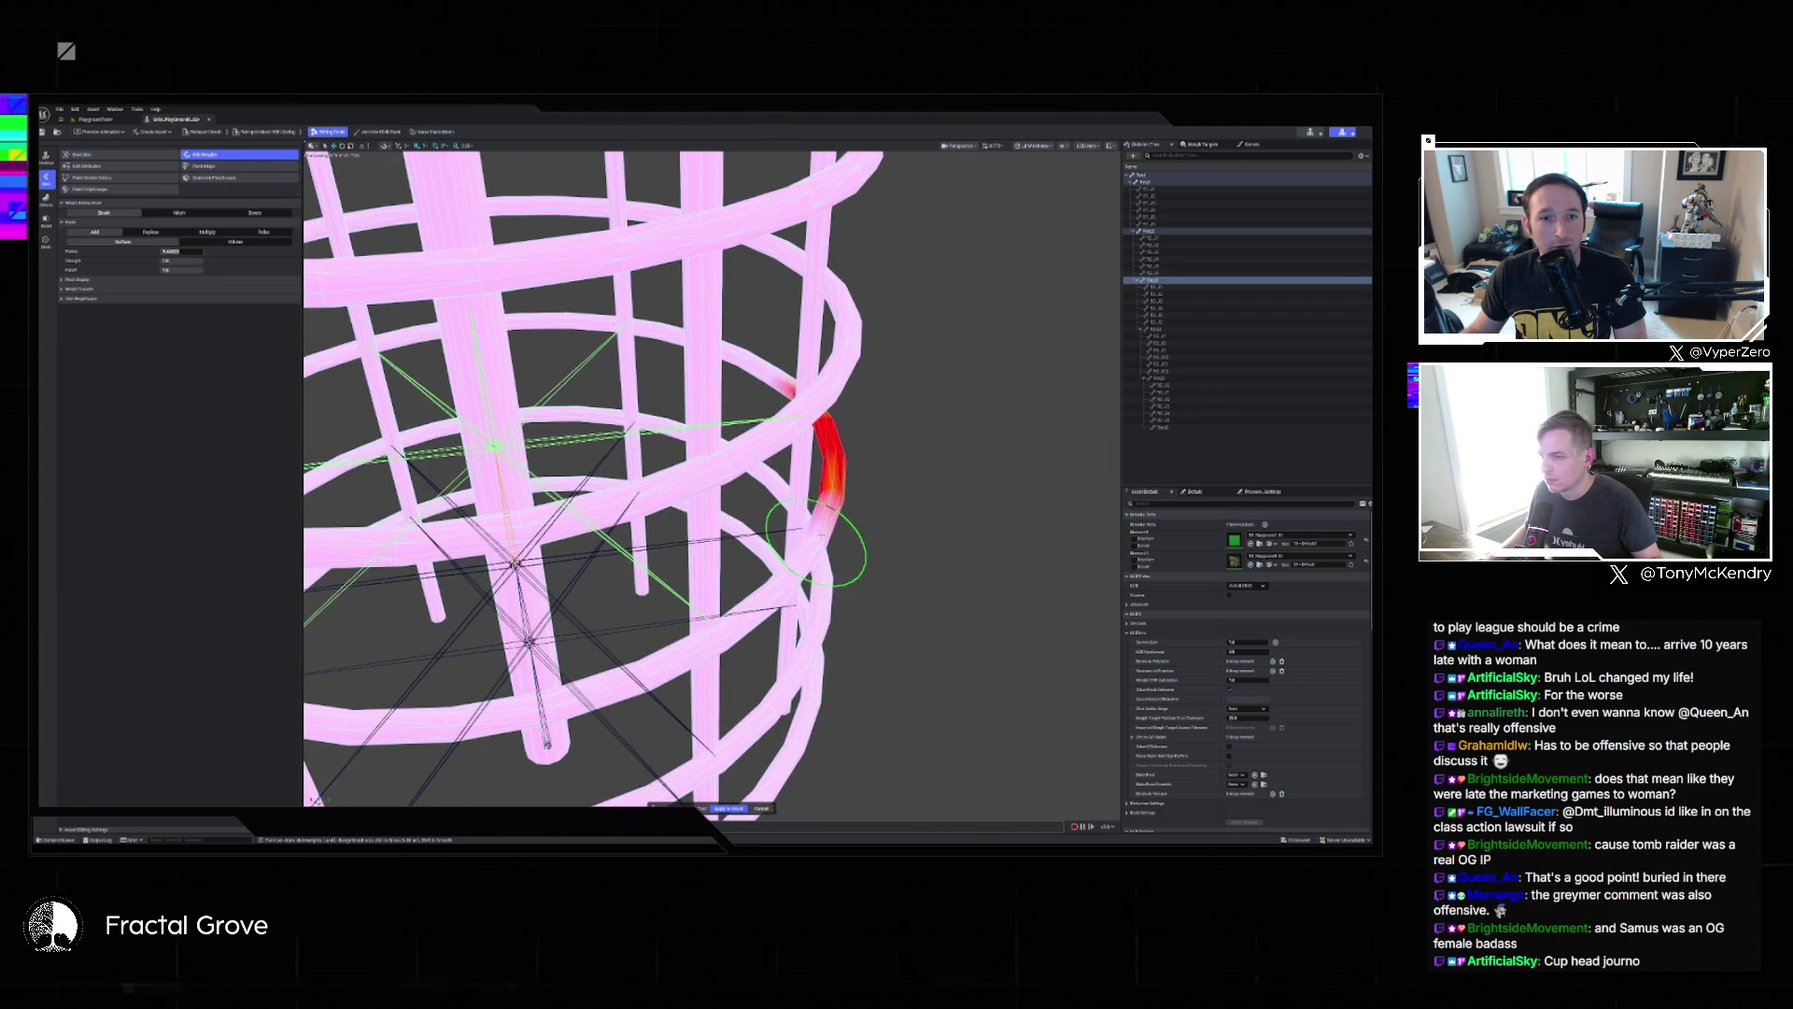
mouse_move(793, 567)
mouse_down()
mouse_move(719, 621)
mouse_move(785, 567)
mouse_up()
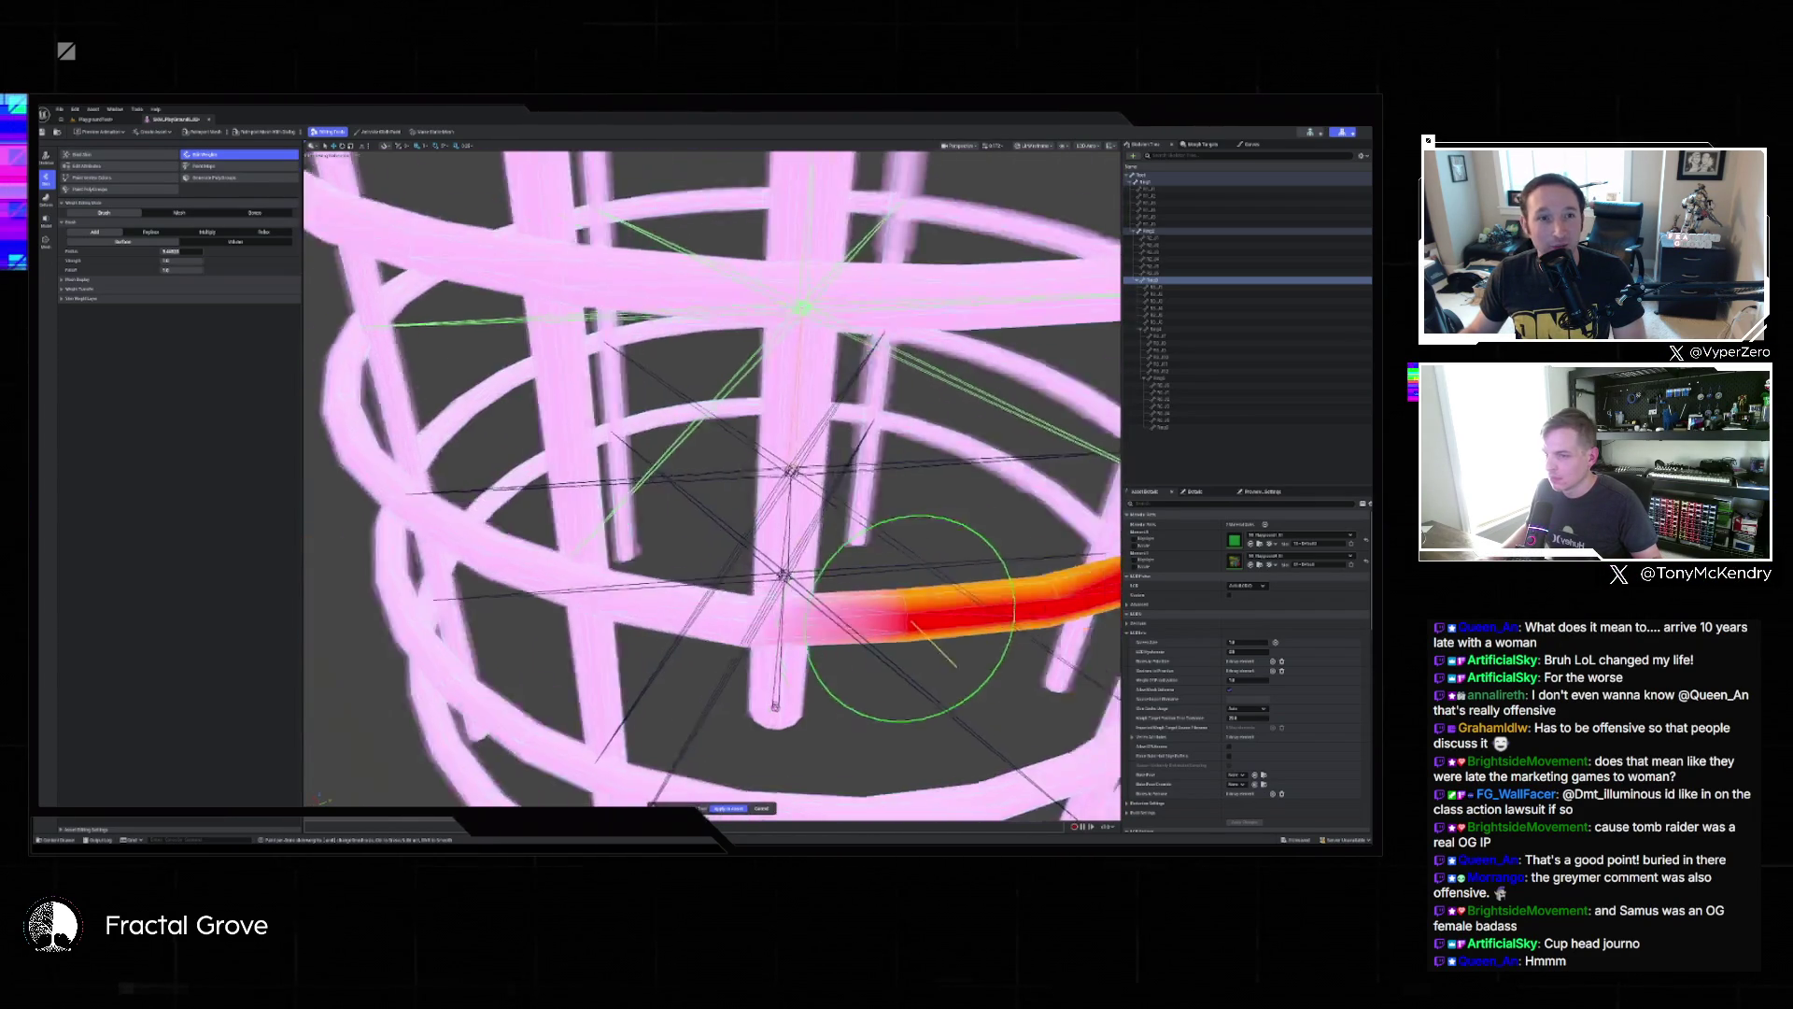
drag(953, 575, 850, 601)
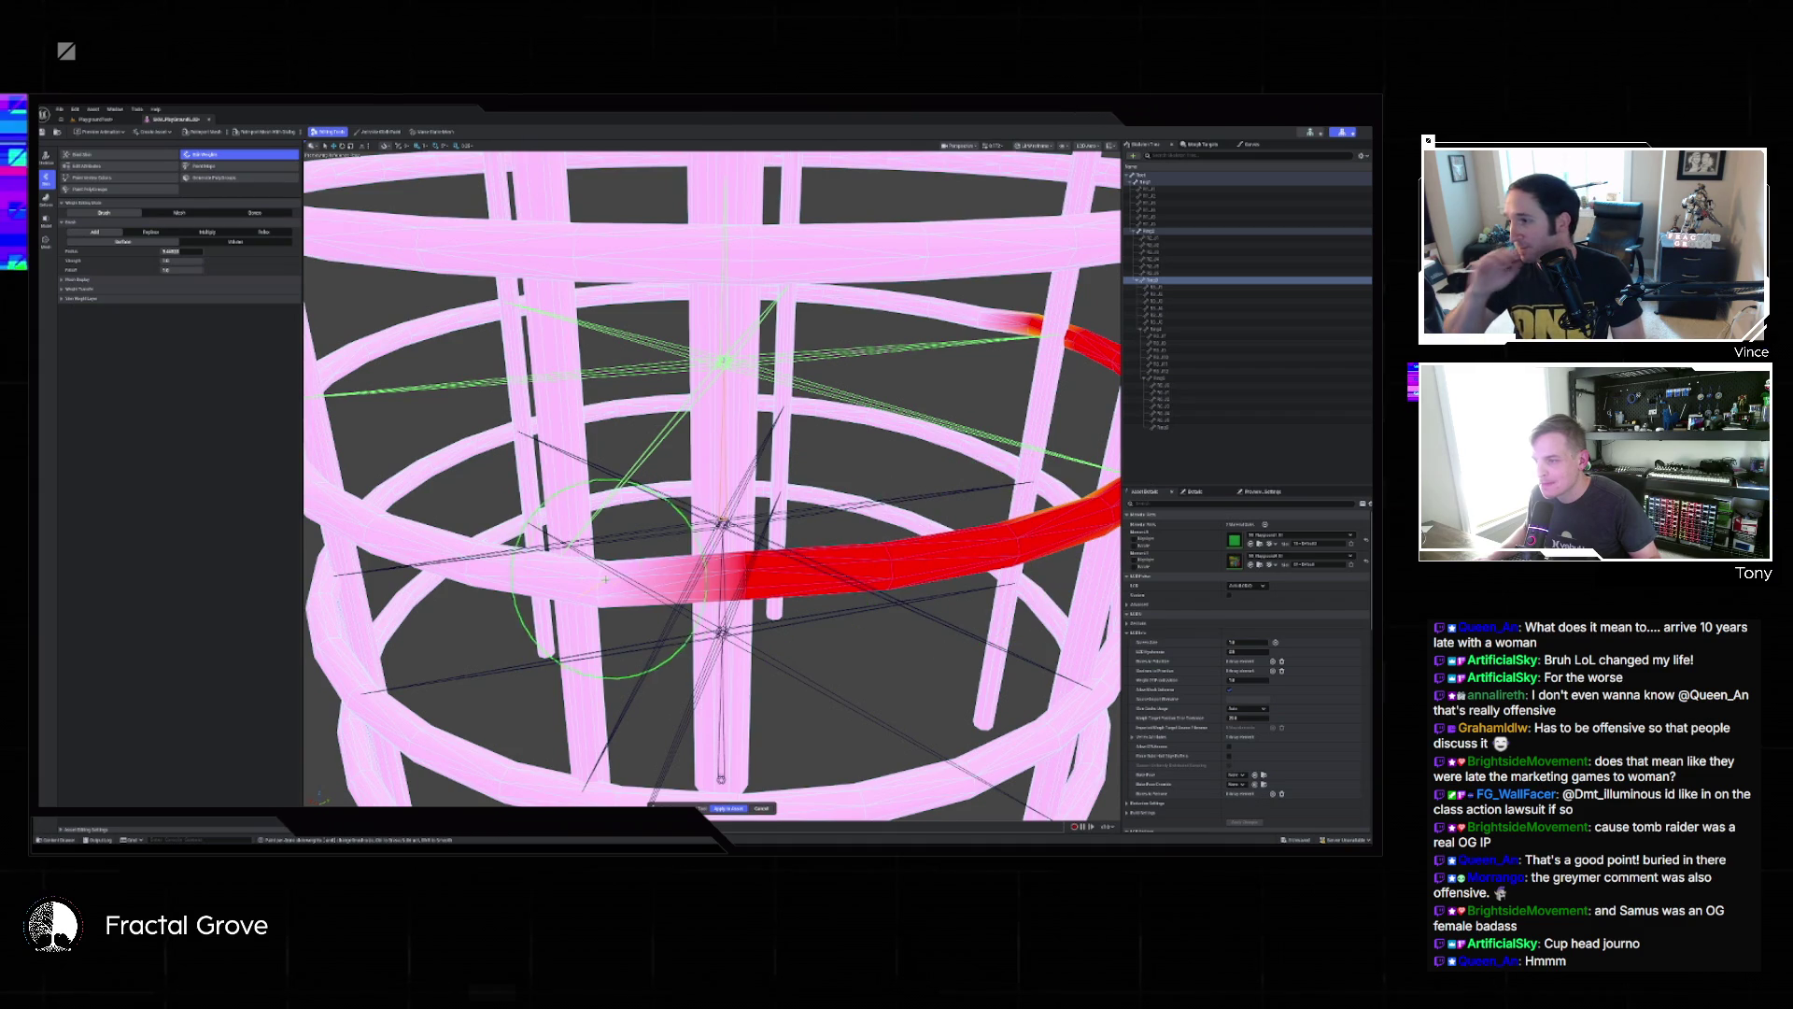
drag(1018, 598, 605, 584)
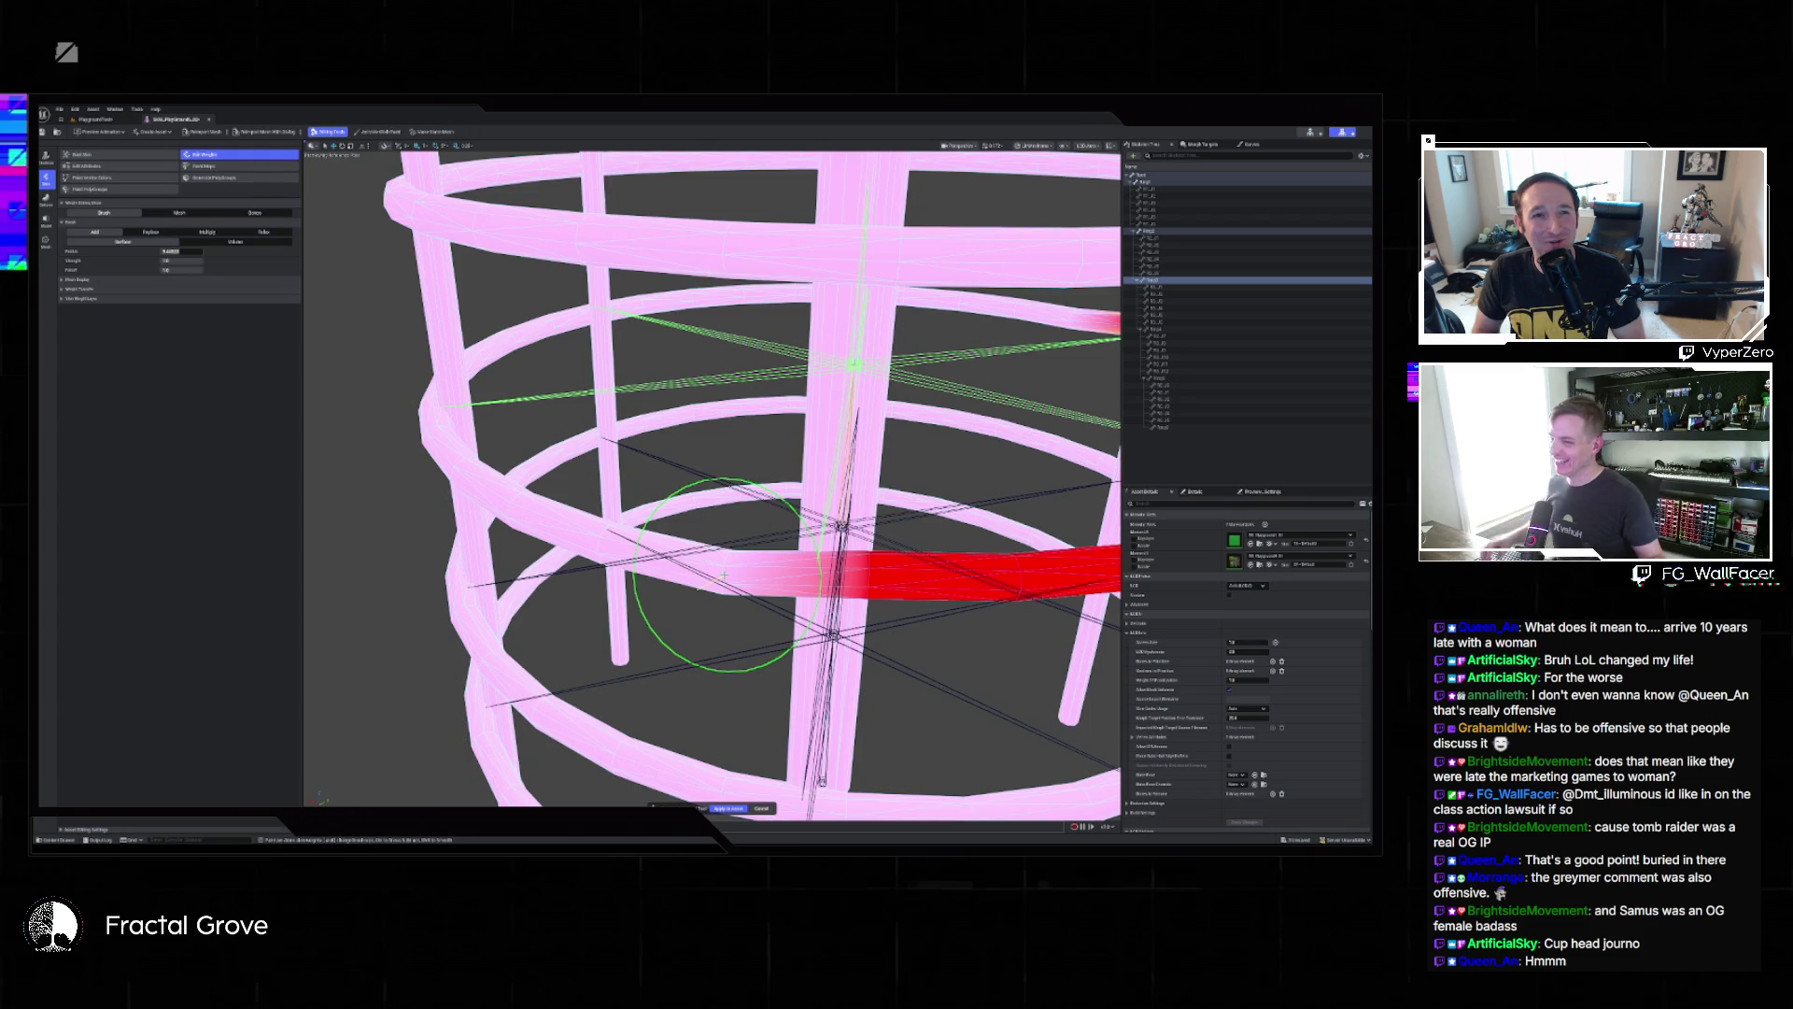
drag(724, 575, 676, 556)
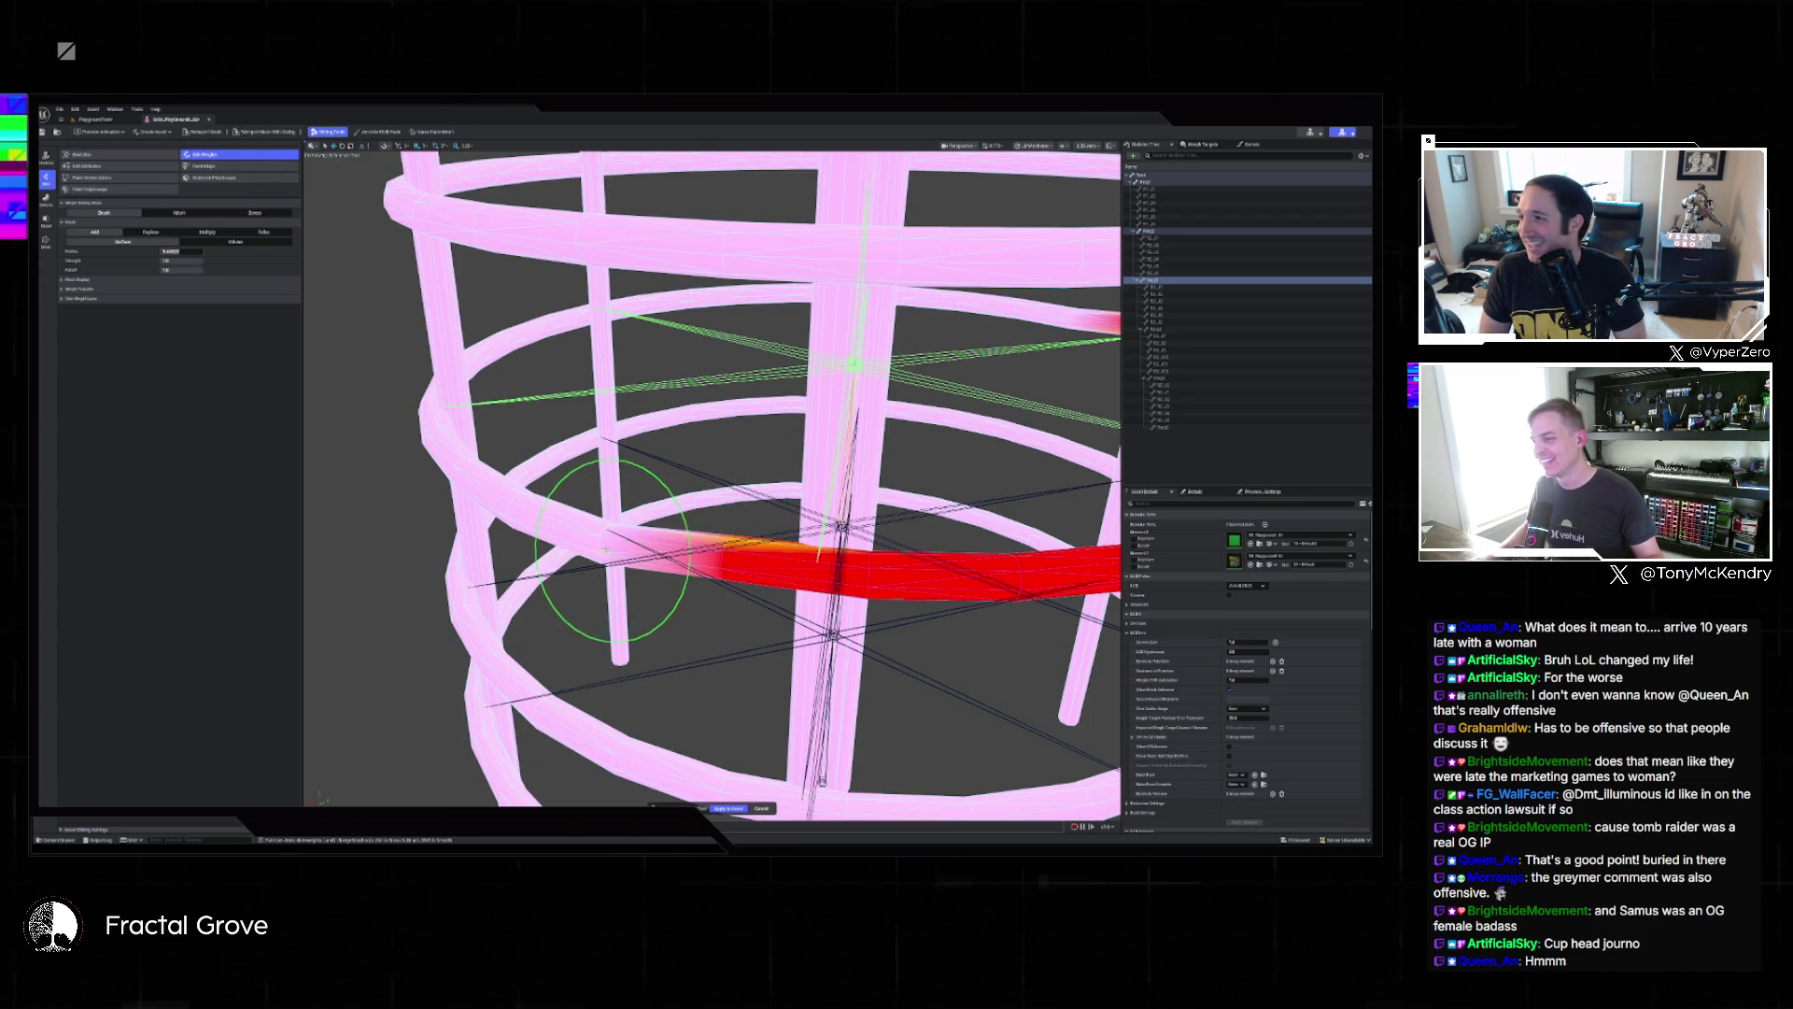